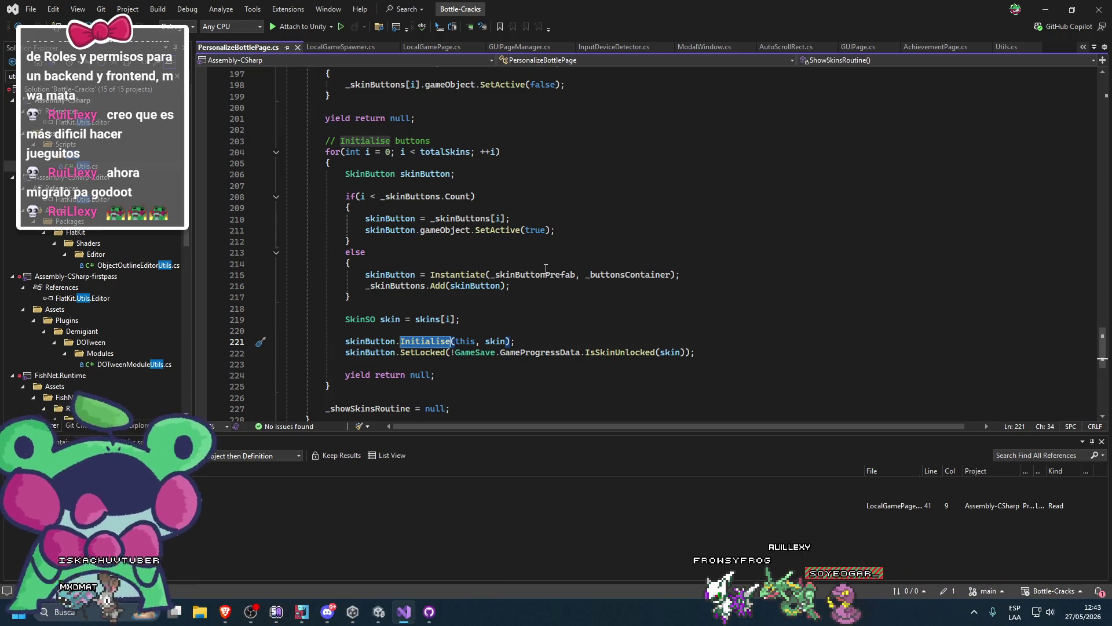
# Find the uses of _skinButtons and the else branch that instantiates new skin buttons
pyautogui.scroll(20, 545, 268)
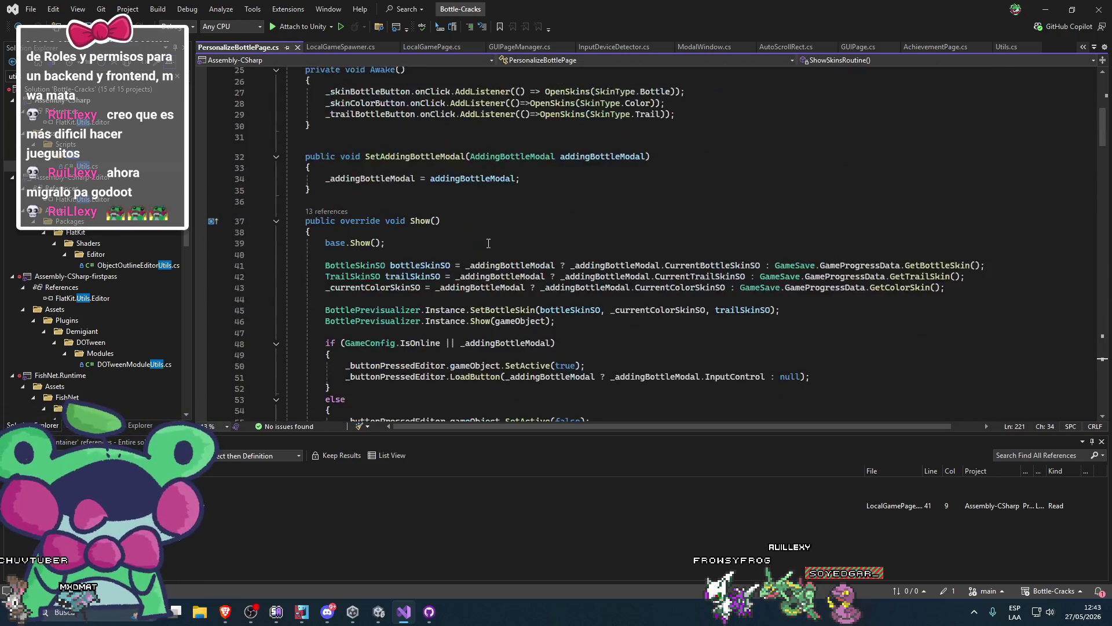
pyautogui.scroll(8, 490, 241)
pyautogui.click(472, 248)
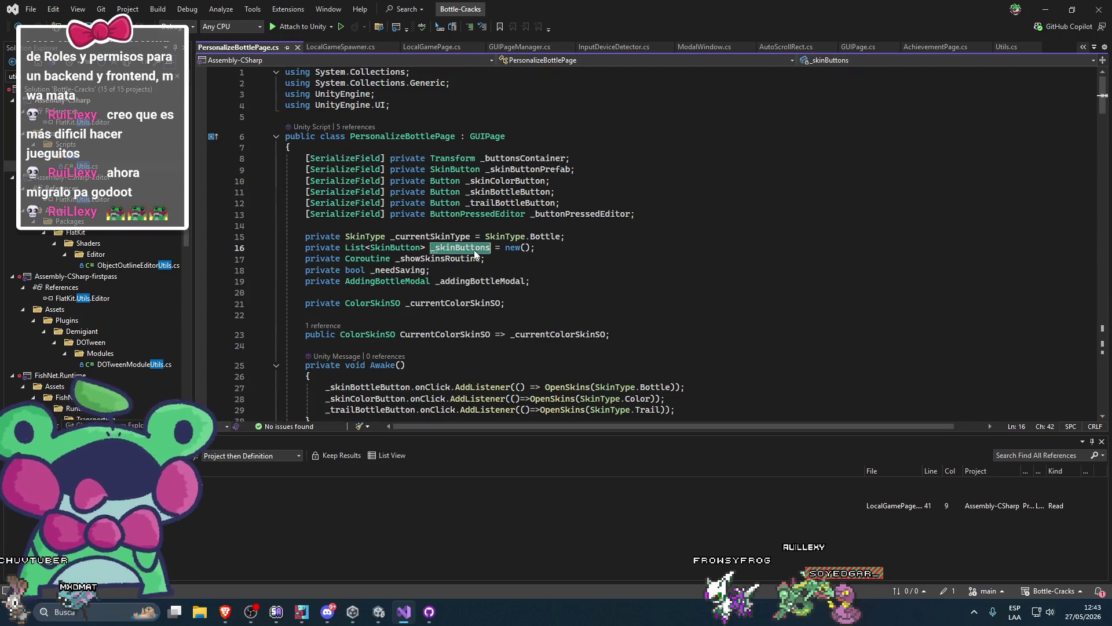
pyautogui.scroll(-20, 714, 271)
pyautogui.scroll(-18, 714, 271)
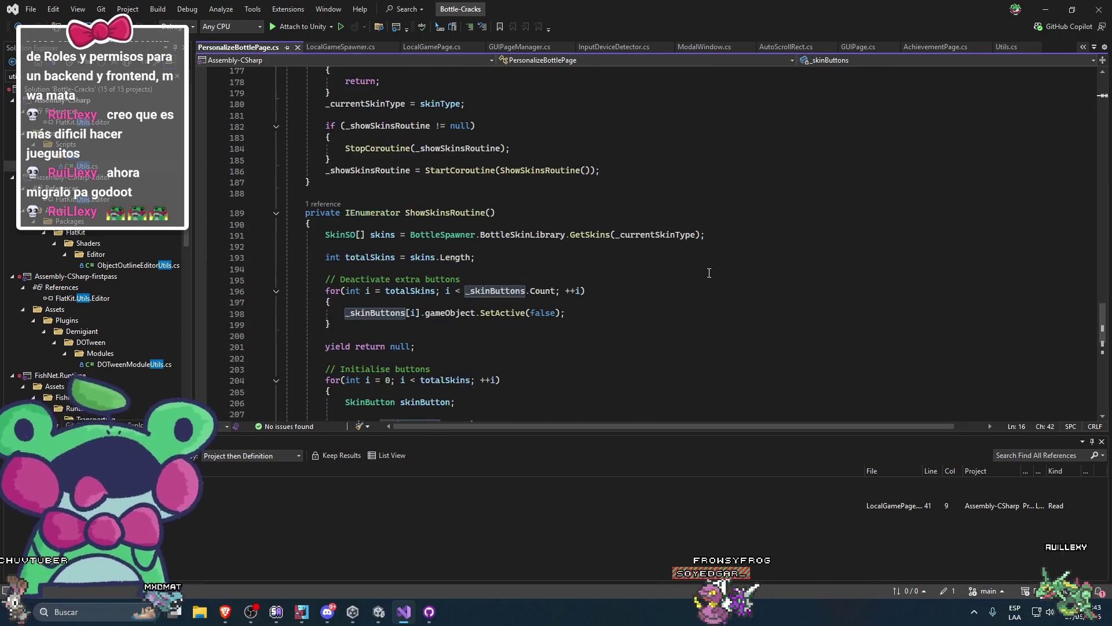
pyautogui.scroll(-2, 691, 273)
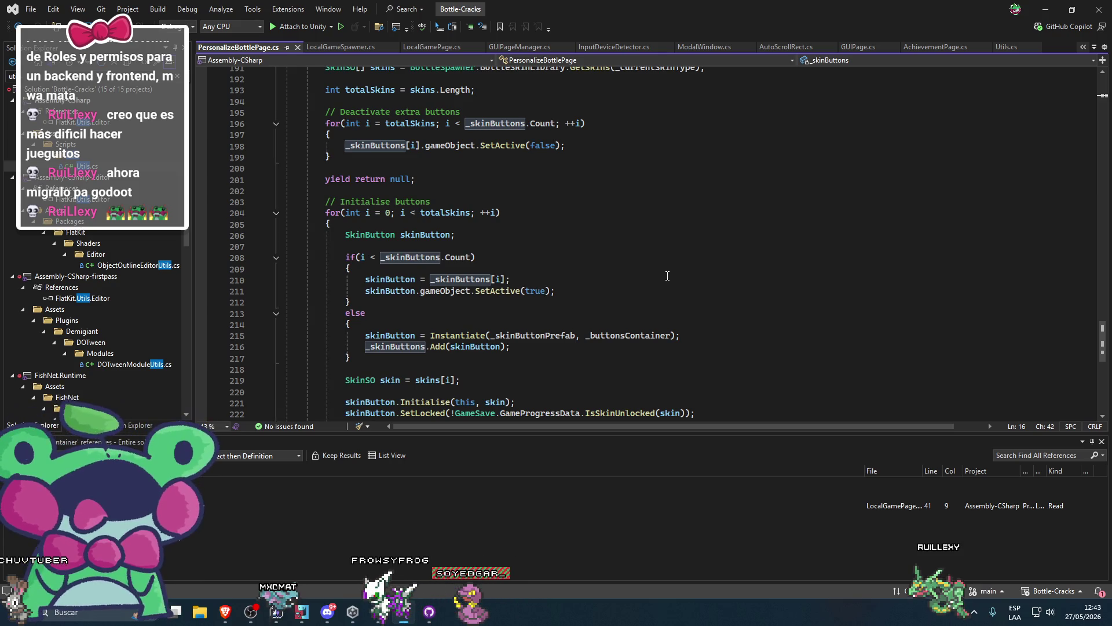
pyautogui.scroll(2, 667, 275)
pyautogui.scroll(-1, 666, 275)
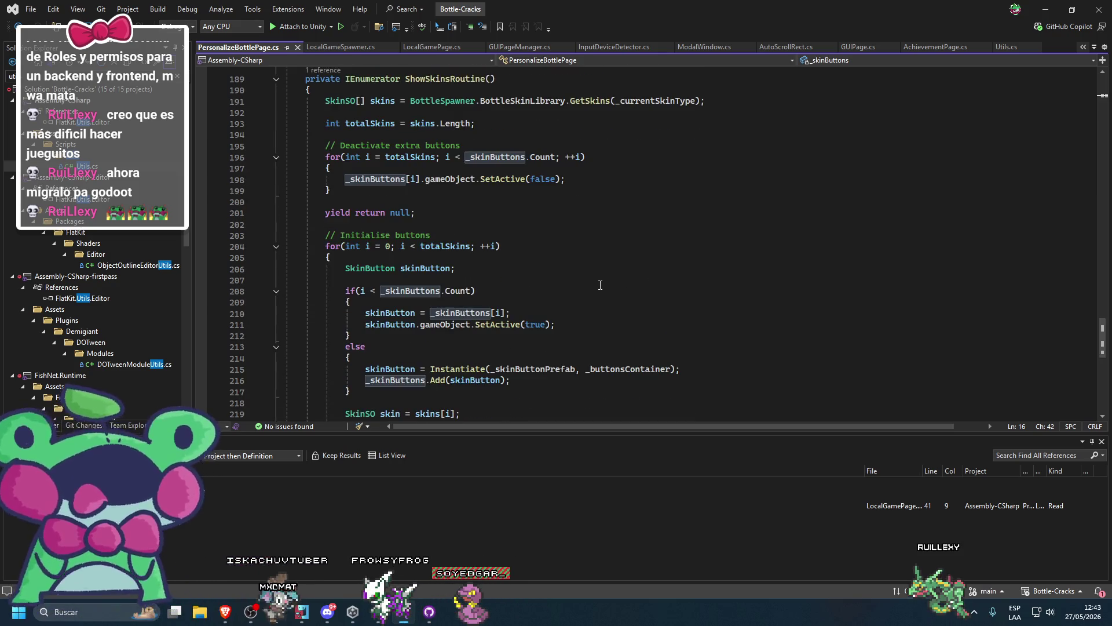
pyautogui.click(654, 302)
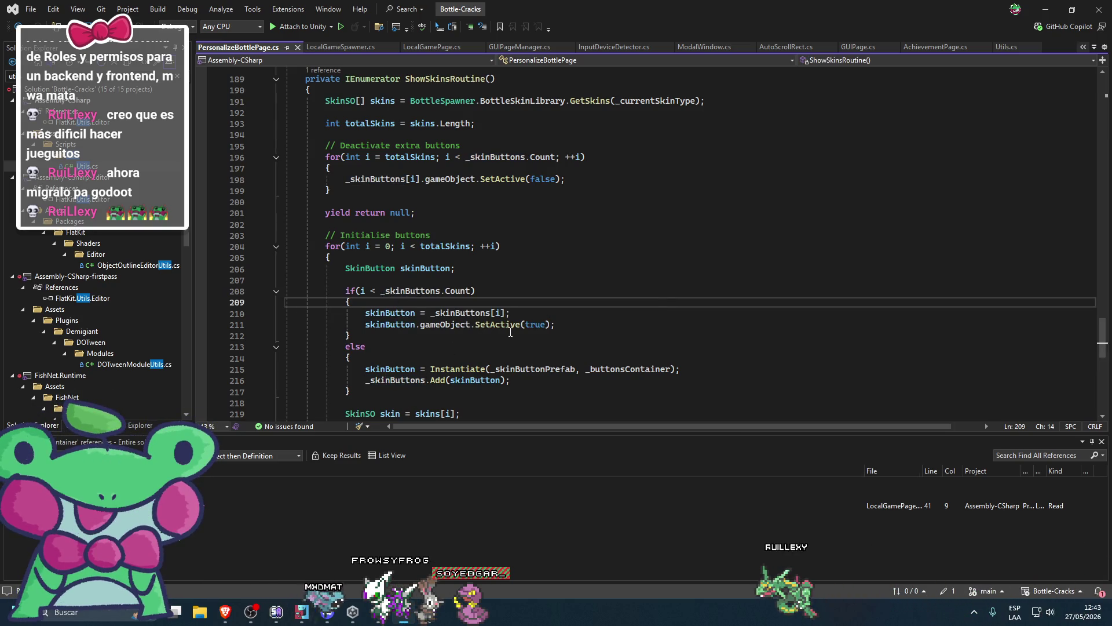
pyautogui.scroll(-2, 507, 333)
pyautogui.click(365, 302)
# Add an if (i == 0) block after the Add call and save PersonalizeBottlePage.cs
pyautogui.press('Down')
pyautogui.press('End')
pyautogui.press('Return')
pyautogui.press('Return')
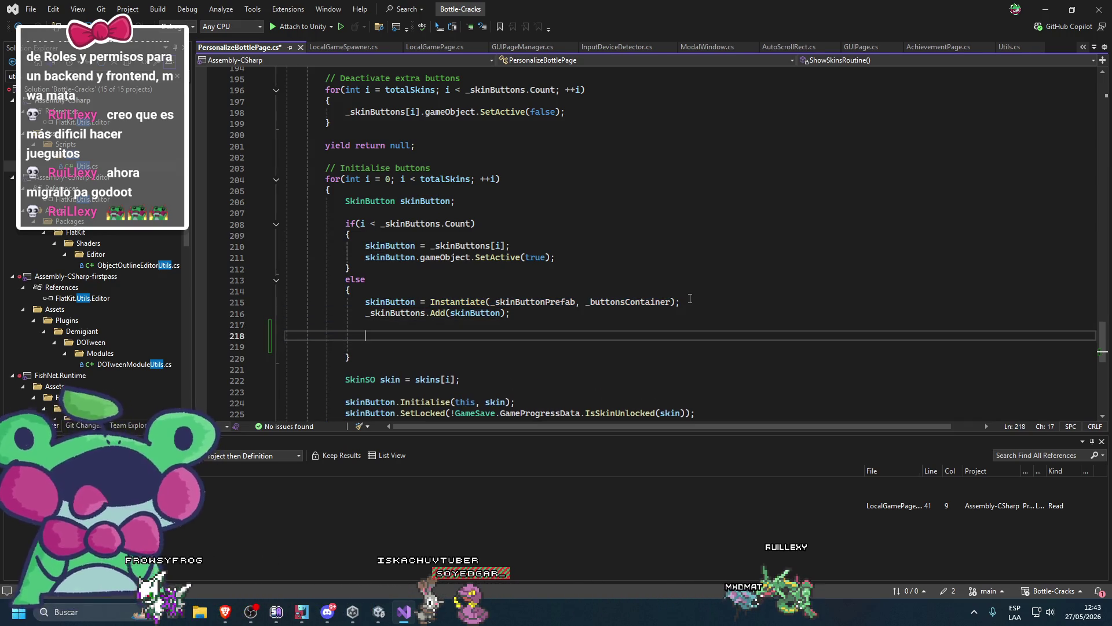
pyautogui.write('if(i == 0')
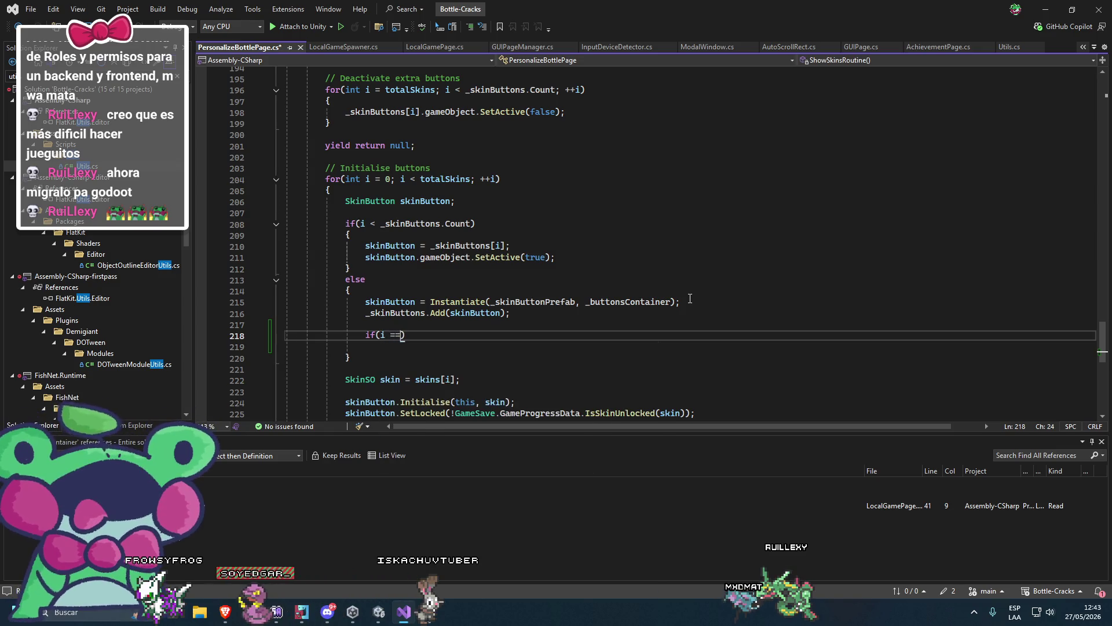
pyautogui.press('Return')
pyautogui.hotkey('ctrl', 's')
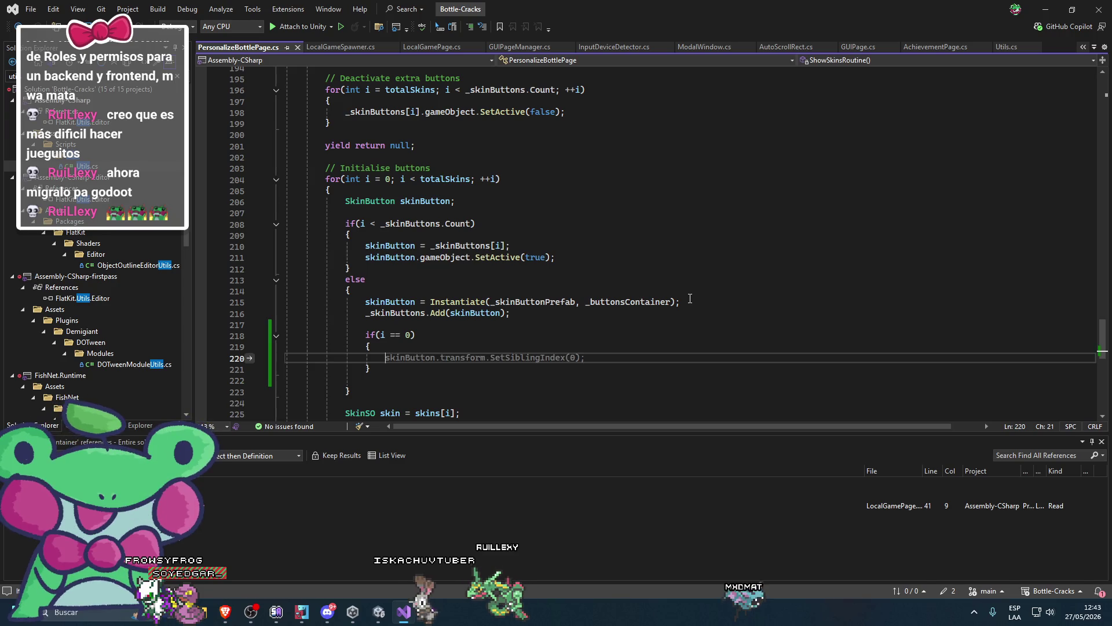
# Start a _skinBottleButton.SetNavigation(down: skinButton…) call, then go to SkinButton's definition
pyautogui.scroll(-3, 690, 298)
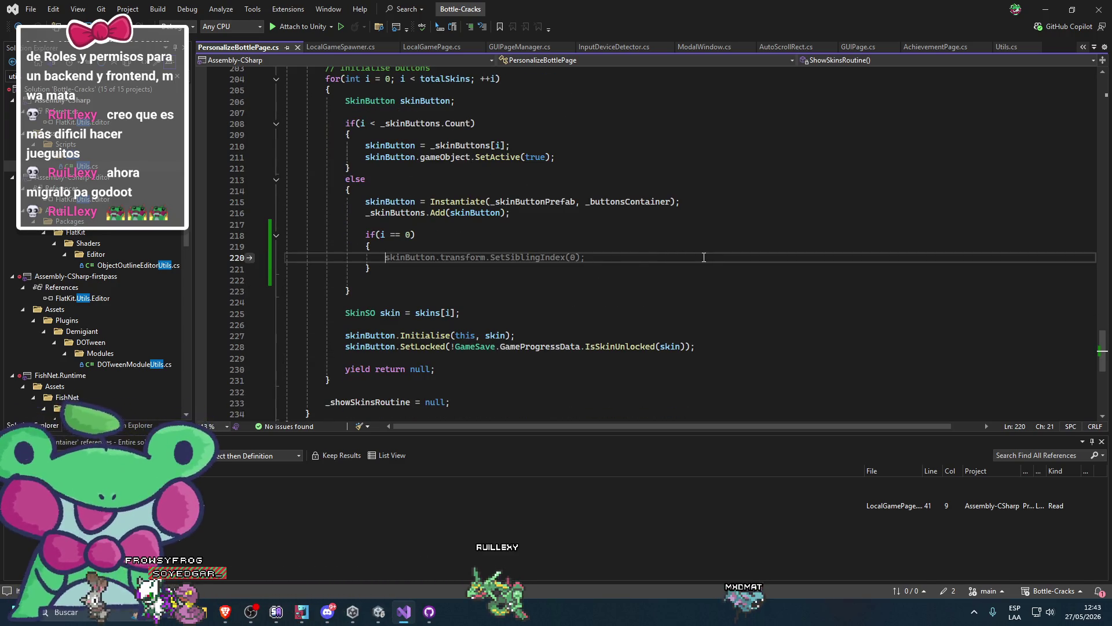
pyautogui.write('_')
pyautogui.write('bo')
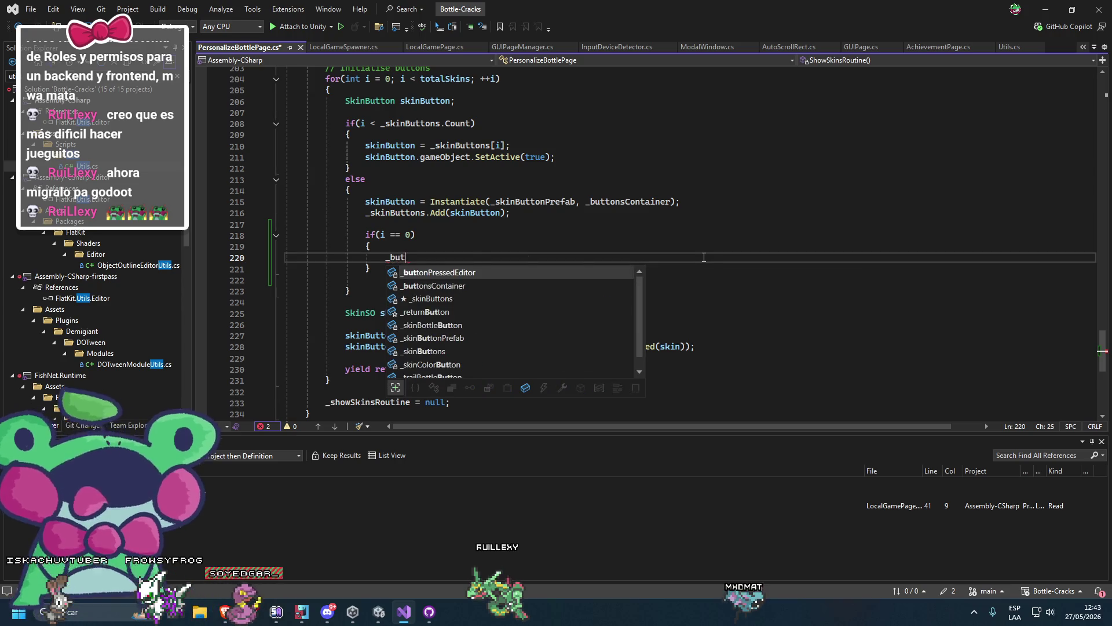
pyautogui.press('Down')
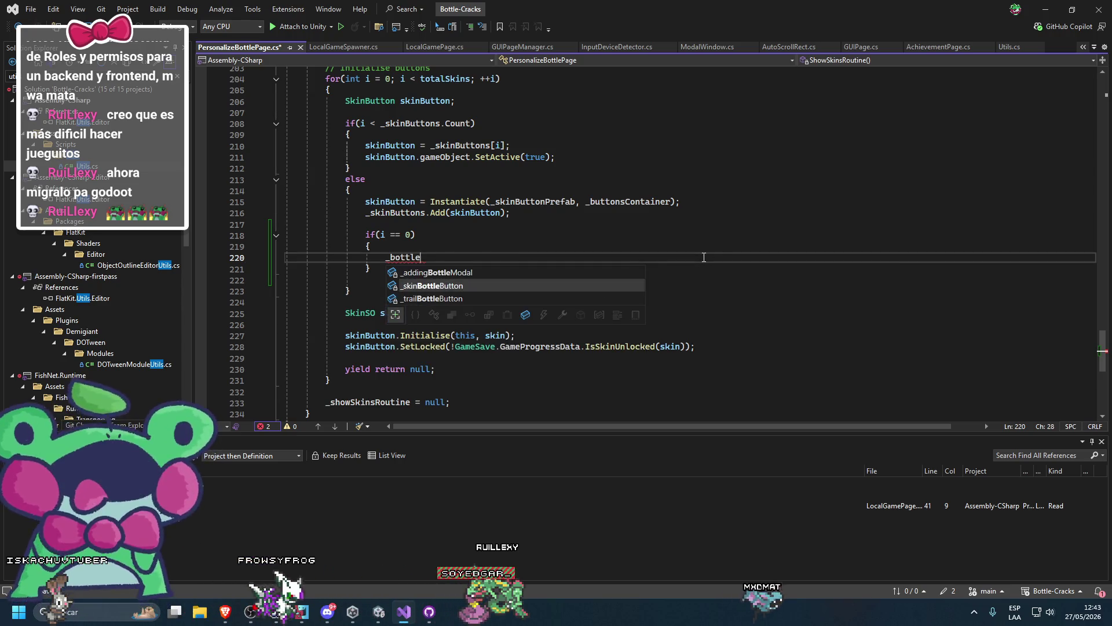
pyautogui.press('Tab')
pyautogui.write('.SetNav')
pyautogui.press('Tab')
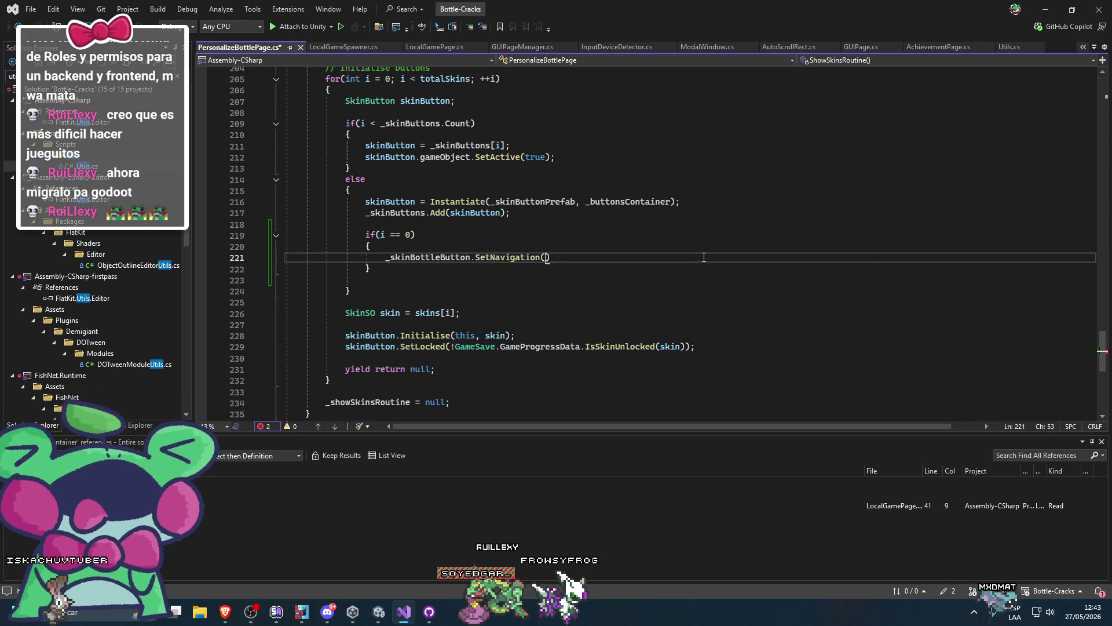
pyautogui.write('(down: ')
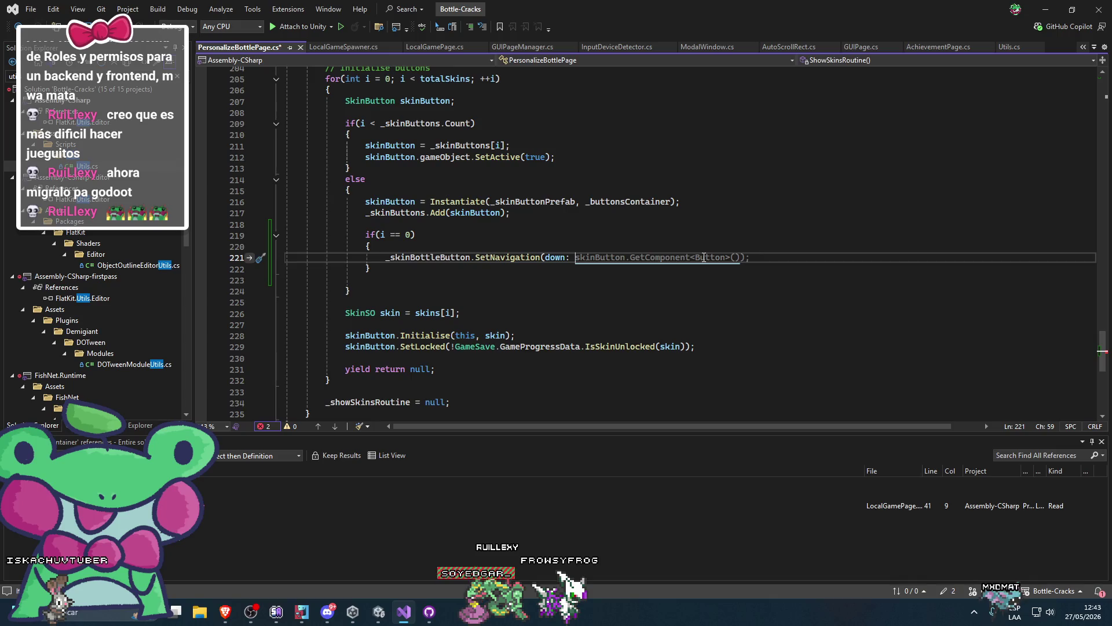
pyautogui.write('skinButton')
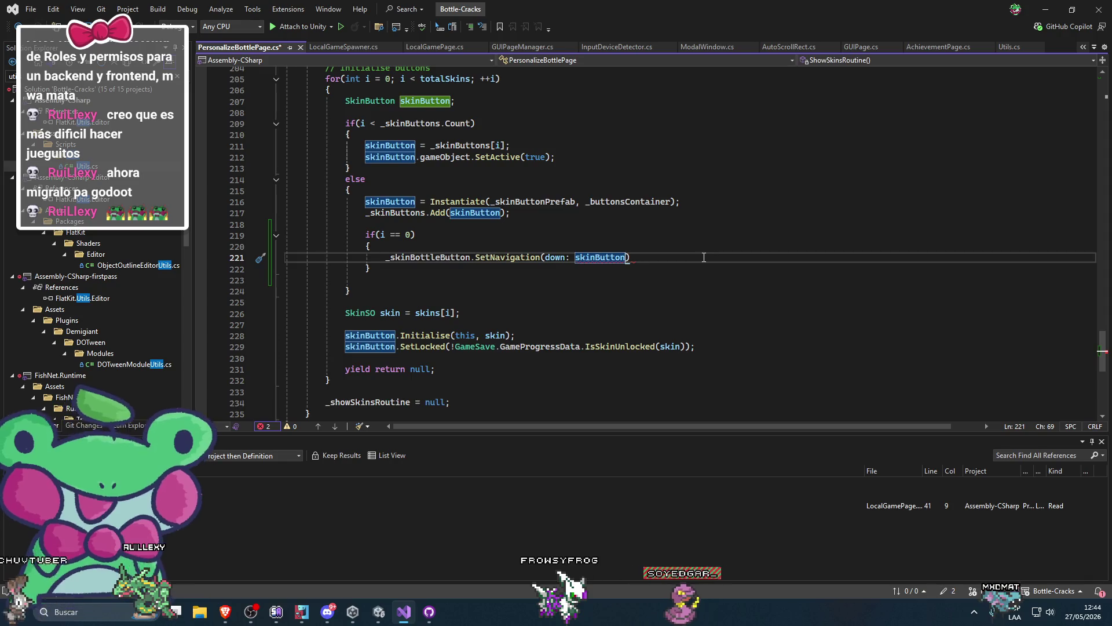
pyautogui.write('.bu')
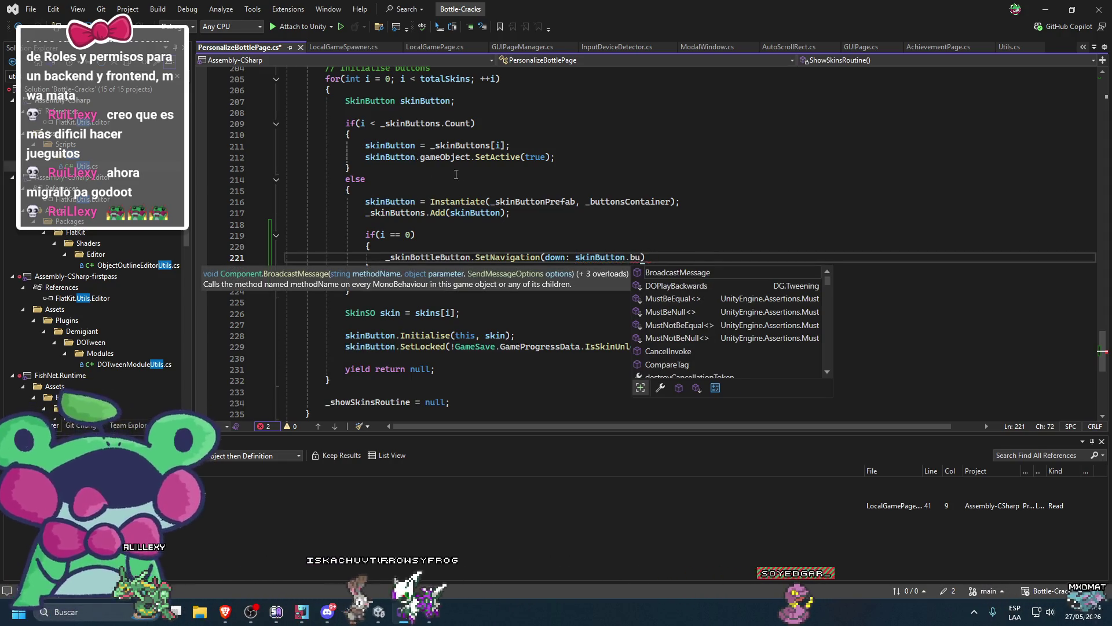
pyautogui.press('Escape')
pyautogui.press('F12')
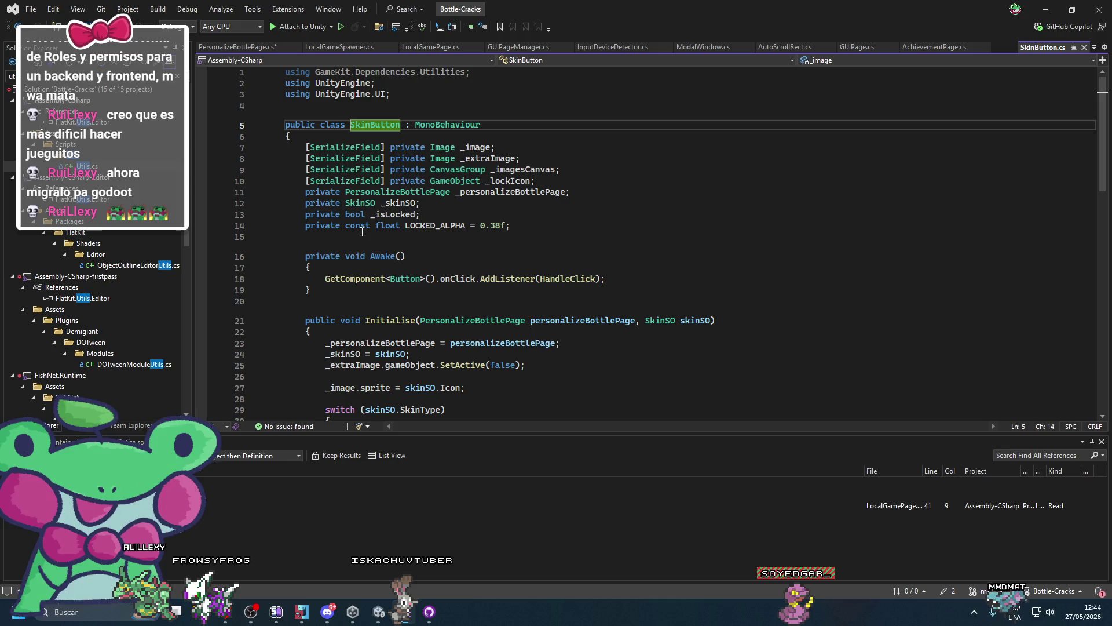
# Add a [SerializeField] private Button _button; field below _lockIcon and save
pyautogui.click(509, 228)
pyautogui.click(625, 185)
pyautogui.press('Return')
pyautogui.write('[Se')
pyautogui.press('Tab')
pyautogui.write('] pr')
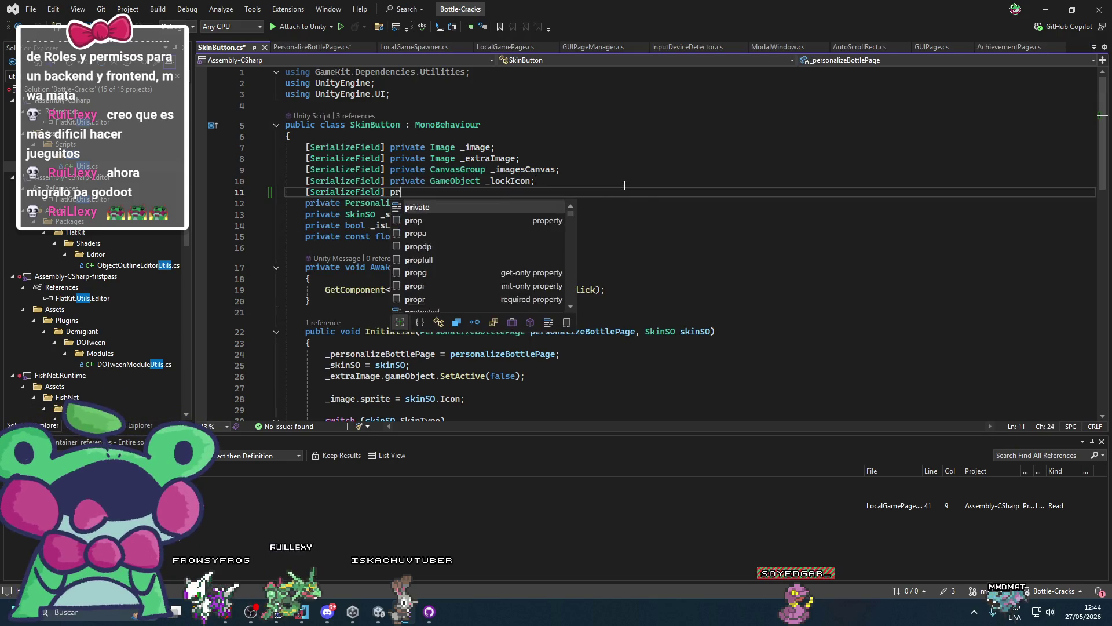
pyautogui.write('ivate Button _button;')
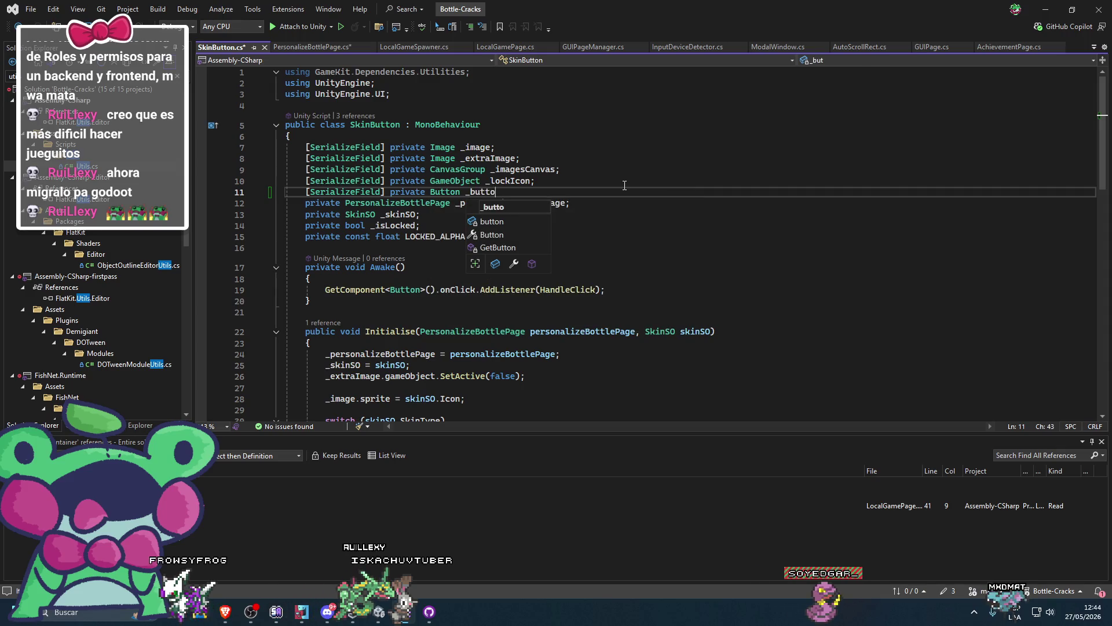
pyautogui.hotkey('ctrl', 's')
# Use _button instead of GetComponent<Button>() in Awake and add public Button Button => _button
pyautogui.moveTo(435, 290); pyautogui.dragTo(326, 290)
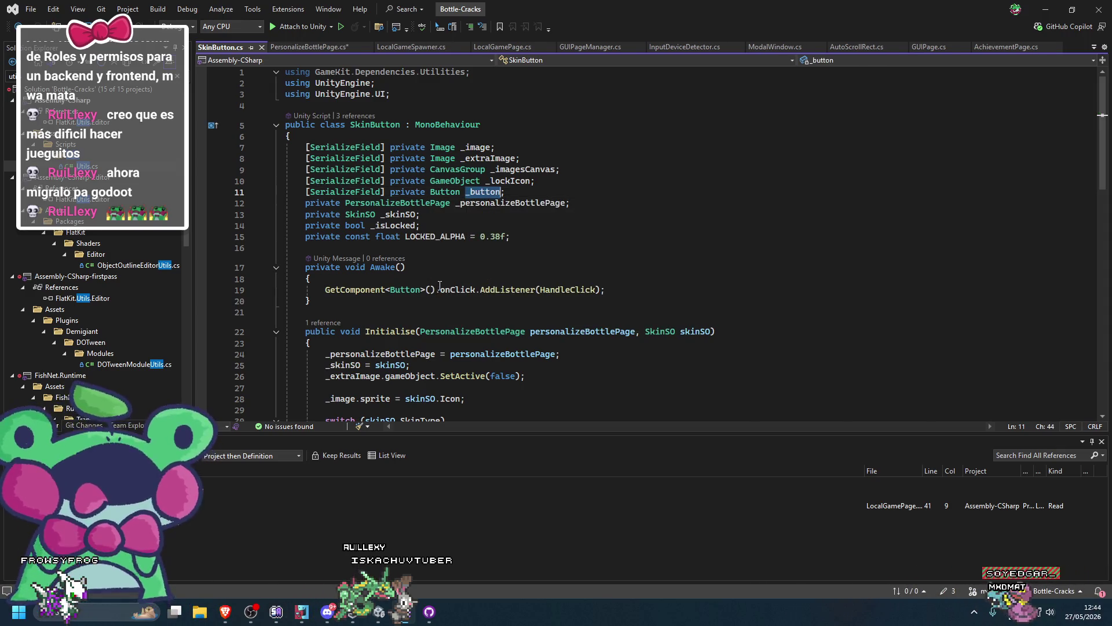
pyautogui.write('_button')
pyautogui.click(592, 246)
pyautogui.press('Return')
pyautogui.press('Return')
pyautogui.press('Up')
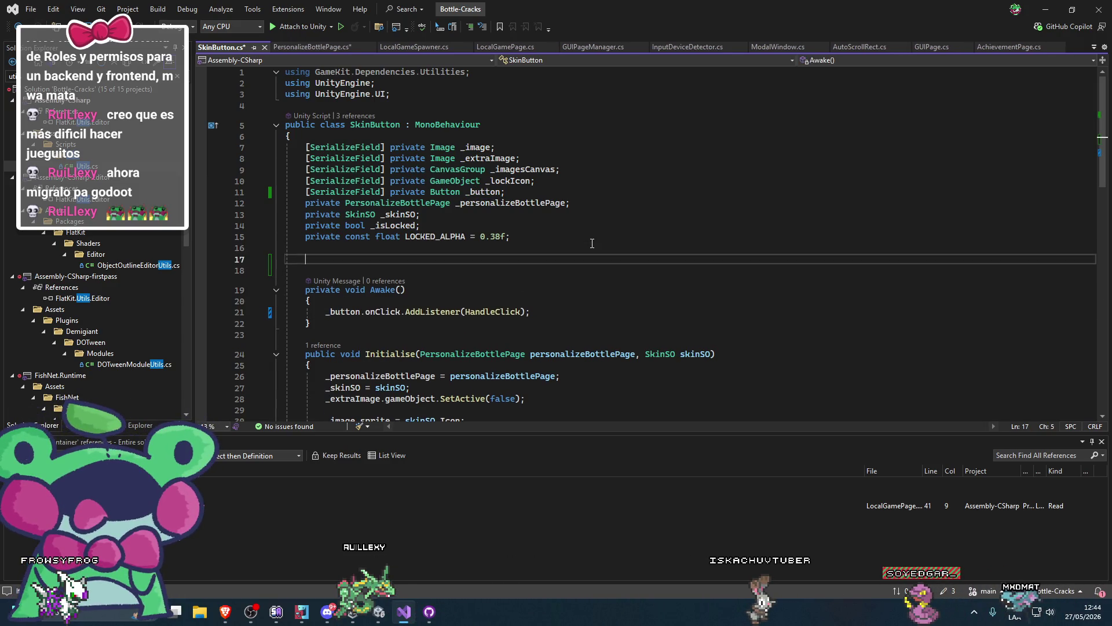
pyautogui.press('BackSpace')
pyautogui.press('BackSpace')
pyautogui.write('public Button Button => _button;')
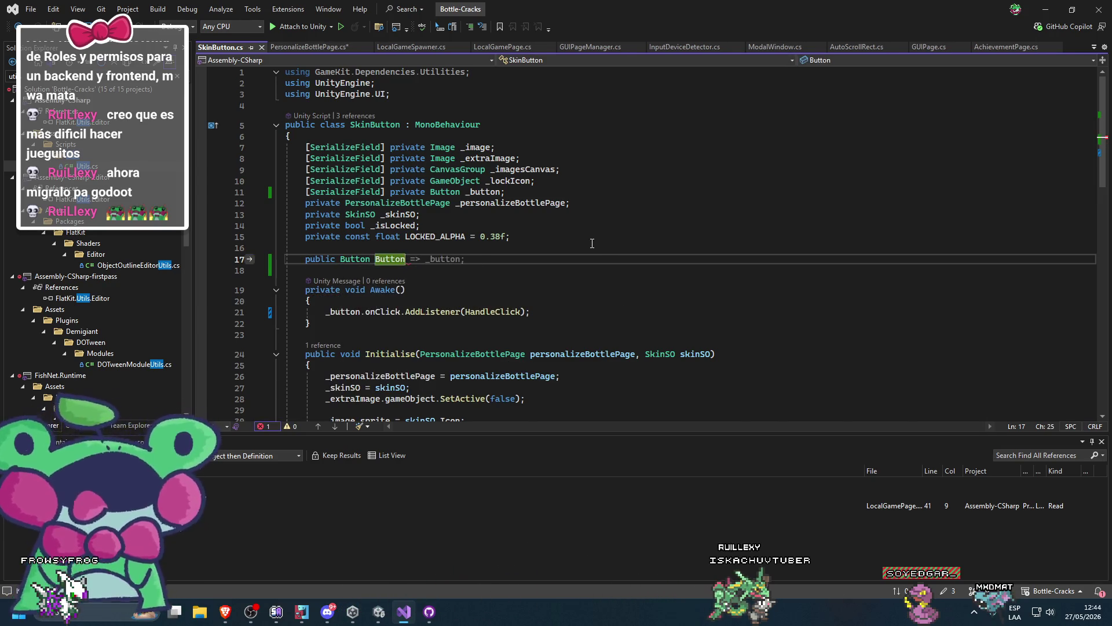
pyautogui.press('Tab')
pyautogui.hotkey('ctrl', 's')
# Remove the unused GameKit using directive and return to PersonalizeBottlePage.cs
pyautogui.click(378, 72)
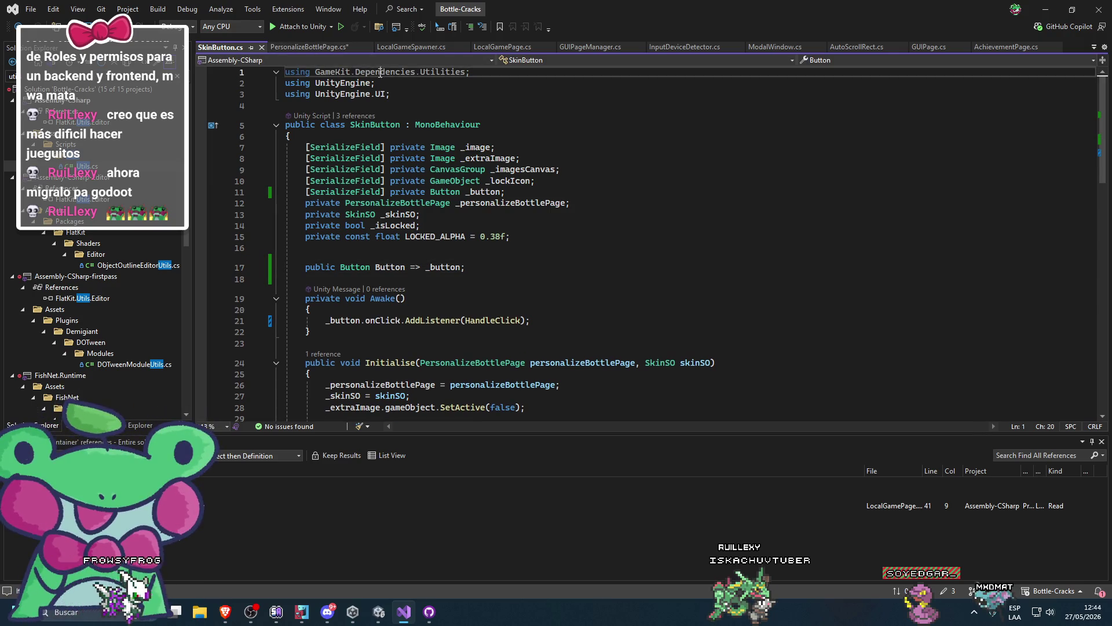
pyautogui.hotkey('ctrl', 'x')
pyautogui.click(296, 48)
pyautogui.click(423, 324)
pyautogui.click(423, 348)
pyautogui.press('End')
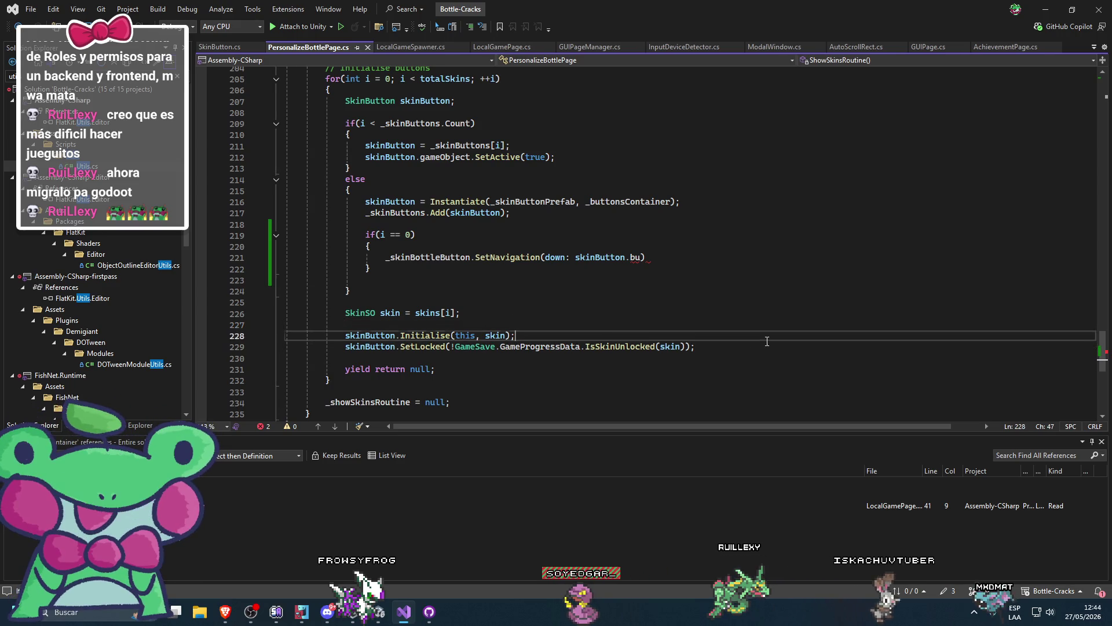
# Finish the call with skinButton.Button and duplicate it for _skinColorButton and _trailBottleButton
pyautogui.scroll(2, 648, 327)
pyautogui.click(644, 325)
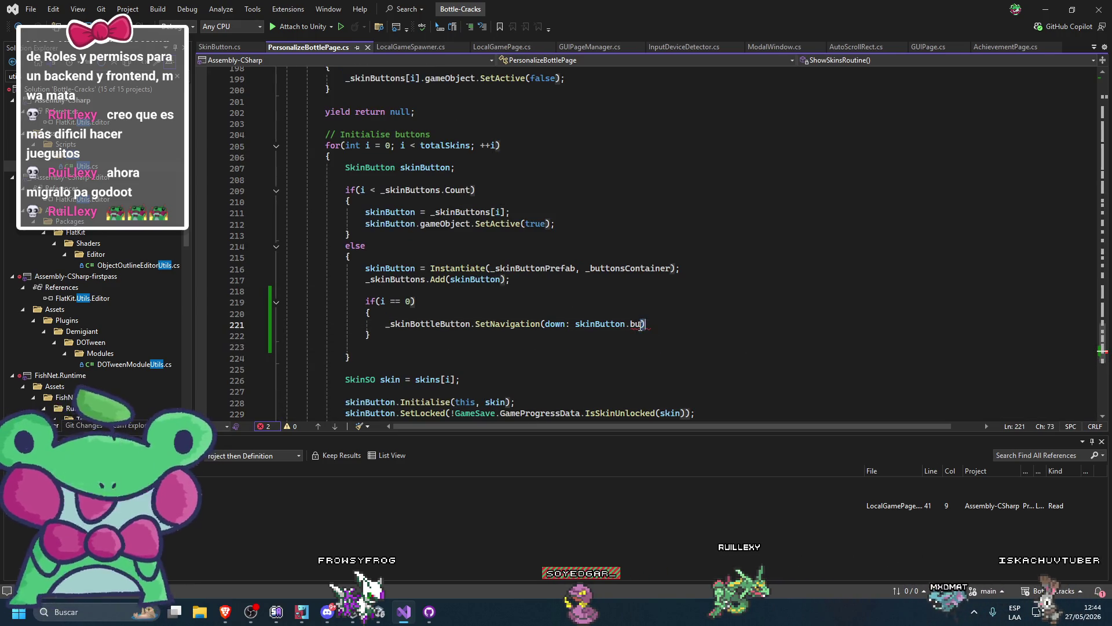
pyautogui.hotkey('ctrl', 'space')
pyautogui.press('Tab')
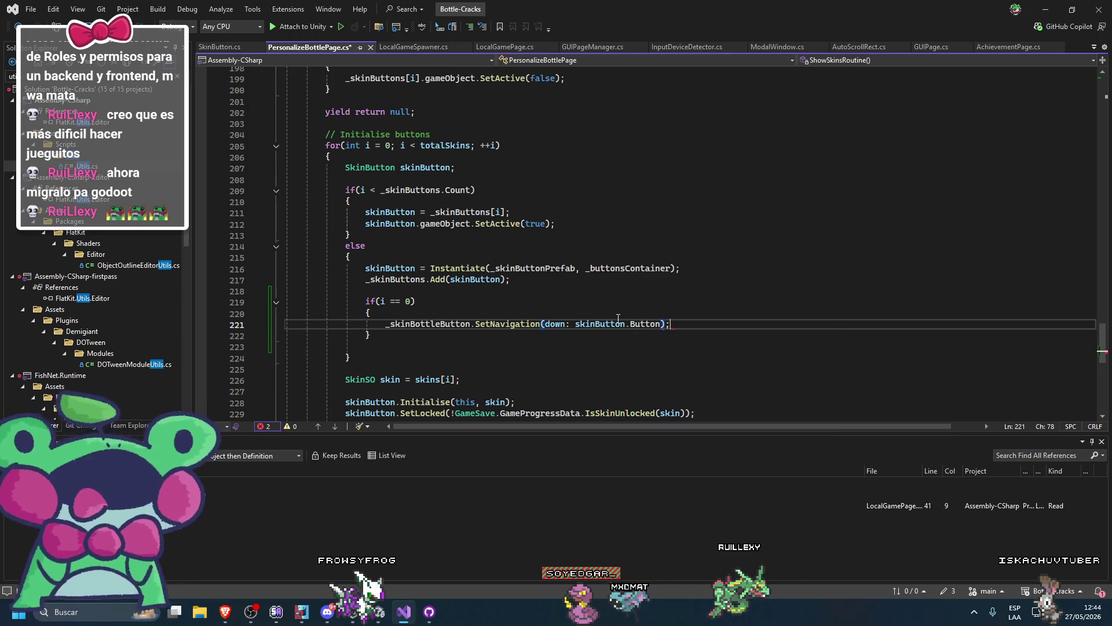
pyautogui.hotkey('ctrl', 'd')
pyautogui.hotkey('ctrl', 'd')
pyautogui.doubleClick(453, 334)
pyautogui.write('_co')
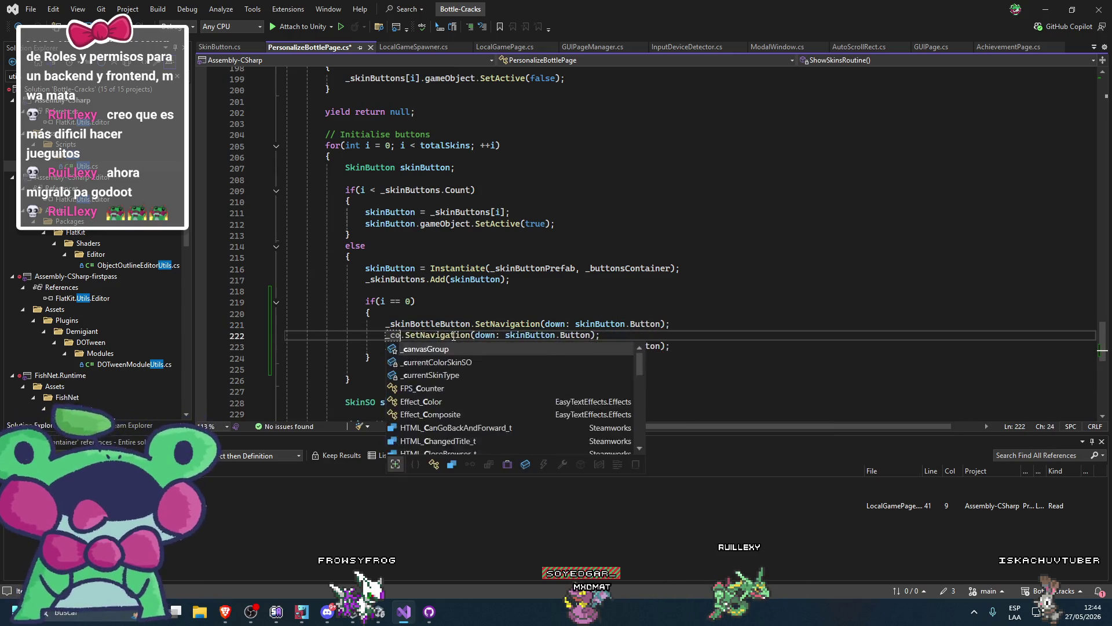
pyautogui.write('lor')
pyautogui.press('Tab')
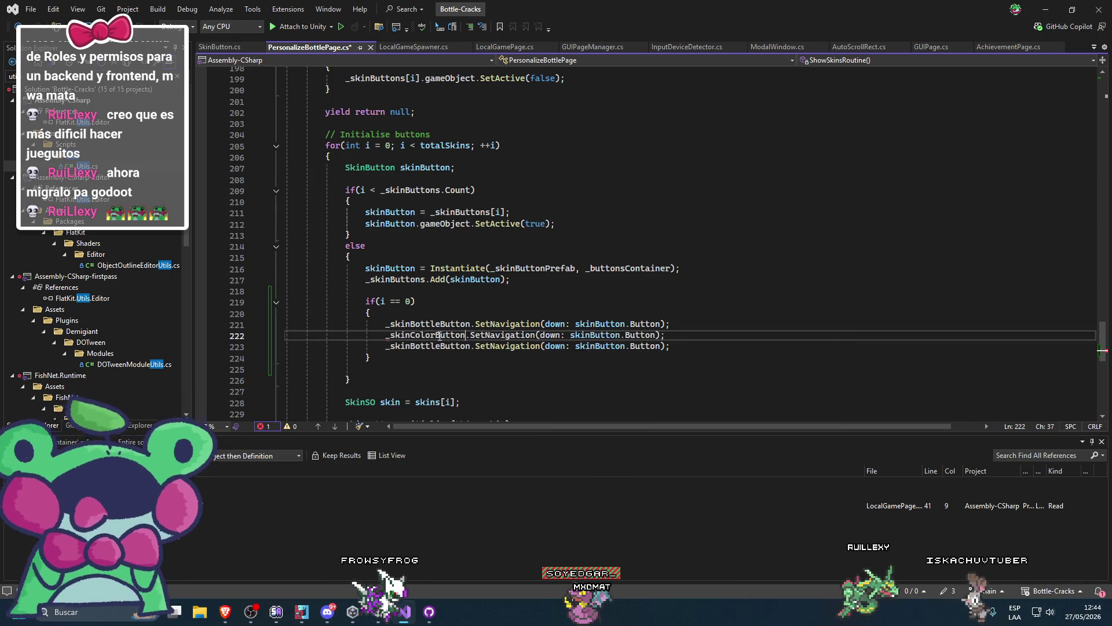
pyautogui.doubleClick(416, 346)
pyautogui.write('_trail')
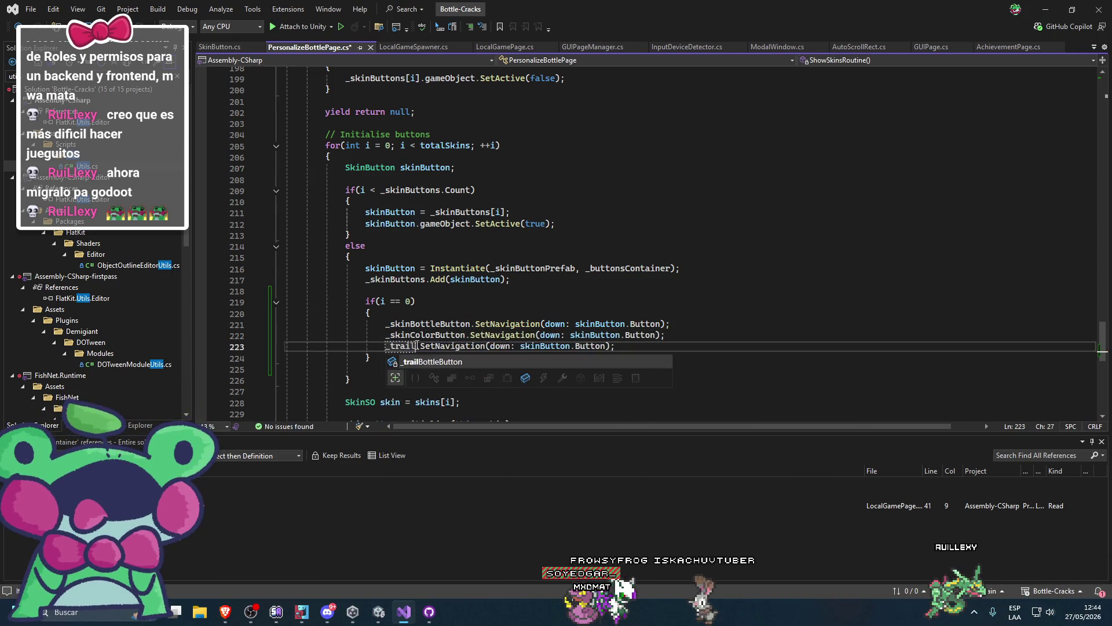
pyautogui.press('Tab')
# Close the if (i == 0) block and remove the leftover blank line
pyautogui.press('Up')
pyautogui.press('Up')
pyautogui.press('Up')
pyautogui.scroll(1, 398, 385)
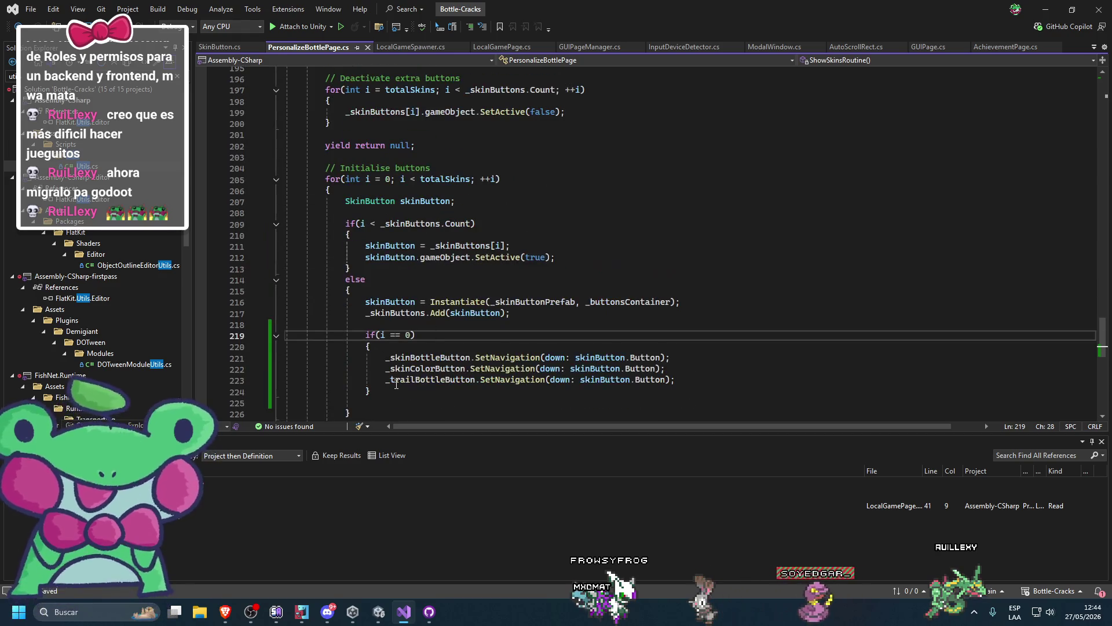
pyautogui.click(395, 380)
pyautogui.scroll(-2, 394, 383)
pyautogui.press('Down')
pyautogui.press('Delete')
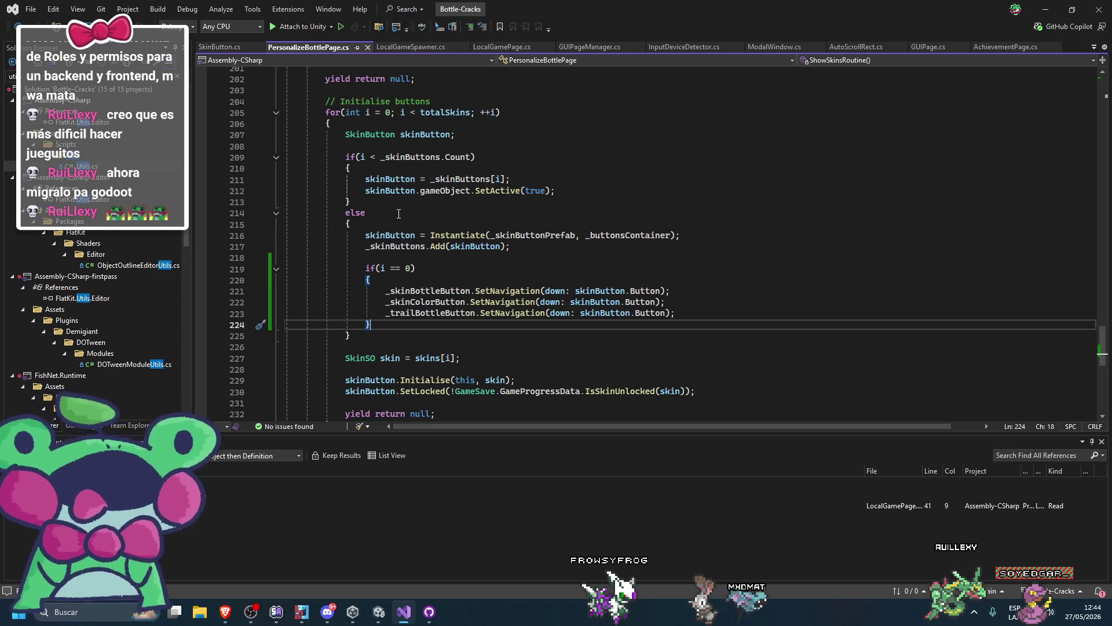
# Make a new line below the coroutine for a helper method
pyautogui.scroll(-4, 394, 216)
pyautogui.scroll(2, 379, 209)
pyautogui.scroll(1, 379, 208)
pyautogui.scroll(-2, 379, 209)
pyautogui.click(293, 357)
pyautogui.scroll(5, 524, 327)
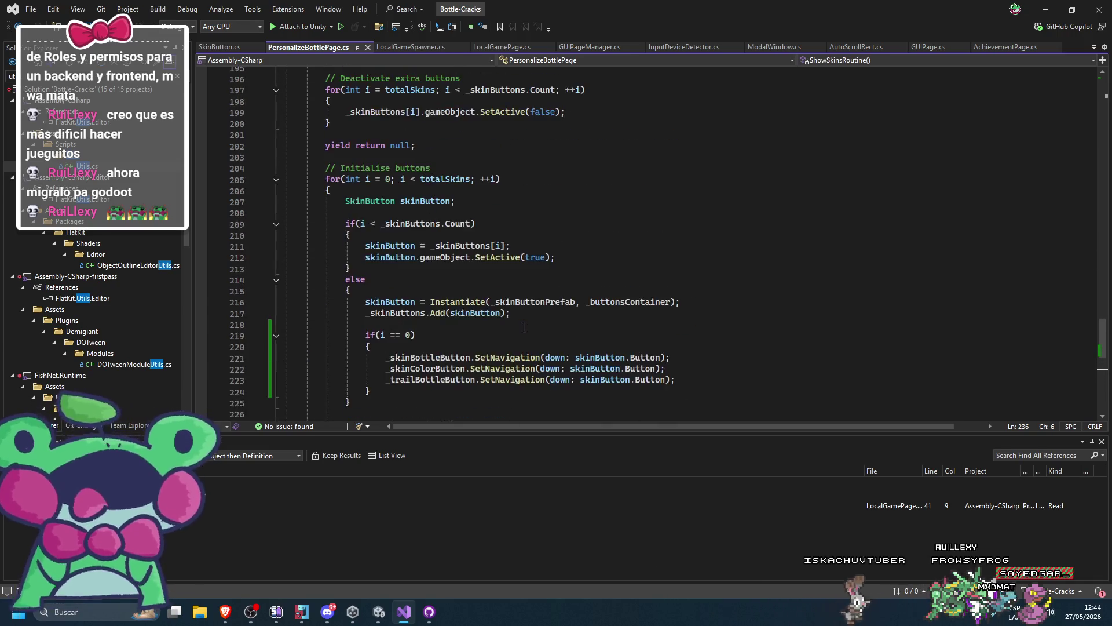
pyautogui.scroll(-5, 524, 327)
pyautogui.press('Return')
pyautogui.press('Return')
# Declare a new private void helper method with its body and rename it toward SetFirstNavigationButton
pyautogui.write('private void Assign')
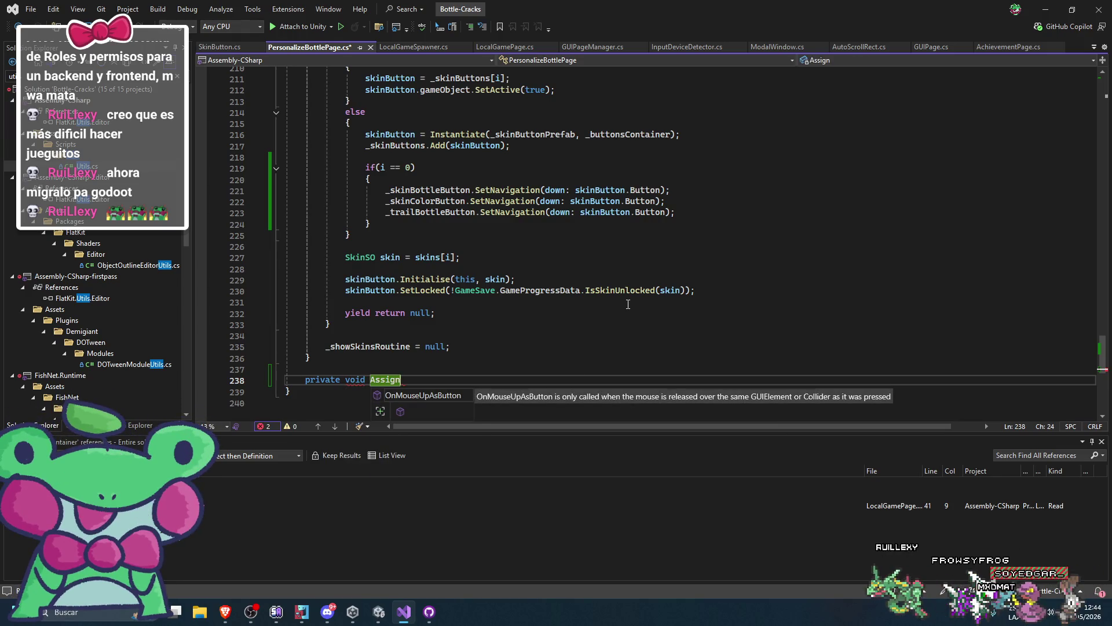
pyautogui.write('Buyt')
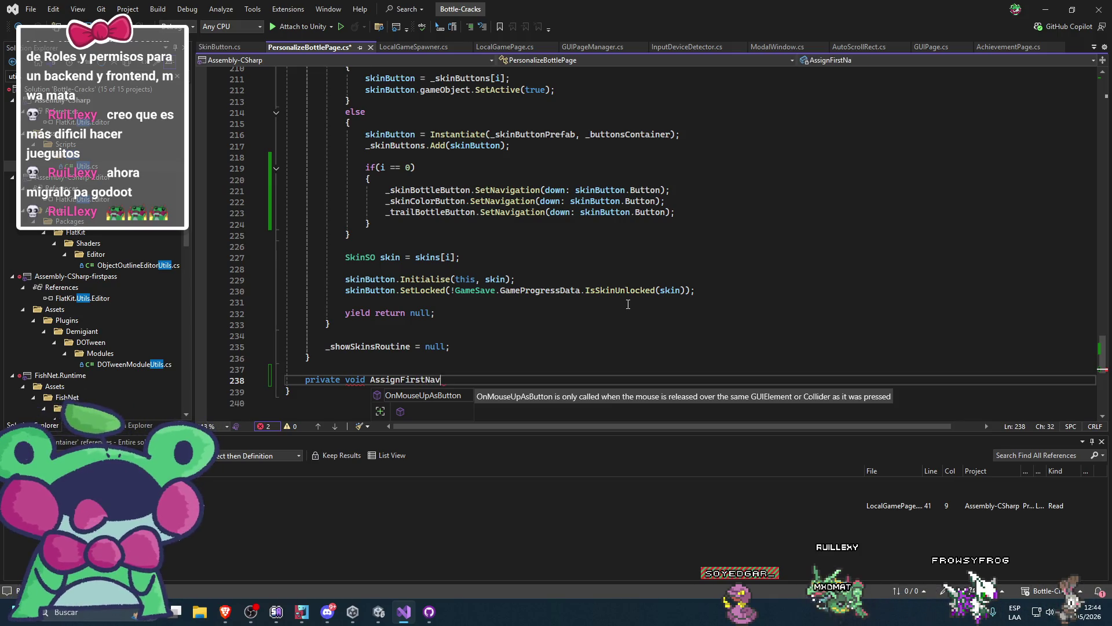
pyautogui.write('ationButton() {')
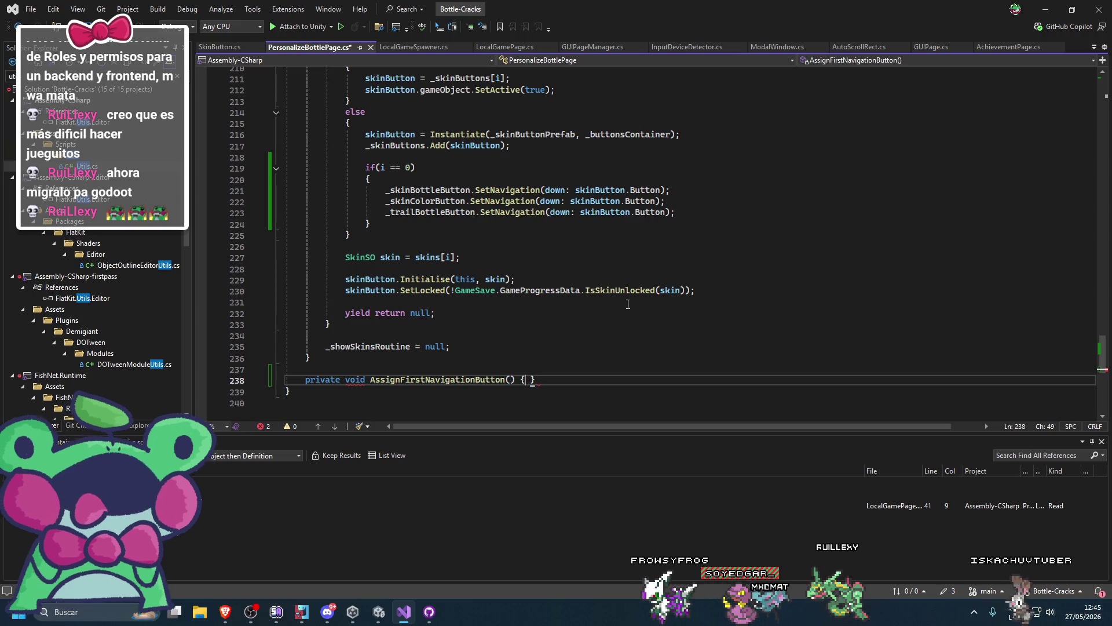
pyautogui.press('Return')
pyautogui.write('{')
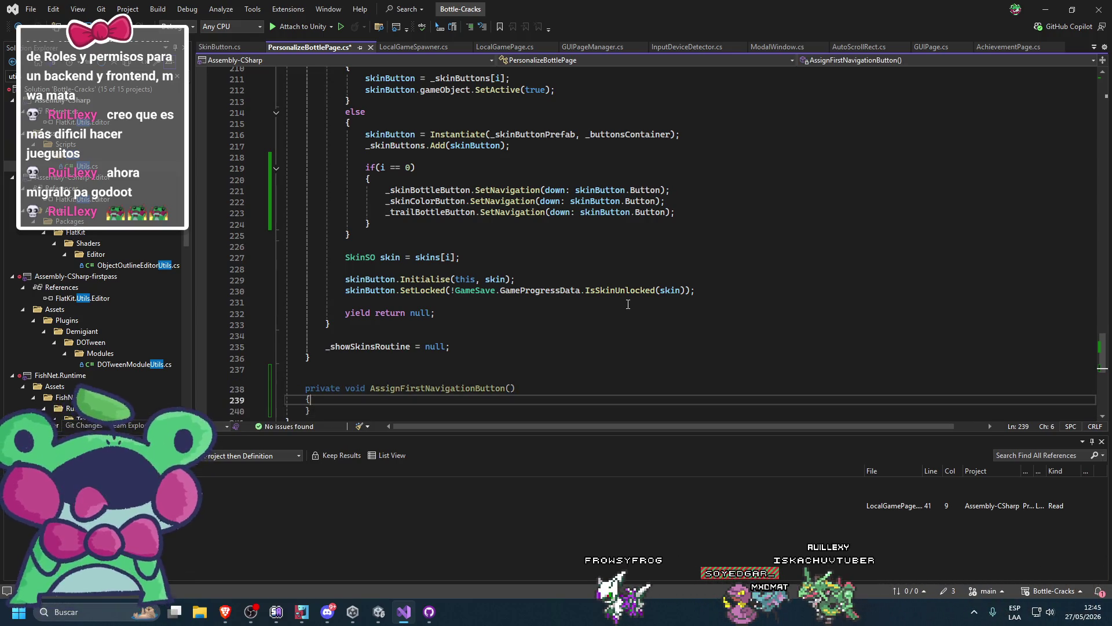
pyautogui.press('Up')
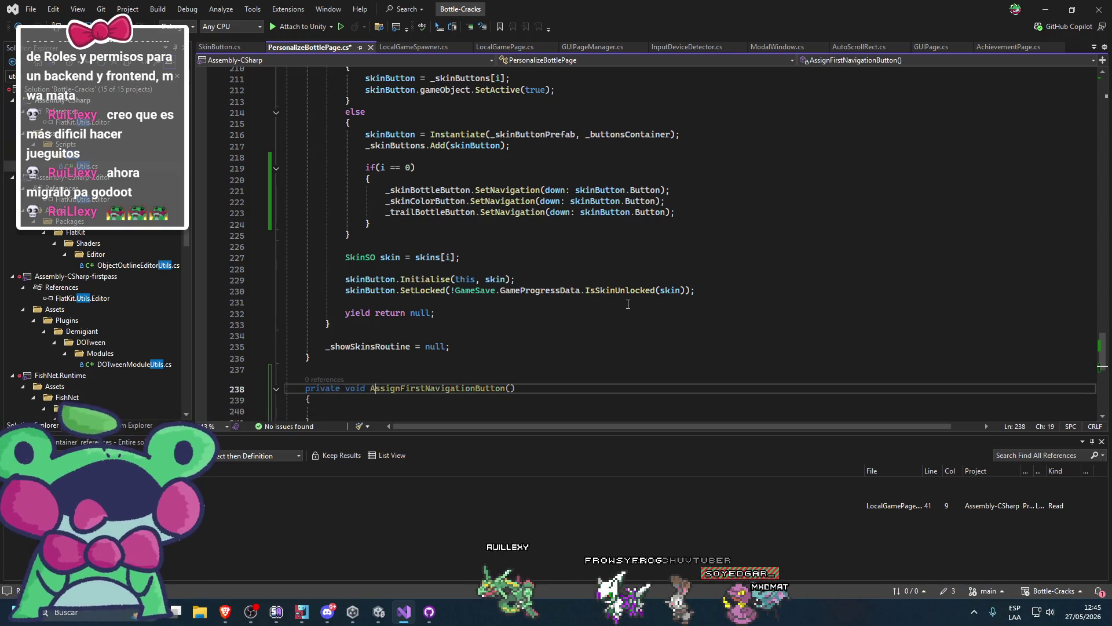
pyautogui.write('et')
# Move the three SetNavigation lines from the if block into the new method
pyautogui.moveTo(674, 212)
pyautogui.mouseDown()
pyautogui.moveTo(412, 201)
pyautogui.moveTo(386, 190)
pyautogui.mouseUp()
pyautogui.hotkey('ctrl', 'x')
pyautogui.click(478, 388)
pyautogui.hotkey('ctrl', 'v')
# Add a Selectable selectable parameter and replace skinButton.Button with selectable in the calls
pyautogui.click(494, 366)
pyautogui.write('Selectable')
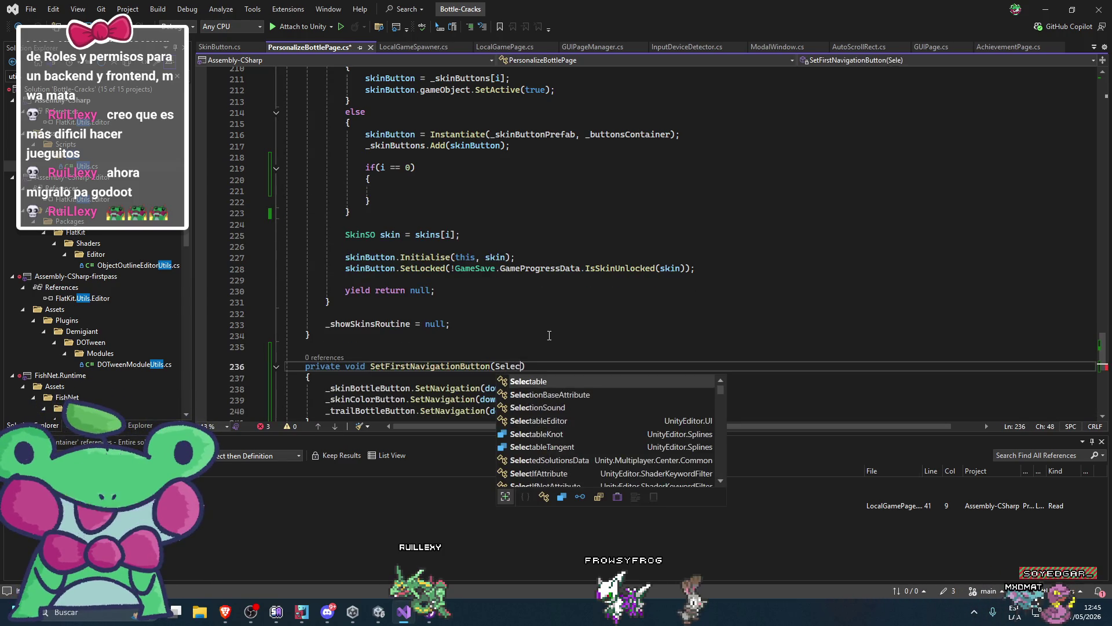
pyautogui.press('Tab')
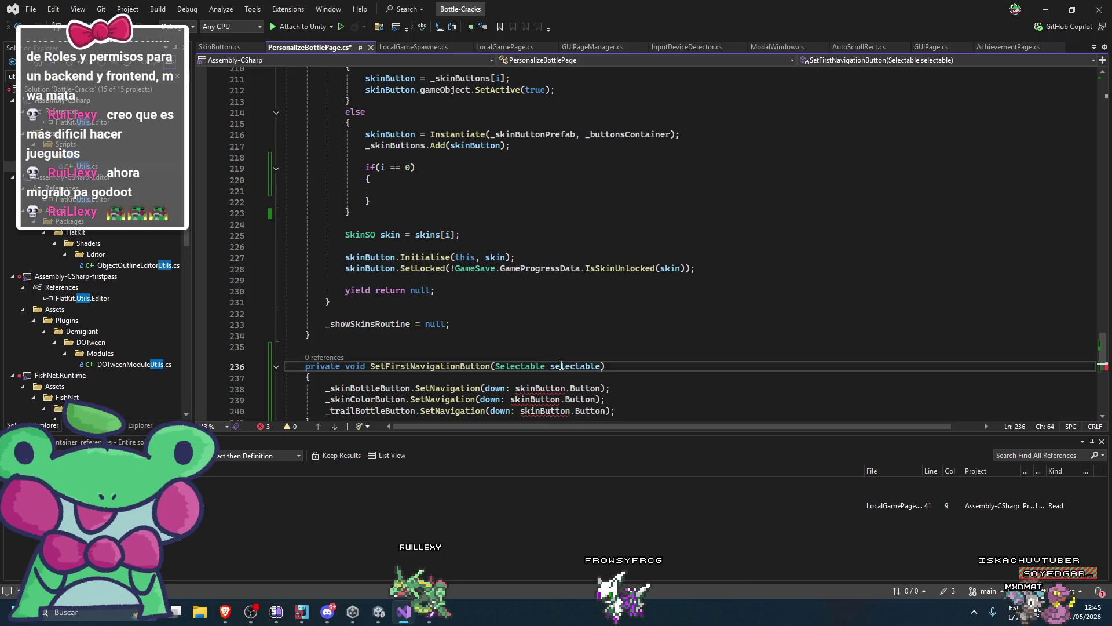
pyautogui.moveTo(515, 387); pyautogui.dragTo(601, 410)
pyautogui.write('selectable')
pyautogui.scroll(-1, 558, 284)
pyautogui.click(558, 284)
# Replace the if block's body with a call beginning SetFirstNavigationButton(s
pyautogui.click(345, 374)
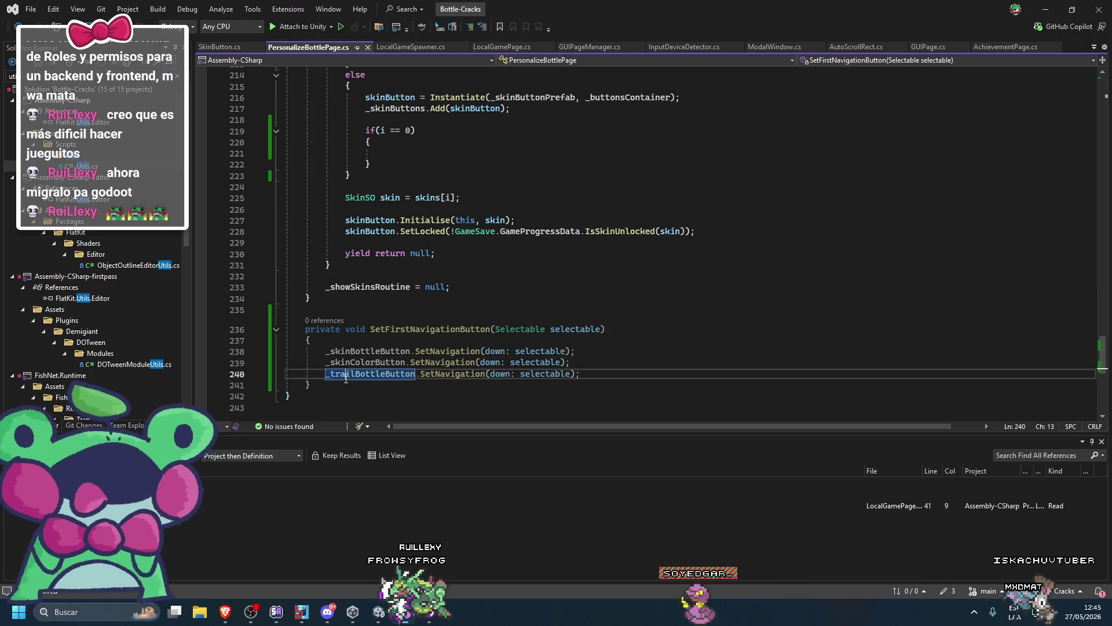
pyautogui.scroll(2, 476, 346)
pyautogui.moveTo(371, 230); pyautogui.dragTo(440, 197)
pyautogui.write('SetFirstNavigationButton(')
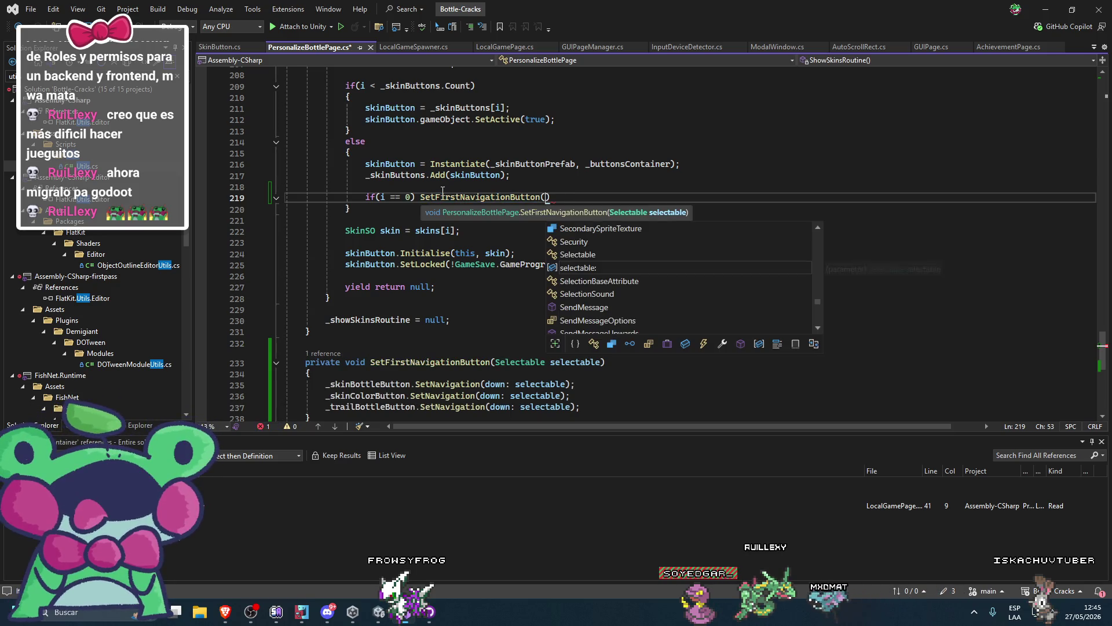
pyautogui.write('skin')
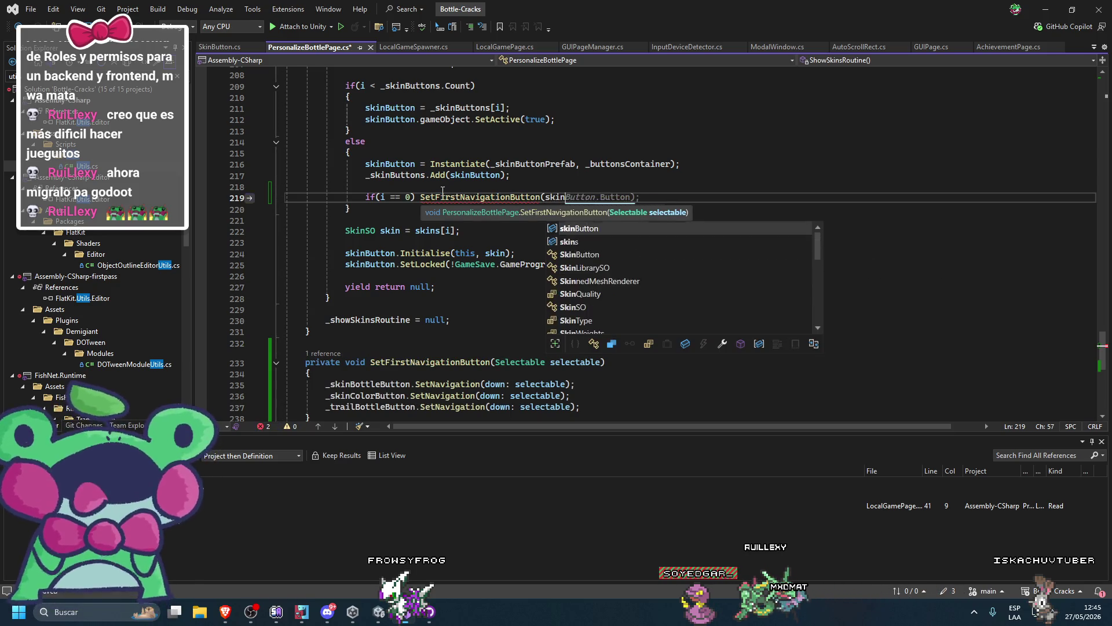
# Complete SetFirstNavigationButton(skinButton.Button), save, and delete the blank line above the if
pyautogui.press('Tab')
pyautogui.hotkey('ctrl', 's')
pyautogui.scroll(2, 680, 253)
pyautogui.click(681, 253)
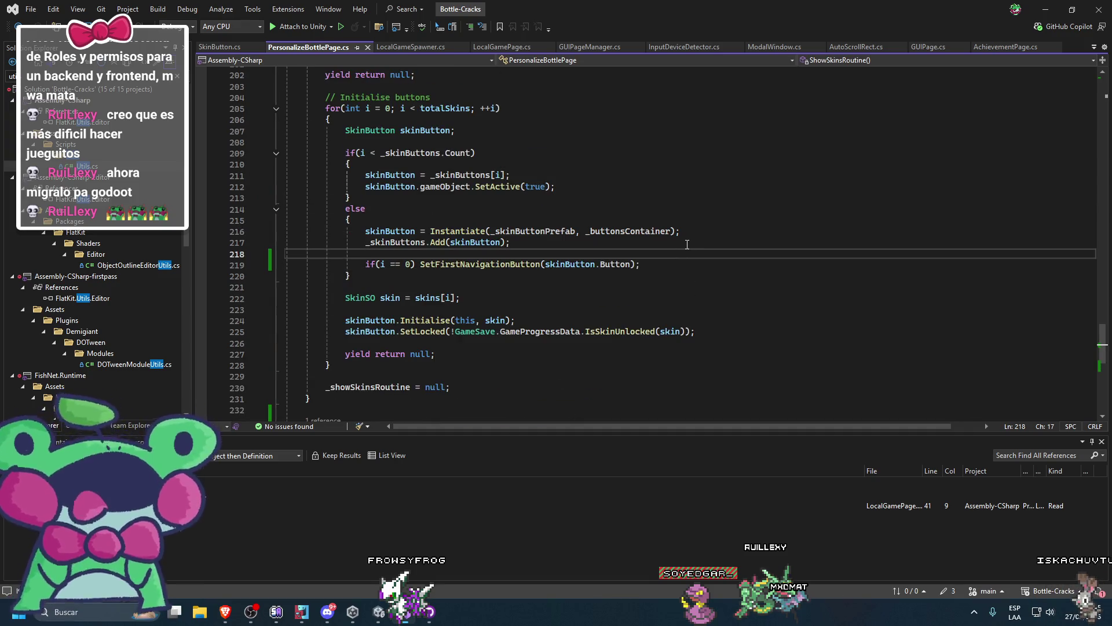
pyautogui.press('BackSpace')
# Minimize Visual Studio to return to the Unity editor
pyautogui.scroll(-2, 684, 245)
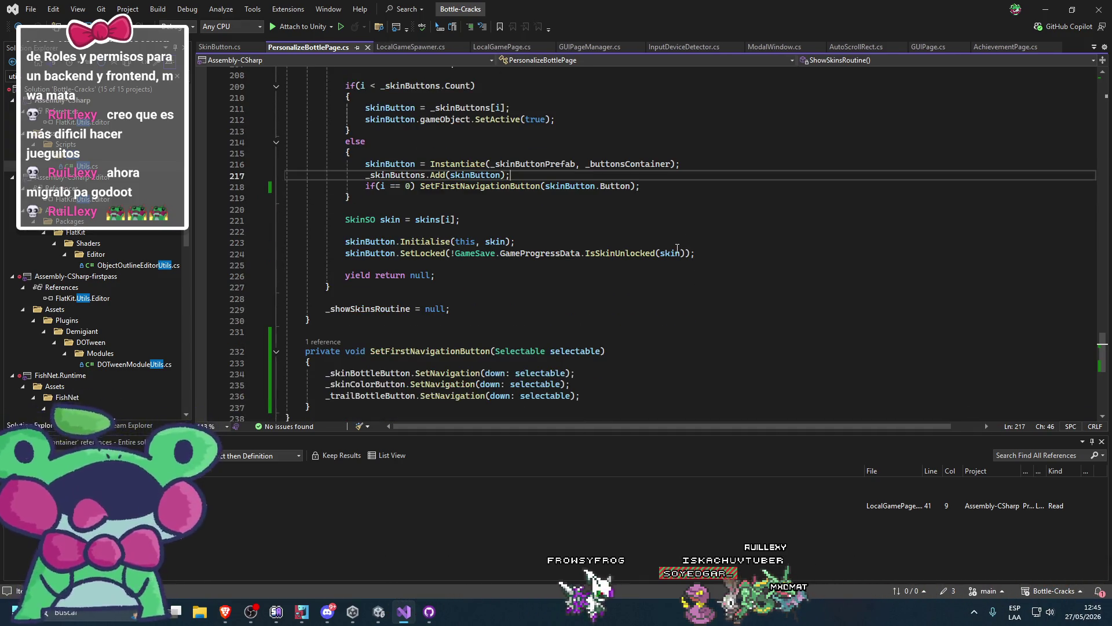
pyautogui.scroll(3, 676, 248)
pyautogui.click(795, 194)
pyautogui.click(1036, 7)
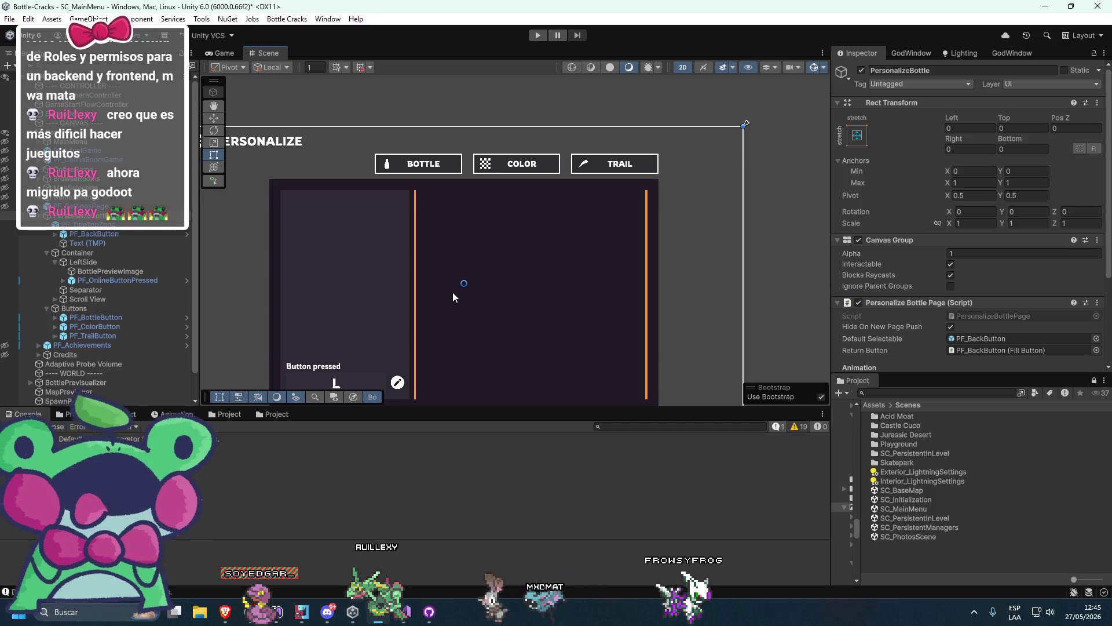
# Replace PF_BackButton with PF_BottleButton as Default Selectable, then open the PF_SkinButton prefab
pyautogui.scroll(-4, 906, 354)
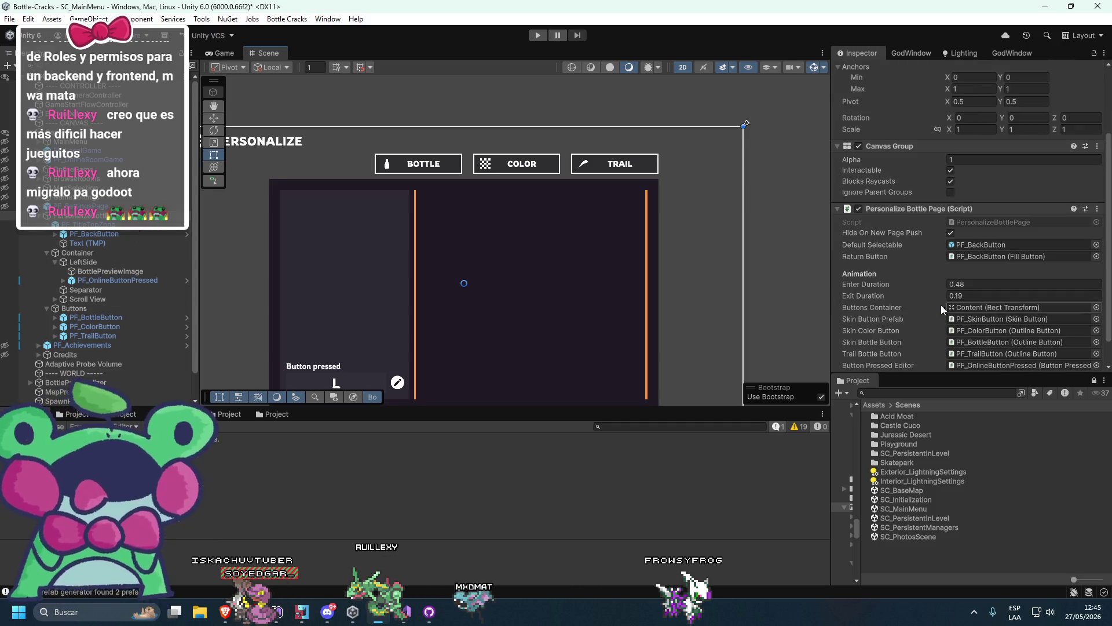
pyautogui.scroll(-2, 921, 278)
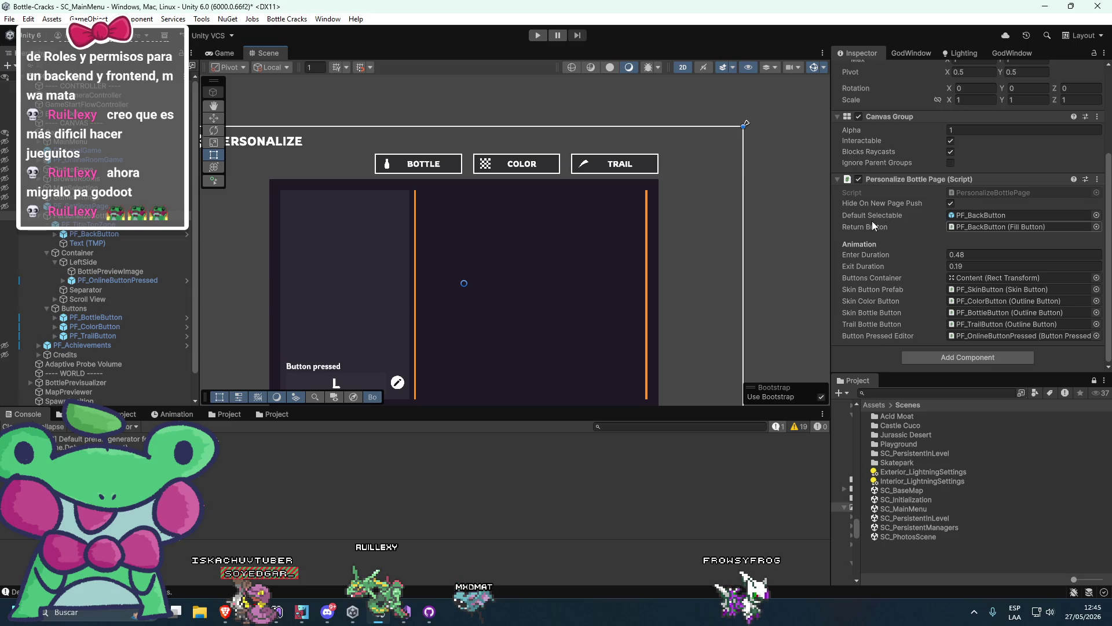
pyautogui.click(989, 214)
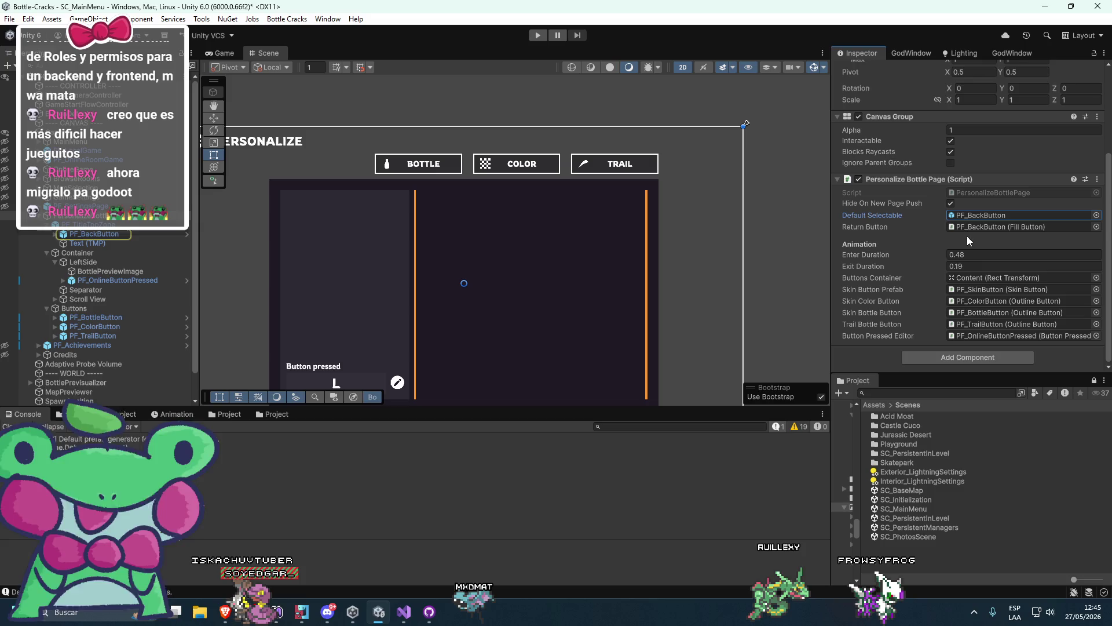
pyautogui.click(984, 313)
pyautogui.moveTo(99, 317); pyautogui.dragTo(982, 216)
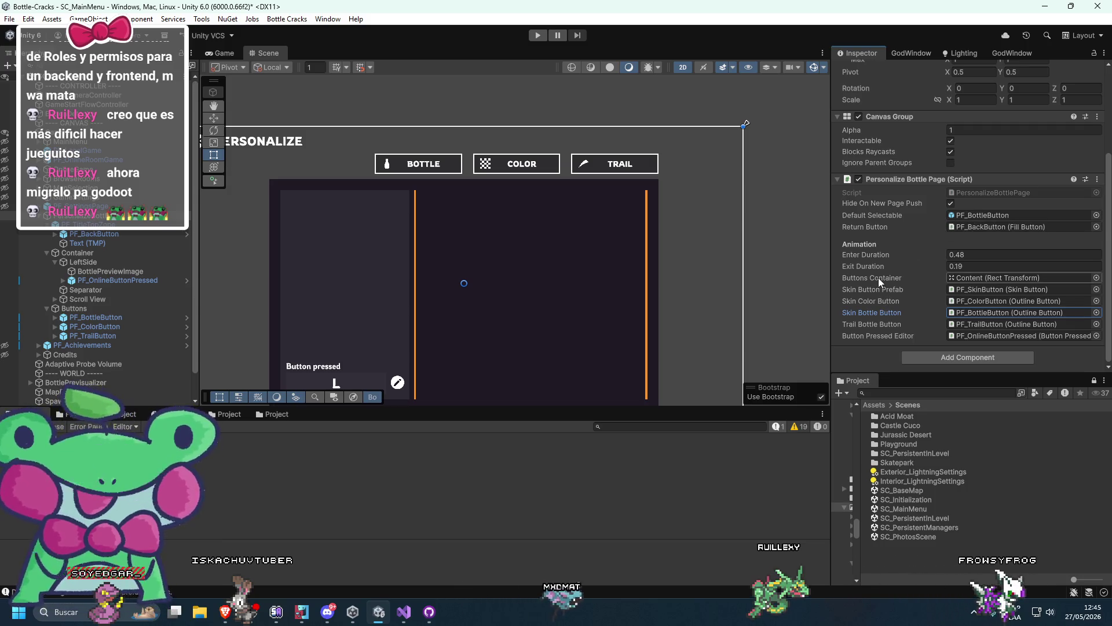
pyautogui.doubleClick(969, 293)
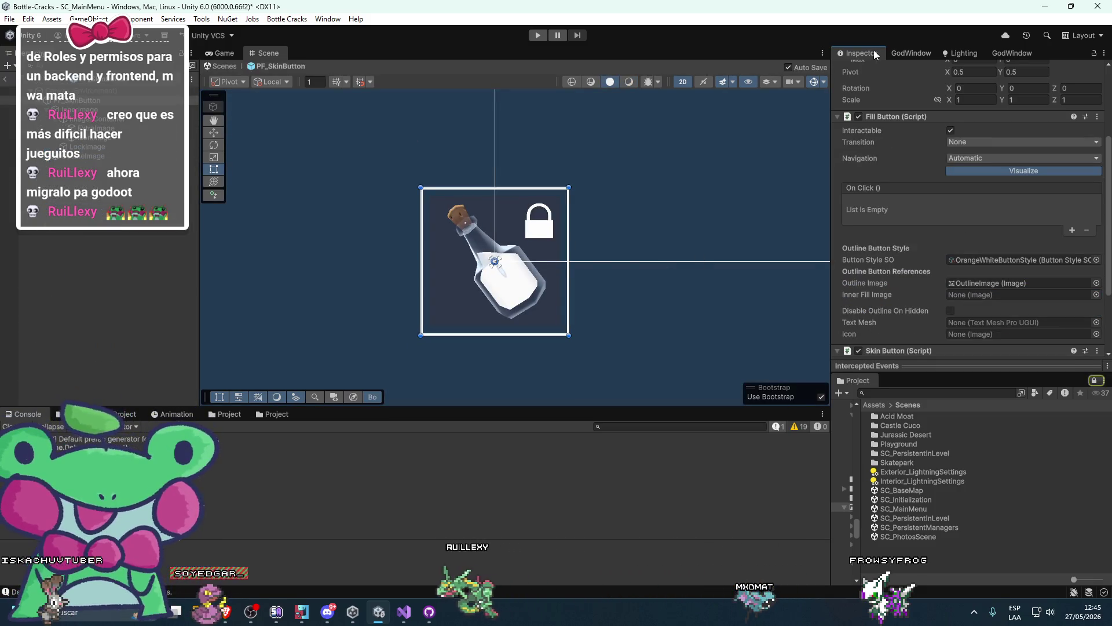
# Assign PF_SkinButton's own Fill Button to its Skin Button's Button field and exit Prefab Mode
pyautogui.scroll(-3, 648, 232)
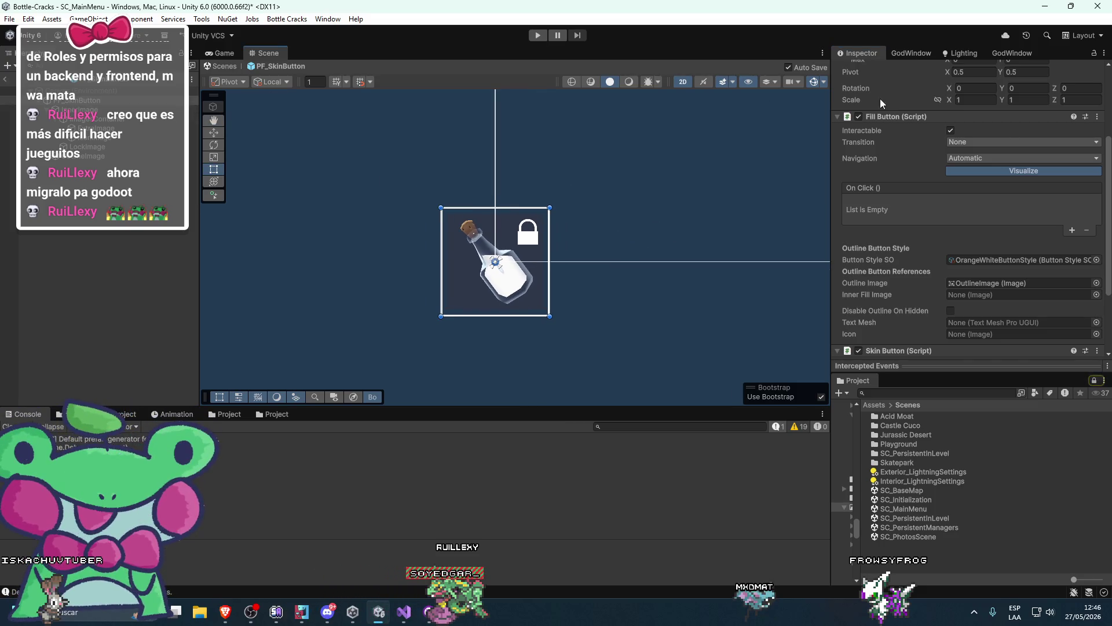
pyautogui.scroll(3, 882, 103)
pyautogui.click(158, 114)
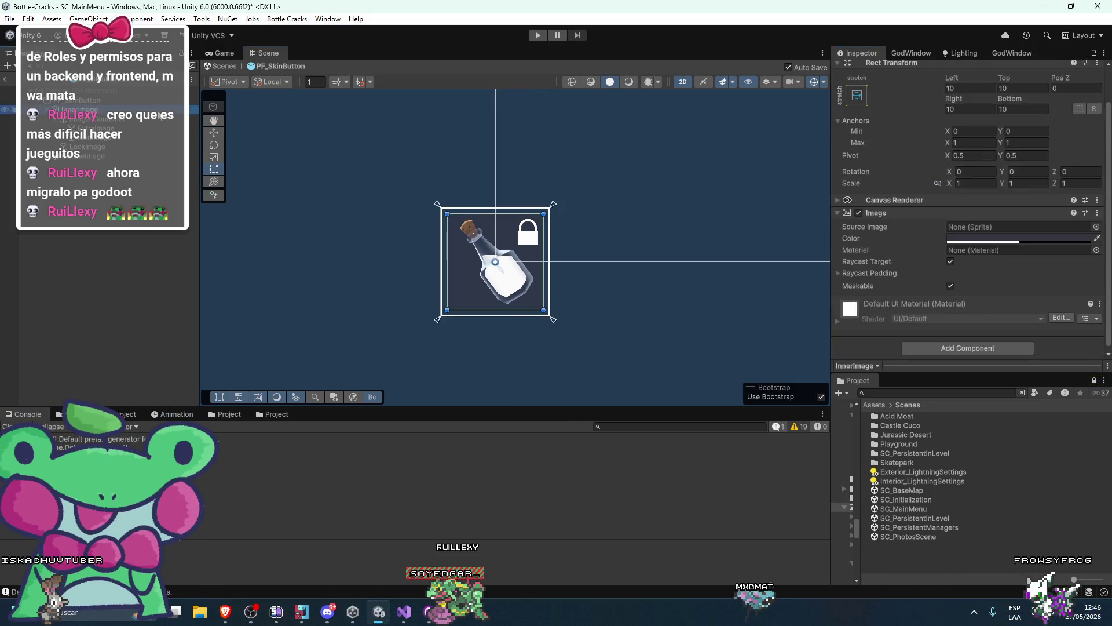
pyautogui.click(159, 101)
pyautogui.scroll(-5, 898, 279)
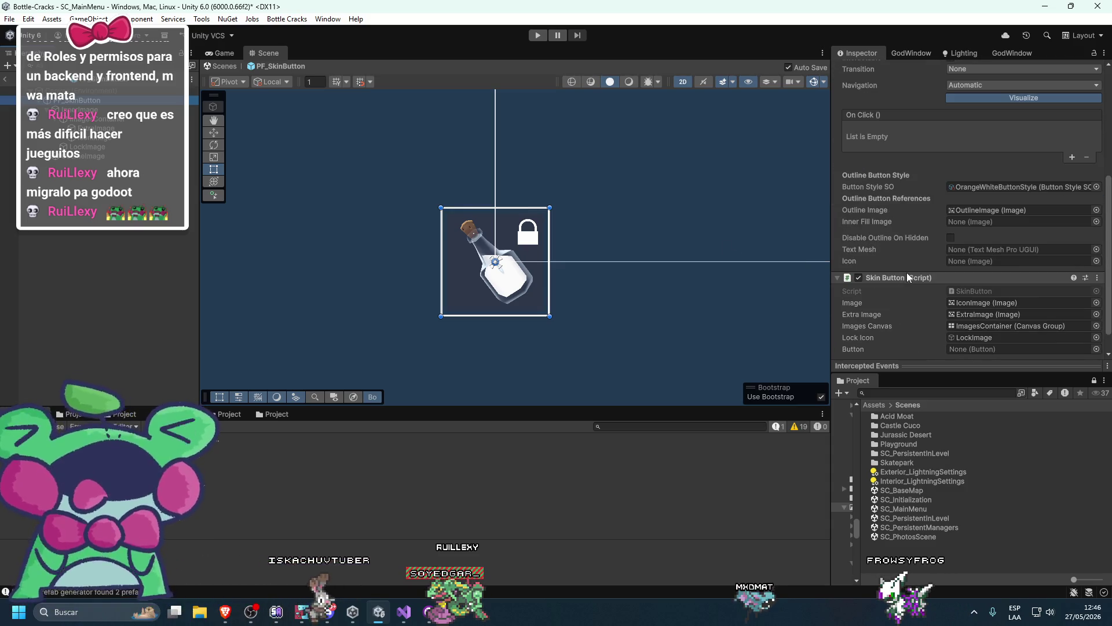
pyautogui.scroll(-2, 908, 277)
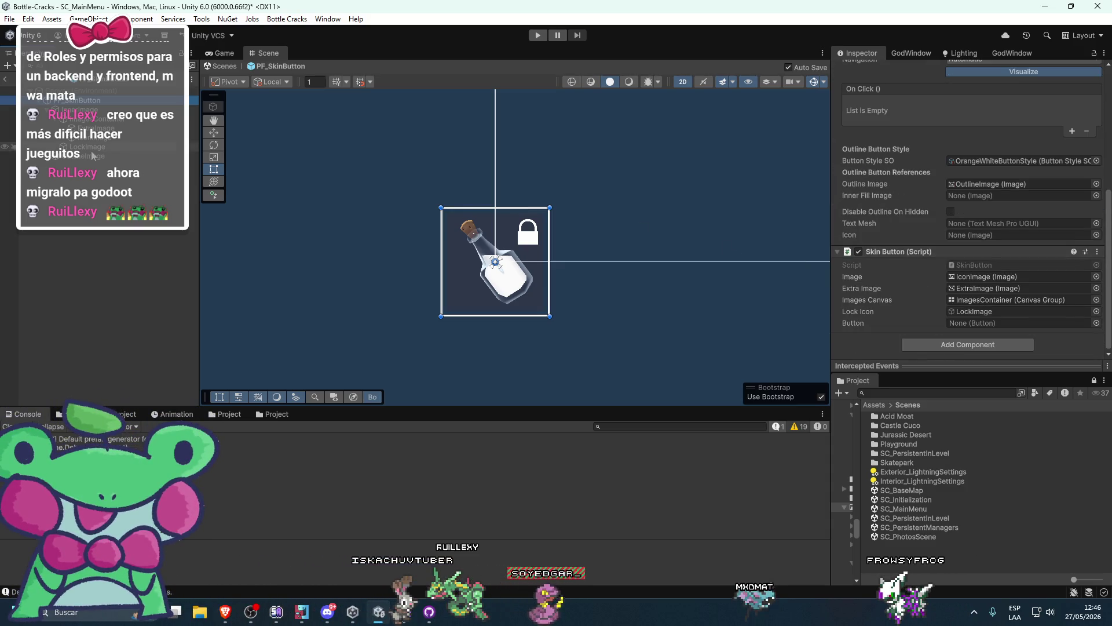
pyautogui.moveTo(87, 101); pyautogui.dragTo(1020, 322)
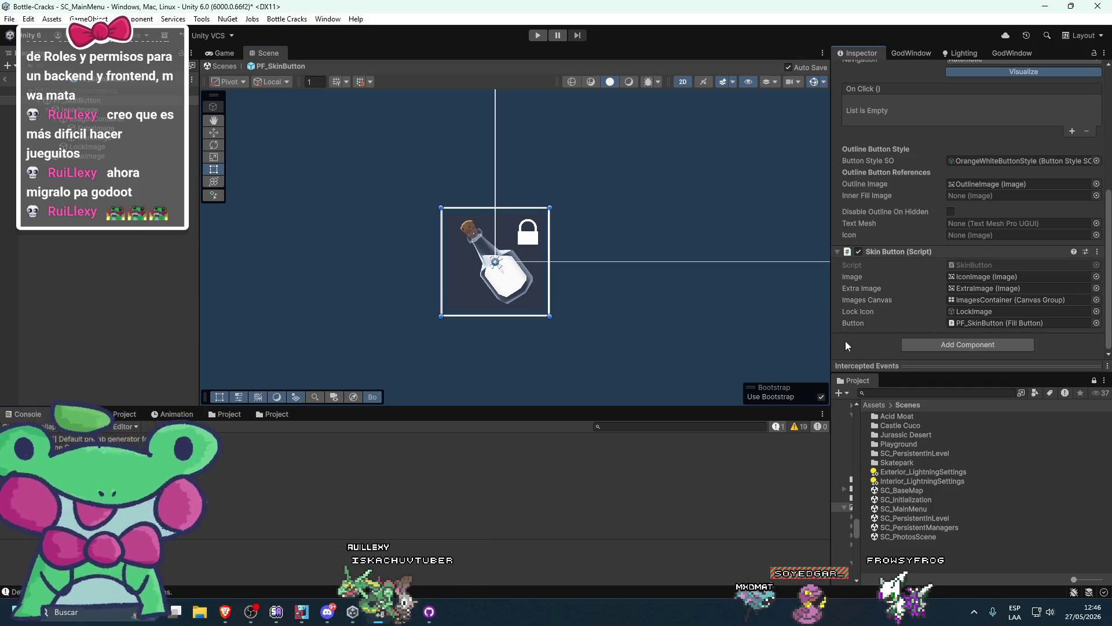
pyautogui.click(224, 66)
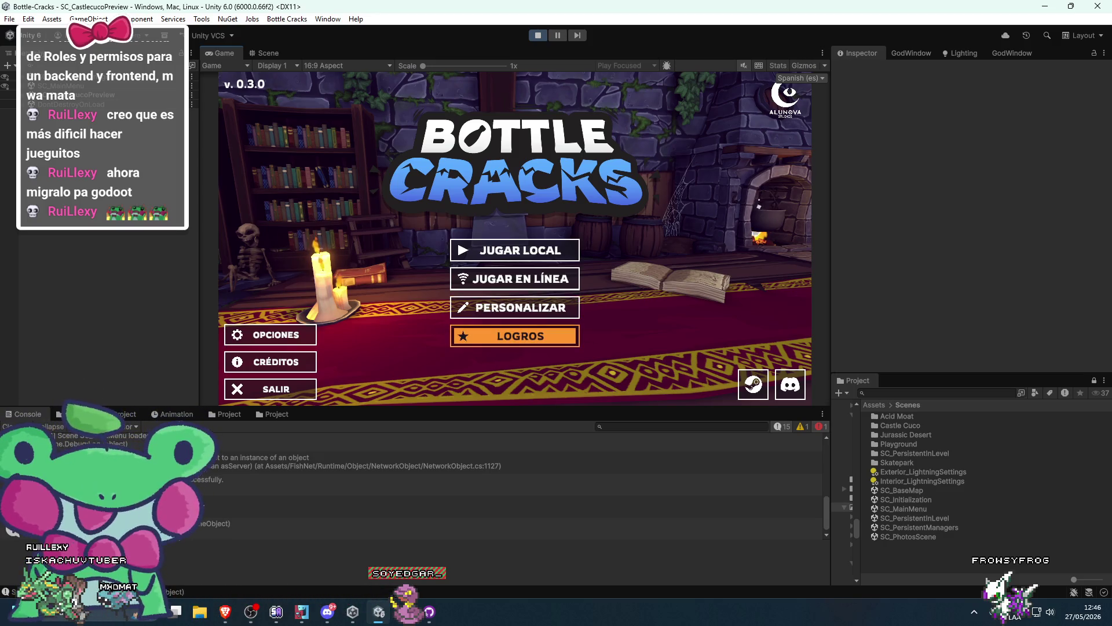
# Open PERSONALIZAR and move focus around the bottle grid and up to the COLOR tab
pyautogui.press('Up')
pyautogui.press('Return')
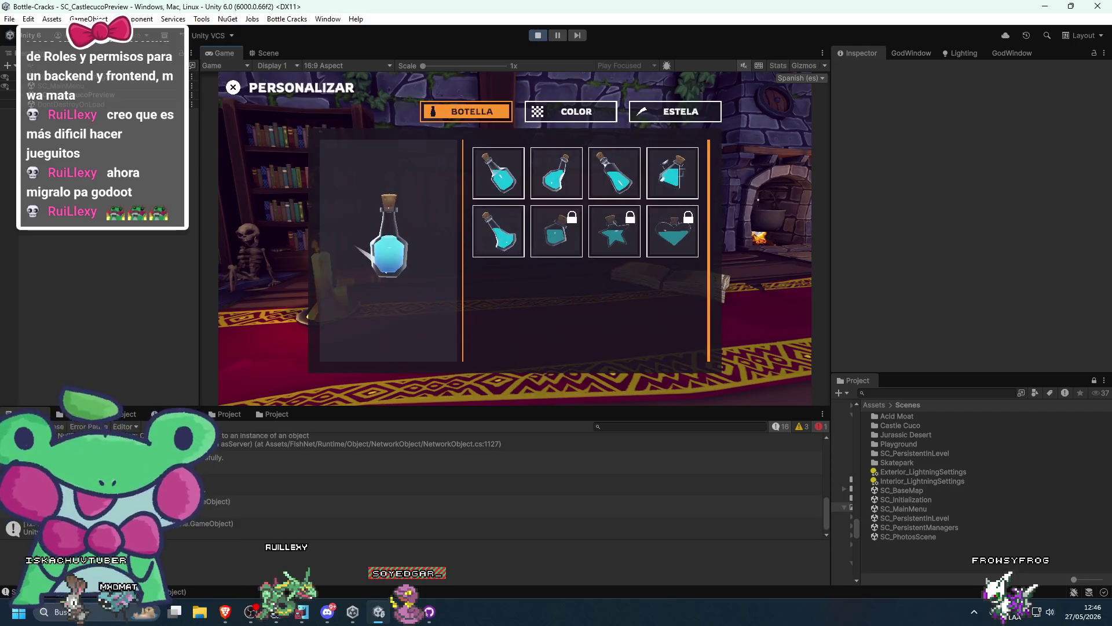
pyautogui.press('Down')
pyautogui.press('Up')
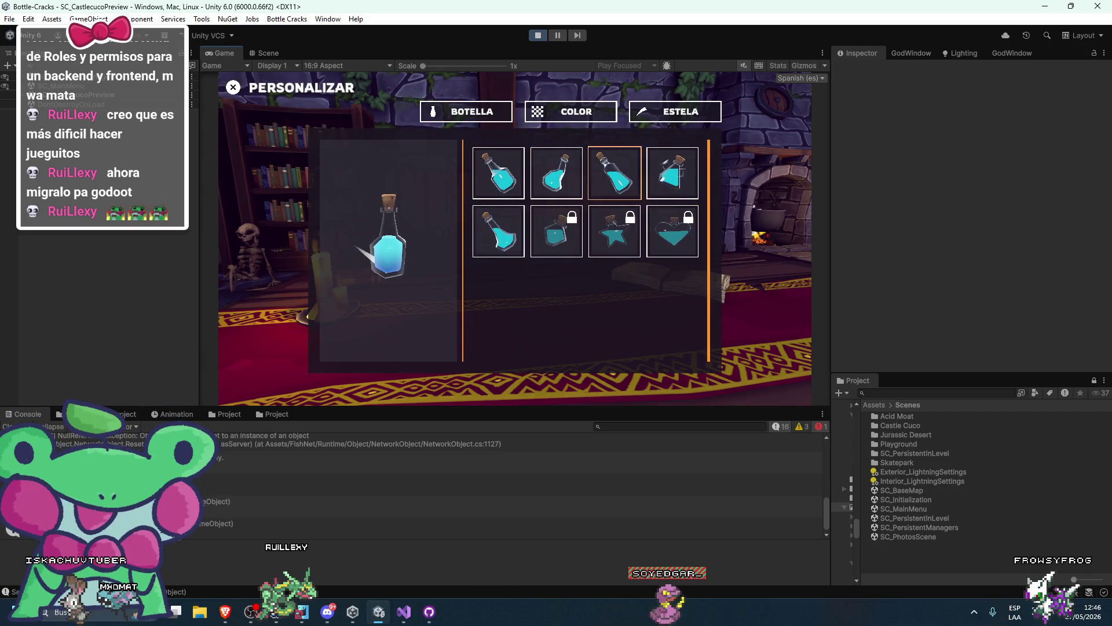
pyautogui.press('Up')
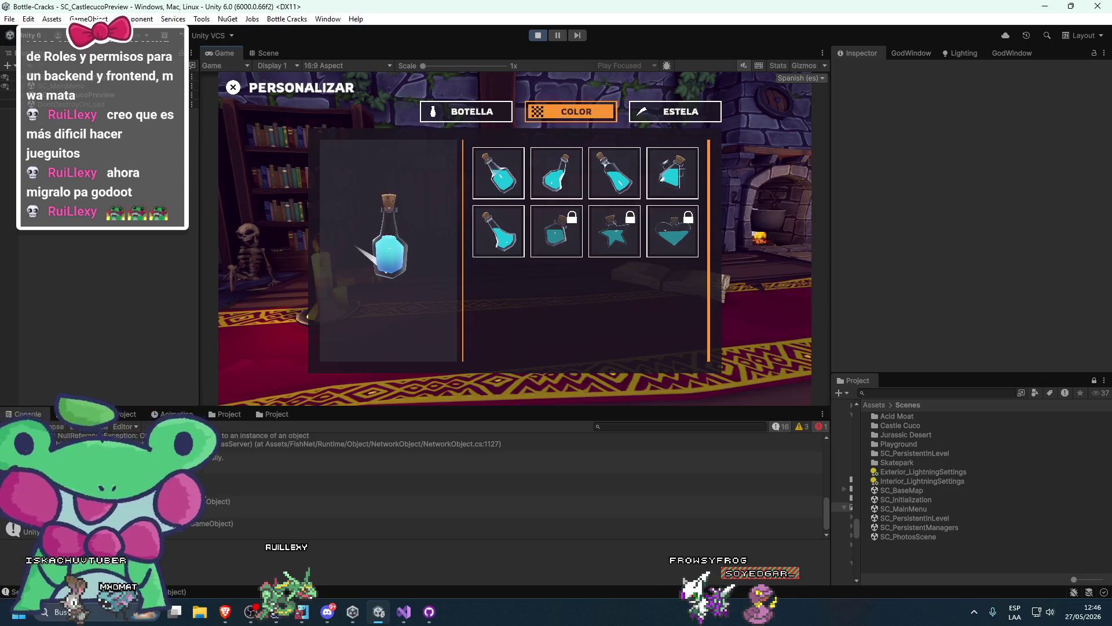
pyautogui.press('Down')
pyautogui.press('Down')
pyautogui.press('Left')
pyautogui.press('Left')
pyautogui.press('Left')
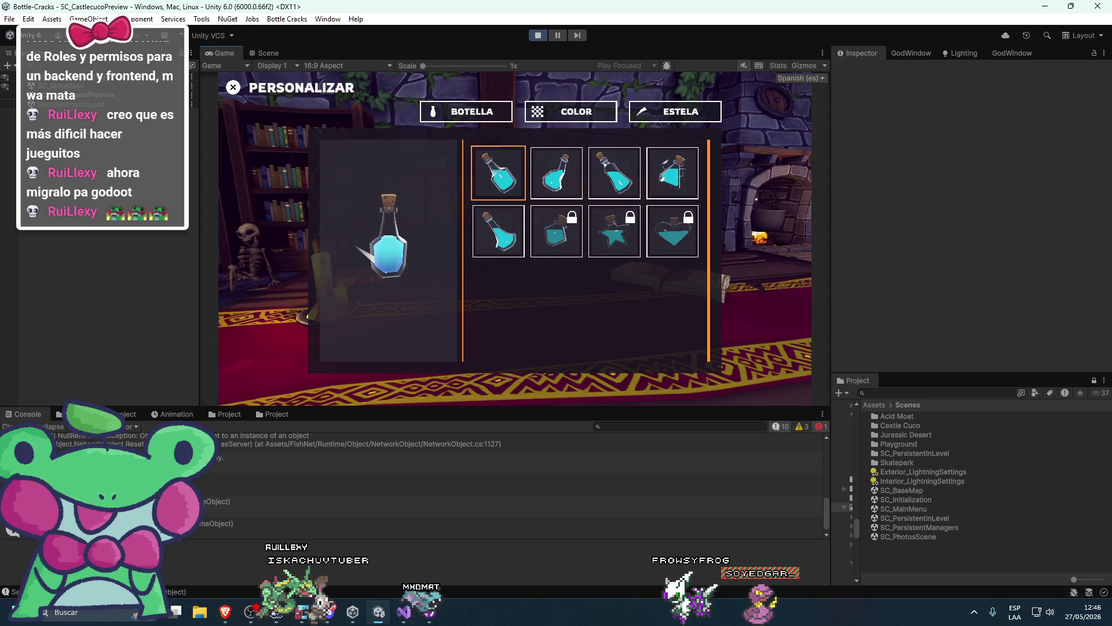
pyautogui.press('Down')
pyautogui.press('Down')
pyautogui.press('Up')
pyautogui.press('Up')
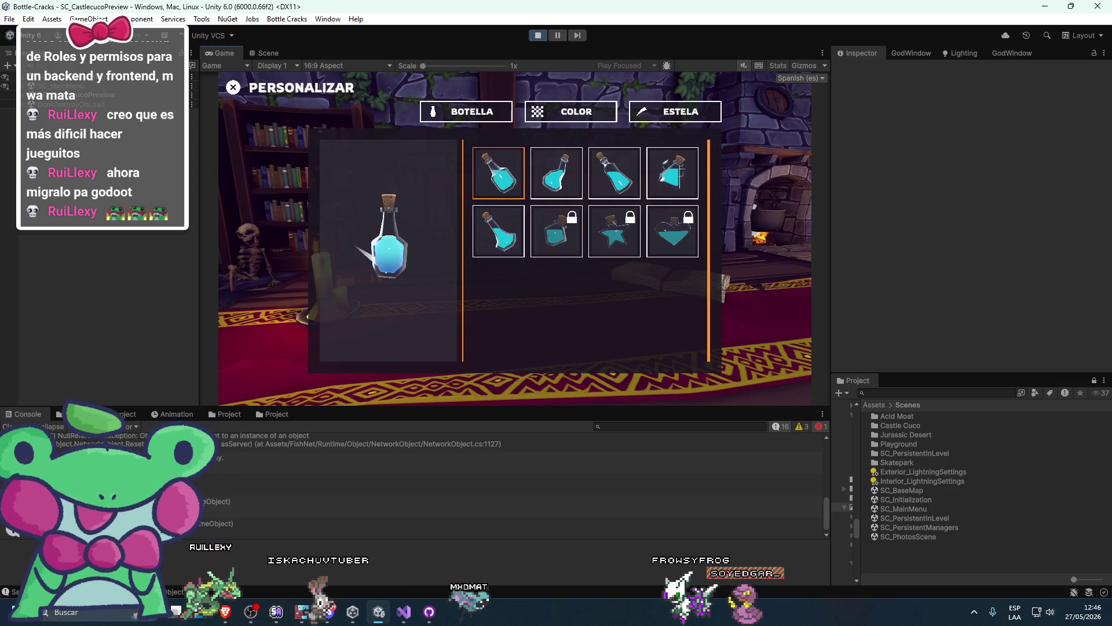
pyautogui.press('Up')
# Navigate the colour bowls to the green bowl, maximize the Game view, return to bottle shapes
pyautogui.press('Return')
pyautogui.press('Down')
pyautogui.press('Down')
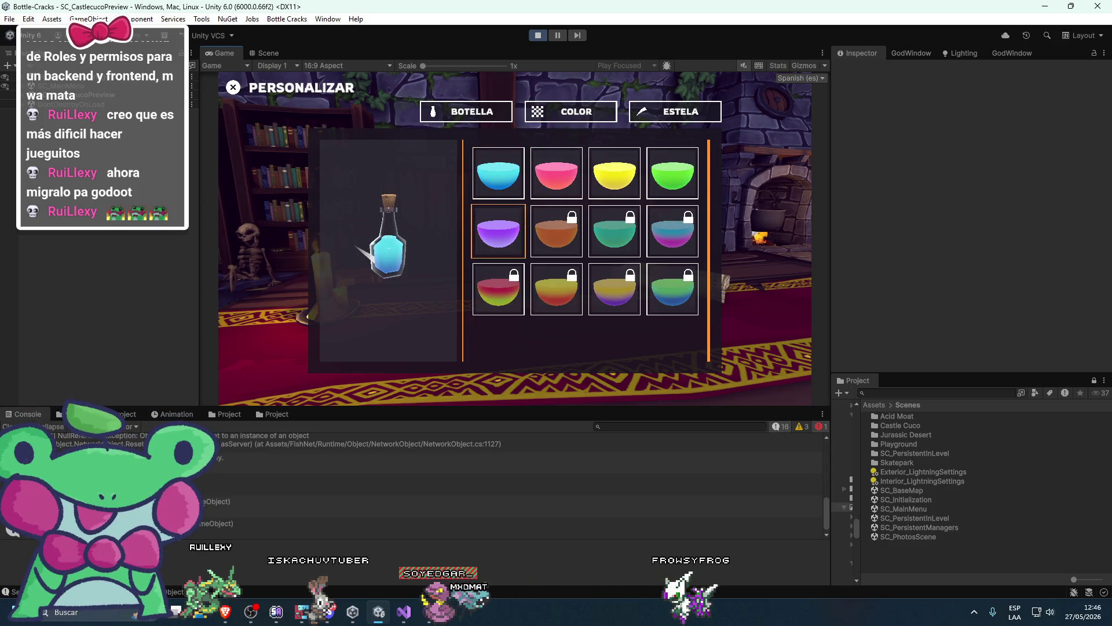
pyautogui.press('Up')
pyautogui.press('Right')
pyautogui.press('Right')
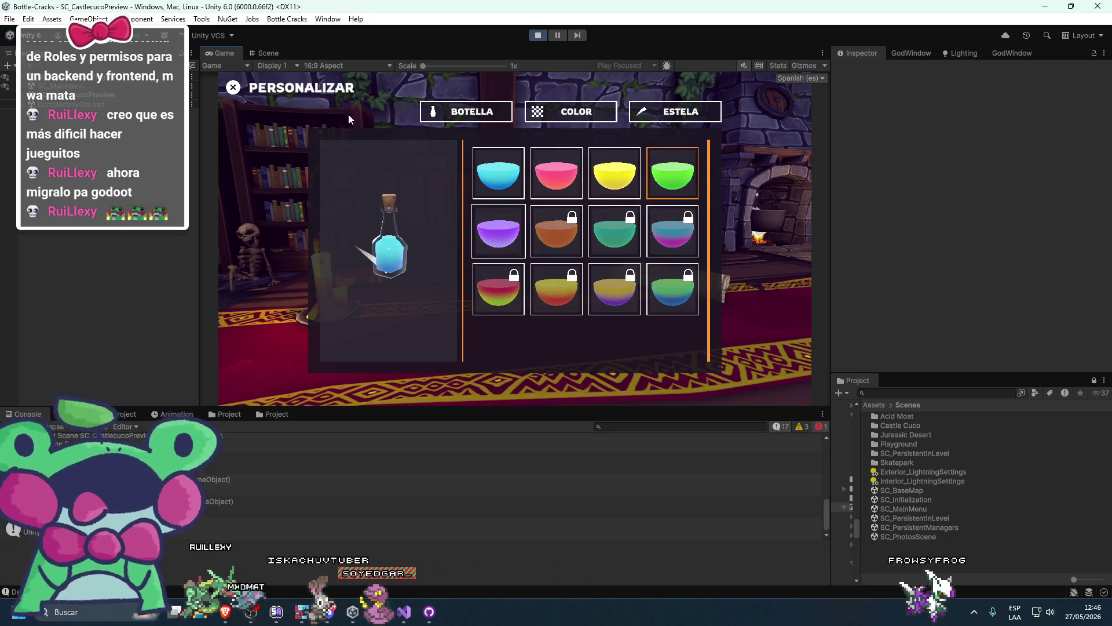
pyautogui.doubleClick(214, 47)
pyautogui.press('Return')
pyautogui.press('Down')
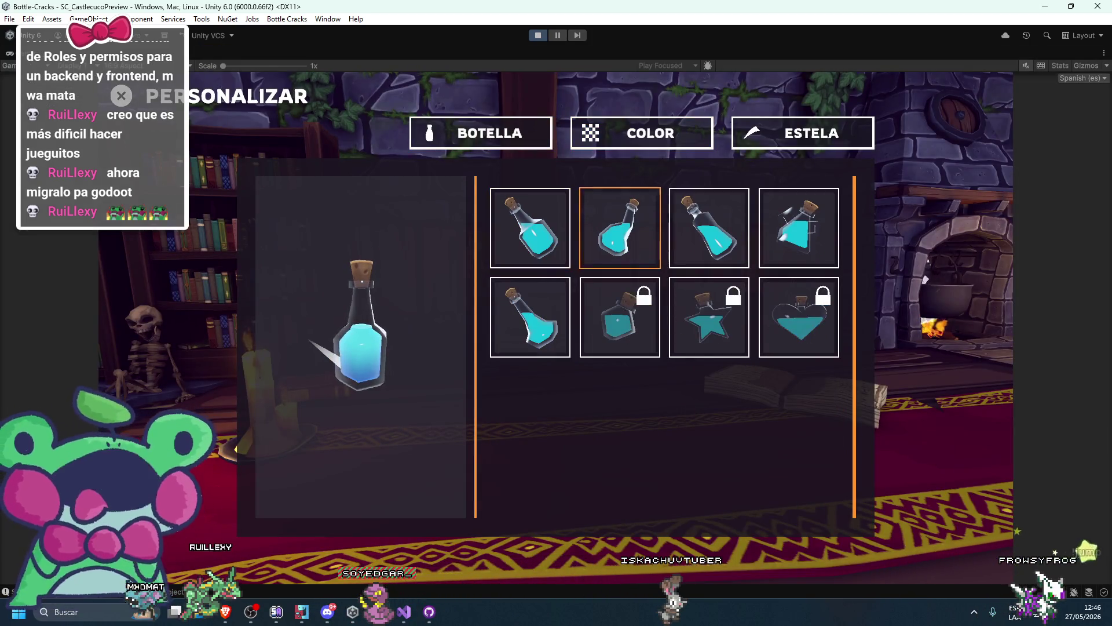
# Move controller focus from the bottle slots to the COLOR tab and into the colour bowls, previewing purple
pyautogui.press('Down')
pyautogui.press('Return')
pyautogui.press('Return')
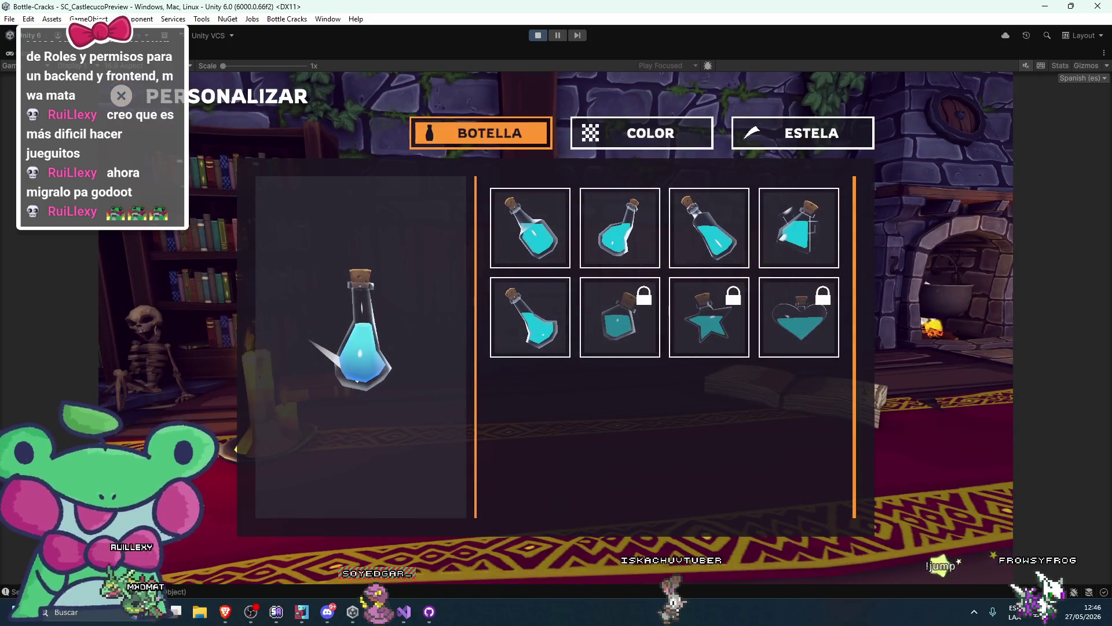
pyautogui.press('Right')
pyautogui.press('Down')
pyautogui.press('Left')
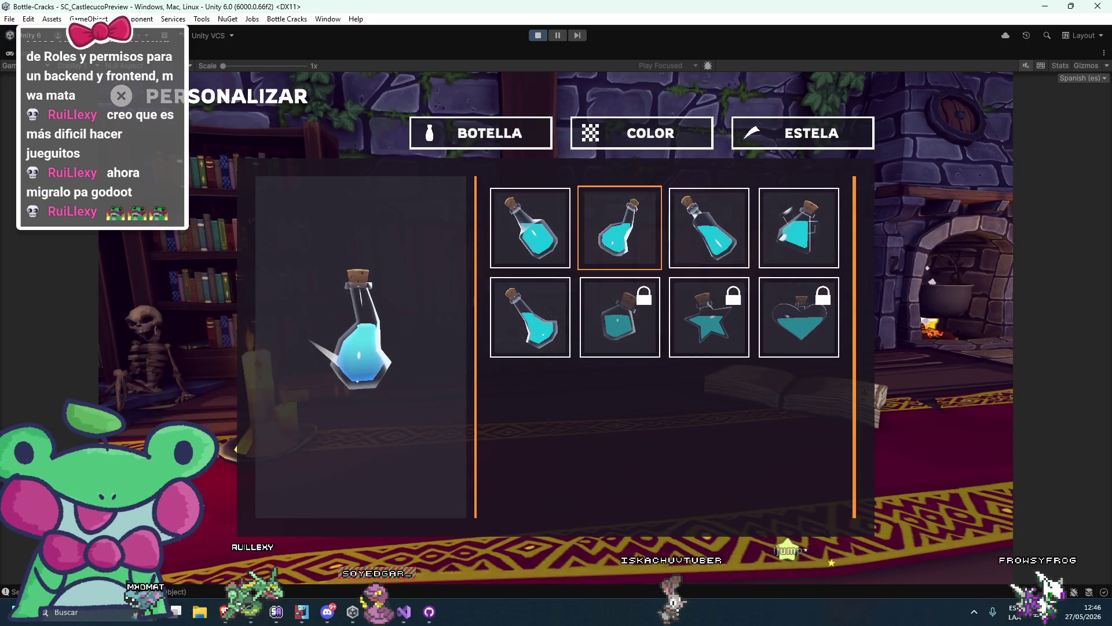
pyautogui.press('Up')
pyautogui.press('Return')
pyautogui.press('Down')
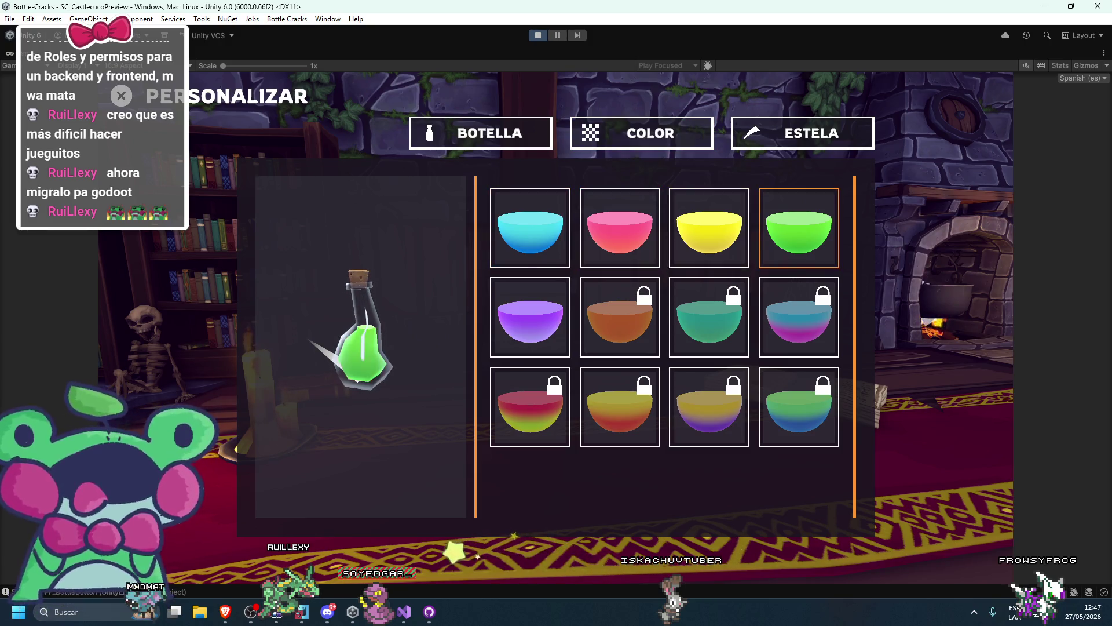
pyautogui.press('Left')
# Select the locked orange bowl to show its unlock popup, then close the popup
pyautogui.press('Down')
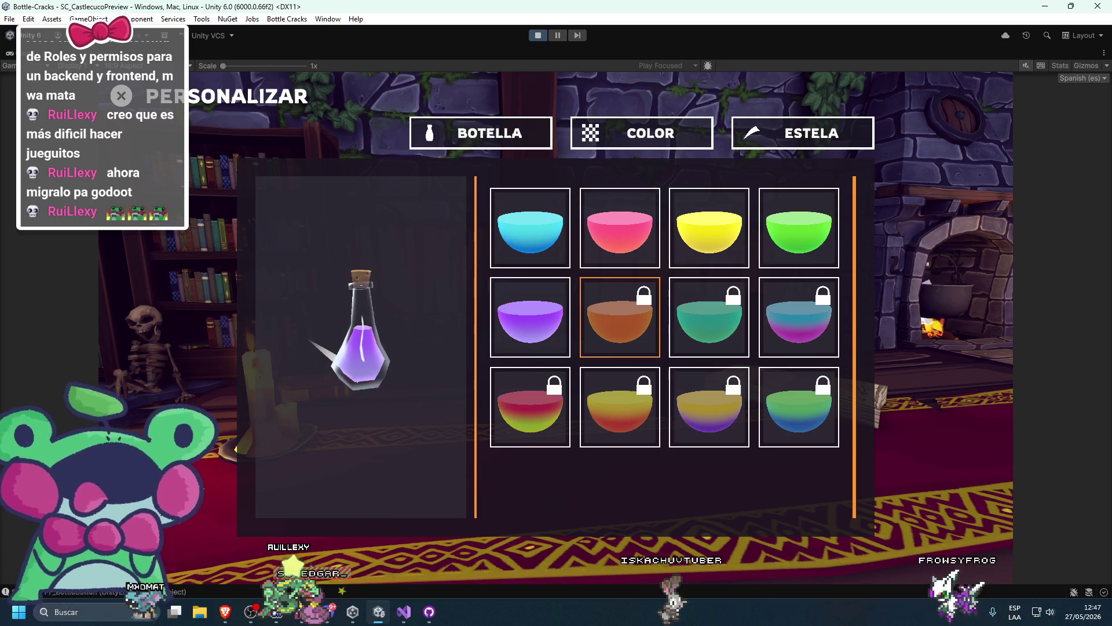
pyautogui.press('Right')
pyautogui.press('Return')
pyautogui.press('Return')
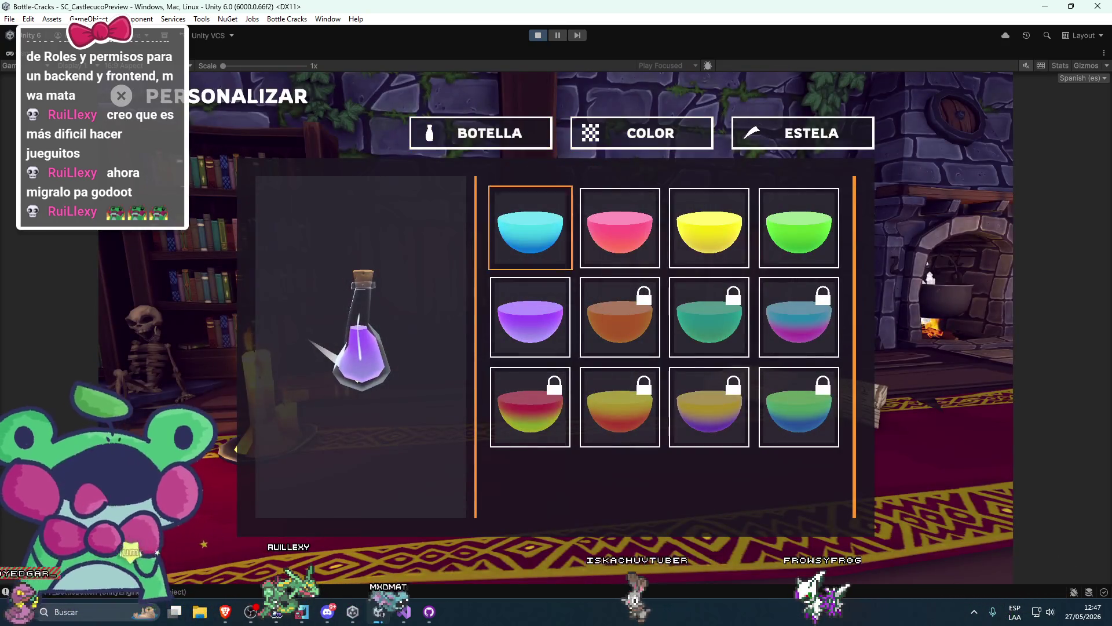
pyautogui.press('Left')
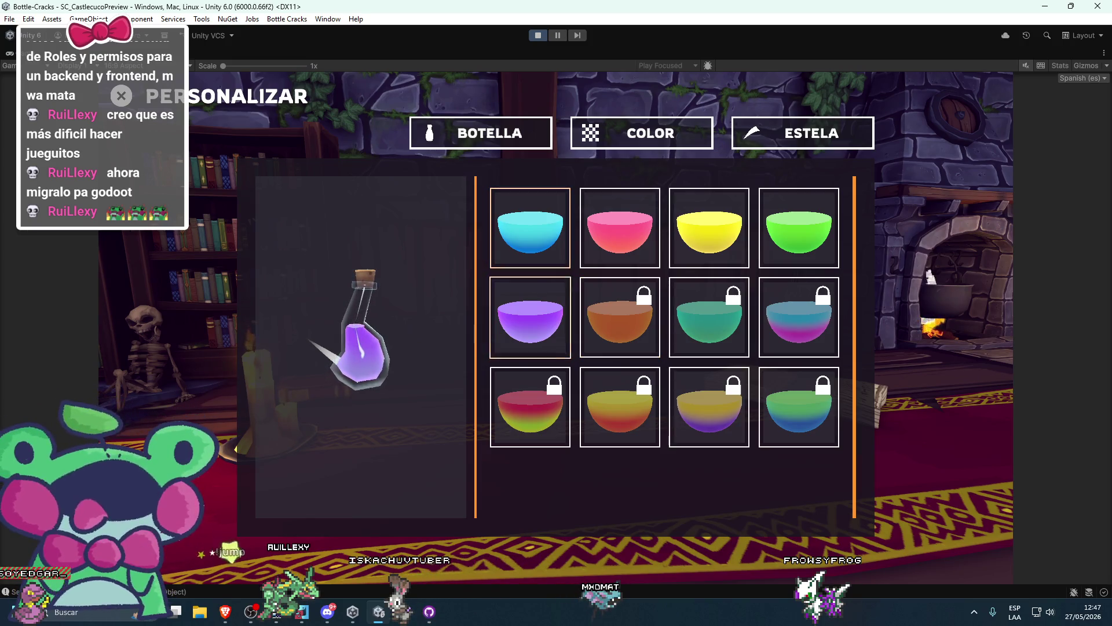
pyautogui.press('Left')
pyautogui.press('Down')
pyautogui.press('Right')
pyautogui.press('Return')
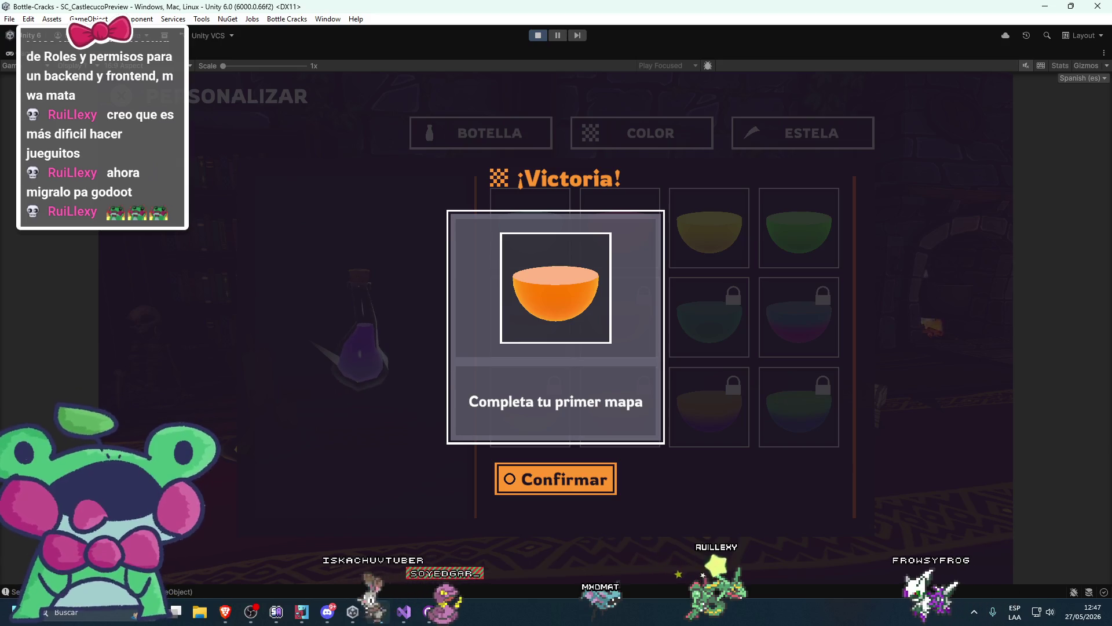
pyautogui.press('Return')
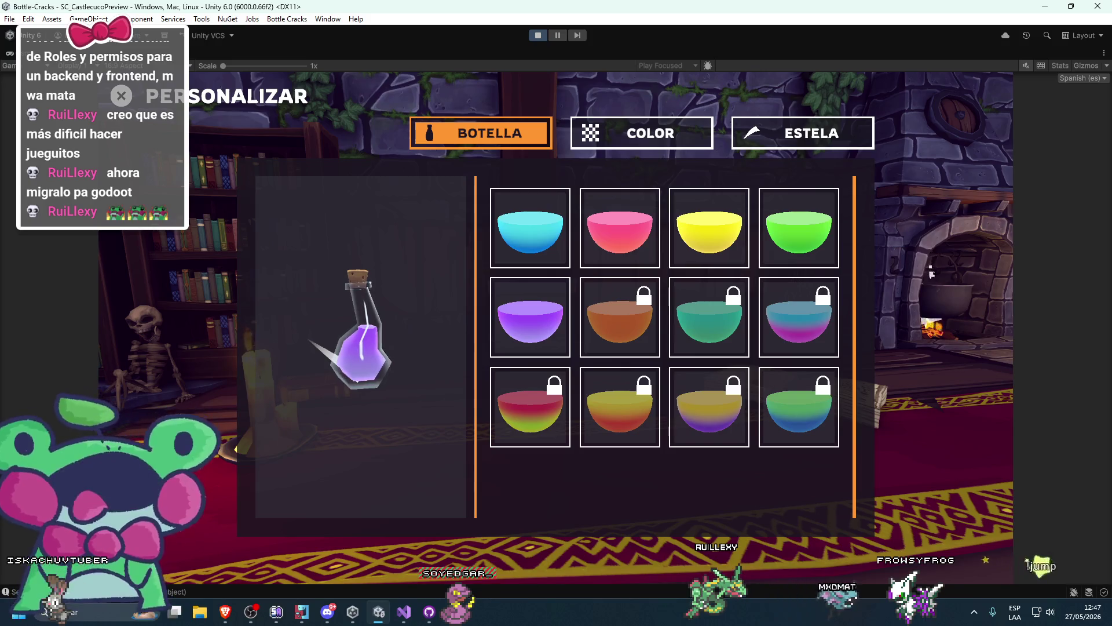
# Navigate the colour grid through cyan, teal and pink bowls and reopen the orange bowl's popup
pyautogui.press('Down')
pyautogui.press('Right')
pyautogui.press('Left')
pyautogui.press('Up')
pyautogui.press('Down')
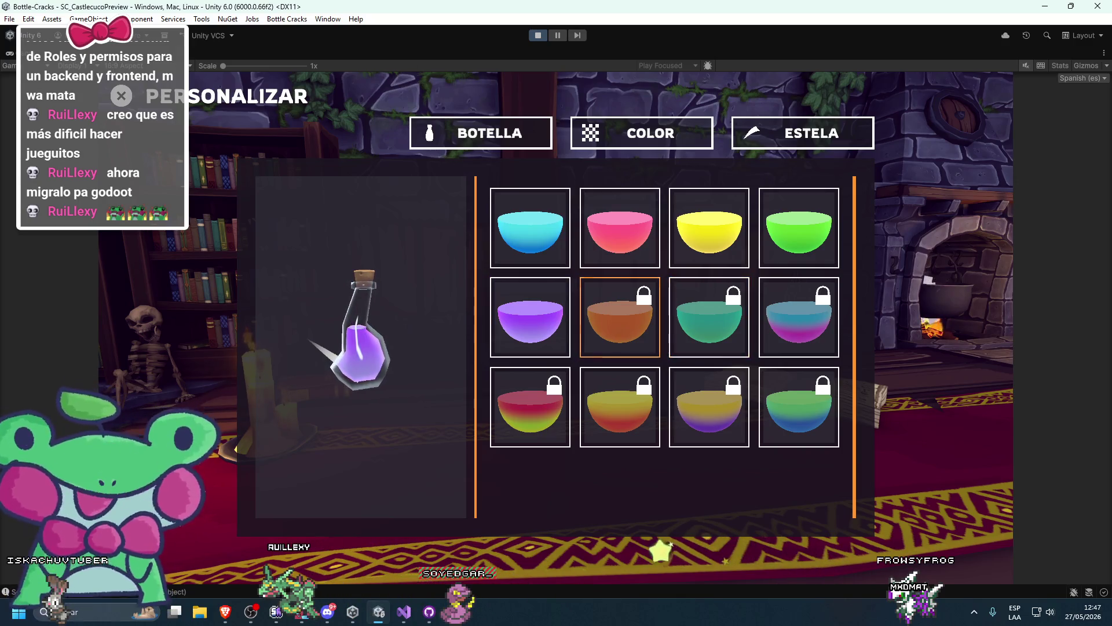
pyautogui.press('Return')
pyautogui.press('Return')
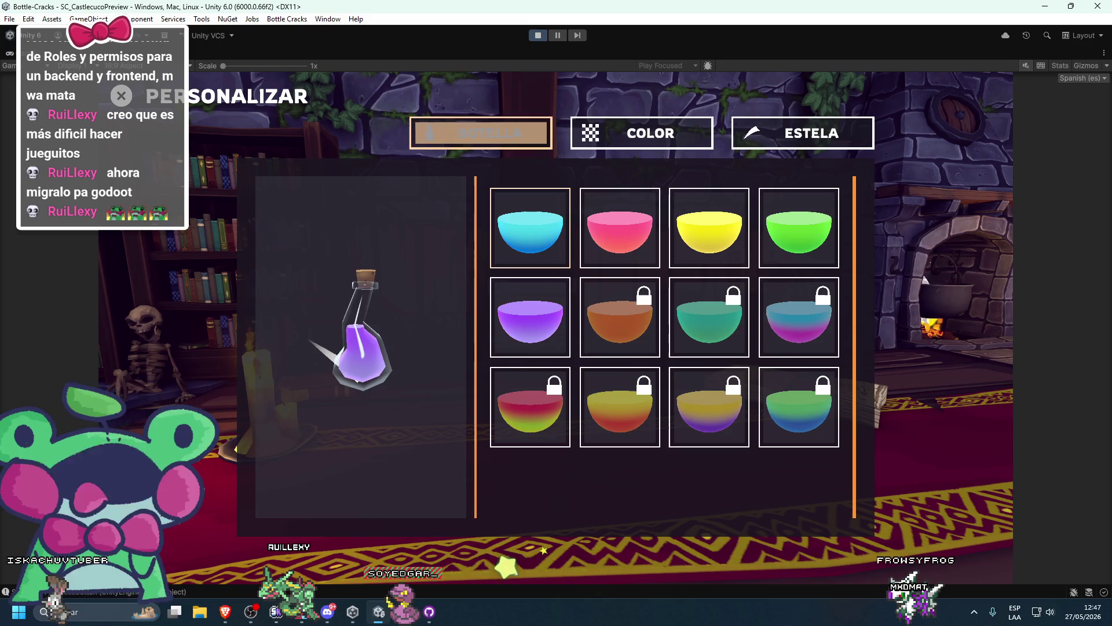
pyautogui.press('Down')
pyautogui.press('Down')
pyautogui.press('Right')
pyautogui.press('Up')
pyautogui.press('Left')
# Recheck the BOTELLA/COLOR tabs and orange bowl popup, then stop Play mode and return to Visual Studio
pyautogui.press('Up')
pyautogui.press('Right')
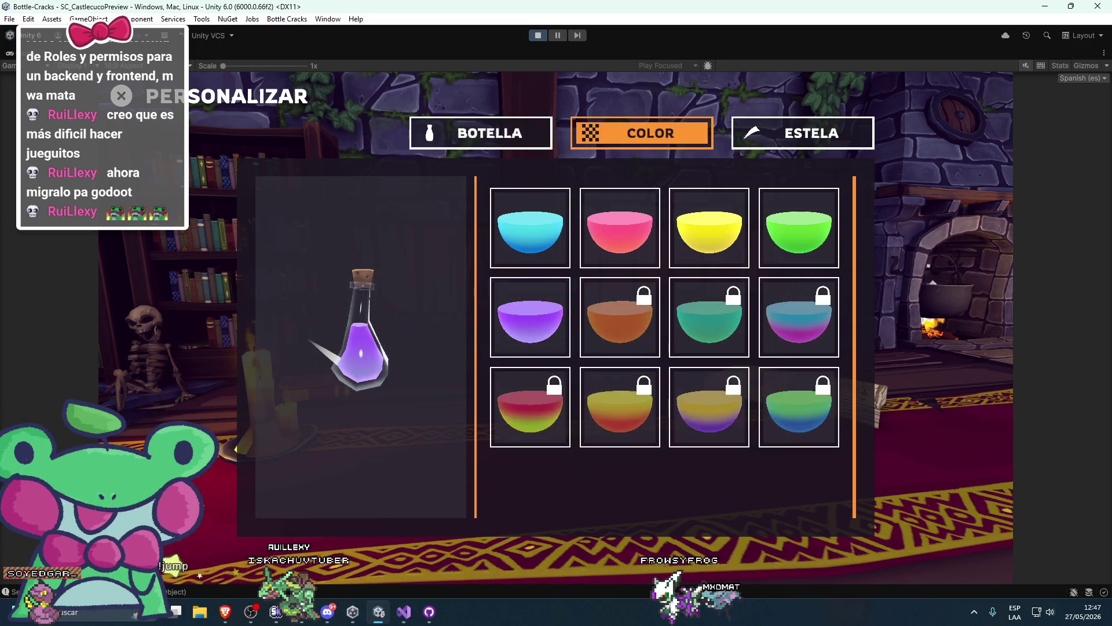
pyautogui.press('Down')
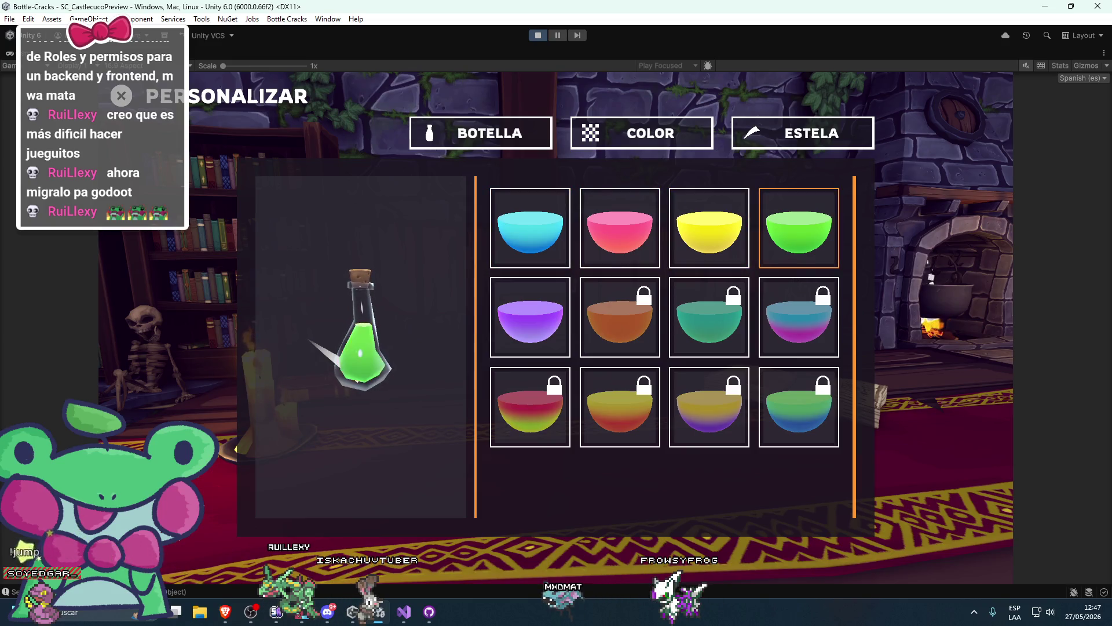
pyautogui.press('Return')
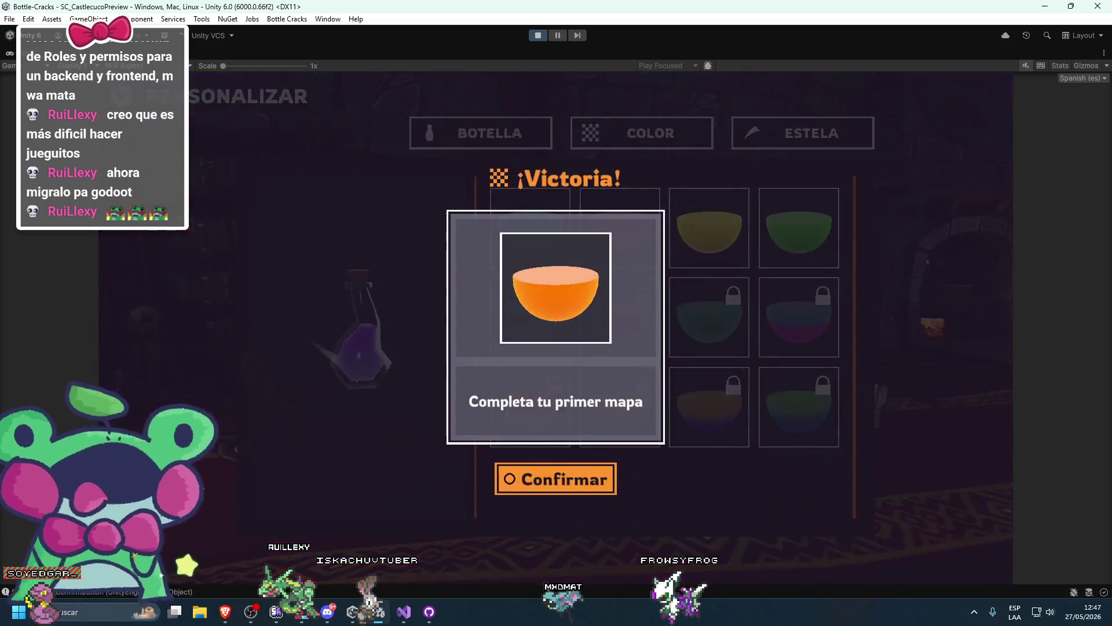
pyautogui.press('Return')
pyautogui.press('Down')
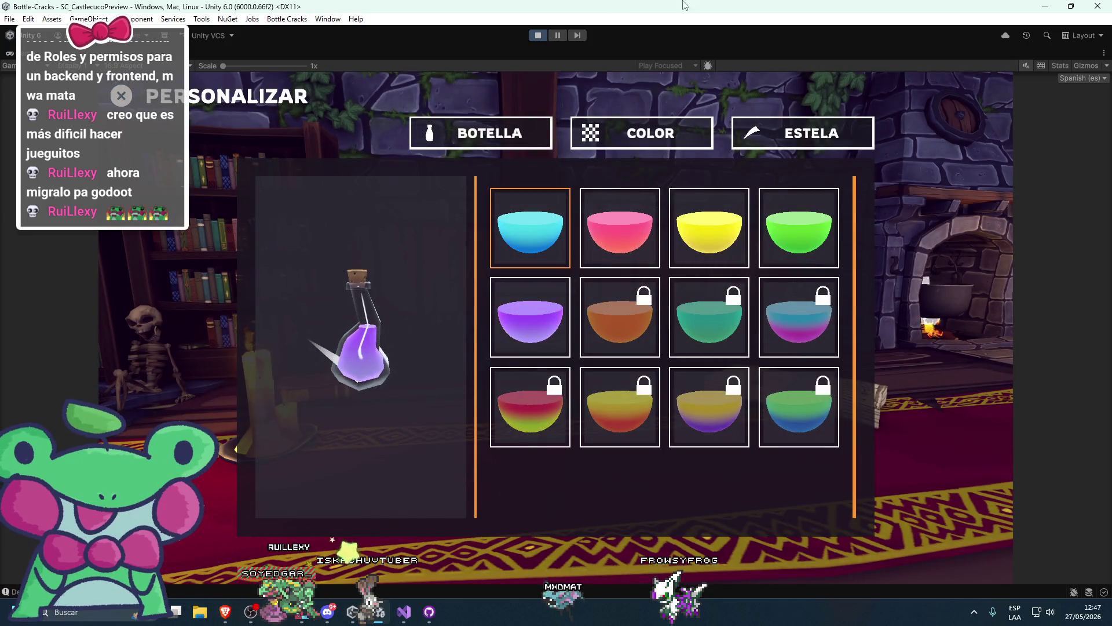
pyautogui.click(537, 35)
pyautogui.hotkey('alt', 'Tab')
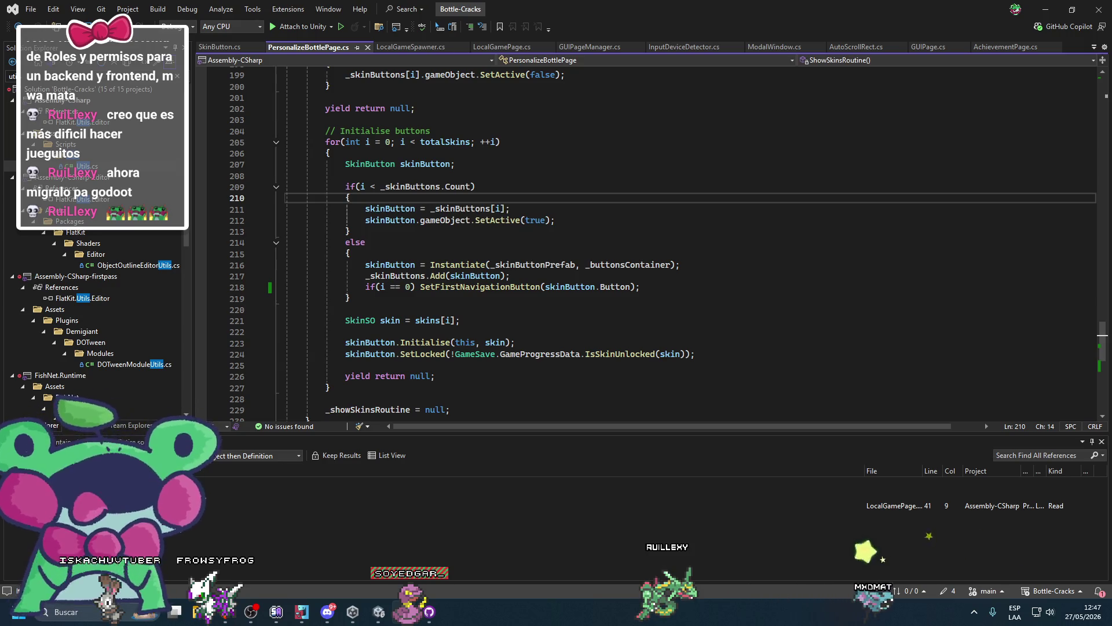
# Add _defaultSelectable = selectable.gameObject; at the start of SetFirstNavigationButton
pyautogui.scroll(-4, 533, 347)
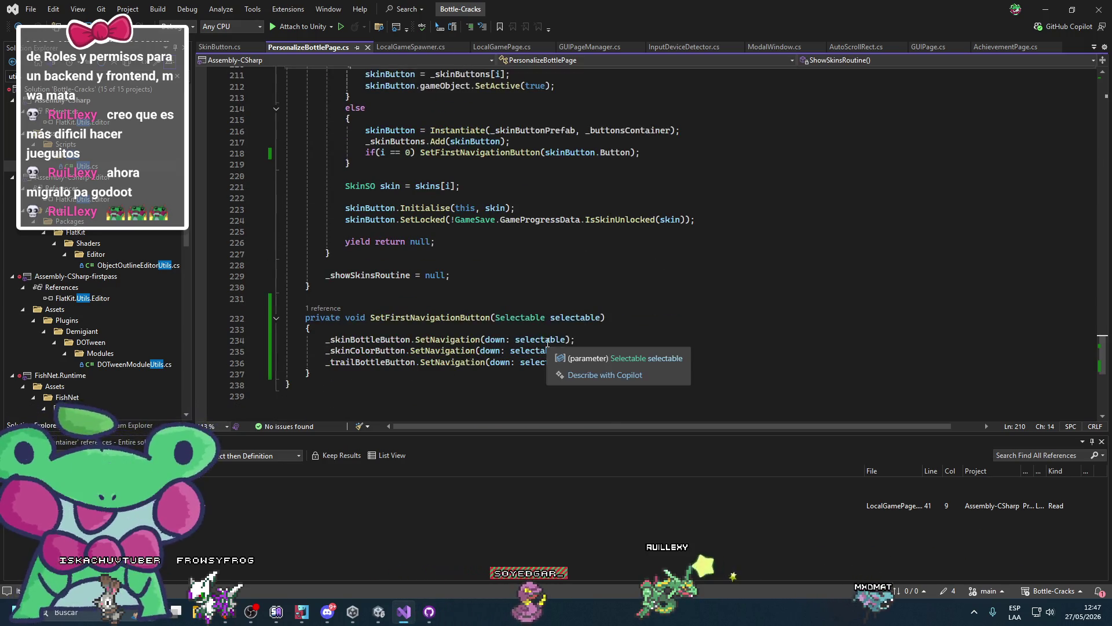
pyautogui.click(528, 319)
pyautogui.click(527, 326)
pyautogui.press('Return')
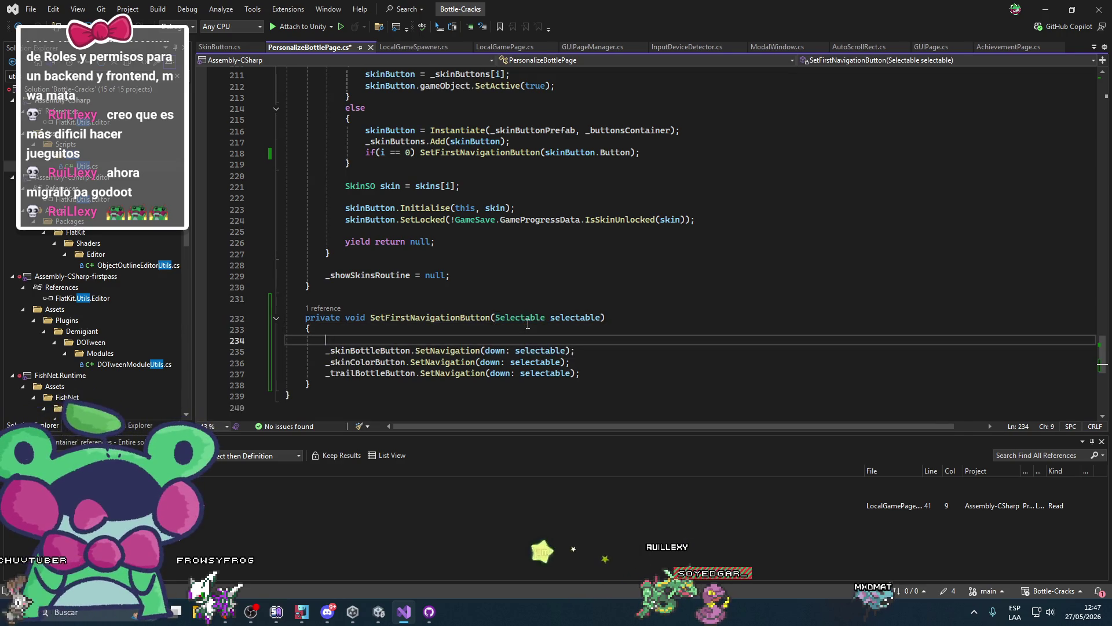
pyautogui.write('_defaultSelectable =')
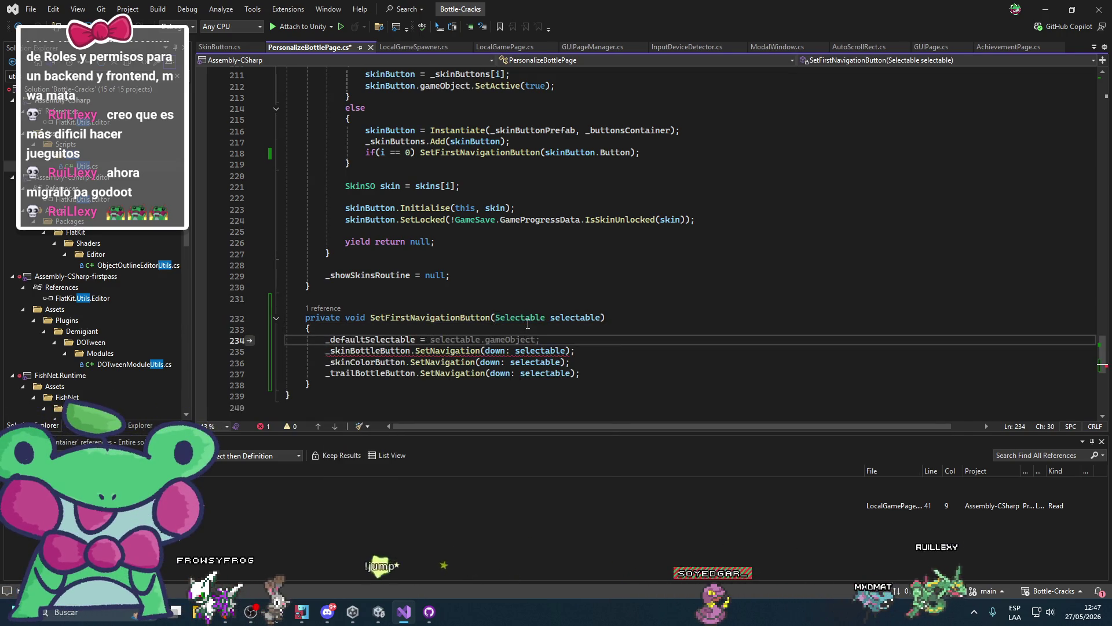
pyautogui.press('Tab')
# Add InputDeviceDetector.SetSelectable(_defaultSelectable); after the navigation calls and return to Unity
pyautogui.click(612, 373)
pyautogui.press('Return')
pyautogui.press('Return')
pyautogui.write('se')
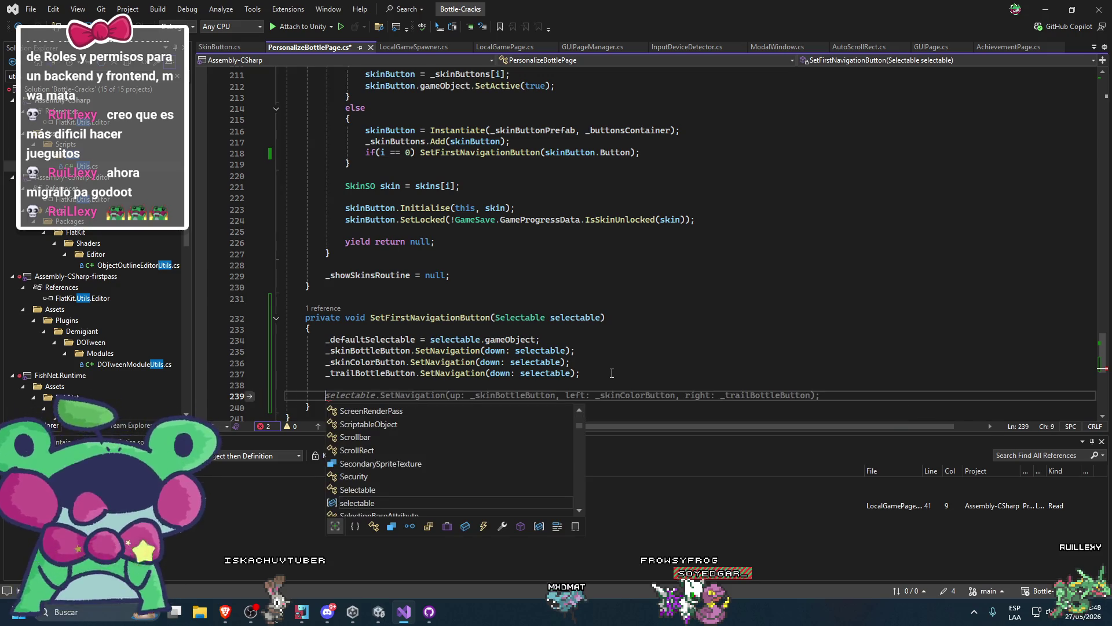
pyautogui.press('BackSpace')
pyautogui.press('BackSpace')
pyautogui.write('Input')
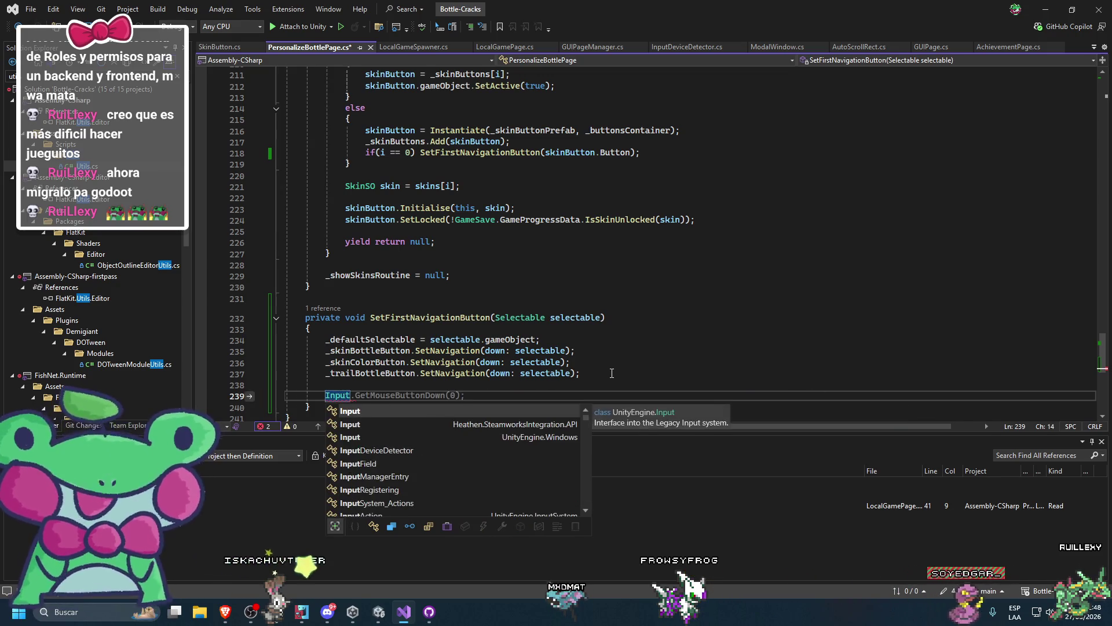
pyautogui.press('Down')
pyautogui.press('Tab')
pyautogui.write('.SetSelectable')
pyautogui.press('Tab')
pyautogui.click(611, 373)
pyautogui.hotkey('alt', 'Tab')
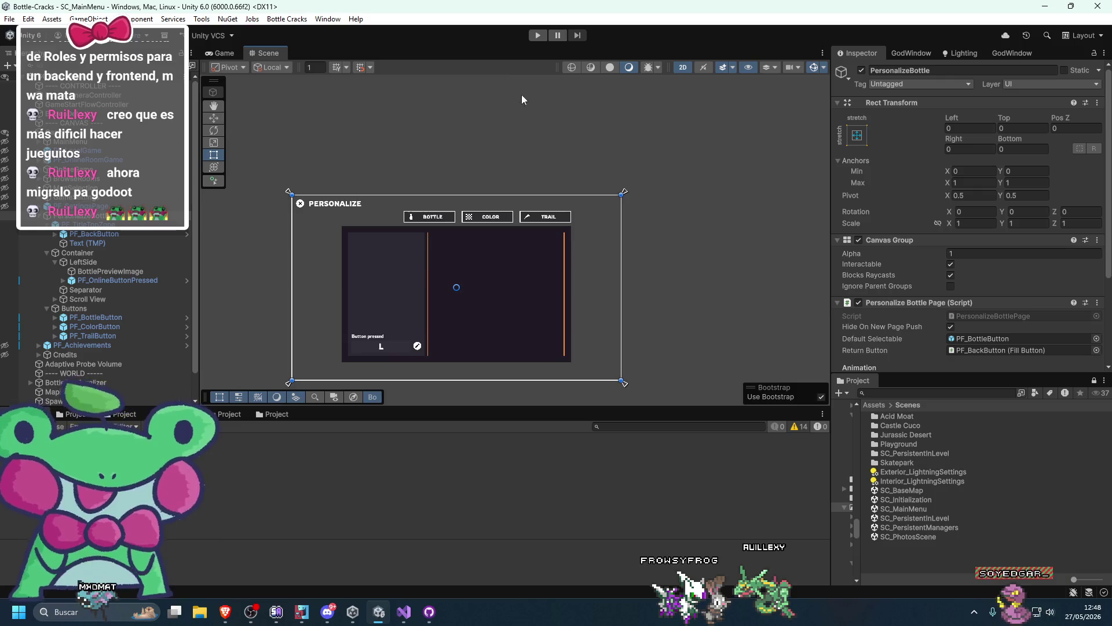
# Start Play mode, open Personalizar, and try selecting the locked orange bowl in the colour options
pyautogui.click(537, 36)
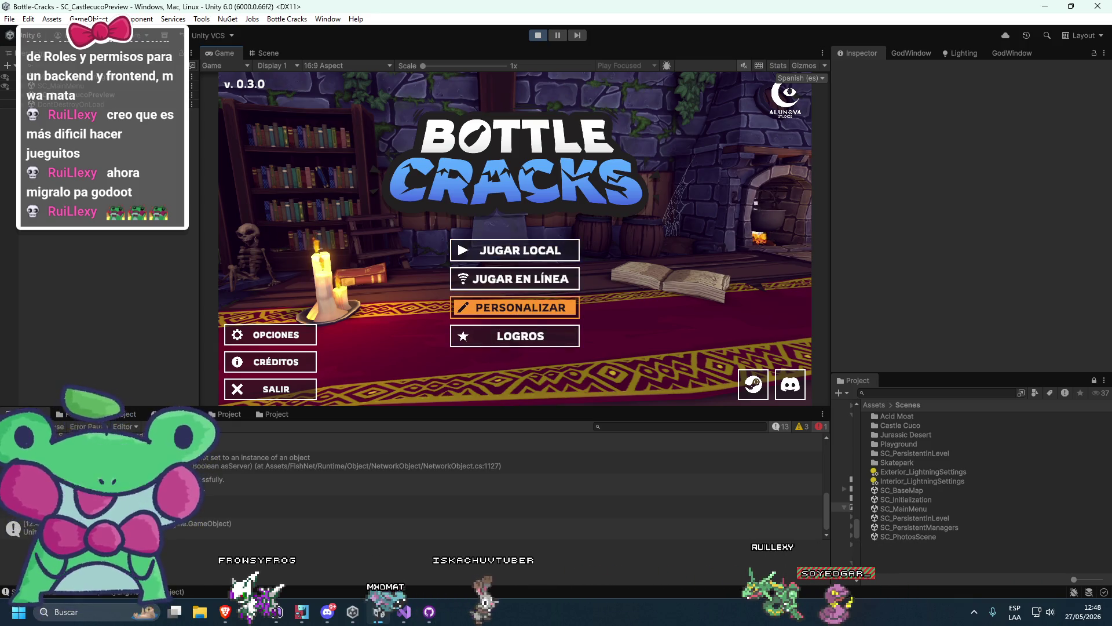
pyautogui.press('Return')
pyautogui.press('Return')
pyautogui.press('Return')
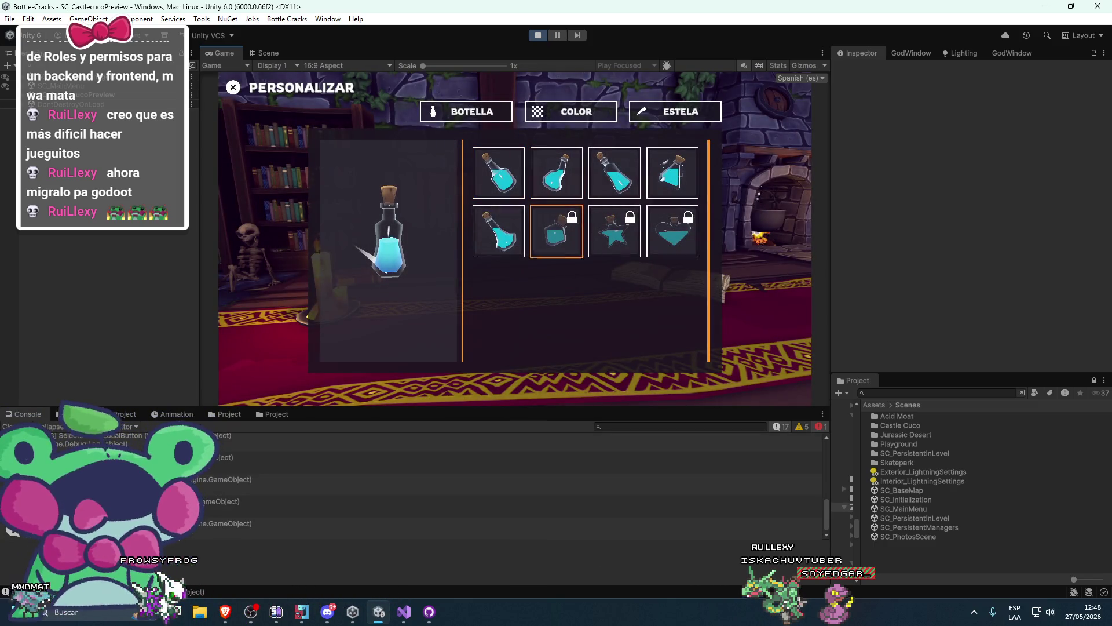
pyautogui.press('Left')
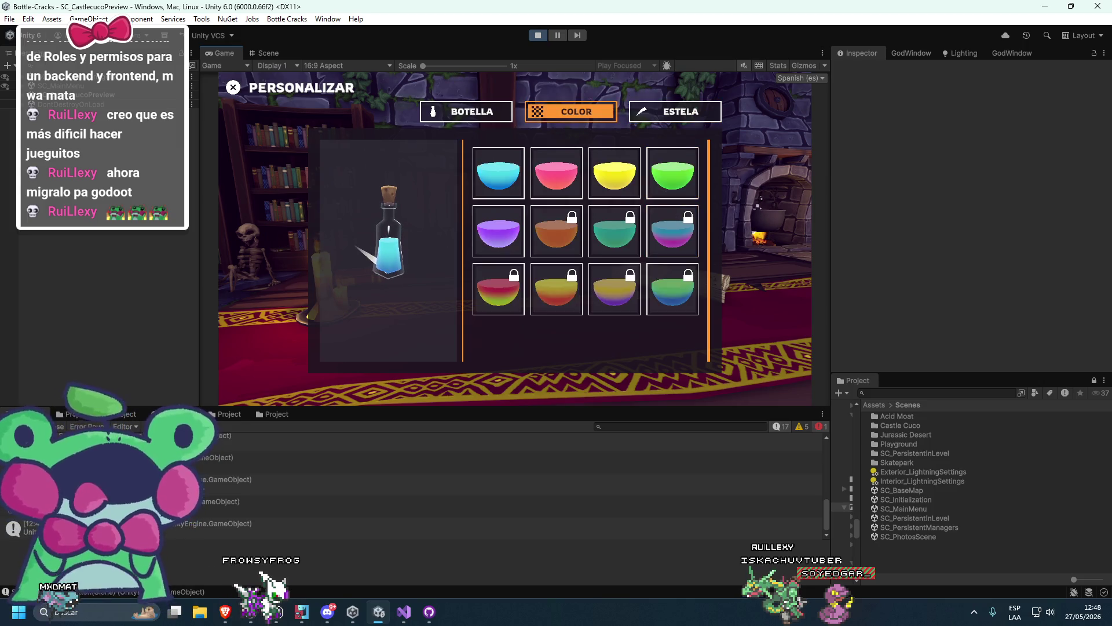
pyautogui.press('Right')
pyautogui.press('Return')
pyautogui.press('Return')
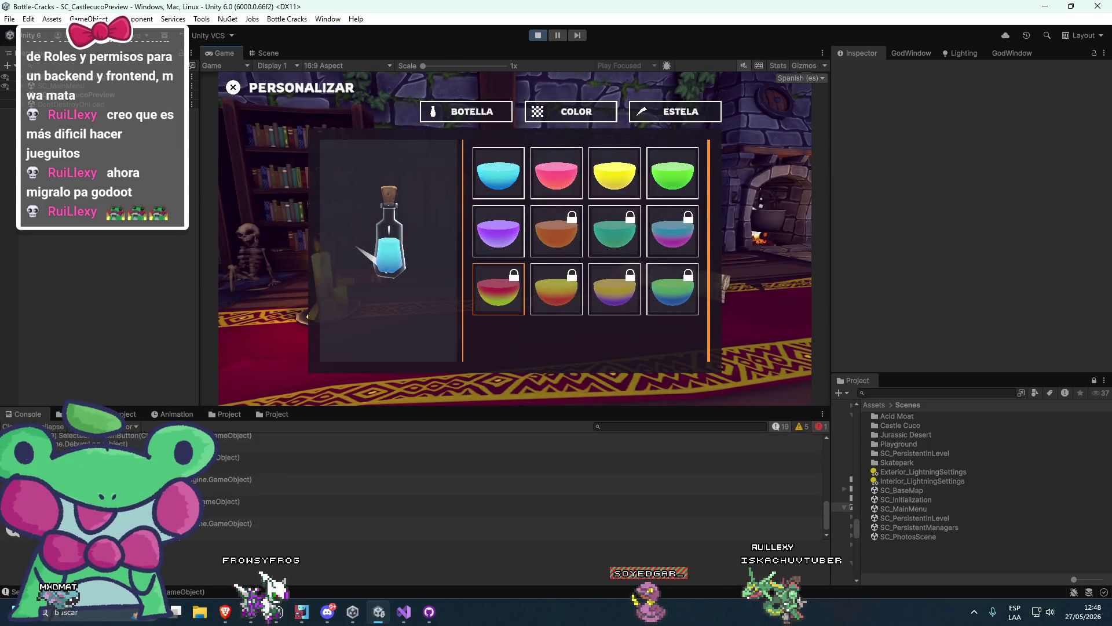
# Move focus from the bowls up to the BOTELLA tab, then search Windows for 'excel'
pyautogui.press('Down')
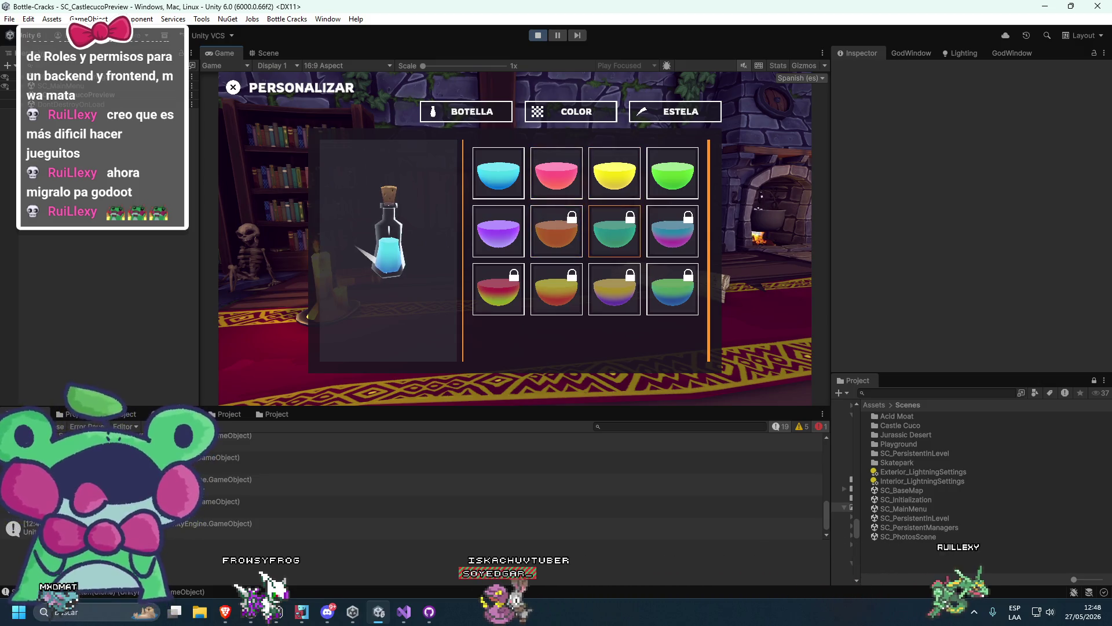
pyautogui.press('Up')
pyautogui.press('Up')
pyautogui.press('Left')
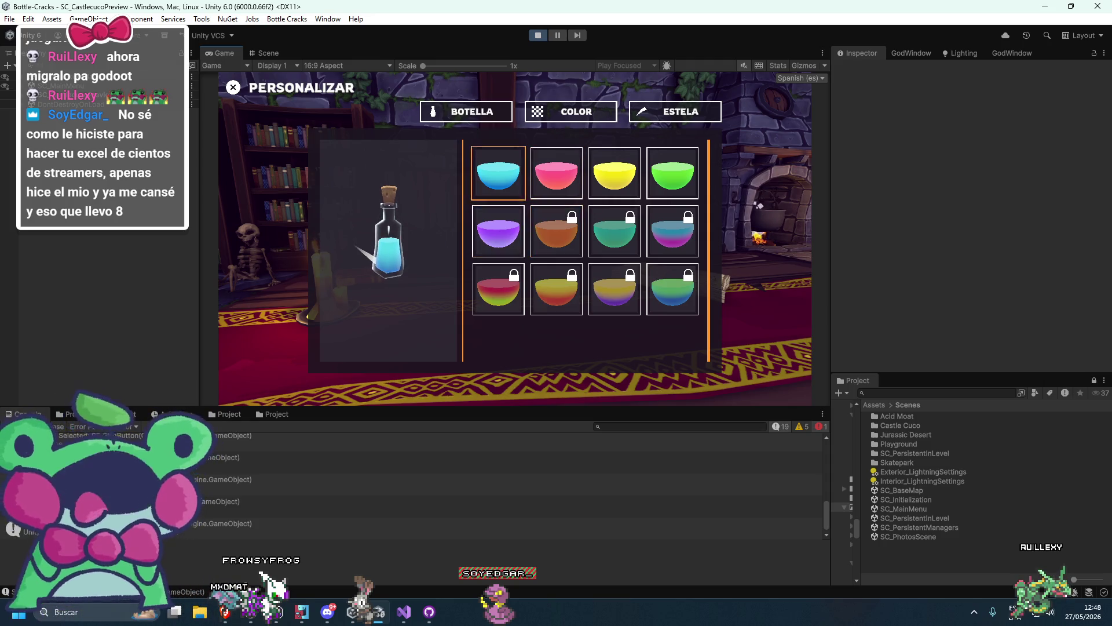
pyautogui.press('Up')
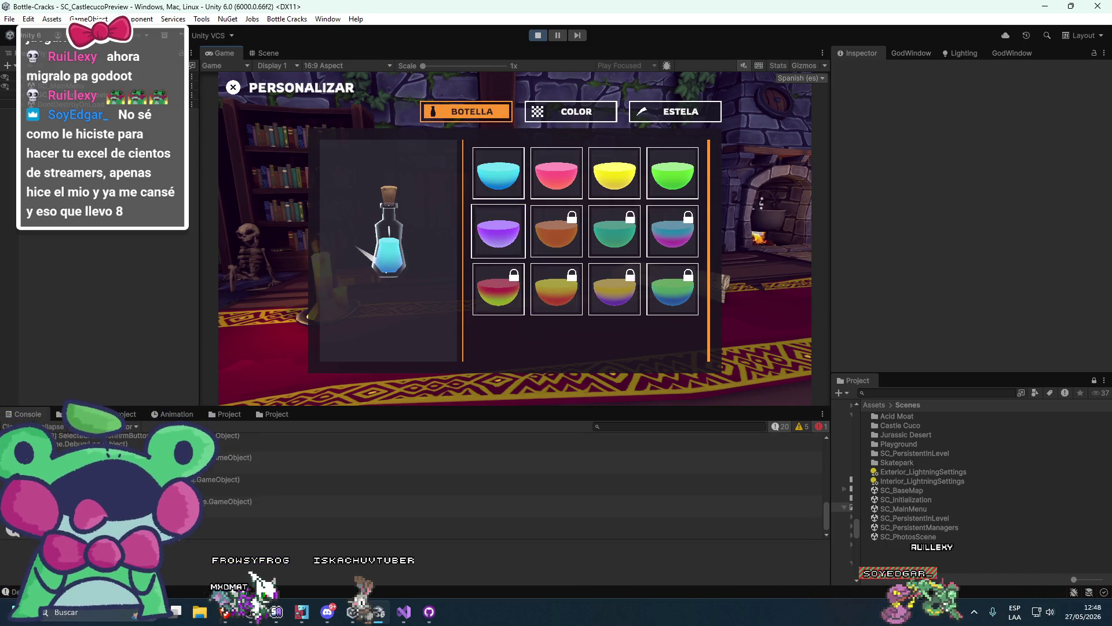
pyautogui.press('super+s')
pyautogui.write('excel')
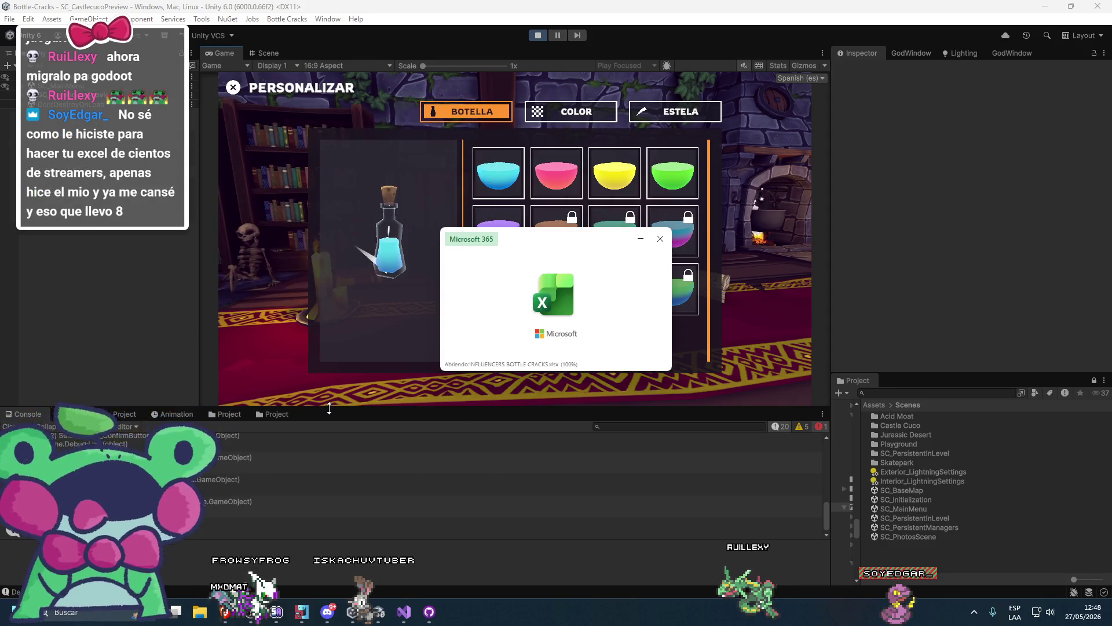
# Scroll up the sheet and select Email cells G31:G38, G38 and the Discord link in G13
pyautogui.scroll(15, 373, 422)
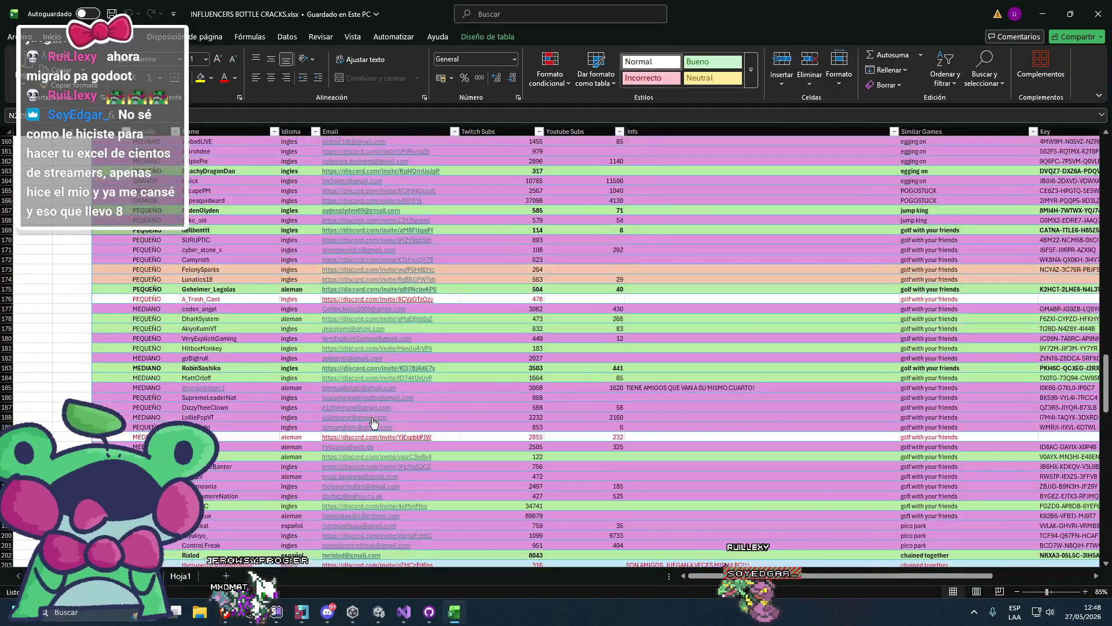
pyautogui.scroll(20, 374, 423)
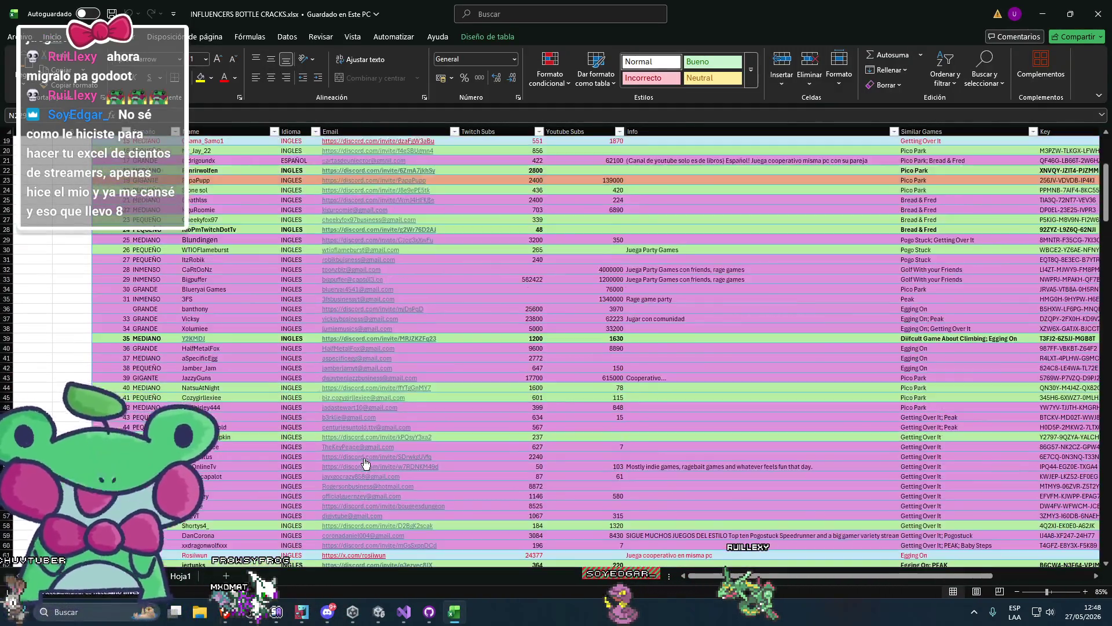
pyautogui.scroll(6, 366, 463)
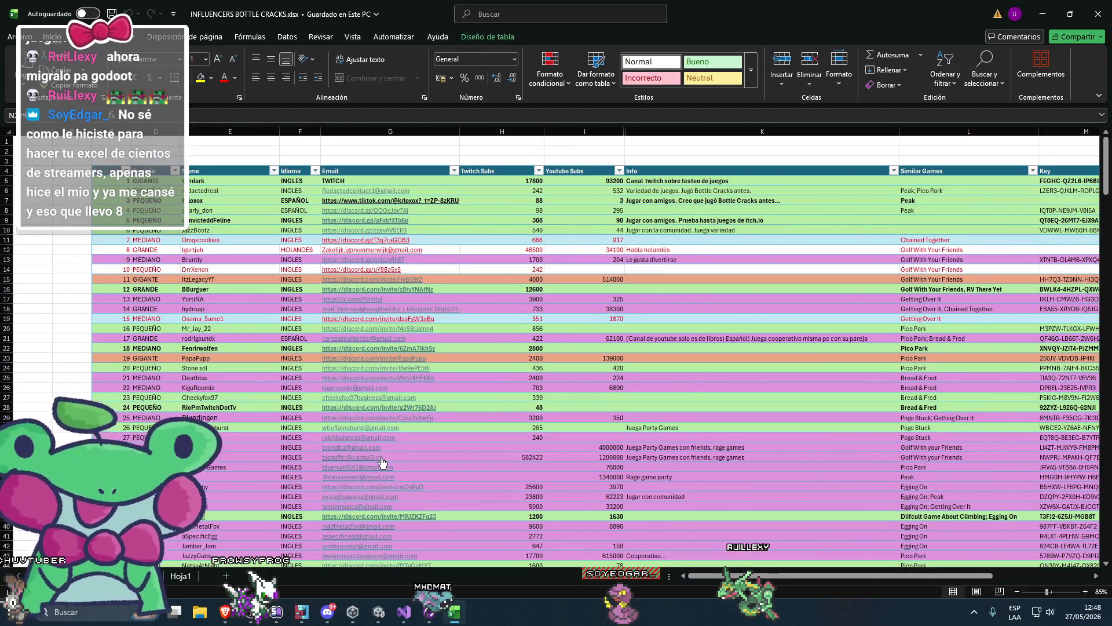
pyautogui.moveTo(435, 437)
pyautogui.mouseDown()
pyautogui.moveTo(447, 507)
pyautogui.moveTo(444, 433)
pyautogui.mouseUp()
pyautogui.click(447, 505)
pyautogui.click(434, 259)
# Select Email cells G34:G38 and G5:G8, then move on to Unity and Discord
pyautogui.scroll(-5, 400, 356)
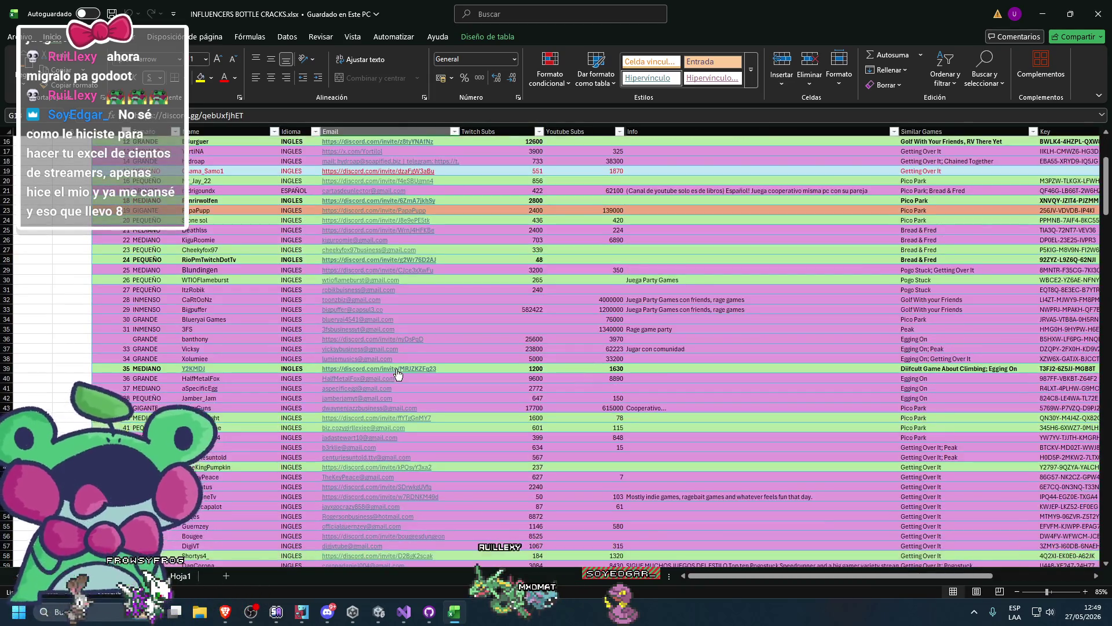
pyautogui.moveTo(397, 360); pyautogui.dragTo(425, 292)
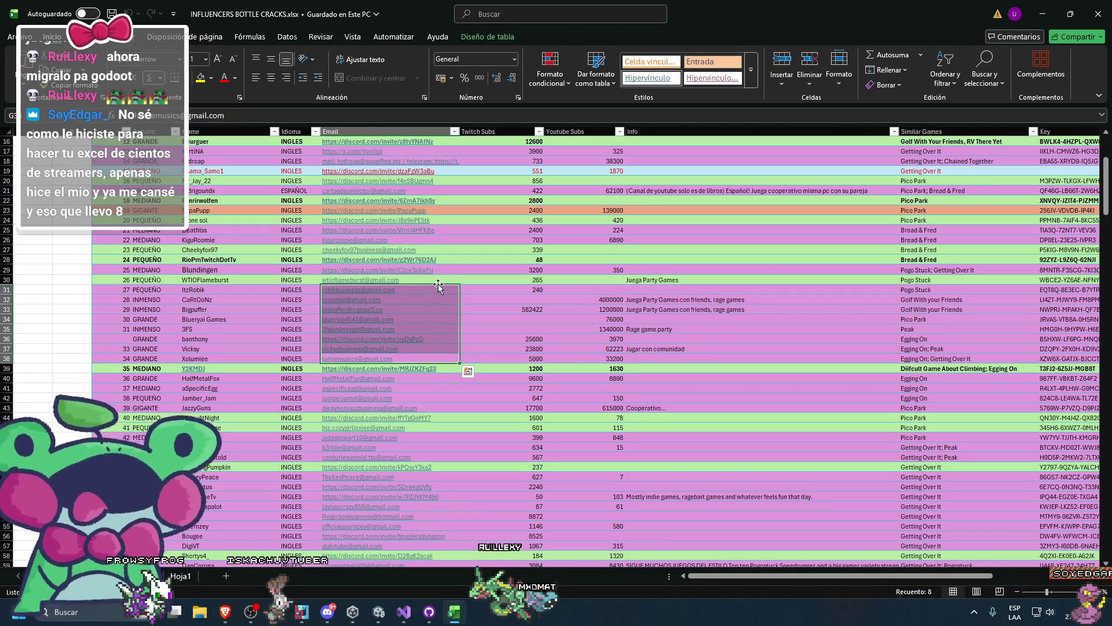
pyautogui.moveTo(452, 250); pyautogui.dragTo(453, 259)
pyautogui.scroll(5, 456, 253)
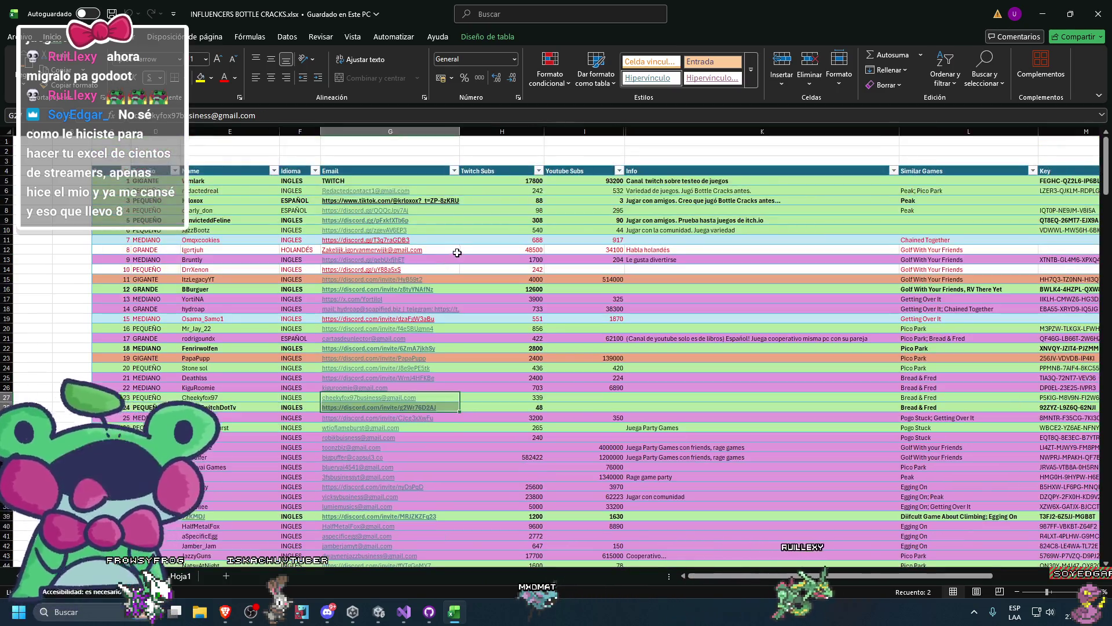
pyautogui.click(448, 181)
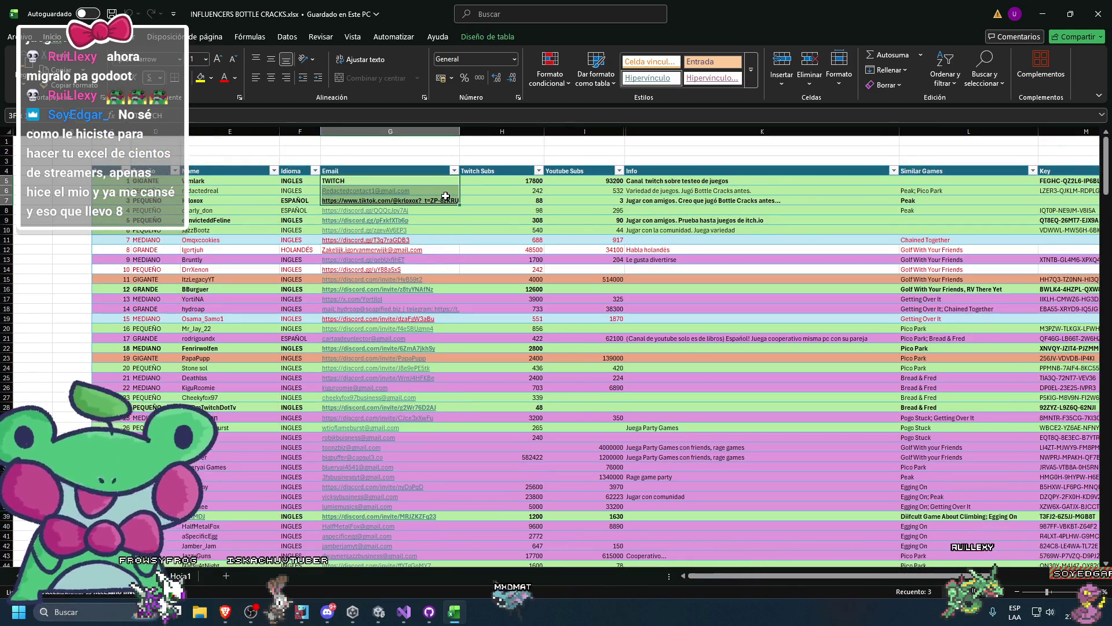
pyautogui.moveTo(446, 197); pyautogui.dragTo(450, 207)
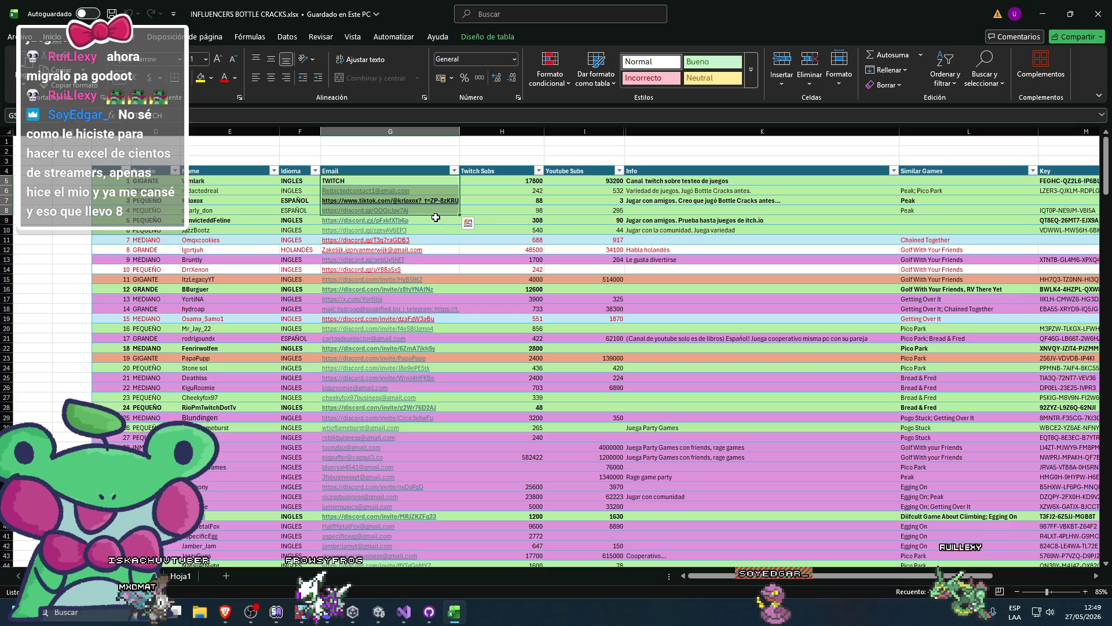
pyautogui.hotkey('alt', 'Tab')
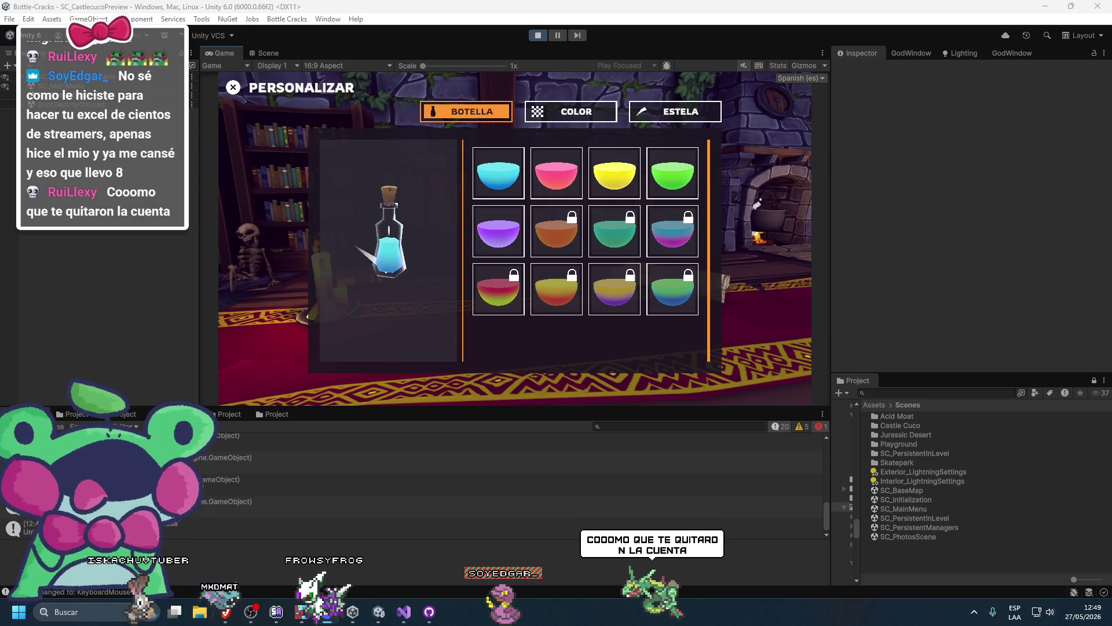
pyautogui.hotkey('alt', 'Tab')
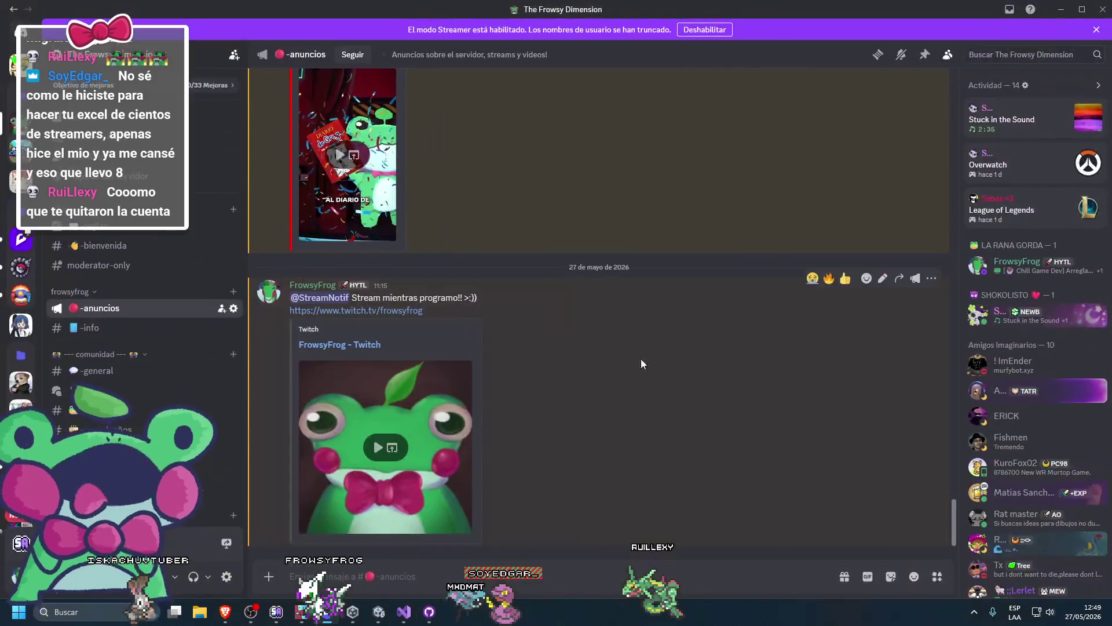
# Open and close a member's profile card, then scroll through the #anuncios announcements
pyautogui.click(996, 266)
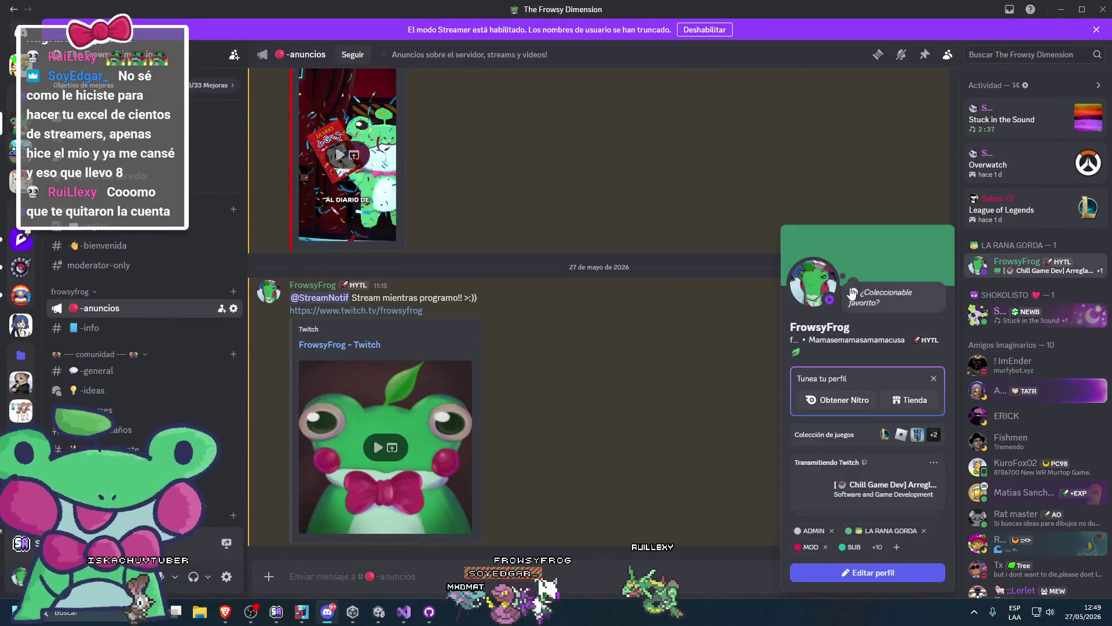
pyautogui.click(713, 329)
pyautogui.scroll(-15, 993, 429)
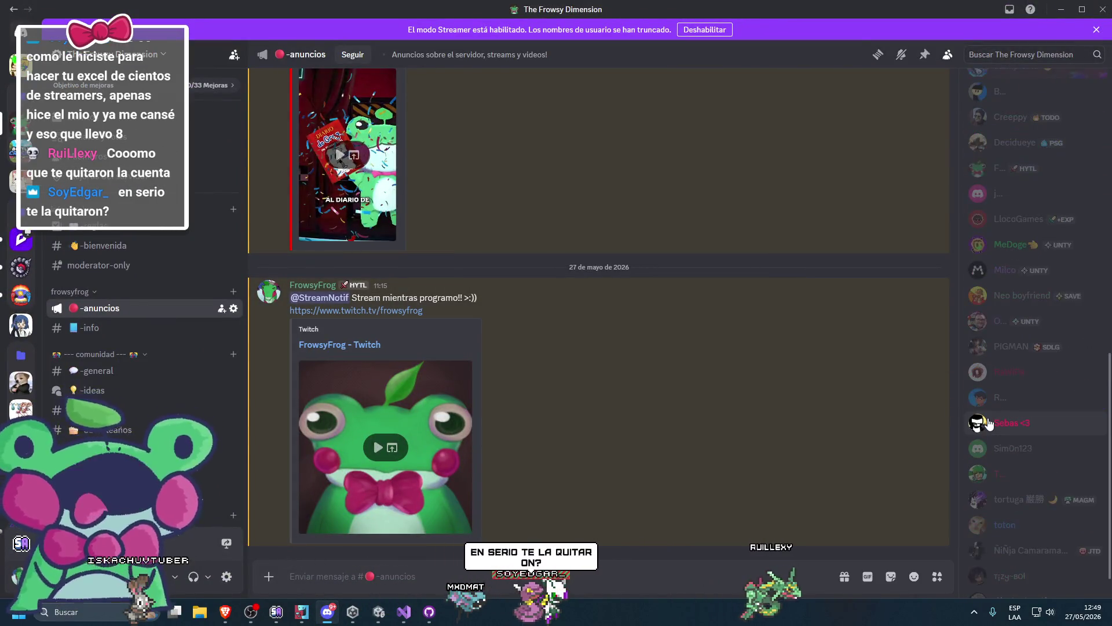
pyautogui.scroll(5, 1001, 446)
pyautogui.scroll(10, 443, 304)
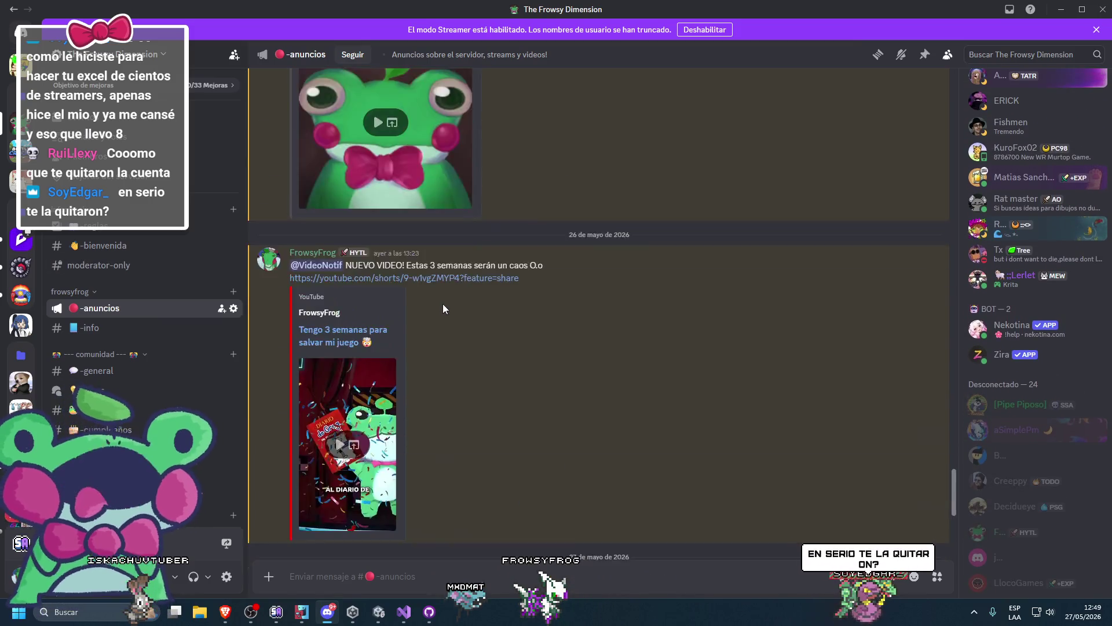
pyautogui.scroll(15, 660, 284)
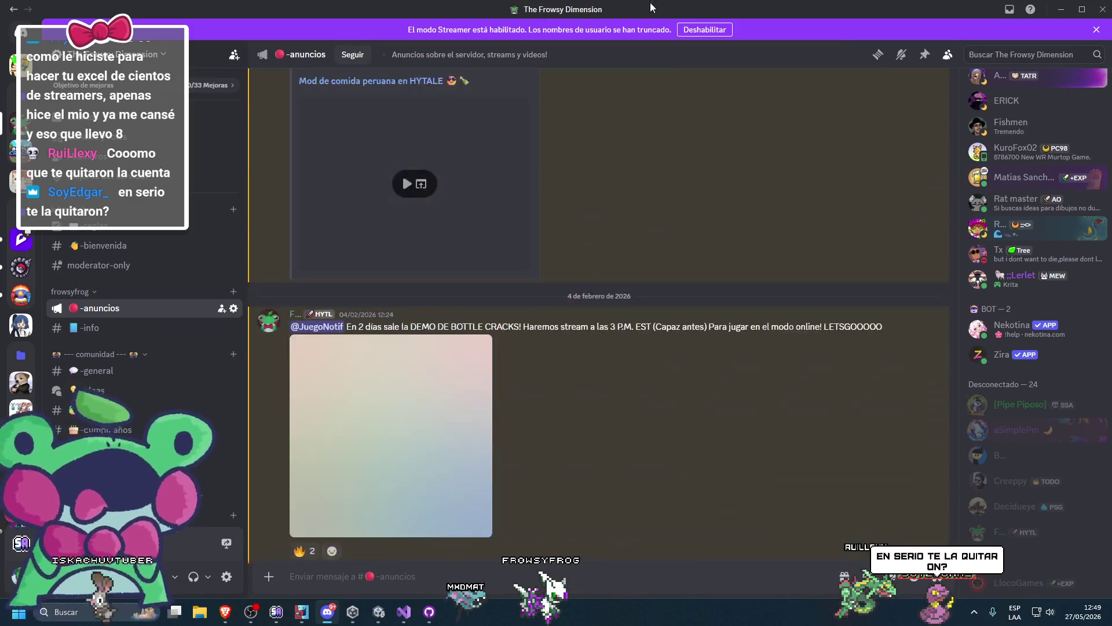
pyautogui.scroll(-5, 440, 377)
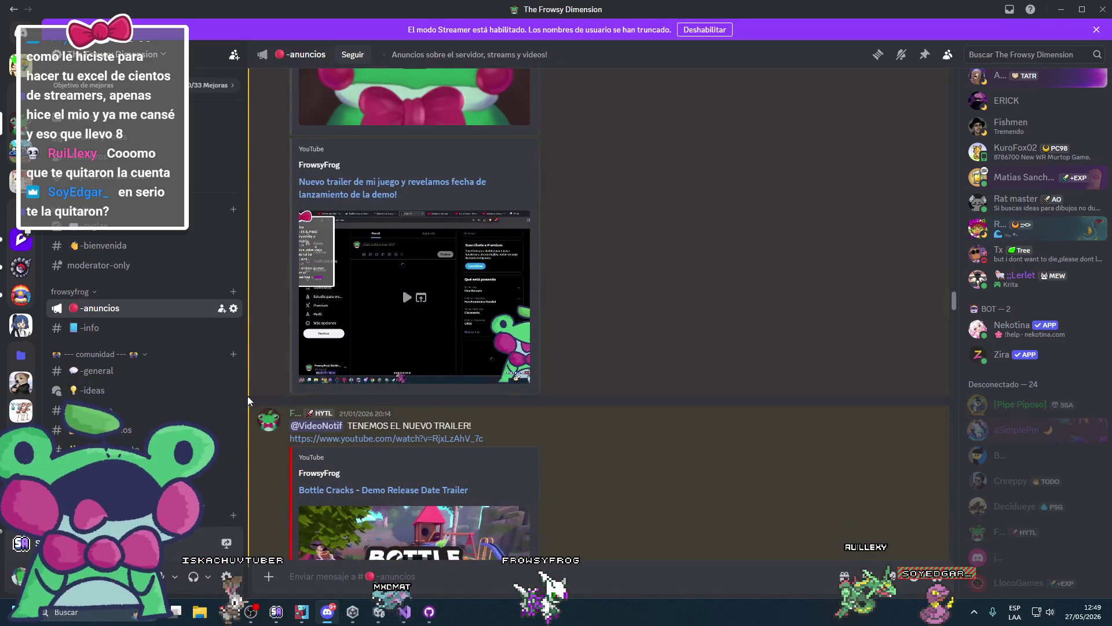
# View the message poster's profile card, close it, and minimize Discord
pyautogui.click(270, 420)
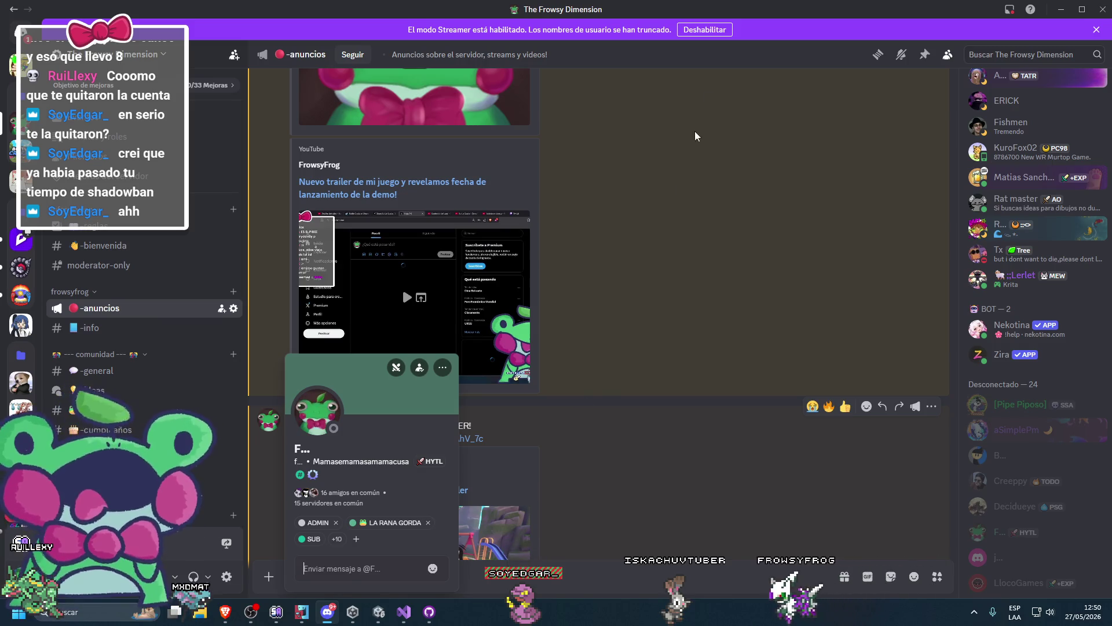
pyautogui.press('Escape')
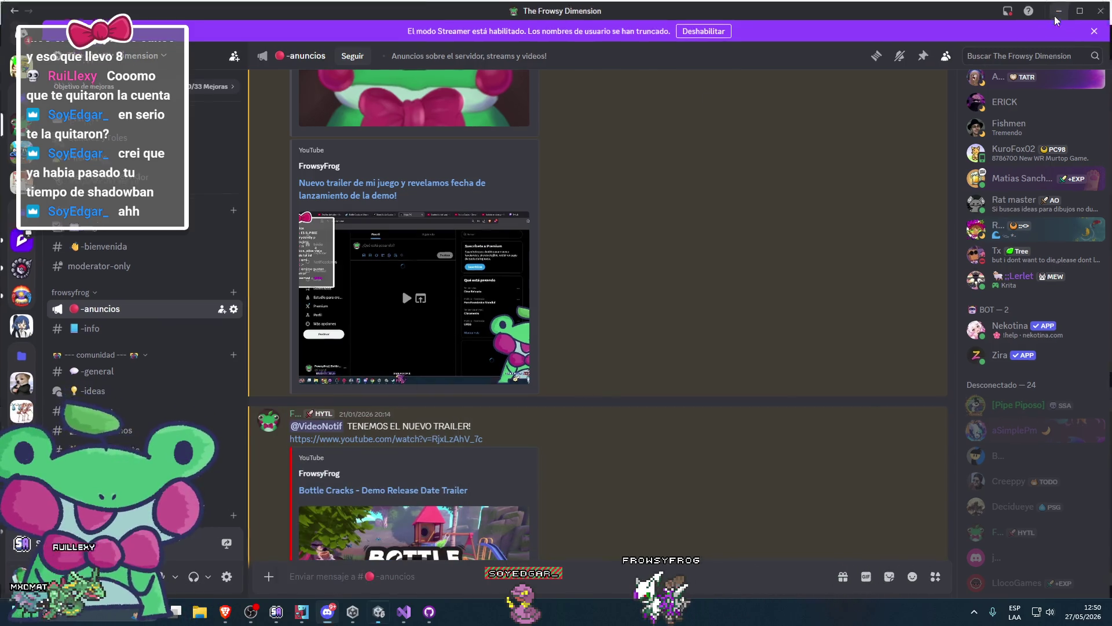
pyautogui.click(1062, 9)
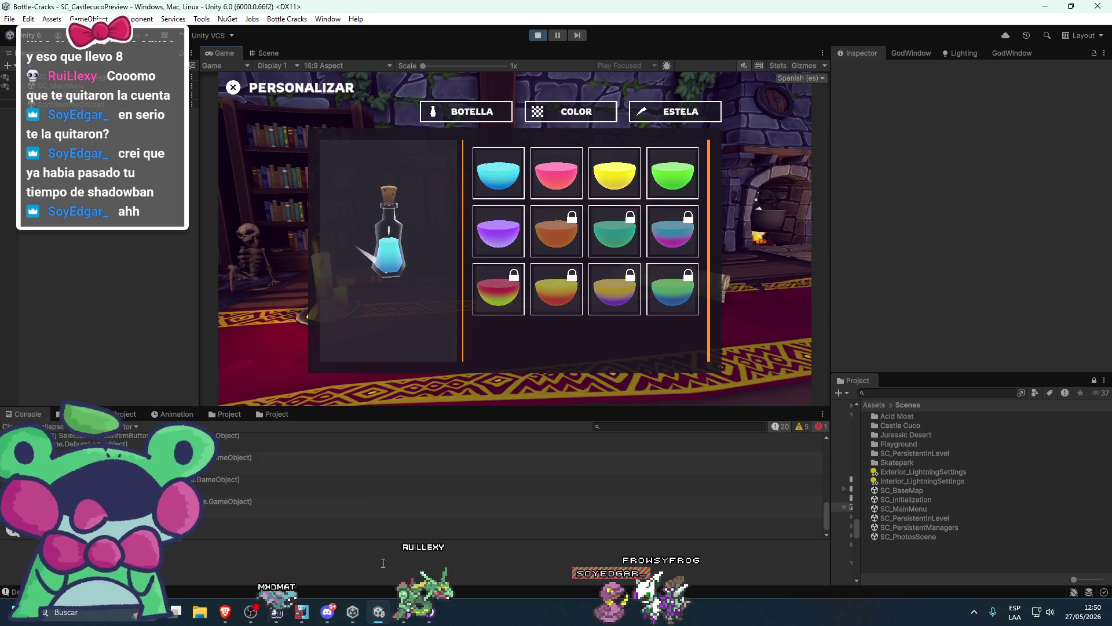
# Move the menu focus right from the pink bowl to the green bowl, then bring the browser forward
pyautogui.moveTo(402, 613)
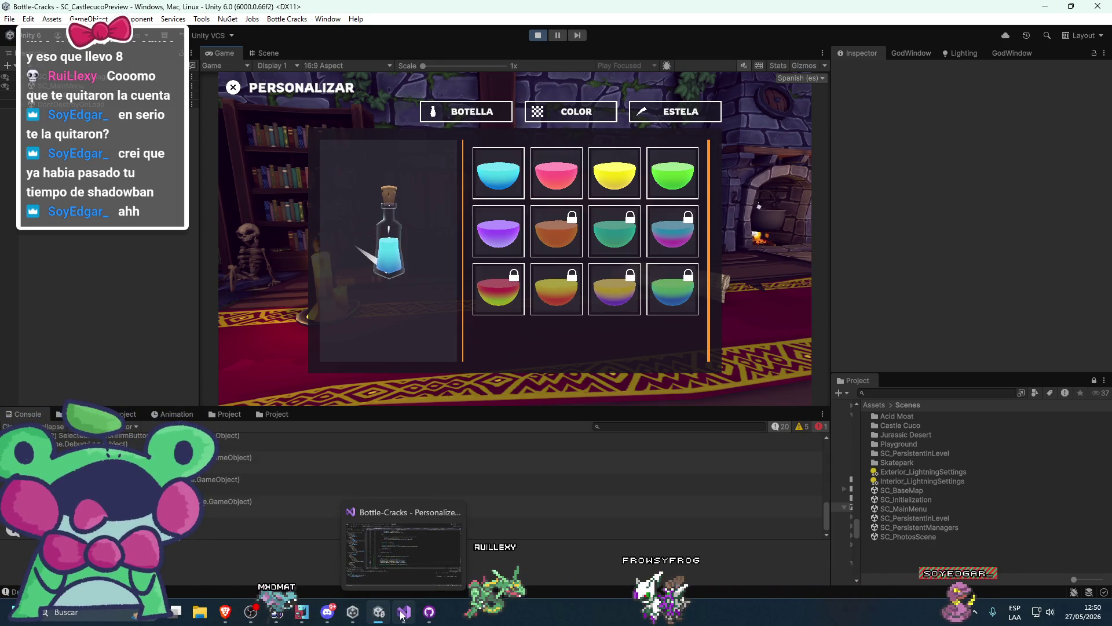
pyautogui.moveTo(319, 606)
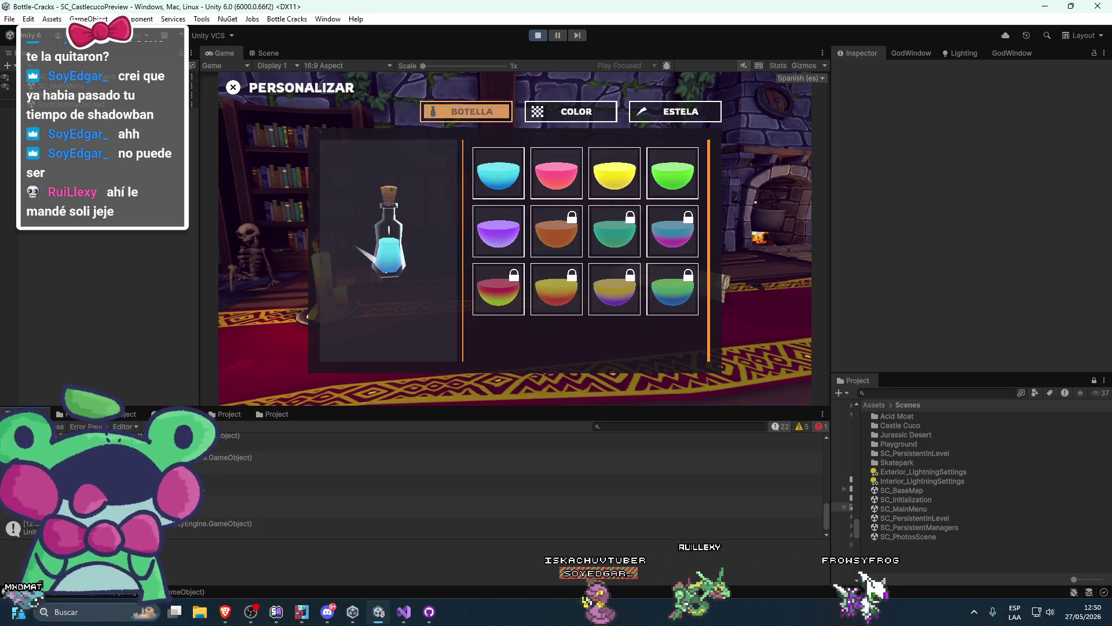
pyautogui.press('Right')
pyautogui.press('Right')
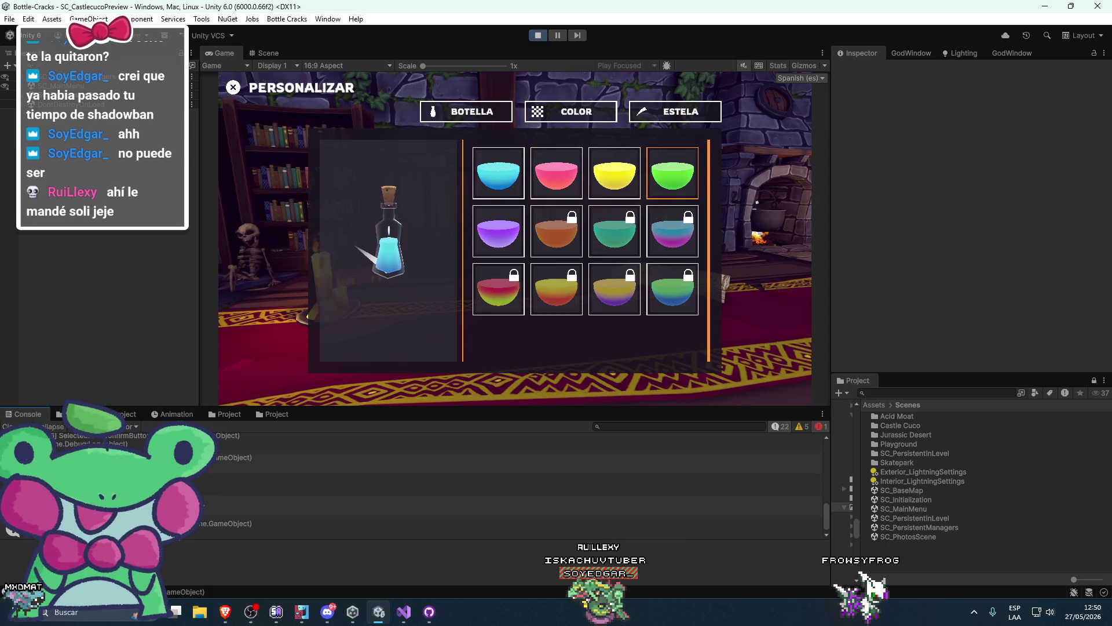
pyautogui.press('super')
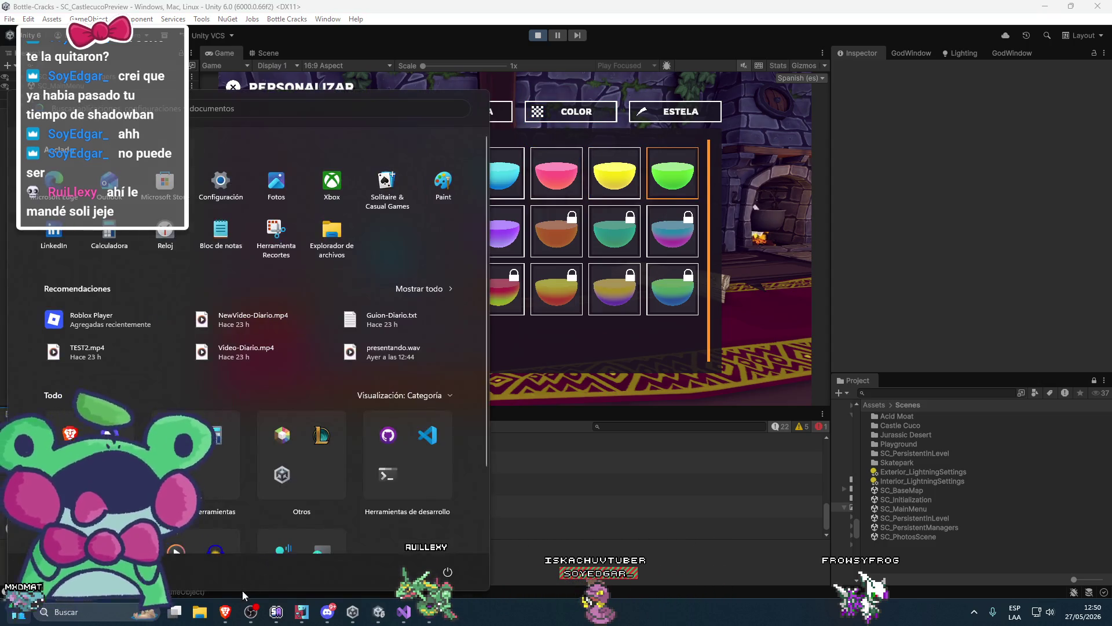
pyautogui.press('super')
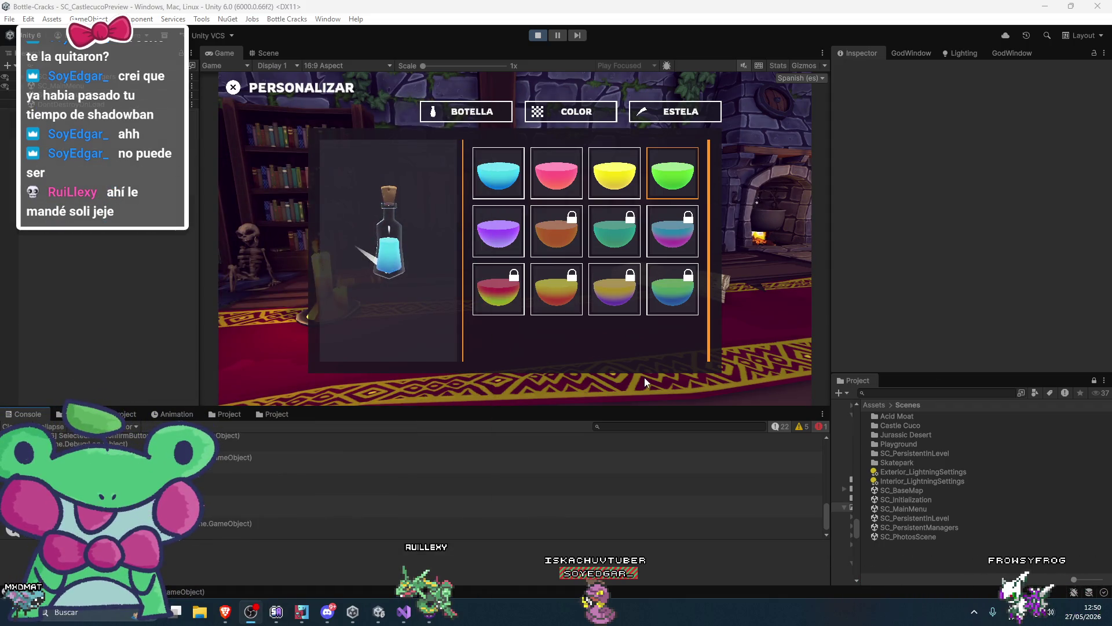
pyautogui.click(225, 613)
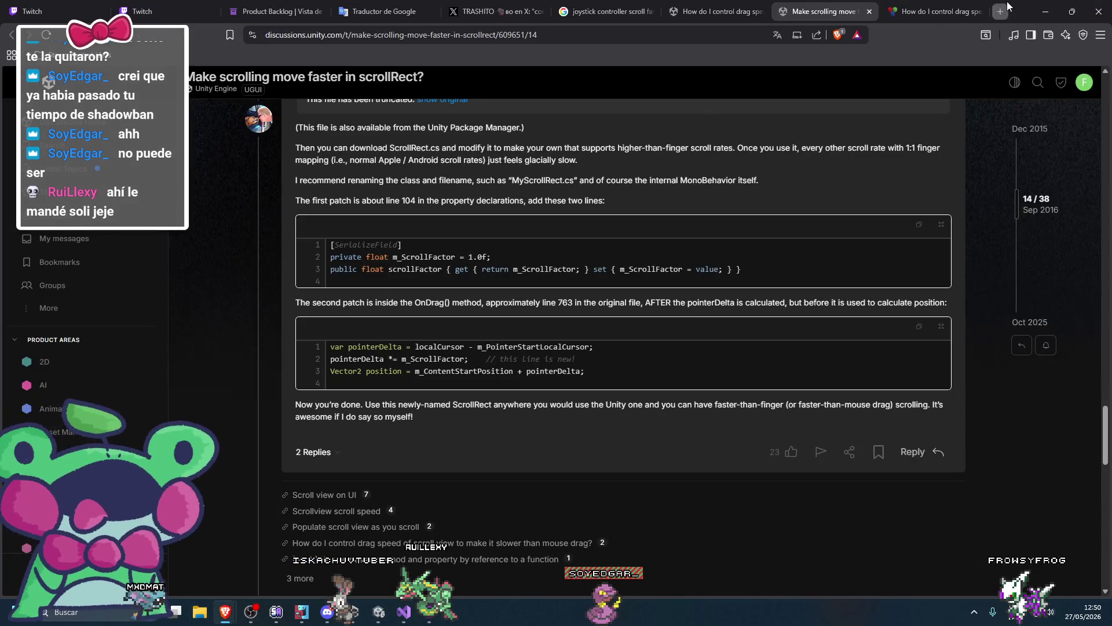
# Load the Bottle Cracks SullyGnome stats page in a new tab and select its address
pyautogui.click(1007, 4)
pyautogui.write('sull')
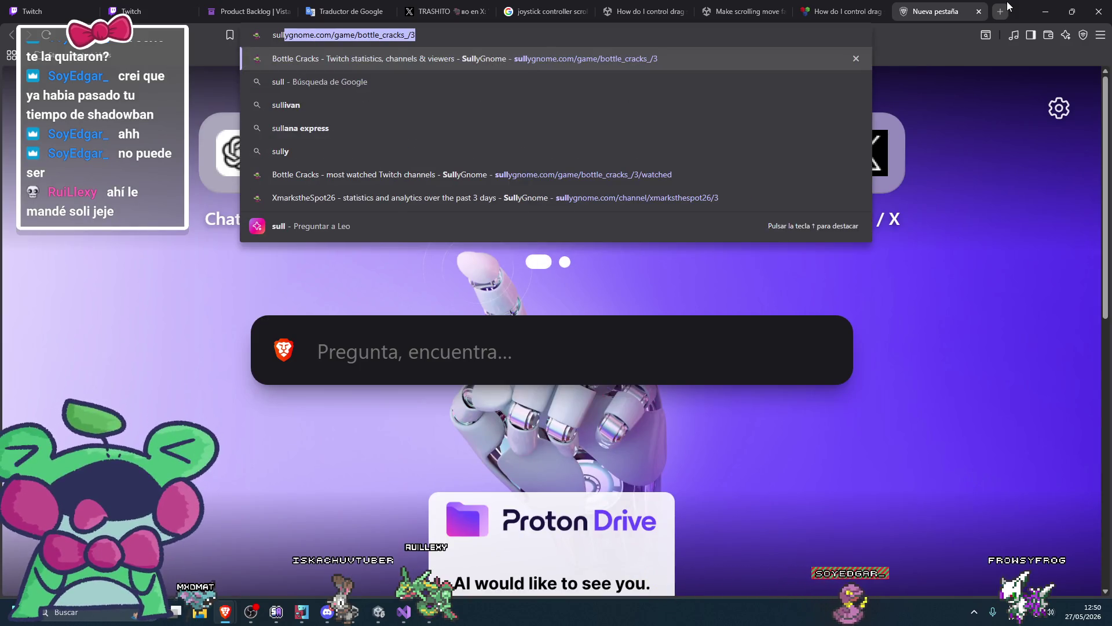
pyautogui.press('Return')
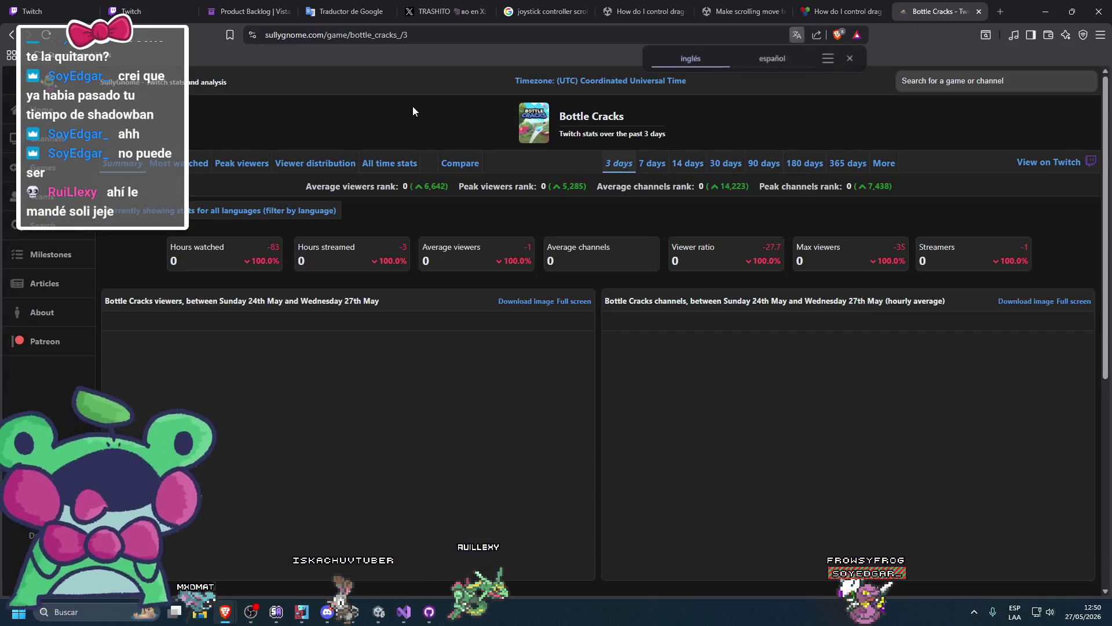
pyautogui.click(318, 35)
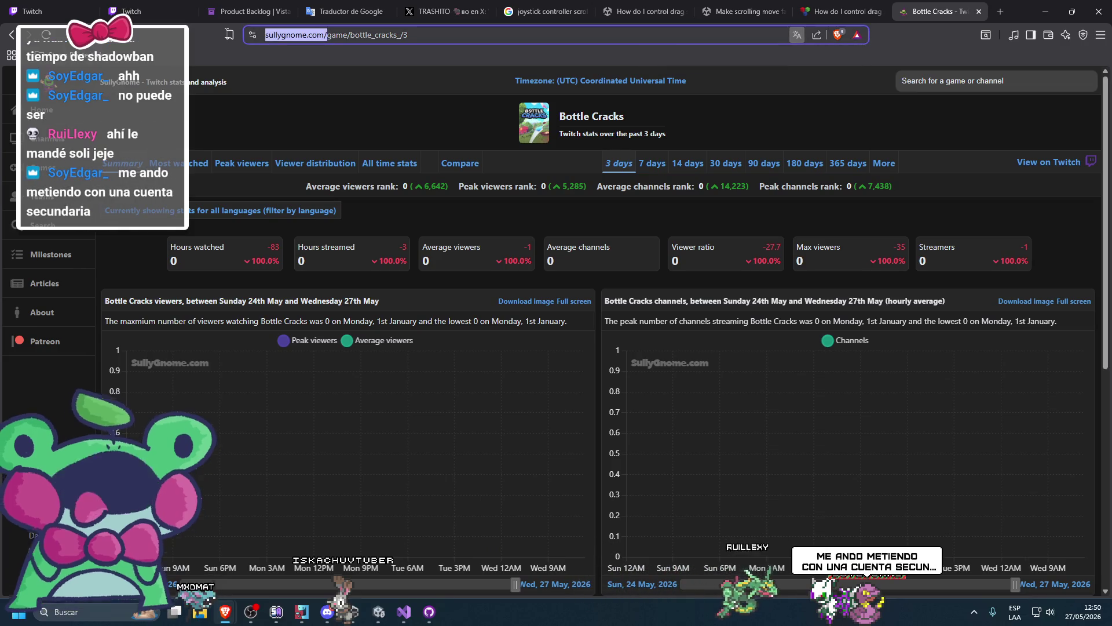
pyautogui.click(250, 611)
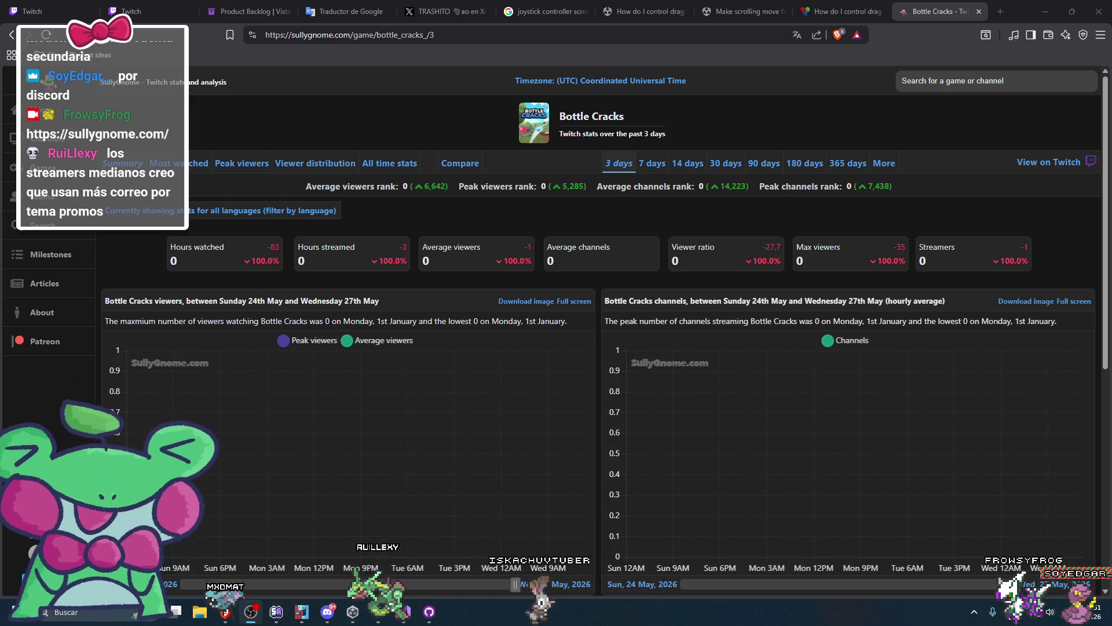
# Search SullyGnome for 'golf with your friends' and open its stats page
pyautogui.click(952, 75)
pyautogui.write('golf with your fr')
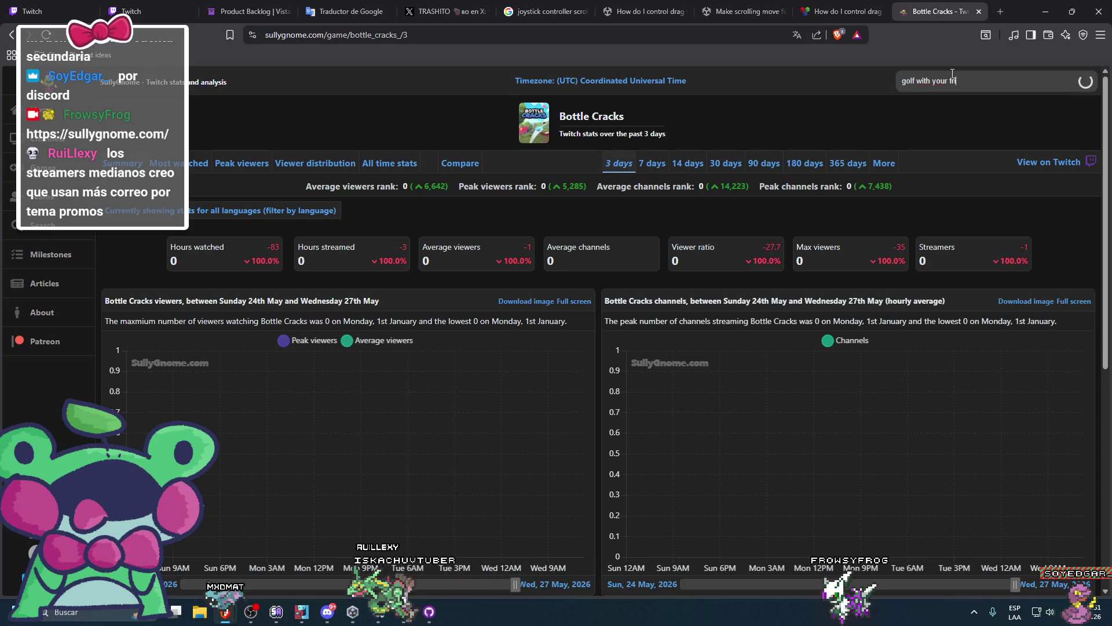
pyautogui.write('ends')
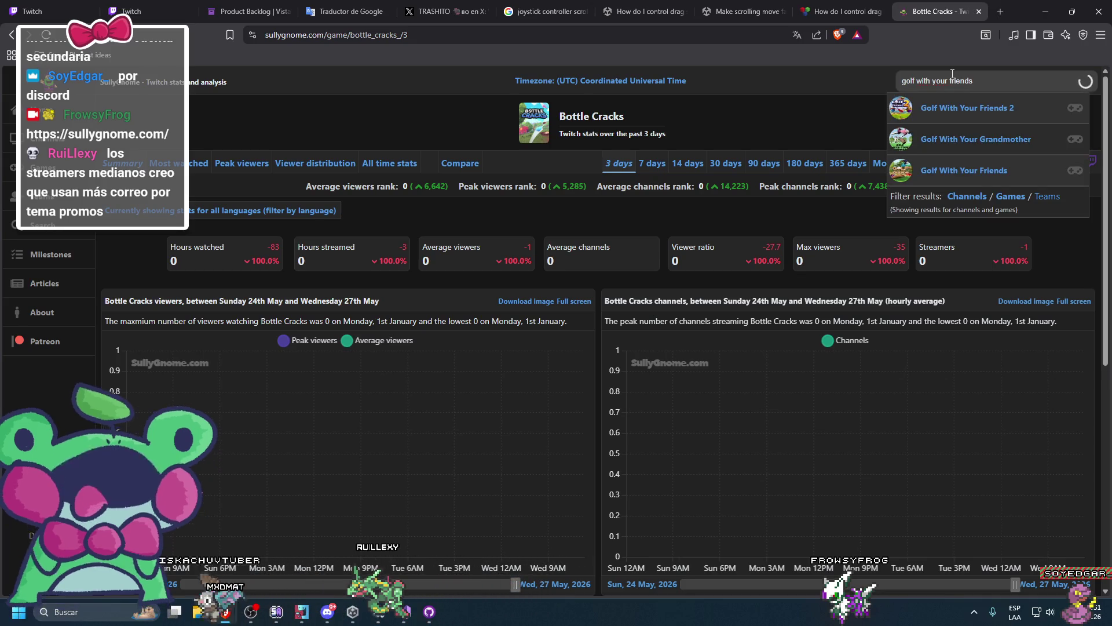
pyautogui.click(567, 248)
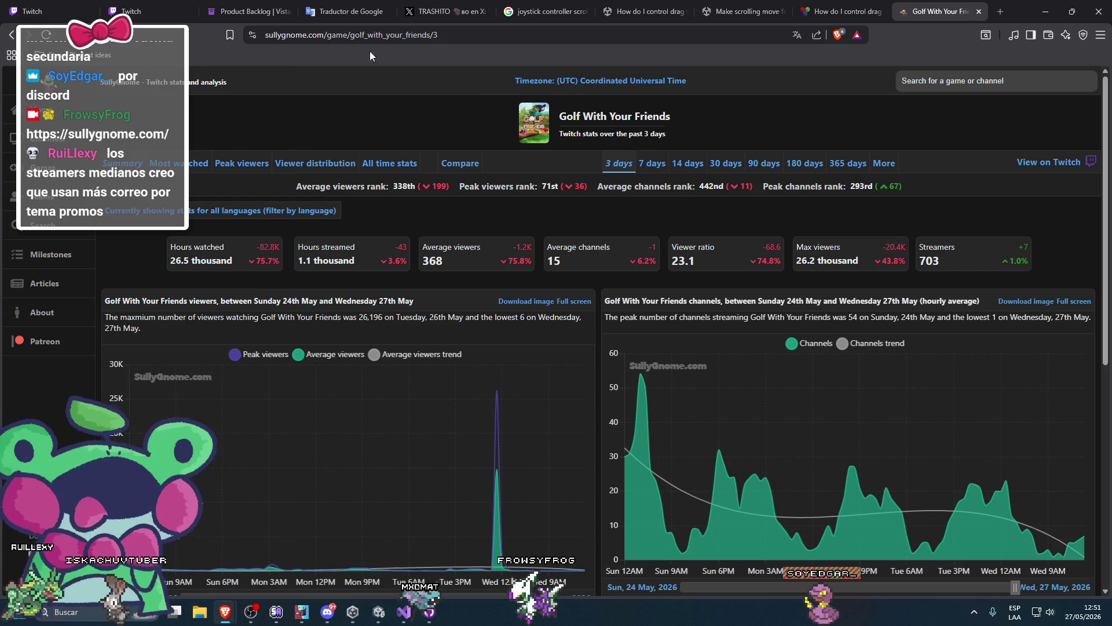
# Show the game's most-watched channels sorted by Average viewers, highest first
pyautogui.click(182, 164)
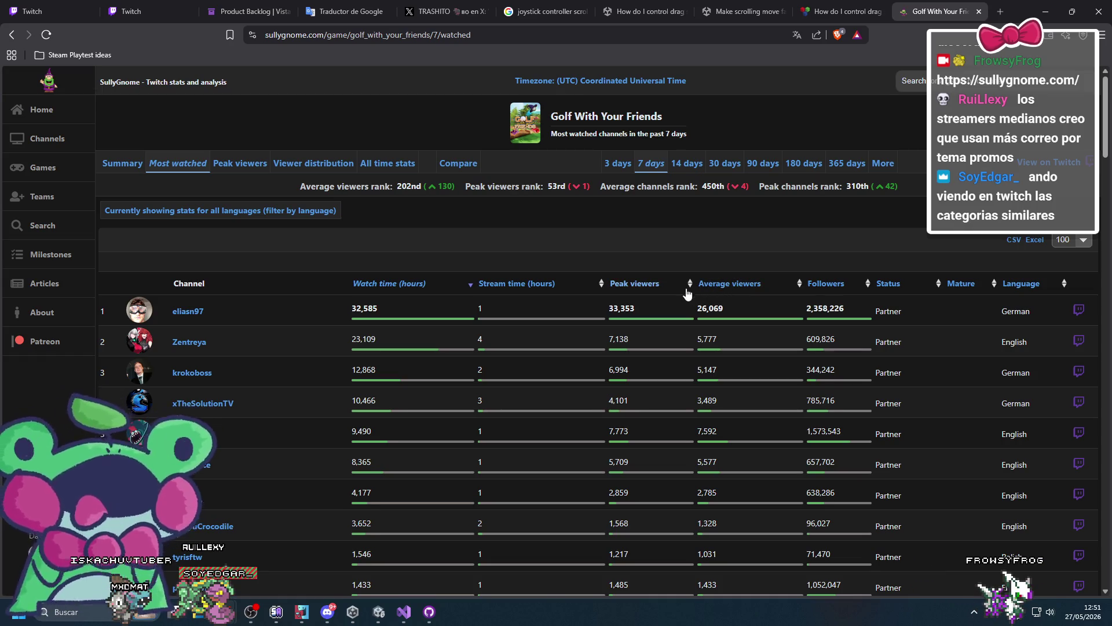
pyautogui.click(718, 288)
pyautogui.click(719, 290)
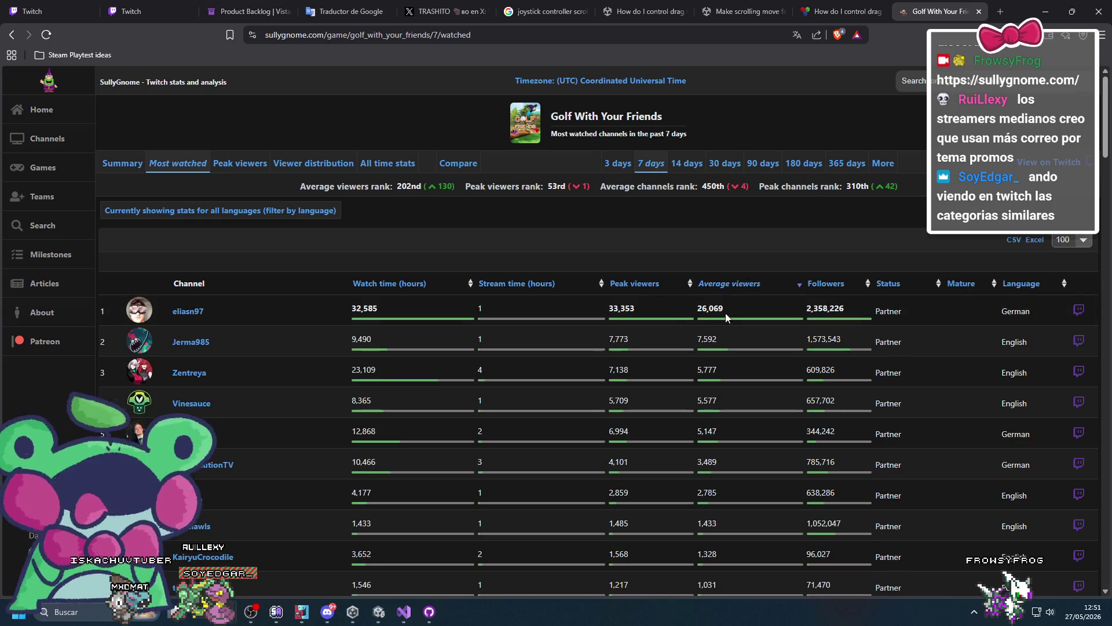
# Scroll through the ranking and open the top channel's Twitch page
pyautogui.scroll(-1, 749, 393)
pyautogui.scroll(1, 739, 378)
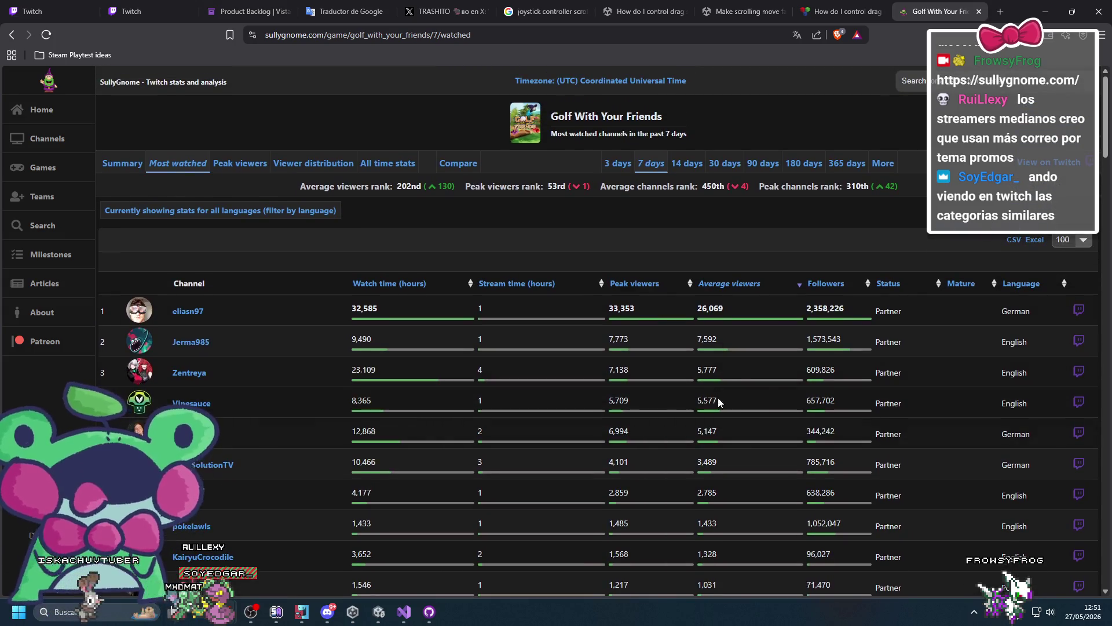
pyautogui.scroll(-1, 766, 342)
pyautogui.scroll(1, 766, 341)
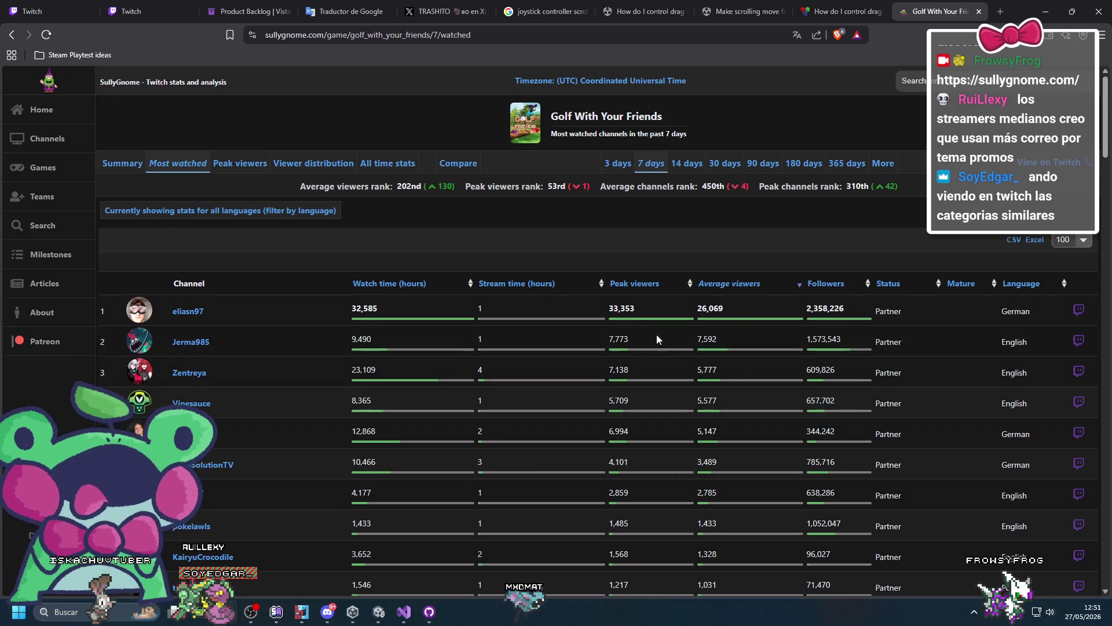
pyautogui.scroll(-1, 651, 333)
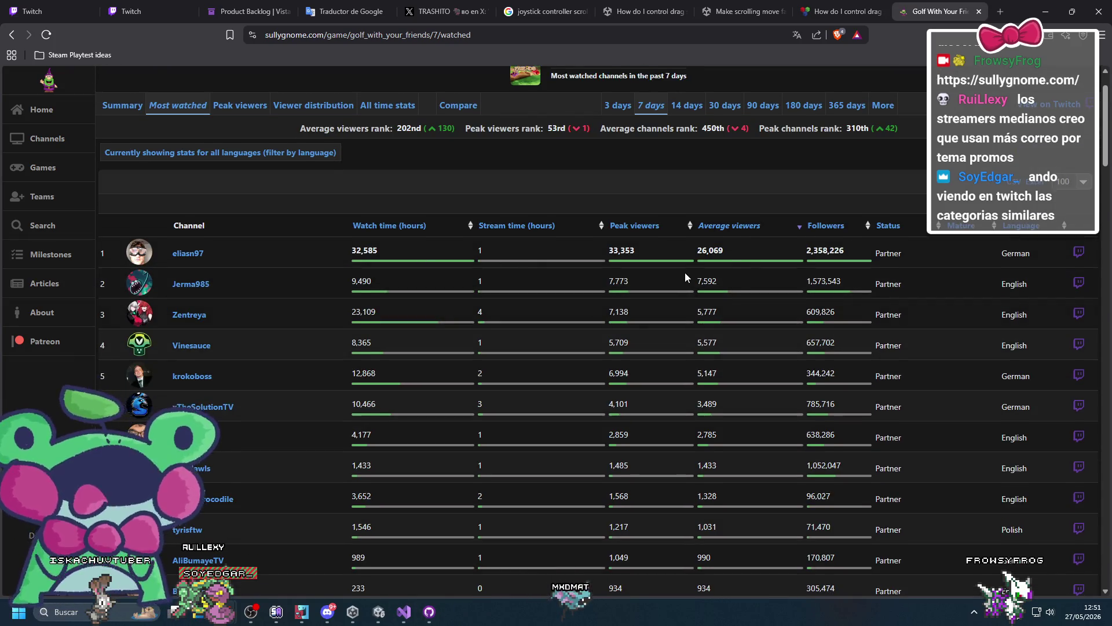
pyautogui.scroll(1, 684, 273)
pyautogui.moveTo(204, 313); pyautogui.dragTo(169, 314)
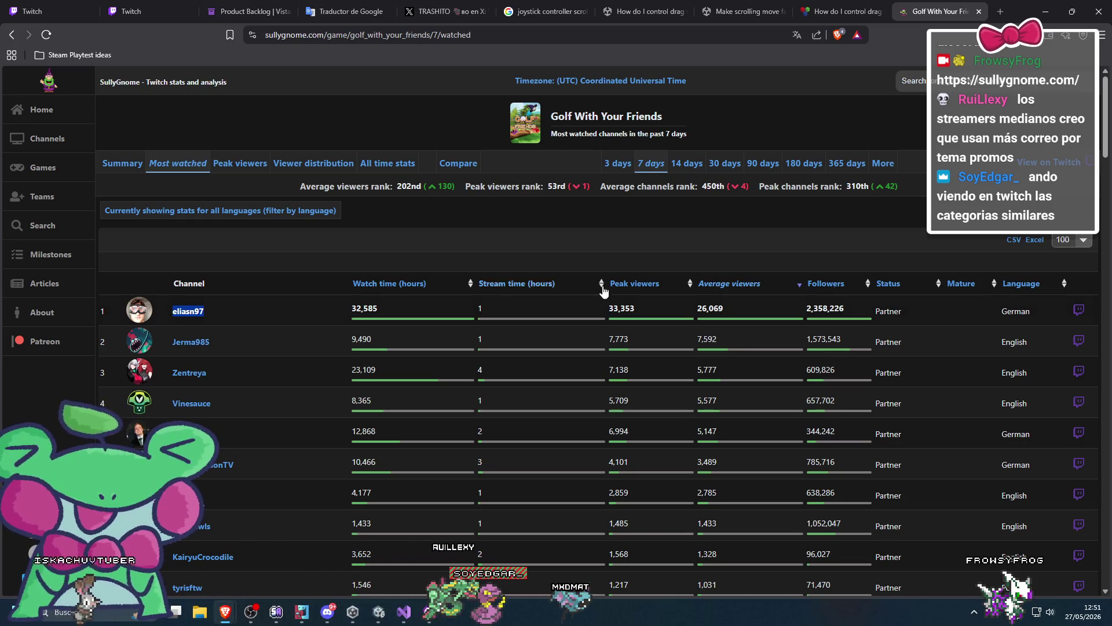
pyautogui.click(1077, 314)
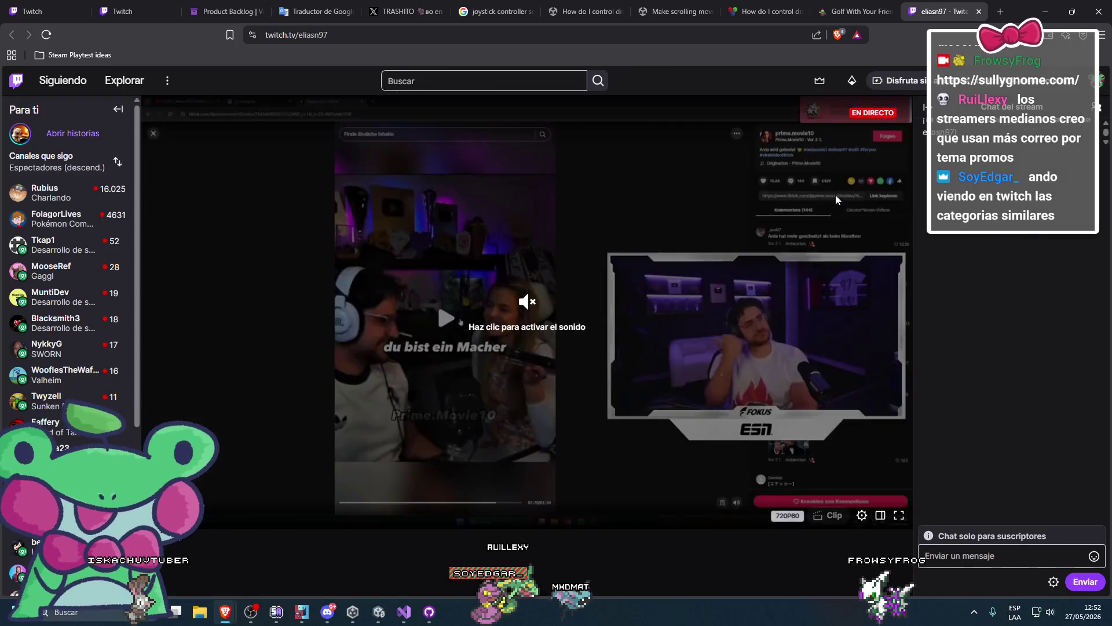
# Show the channel's Vídeos filtered to Subidas (uploads only)
pyautogui.scroll(-2, 588, 470)
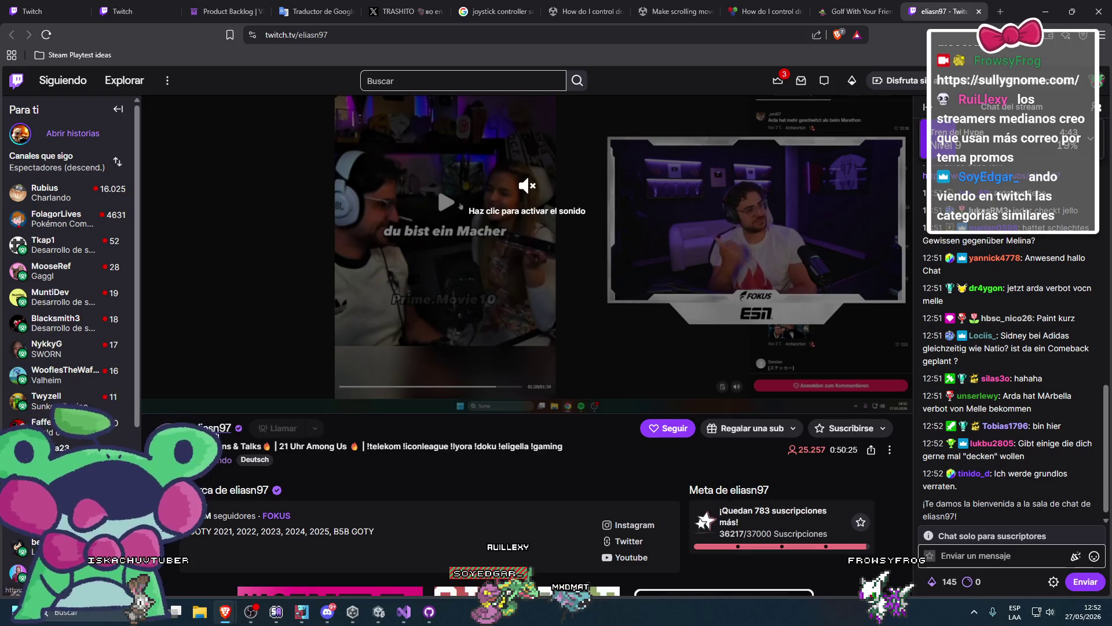
pyautogui.click(217, 425)
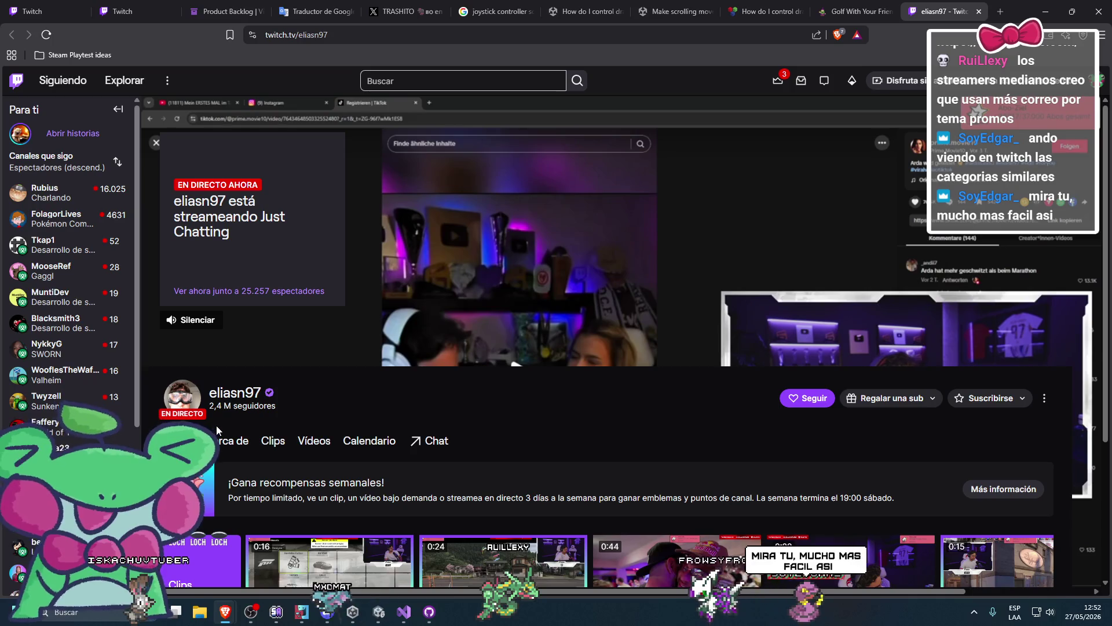
pyautogui.scroll(-3, 217, 430)
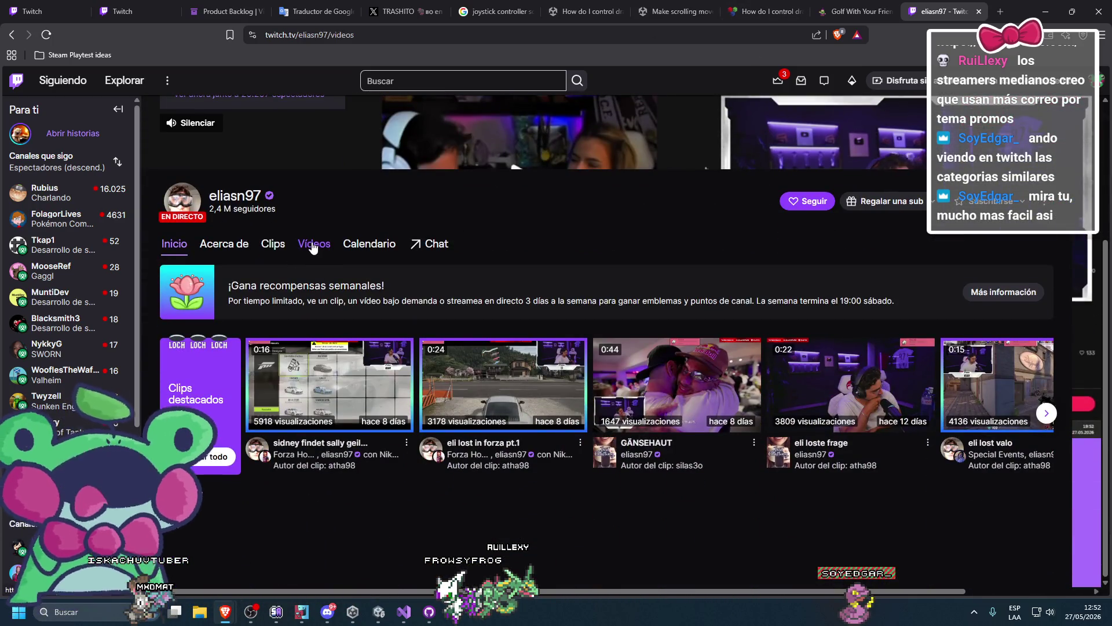
pyautogui.click(313, 244)
pyautogui.click(288, 337)
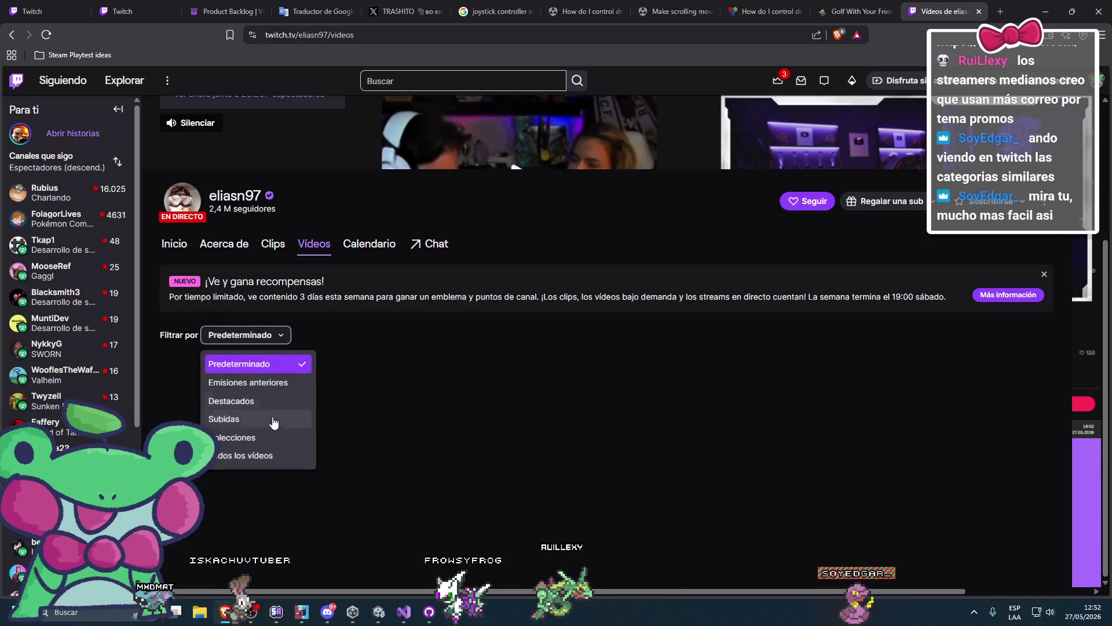
pyautogui.click(279, 419)
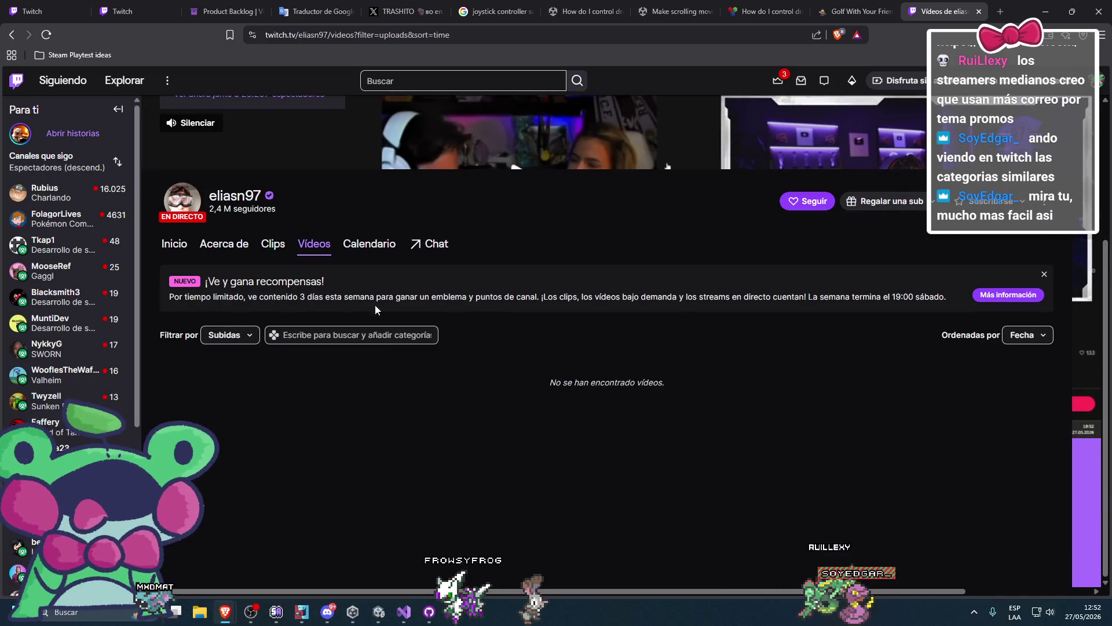
# Read through the channel's Acerca de panels
pyautogui.click(244, 255)
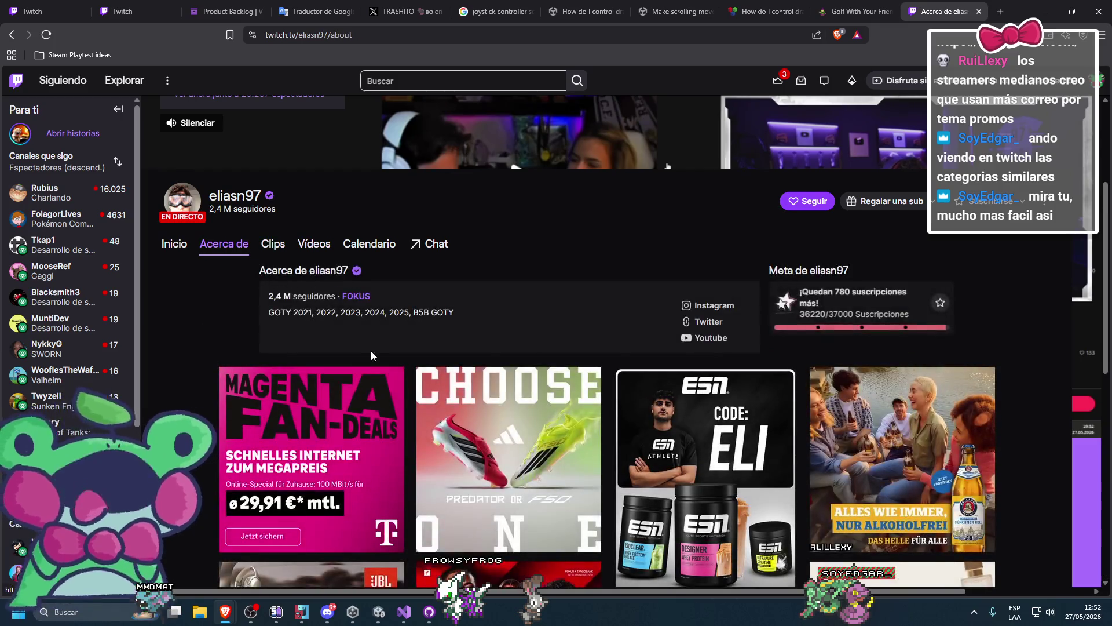
pyautogui.scroll(-5, 367, 347)
pyautogui.scroll(2, 459, 359)
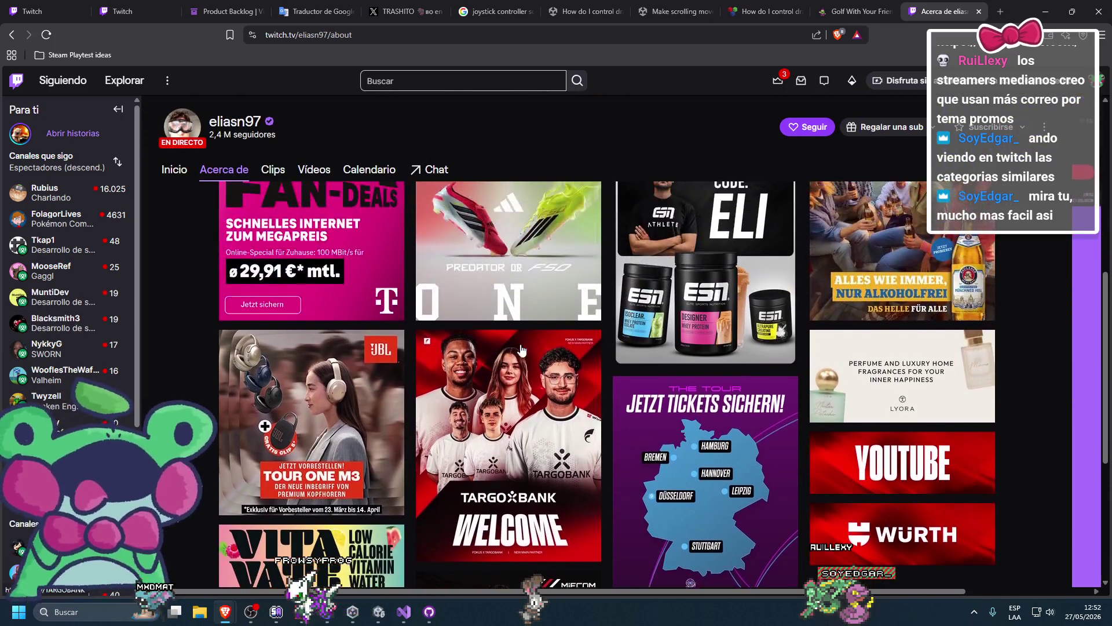
pyautogui.scroll(-5, 664, 346)
pyautogui.scroll(10, 637, 359)
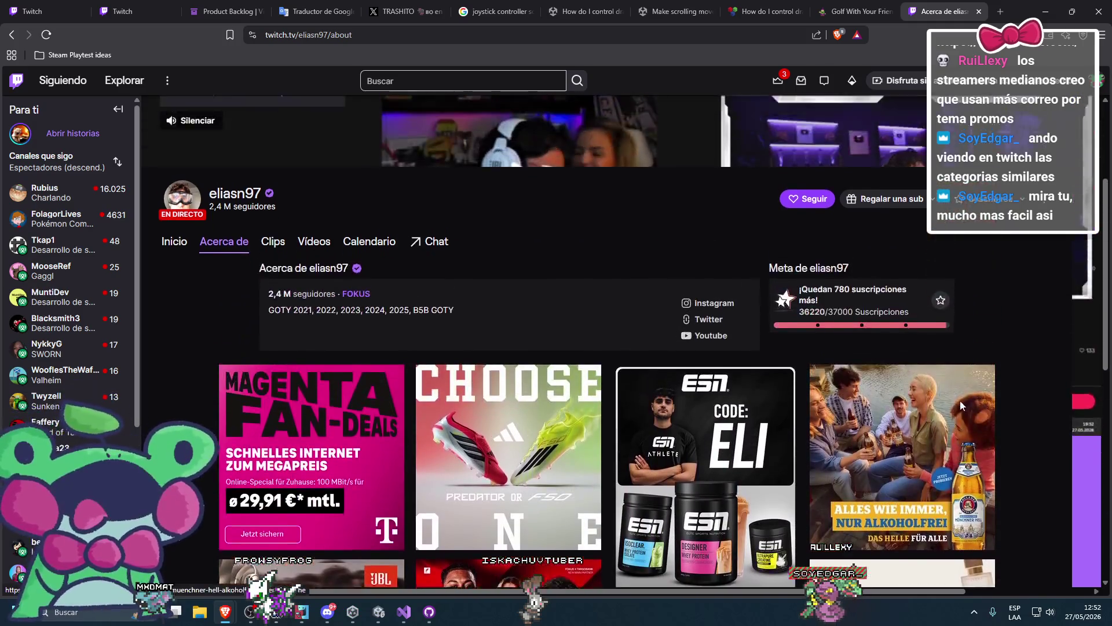
pyautogui.scroll(-5, 533, 430)
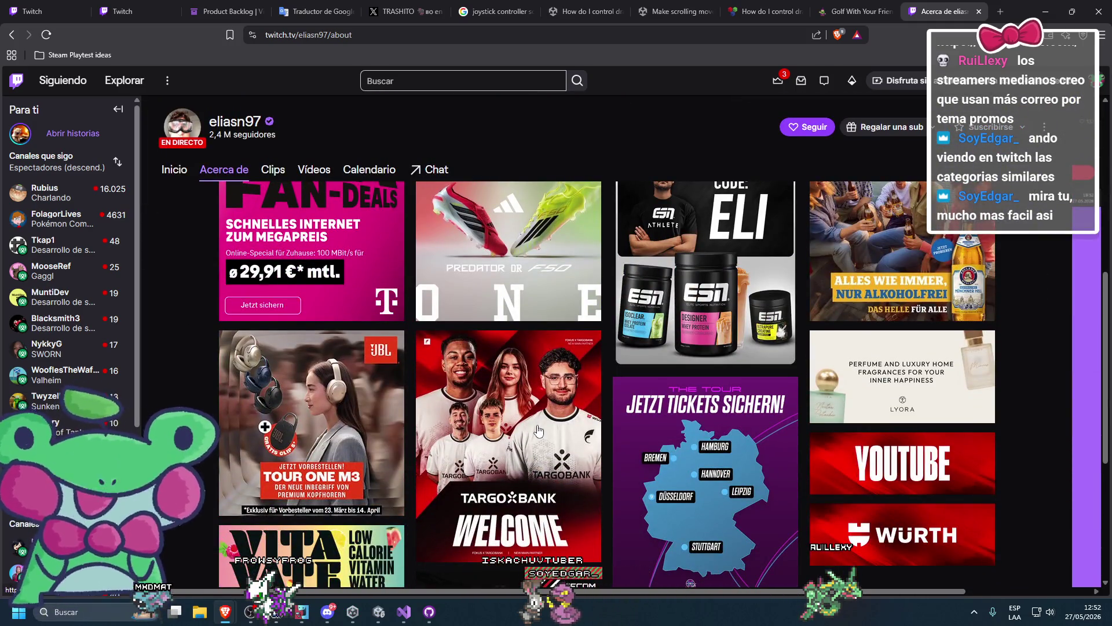
pyautogui.scroll(3, 249, 254)
# Return to Inicio, page twice through featured clips, then go back to SullyGnome and close the Twitch tab
pyautogui.click(181, 198)
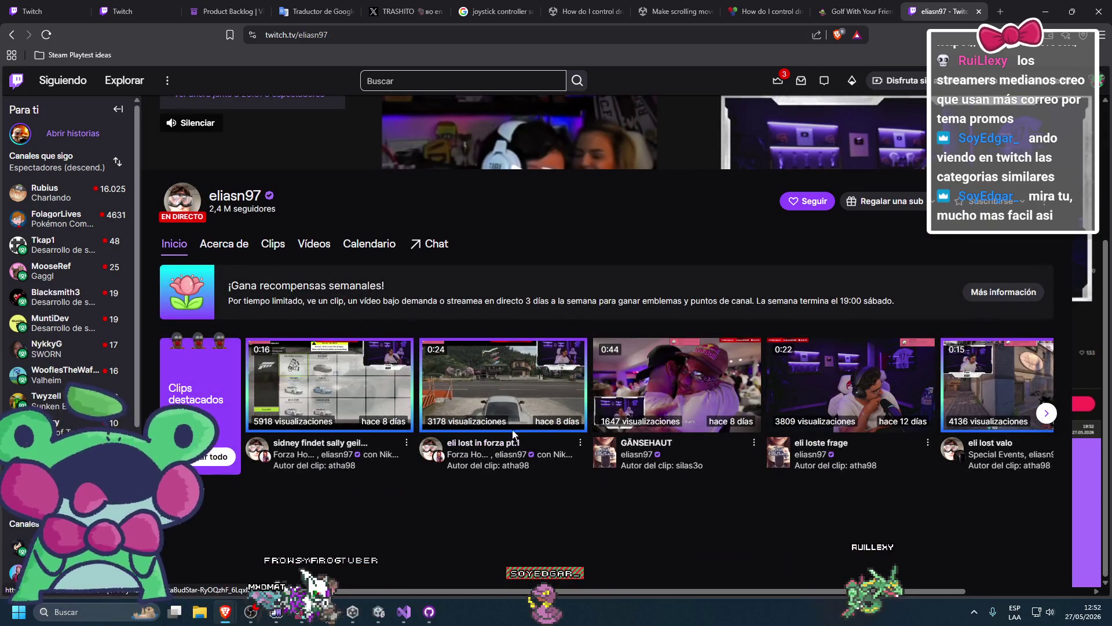
pyautogui.click(1046, 412)
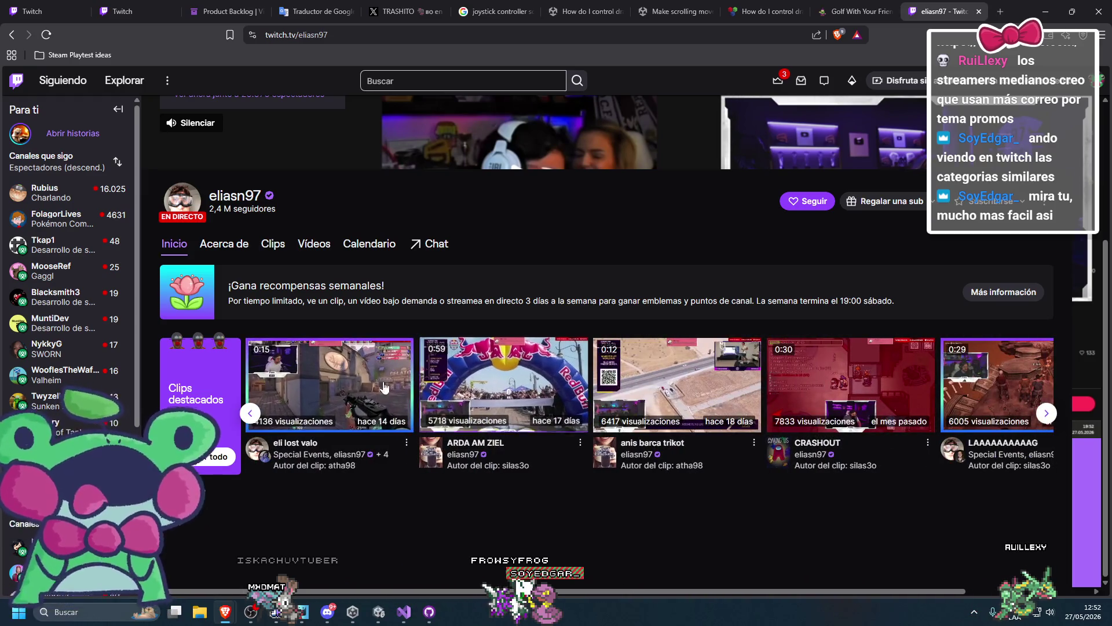
pyautogui.click(1045, 413)
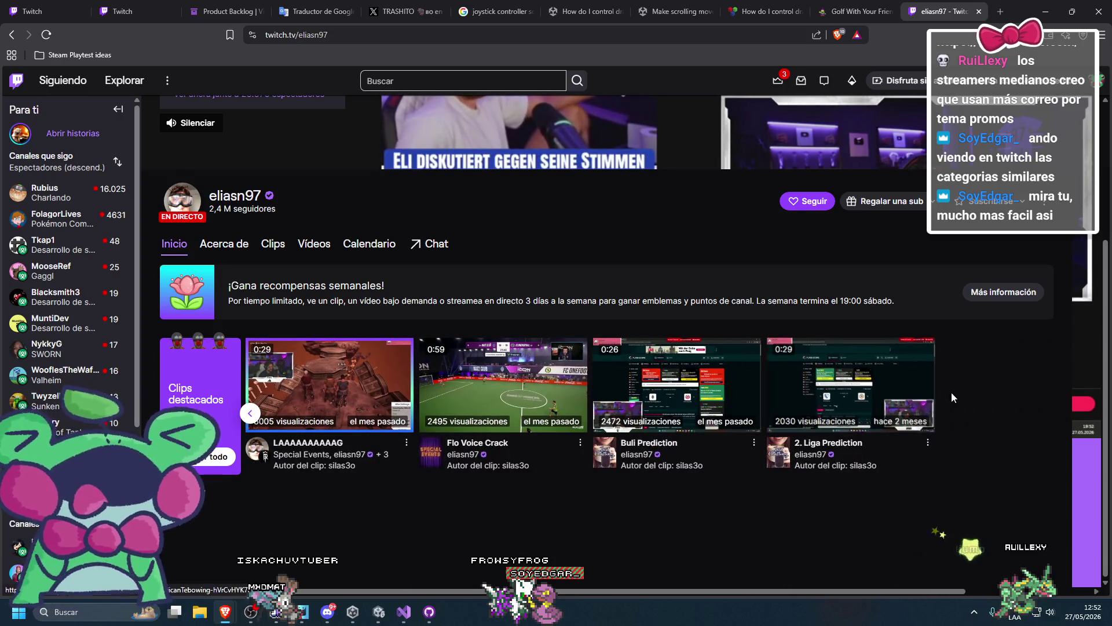
pyautogui.scroll(3, 552, 291)
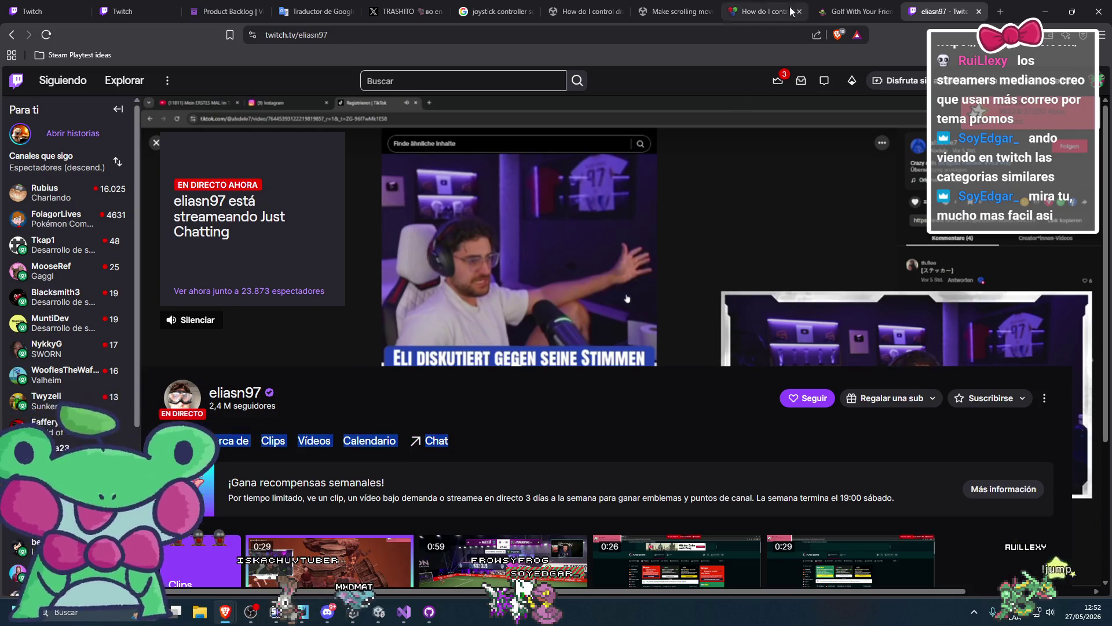
pyautogui.click(855, 11)
pyautogui.hotkey('ctrl', 'Tab')
pyautogui.hotkey('ctrl', 'w')
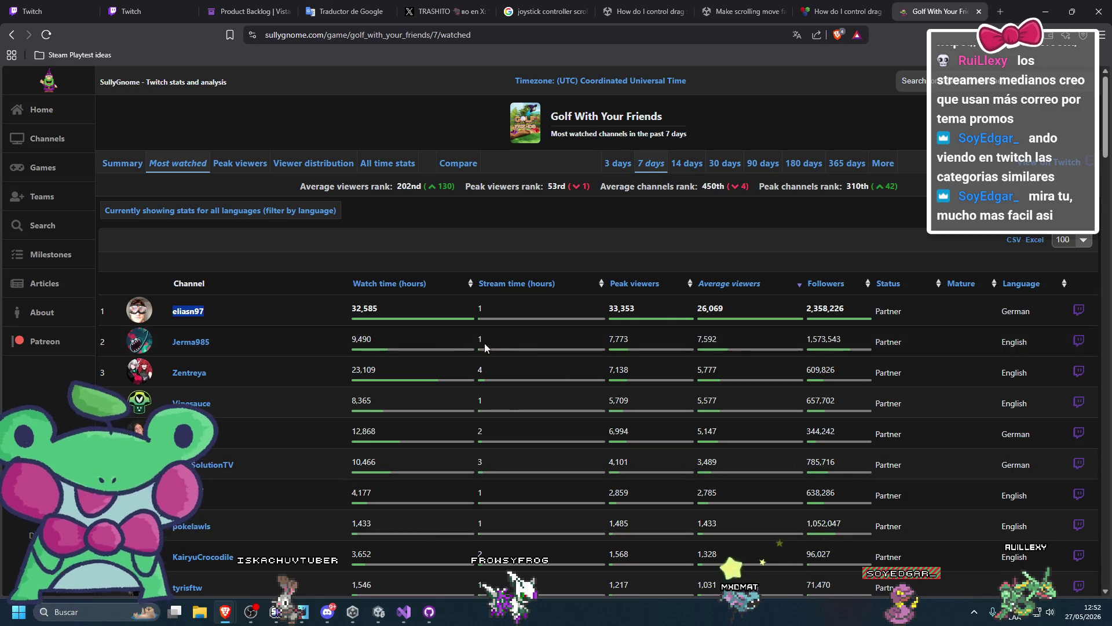
# Open the second-ranked channel's Twitch page in a new tab
pyautogui.scroll(-1, 574, 316)
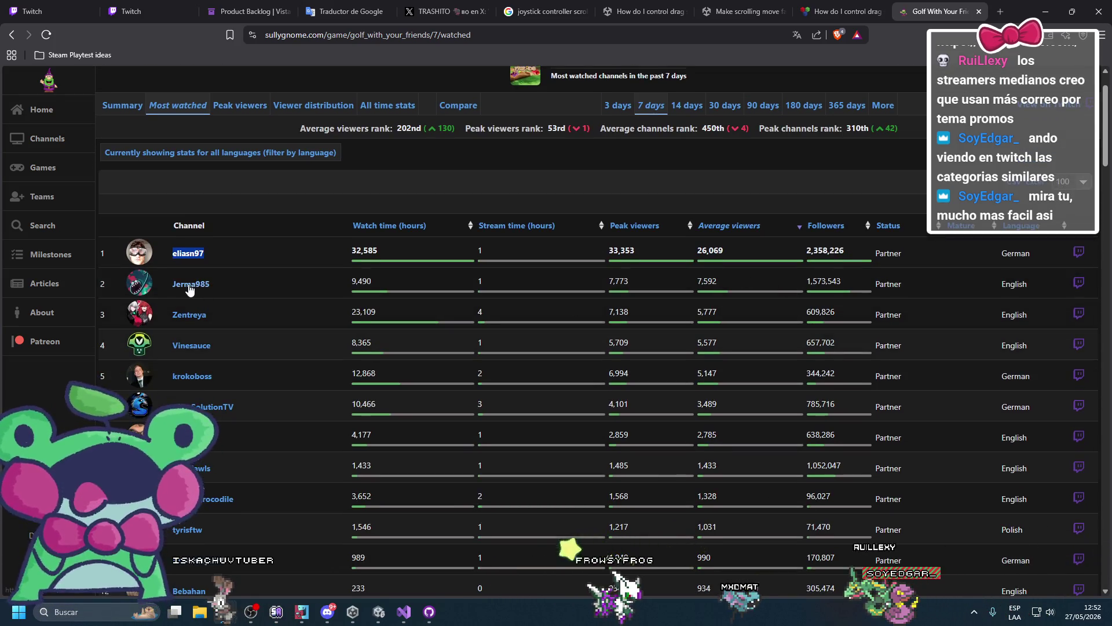
pyautogui.rightClick(1079, 279)
pyautogui.click(985, 283)
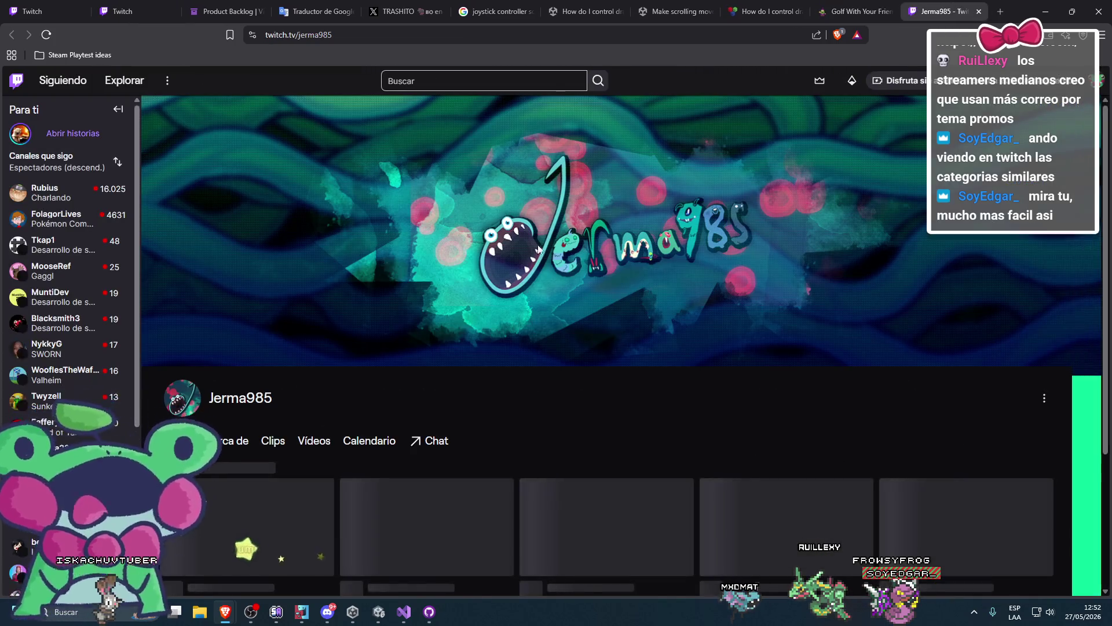
# Scroll the Jerma985 channel page and advance the Clips destacados carousel to its next page
pyautogui.scroll(-5, 579, 255)
pyautogui.scroll(-3, 533, 253)
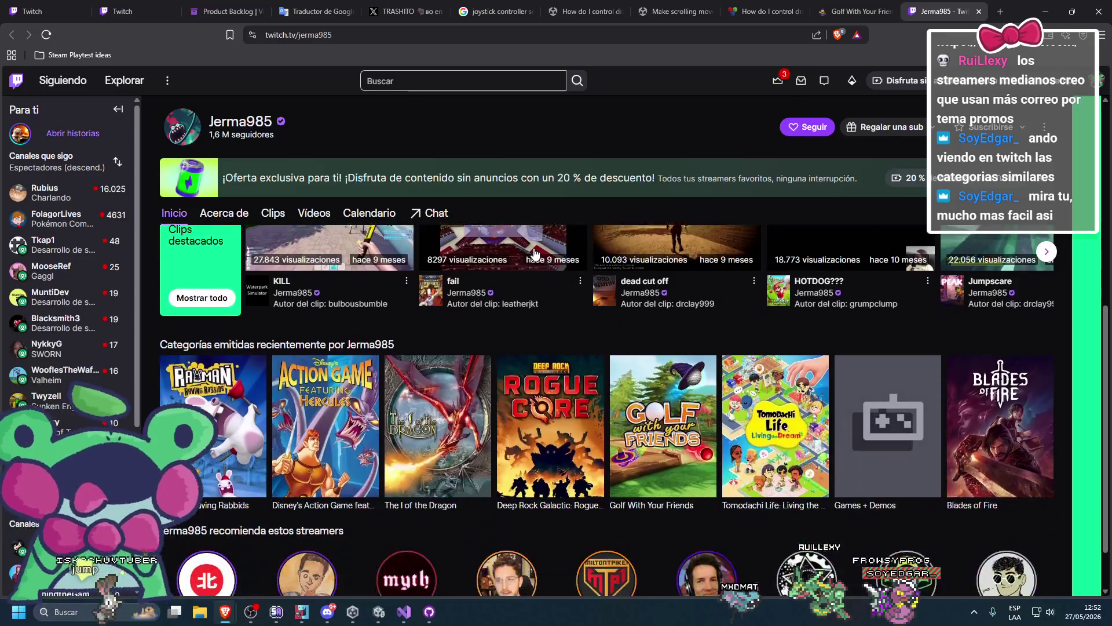
pyautogui.scroll(-1, 537, 220)
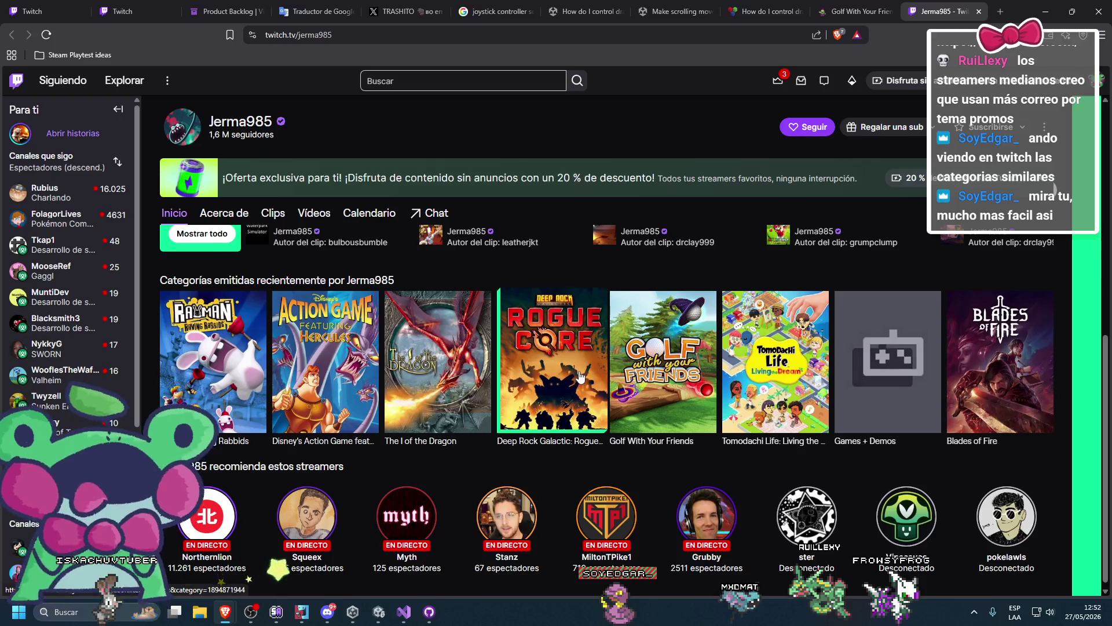
pyautogui.scroll(1, 698, 406)
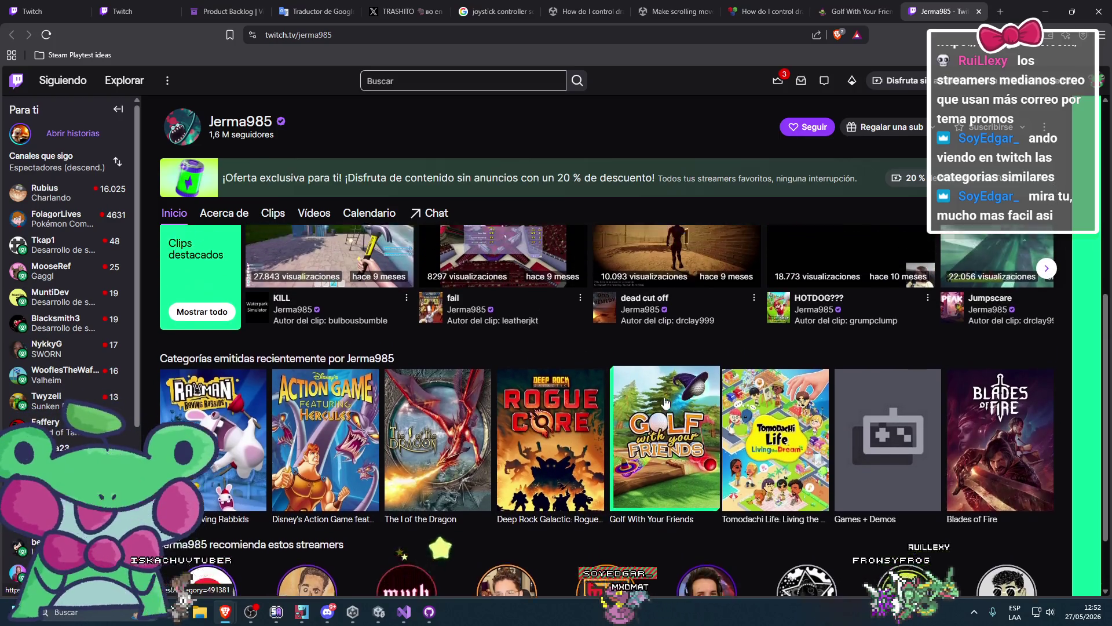
pyautogui.scroll(2, 677, 405)
pyautogui.scroll(-2, 652, 374)
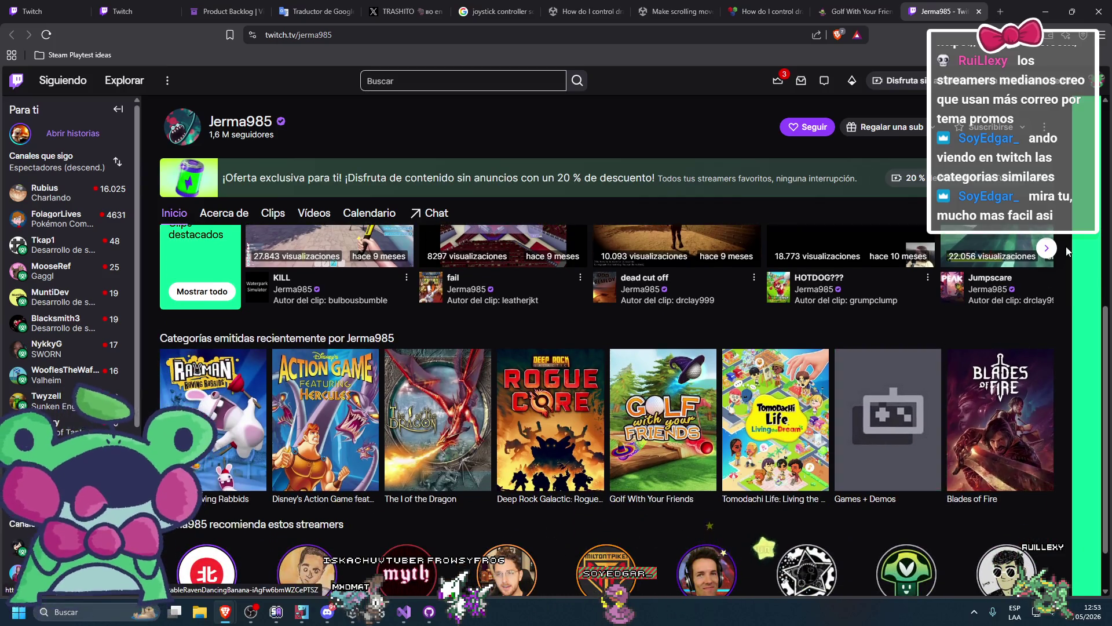
pyautogui.scroll(1, 1029, 313)
pyautogui.click(1046, 305)
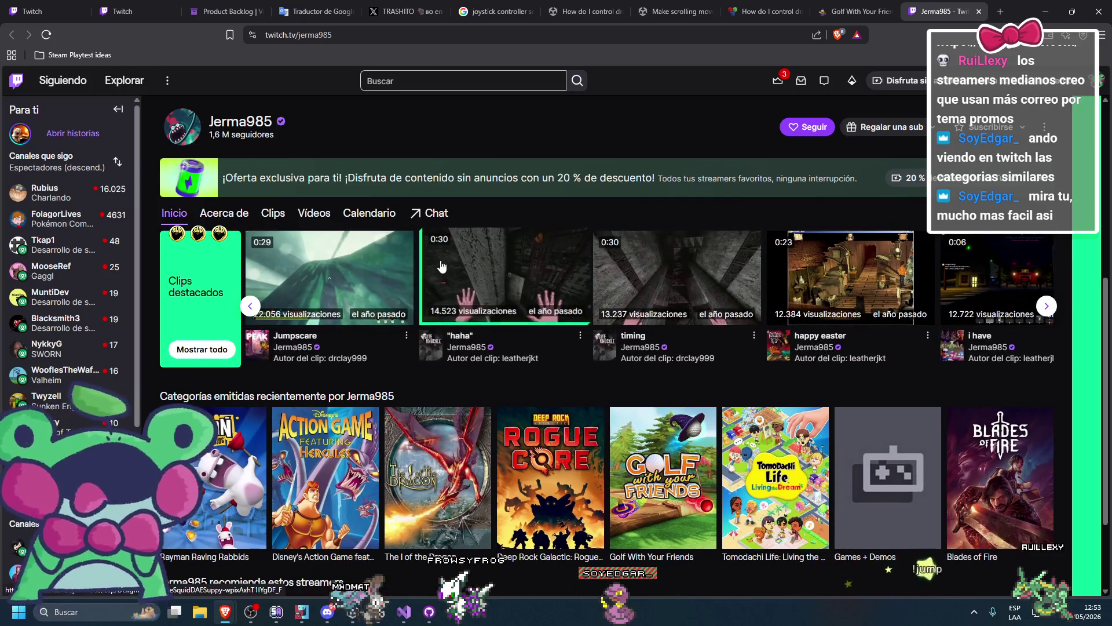
# Open the channel's 'Acerca de' section with its about, schedule, rules and youtube panels
pyautogui.scroll(3, 412, 253)
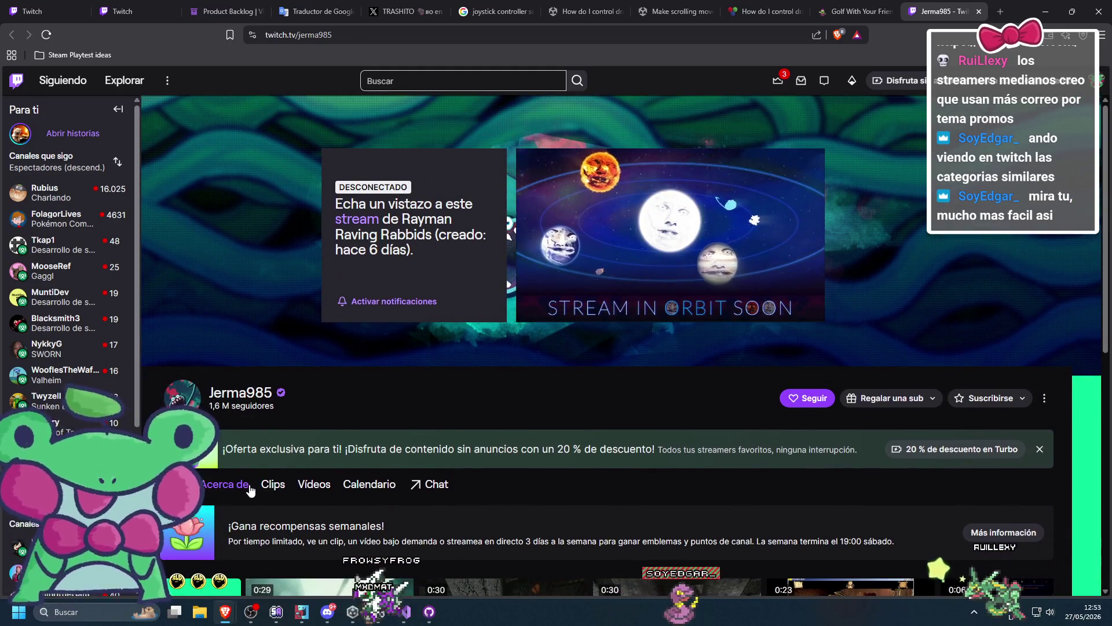
pyautogui.click(232, 485)
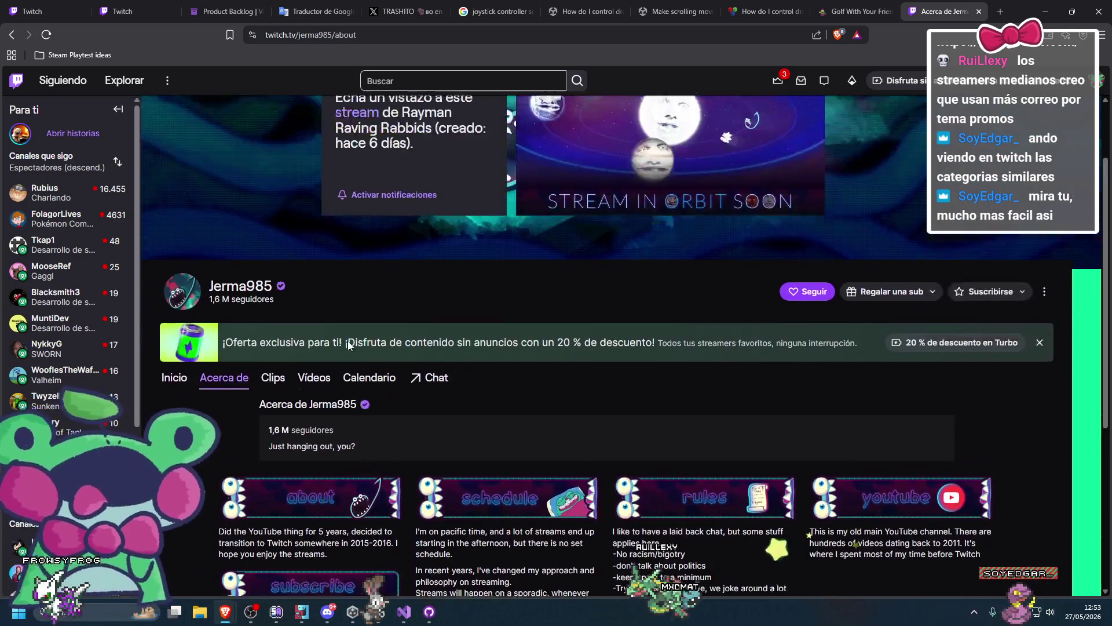
pyautogui.scroll(1, 354, 341)
pyautogui.click(857, 12)
# Open the Jerma985 YouTube channel from the About page's youtube panel in a new tab
pyautogui.hotkey('ctrl', 'Tab')
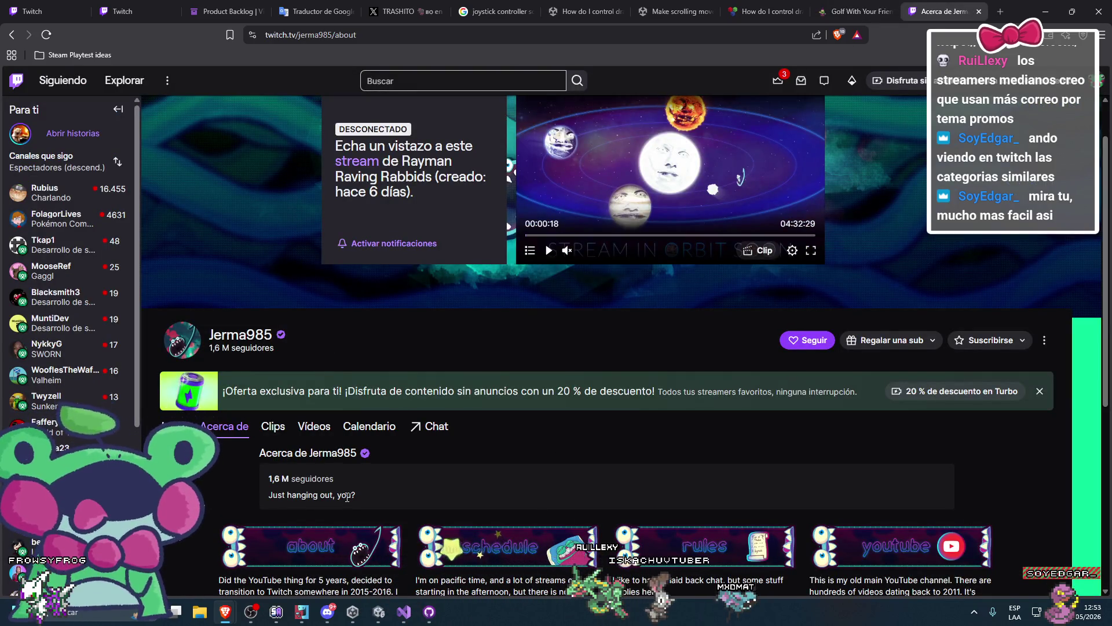
pyautogui.scroll(-2, 393, 507)
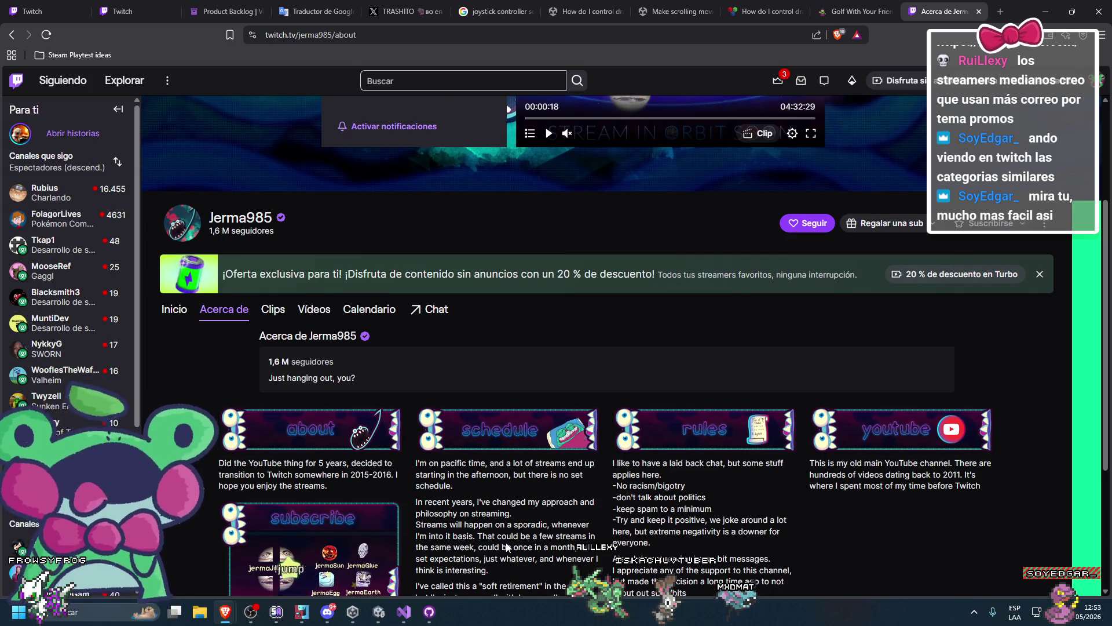
pyautogui.scroll(-2, 544, 543)
pyautogui.scroll(-1, 545, 463)
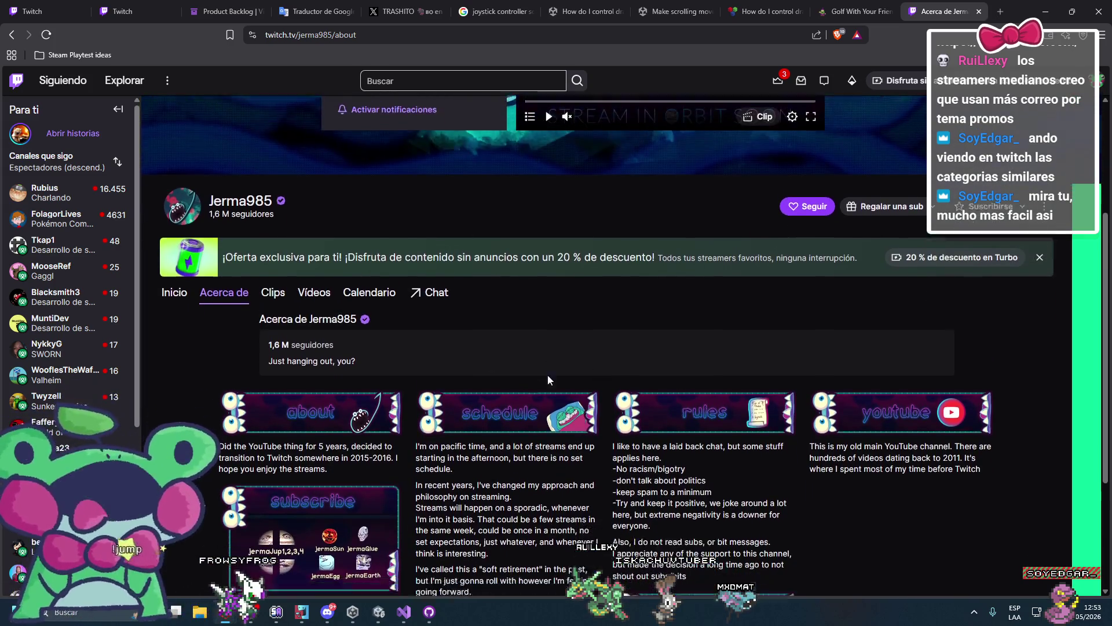
pyautogui.scroll(1, 355, 318)
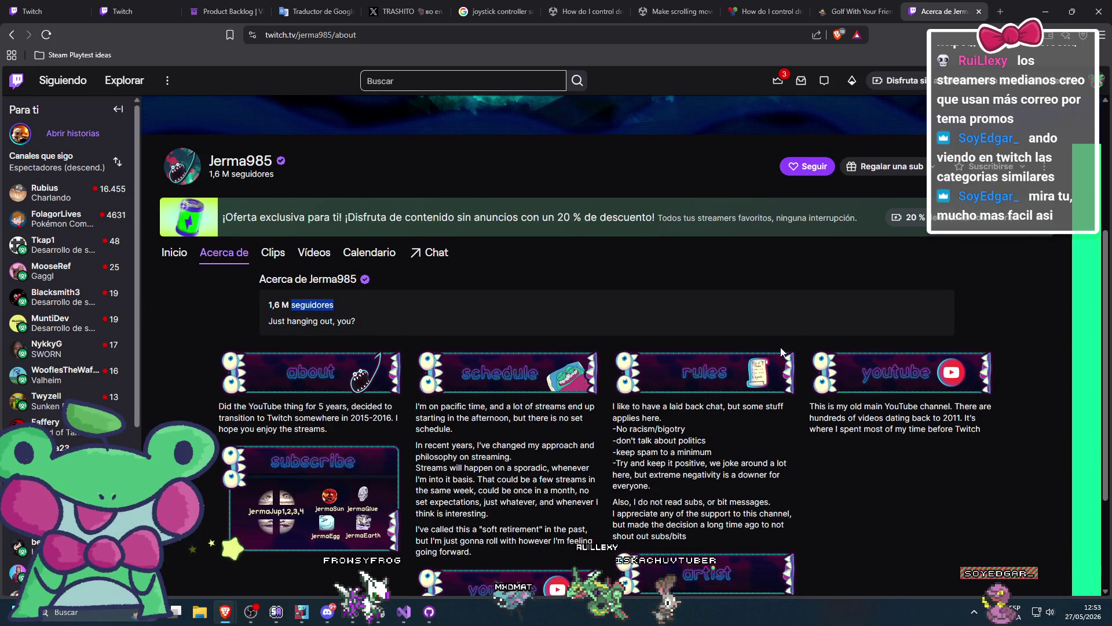
pyautogui.scroll(-1, 603, 362)
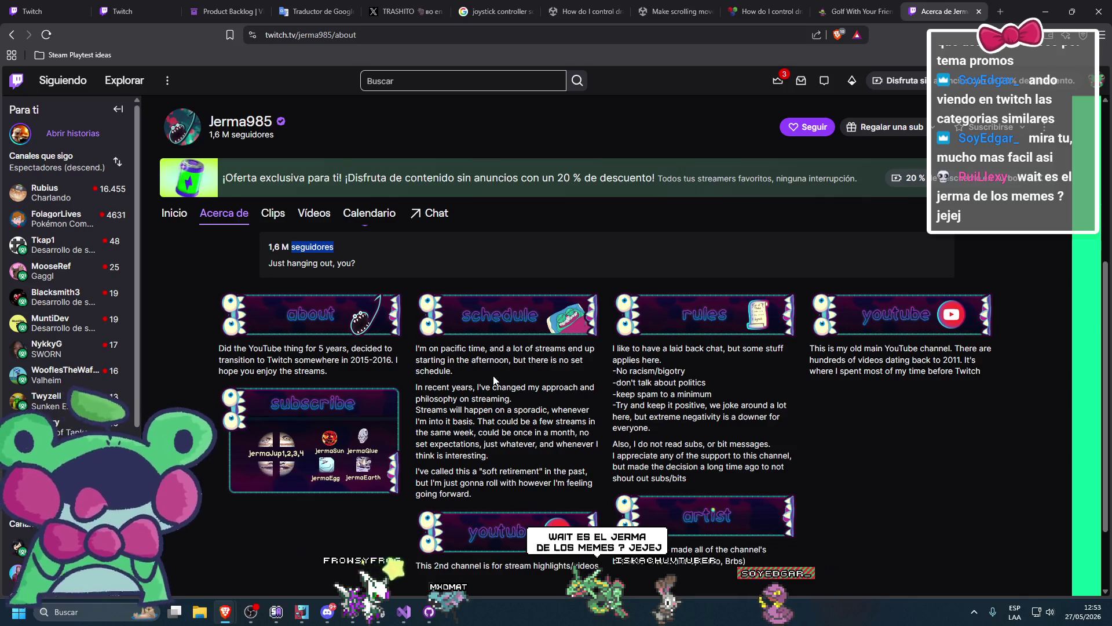
pyautogui.scroll(-1, 550, 423)
pyautogui.scroll(1, 637, 394)
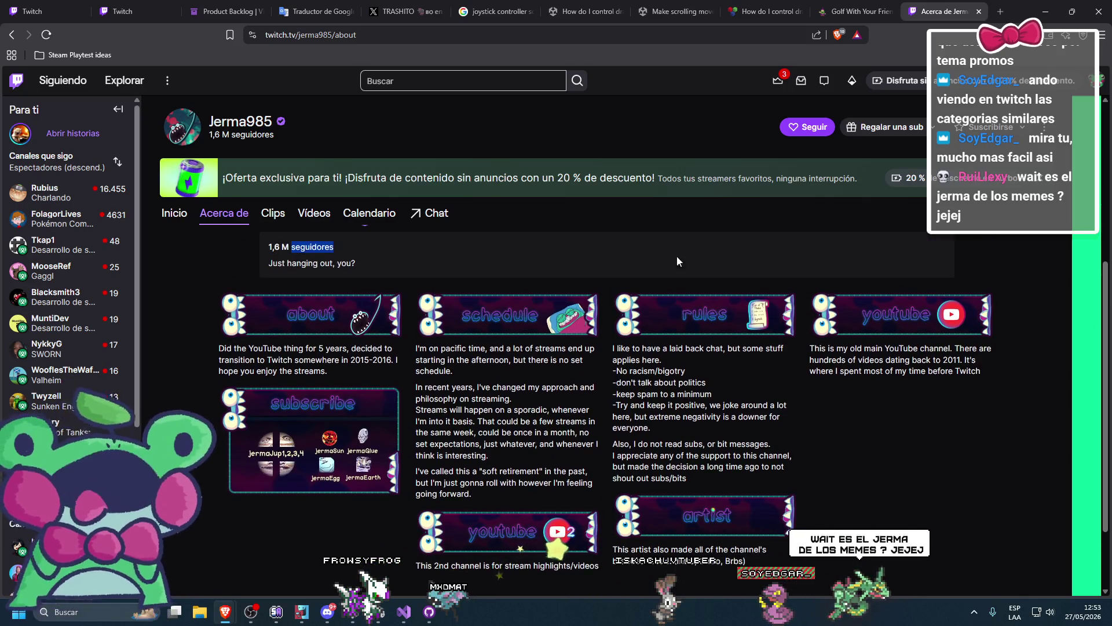
pyautogui.click(878, 329)
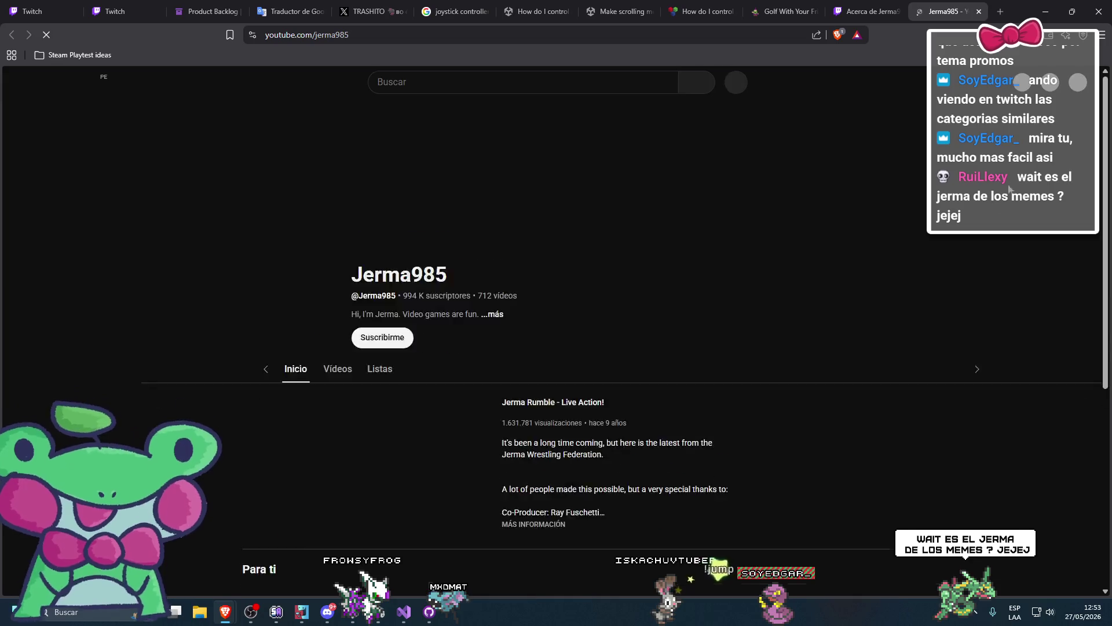
# Return to the Twitch channel's Inicio page, then bring the Jerma985 YouTube tab forward
pyautogui.click(866, 11)
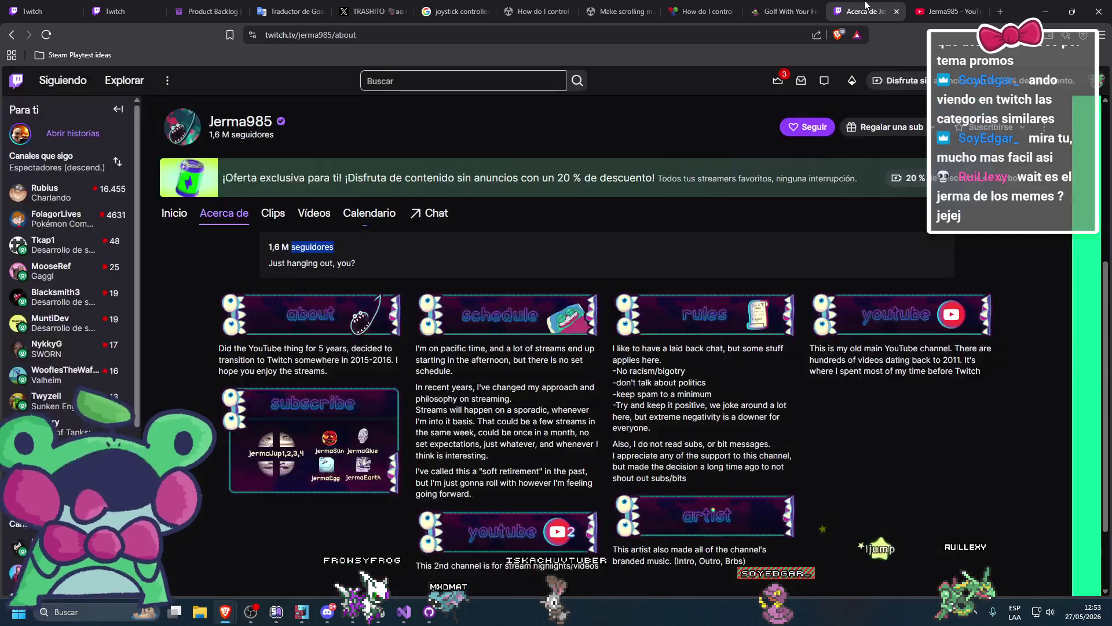
pyautogui.scroll(1, 614, 249)
pyautogui.scroll(-7, 599, 313)
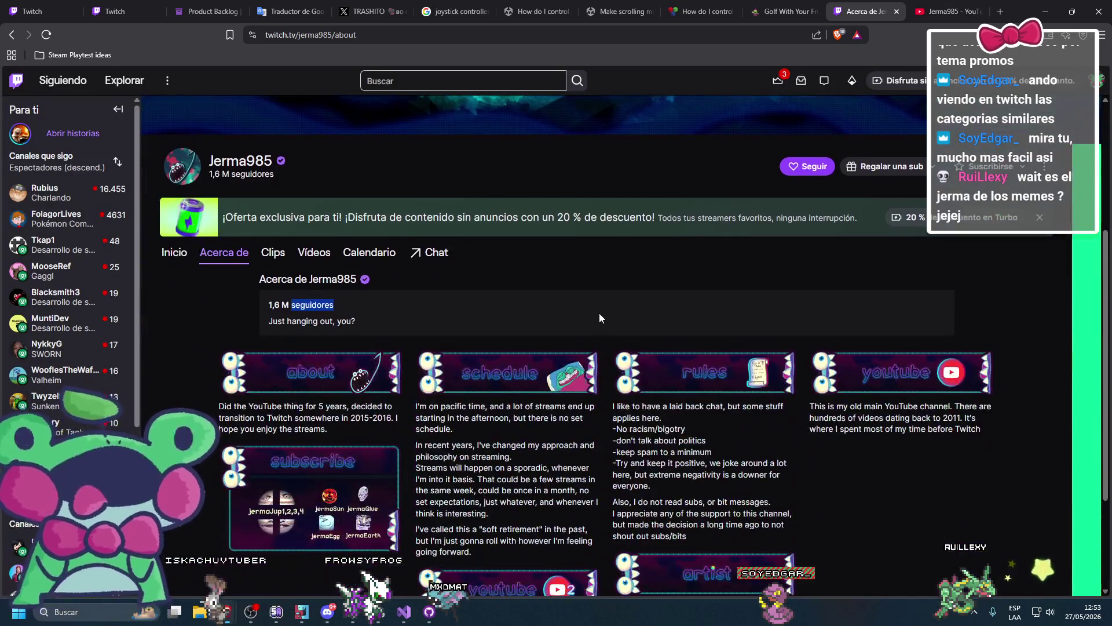
pyautogui.scroll(3, 599, 313)
pyautogui.click(174, 213)
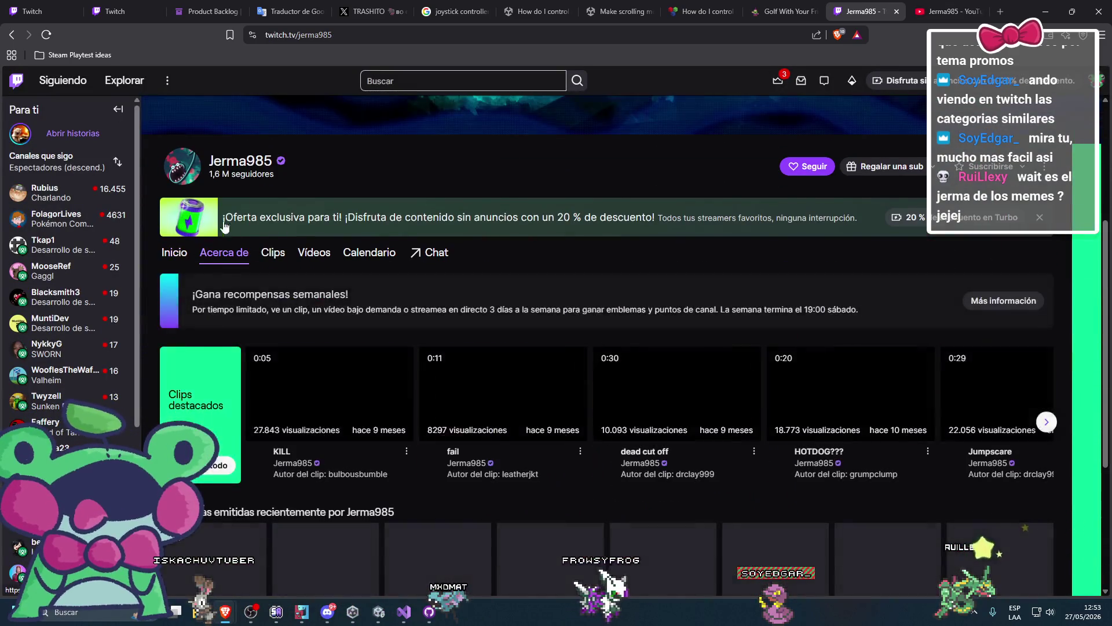
pyautogui.scroll(-3, 369, 284)
pyautogui.scroll(2, 369, 284)
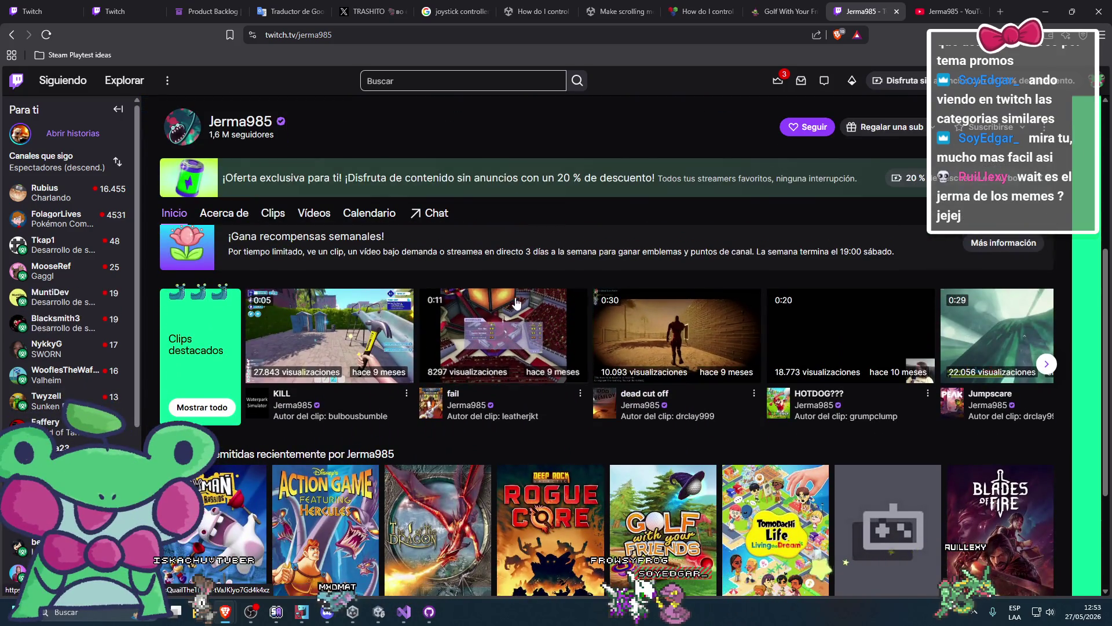
pyautogui.click(948, 5)
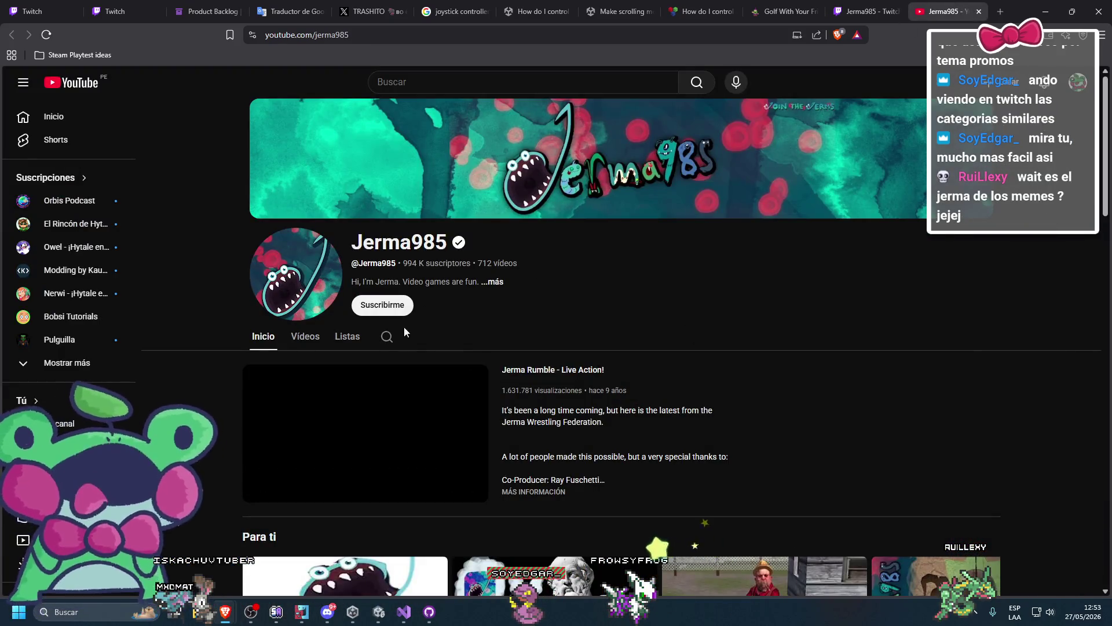
# Browse the Jerma985 YouTube channel's full Vídeos list
pyautogui.scroll(-2, 353, 355)
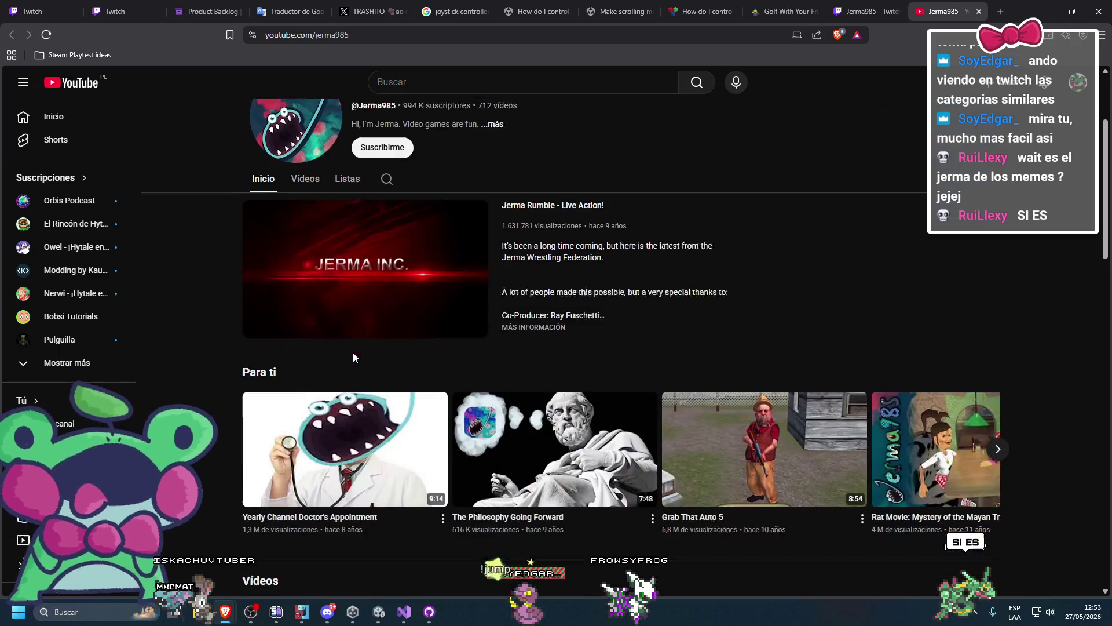
pyautogui.scroll(-4, 354, 355)
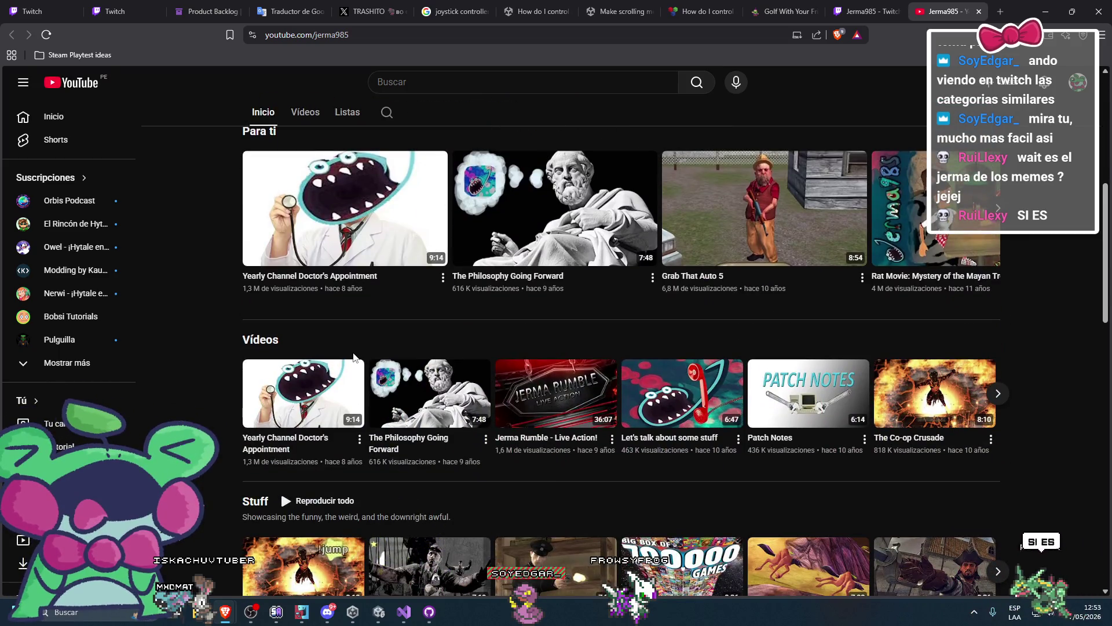
pyautogui.scroll(5, 355, 354)
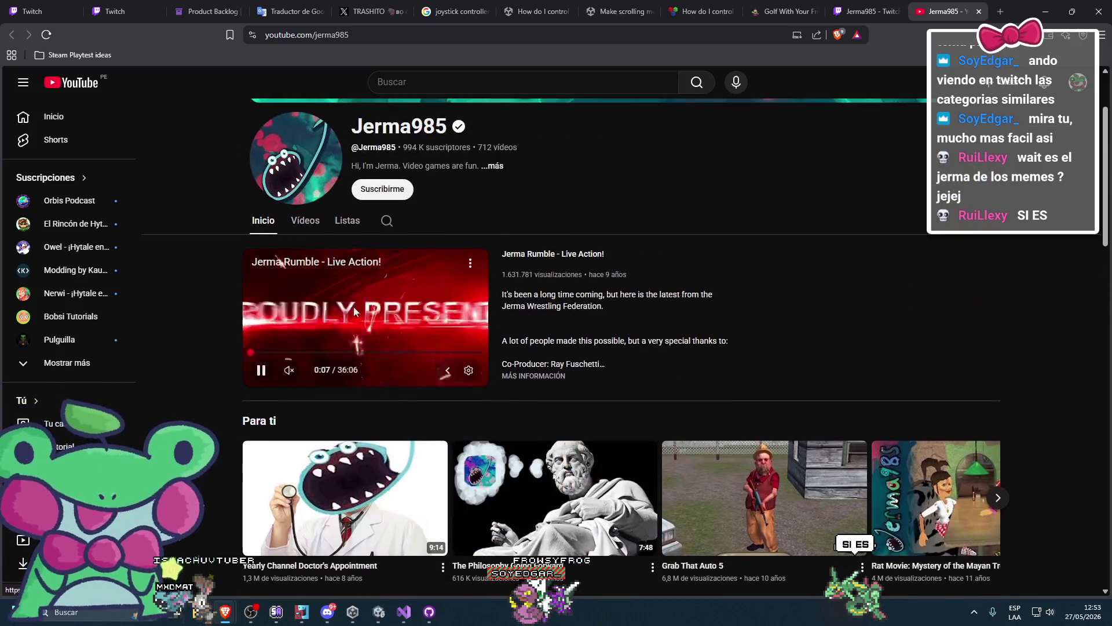
pyautogui.click(305, 220)
pyautogui.scroll(-4, 515, 288)
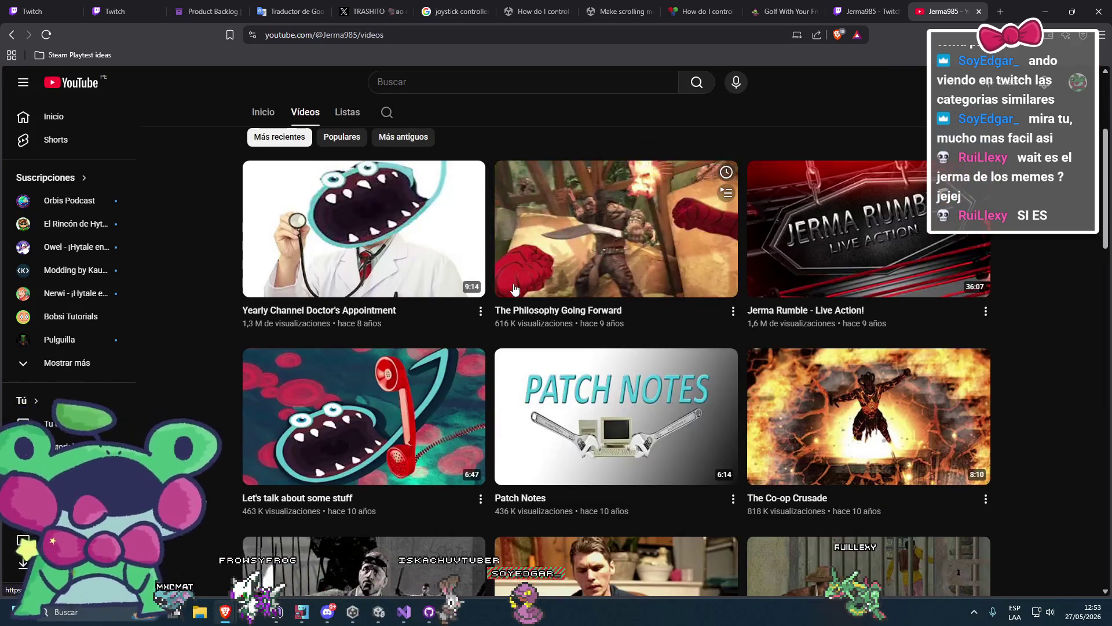
pyautogui.scroll(-9, 556, 324)
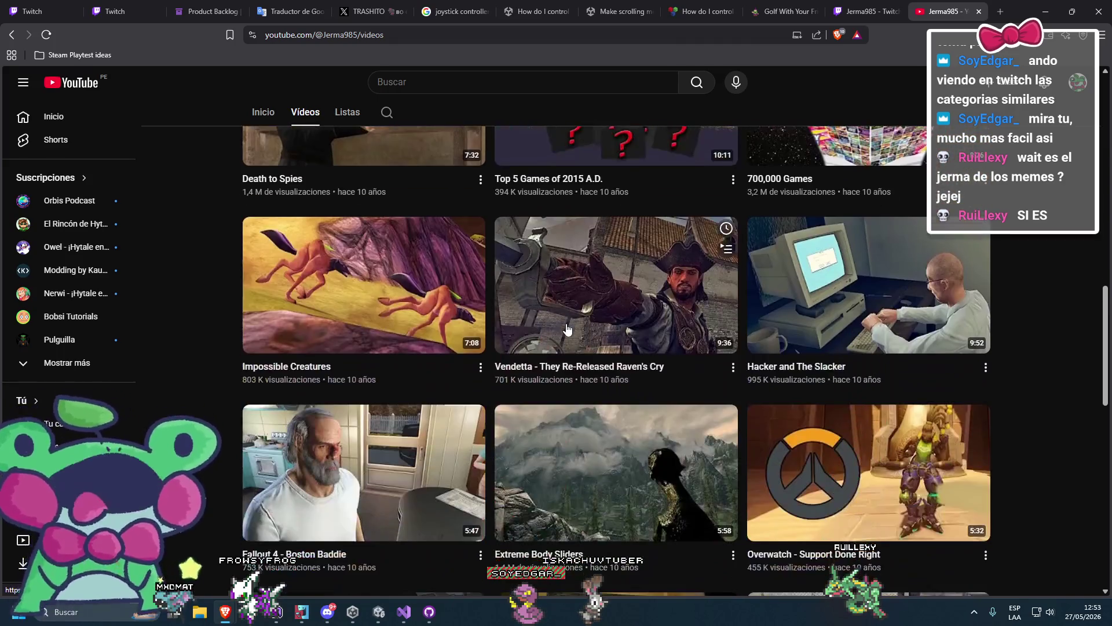
pyautogui.scroll(-3, 566, 327)
pyautogui.scroll(13, 571, 319)
pyautogui.scroll(6, 573, 312)
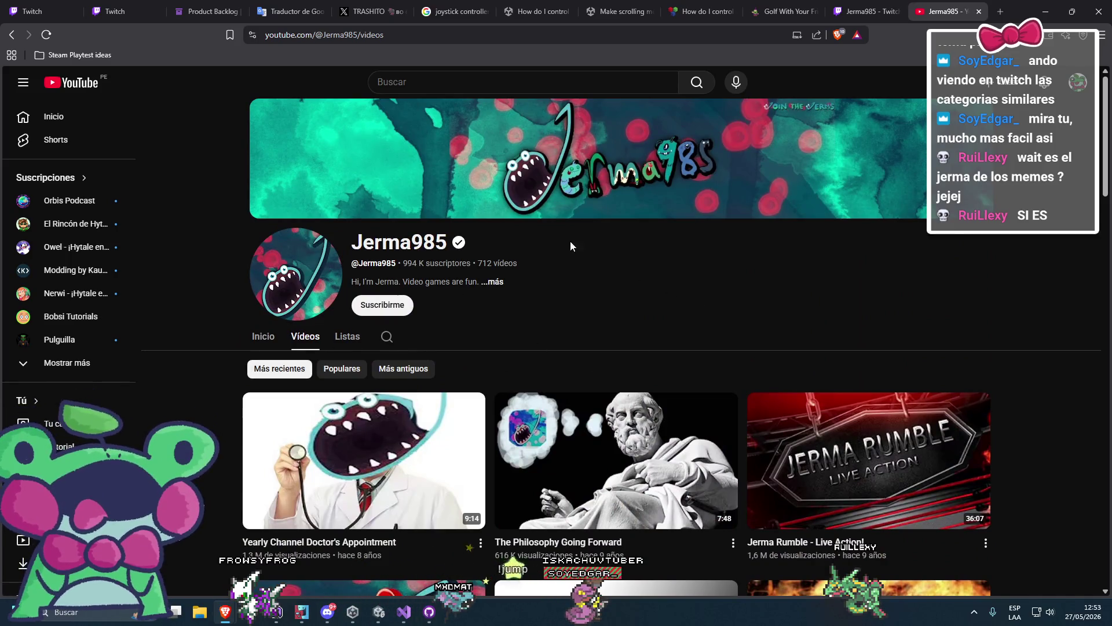
# Reopen Twitch's About section, then view the YouTube channel details: joined June 2011, 240,571,481 views
pyautogui.hotkey('ctrl', 'shift', 'Tab')
pyautogui.scroll(2, 374, 239)
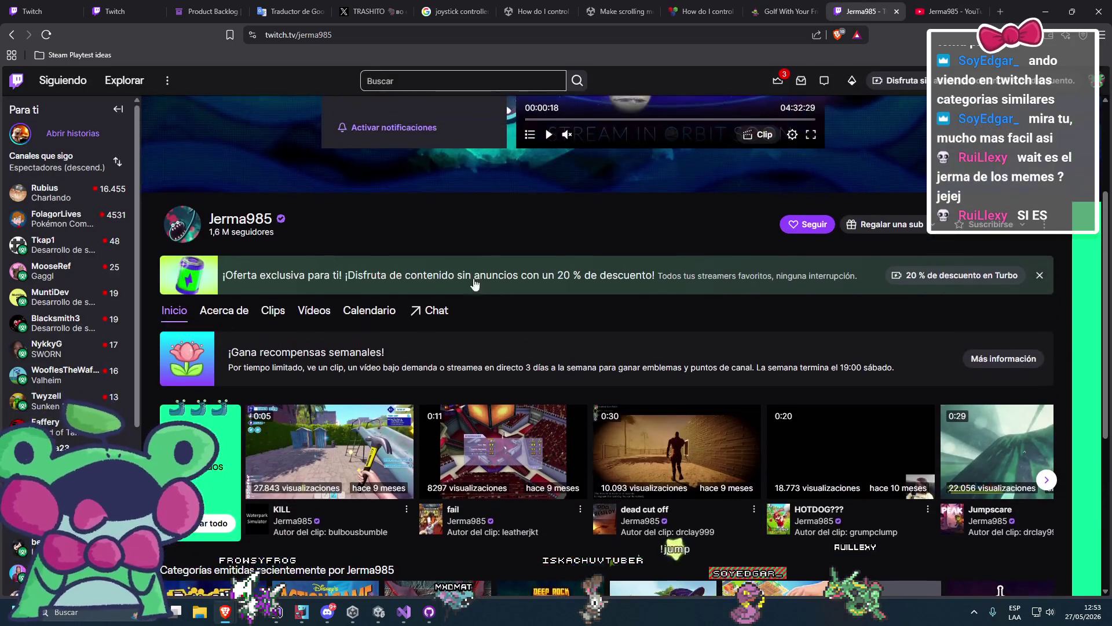
pyautogui.click(224, 310)
pyautogui.click(956, 6)
pyautogui.click(499, 283)
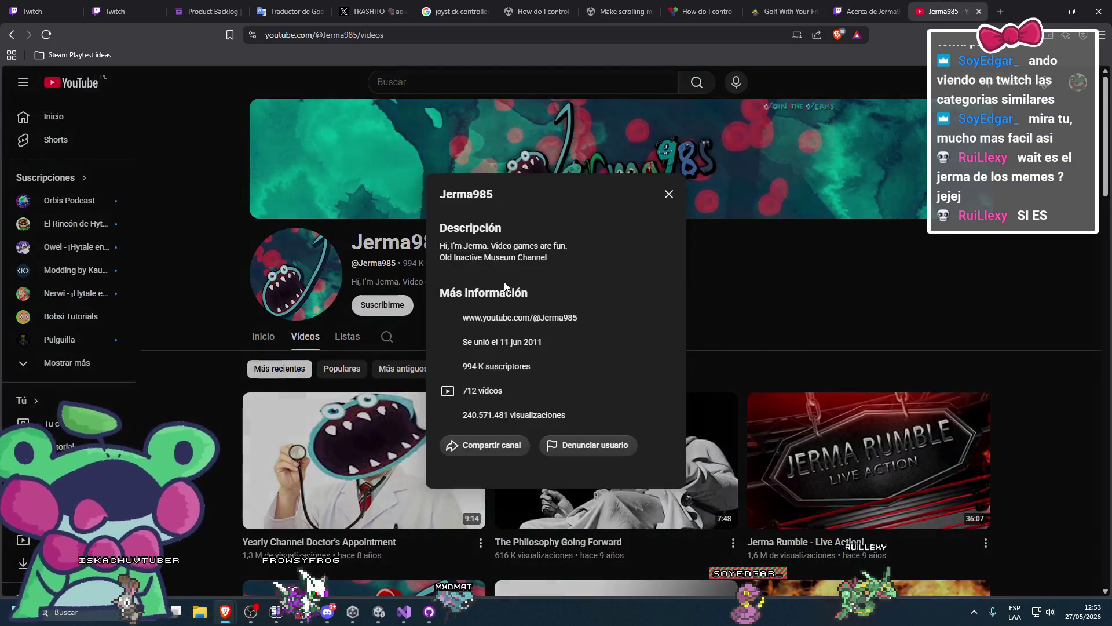
pyautogui.moveTo(579, 421)
pyautogui.mouseDown()
pyautogui.moveTo(454, 255)
pyautogui.moveTo(435, 249)
pyautogui.moveTo(592, 317)
pyautogui.moveTo(522, 273)
pyautogui.mouseUp()
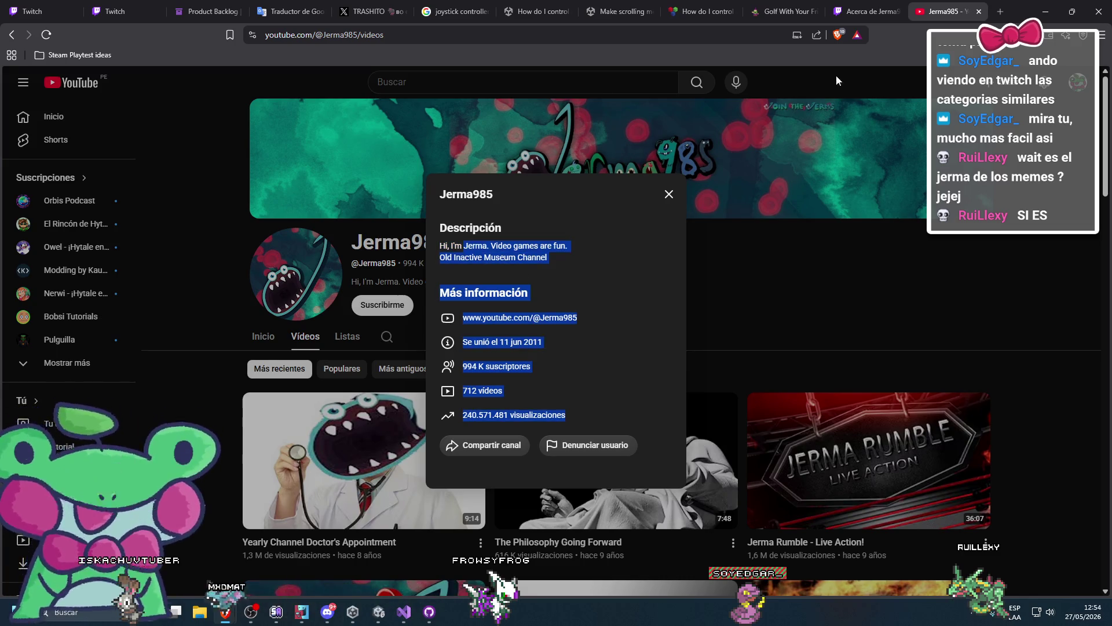
# Open the second YouTube channel linked on the Twitch About page in a new tab
pyautogui.hotkey('ctrl', 'shift', 'Tab')
pyautogui.scroll(-2, 590, 297)
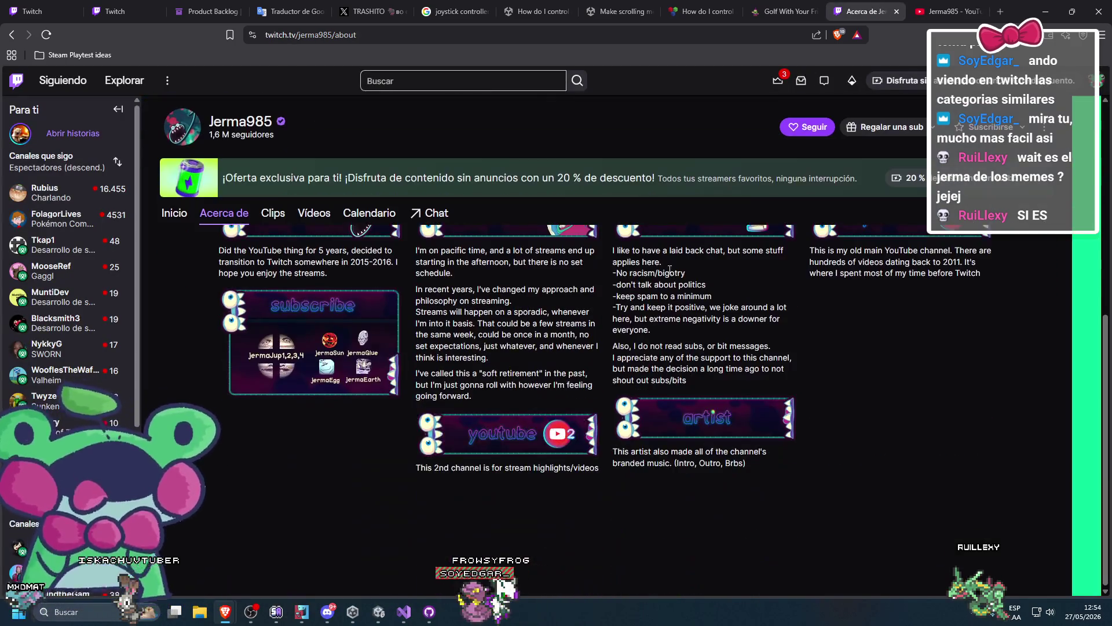
pyautogui.click(516, 441)
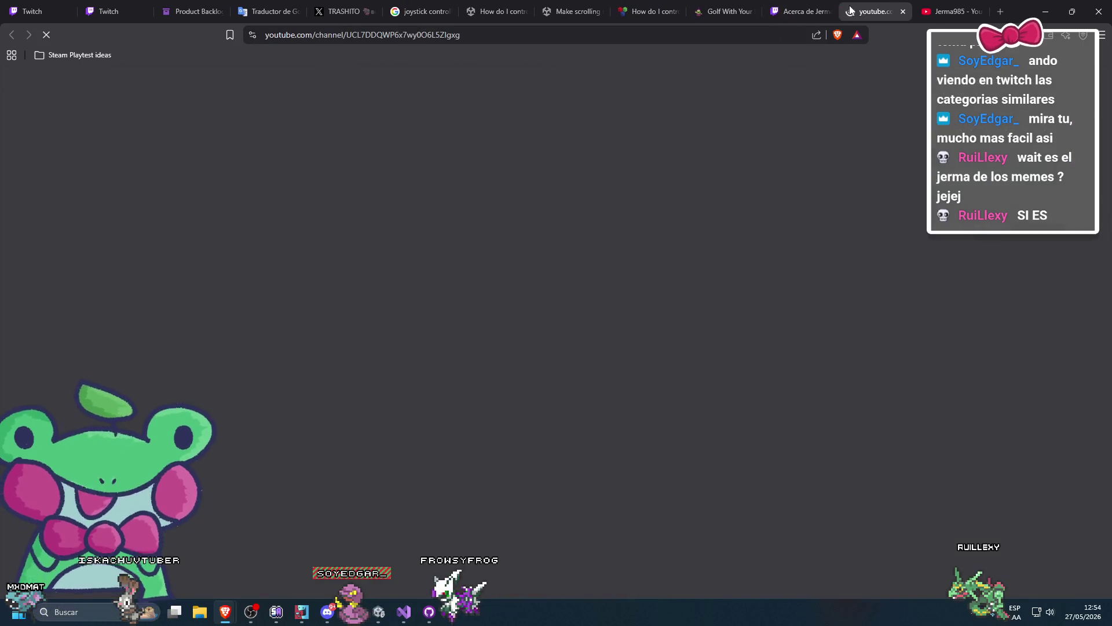
# Open the 2ndJerma channel's full details and request its contact e-mail
pyautogui.click(985, 12)
pyautogui.click(959, 12)
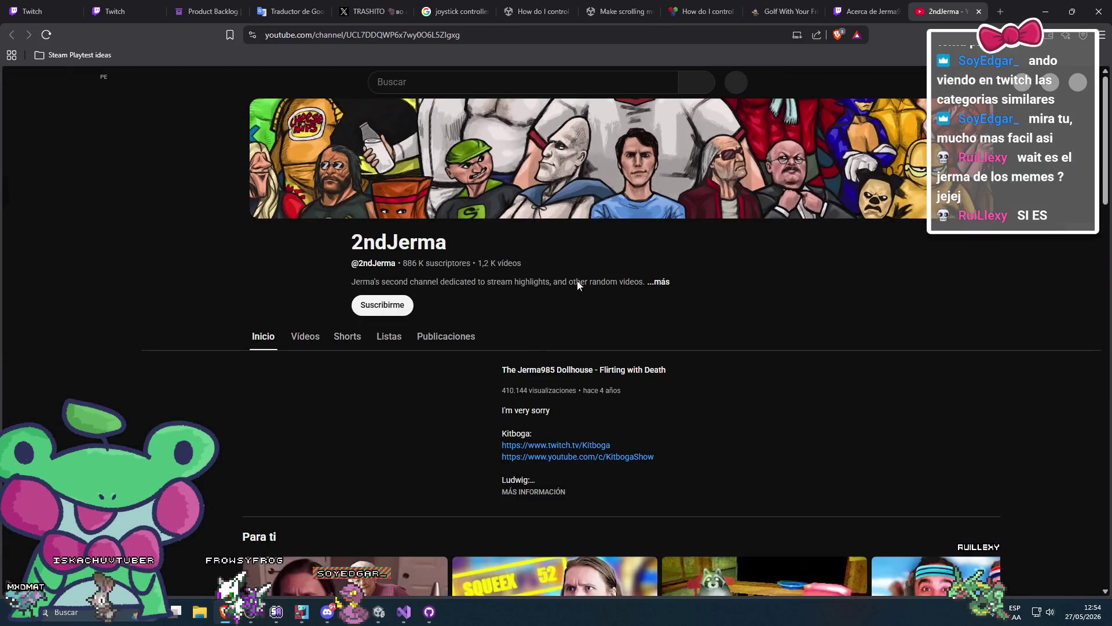
pyautogui.click(659, 284)
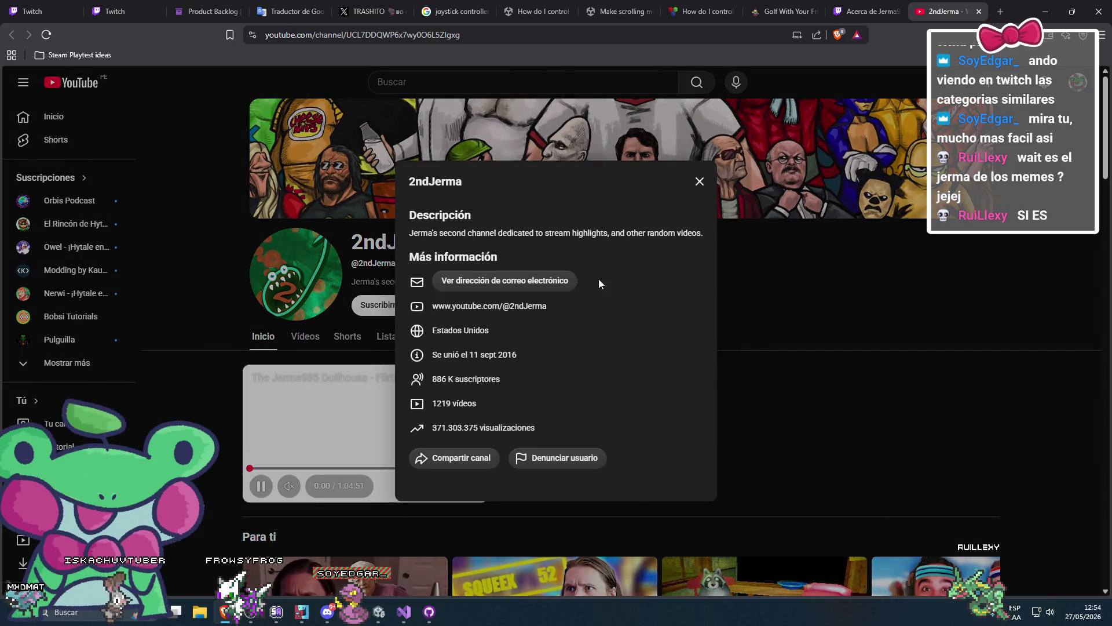
pyautogui.click(520, 288)
# Pass the reCAPTCHA motorcycle challenge and select the revealed contact e-mail
pyautogui.click(447, 291)
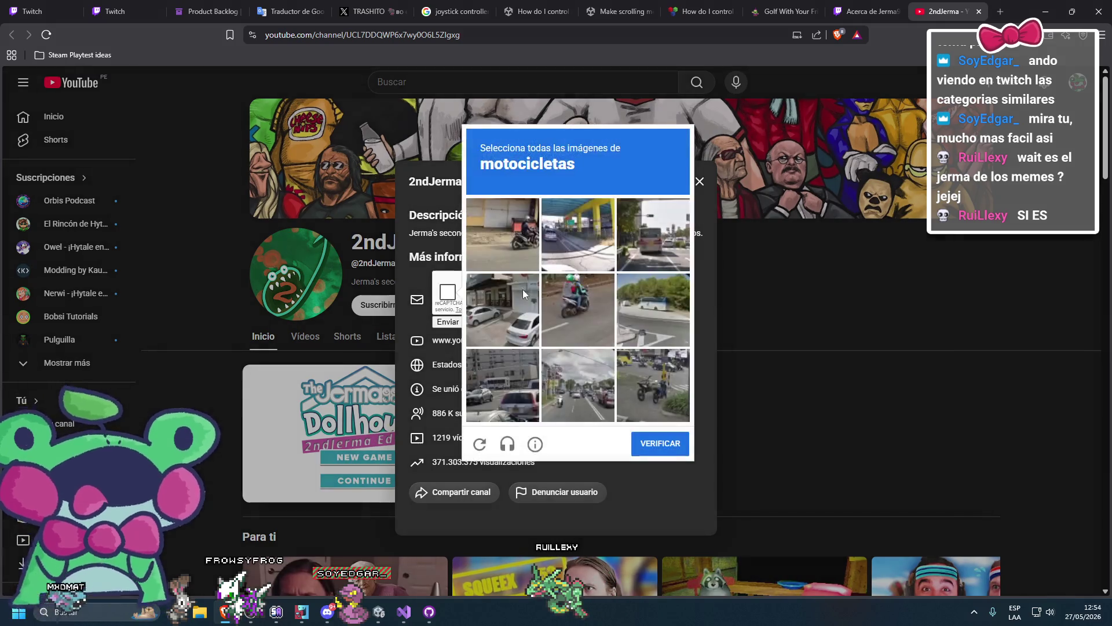
pyautogui.click(560, 300)
pyautogui.click(503, 236)
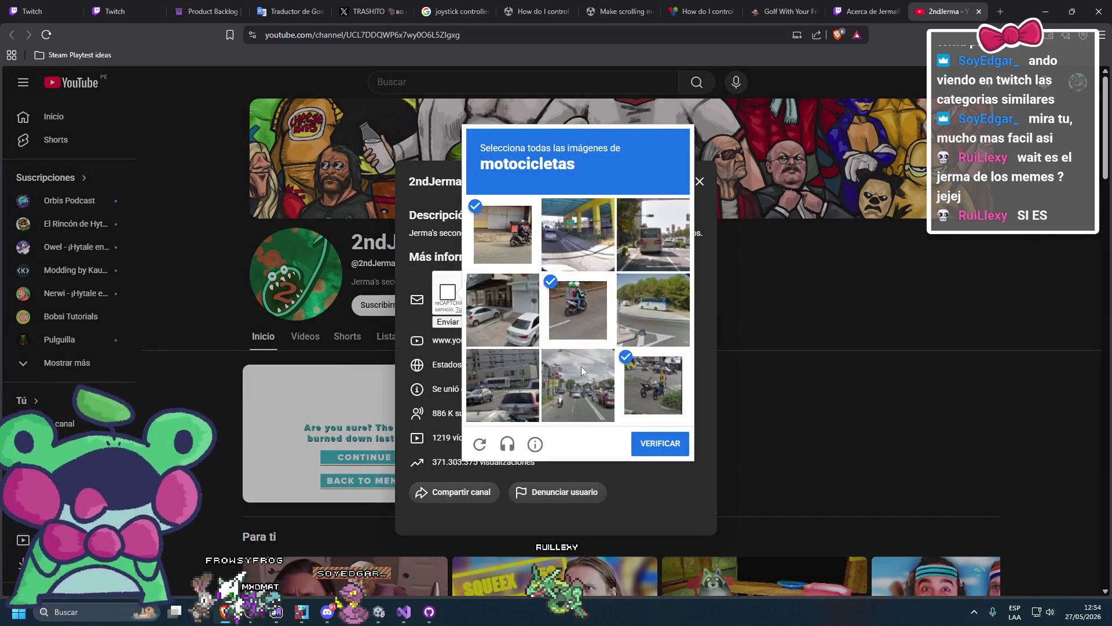
pyautogui.click(576, 367)
pyautogui.click(634, 445)
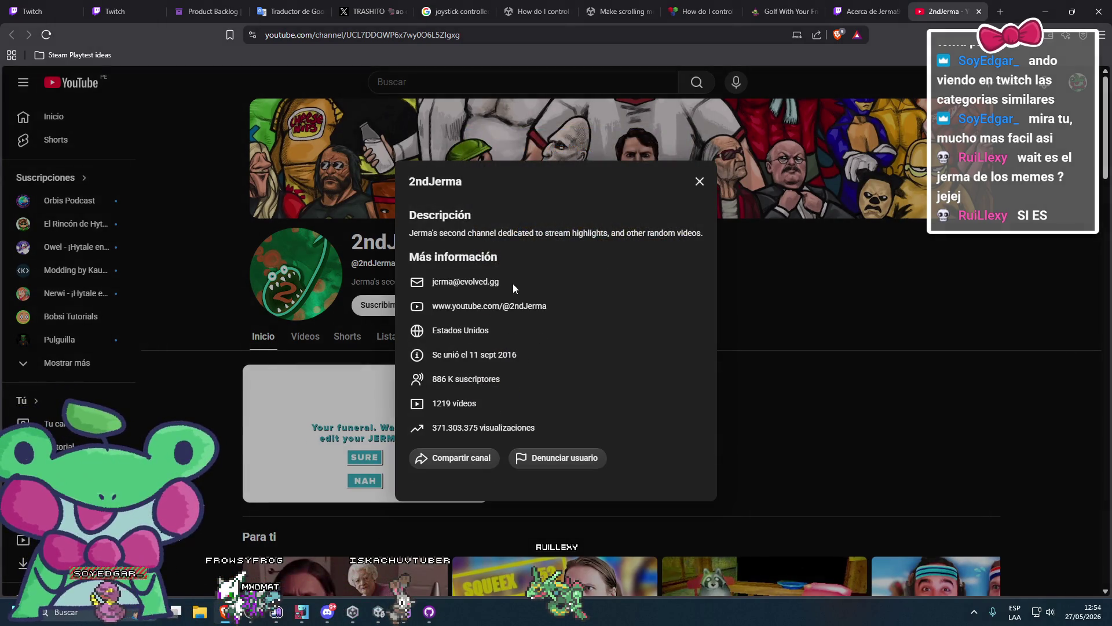
pyautogui.tripleClick(515, 283)
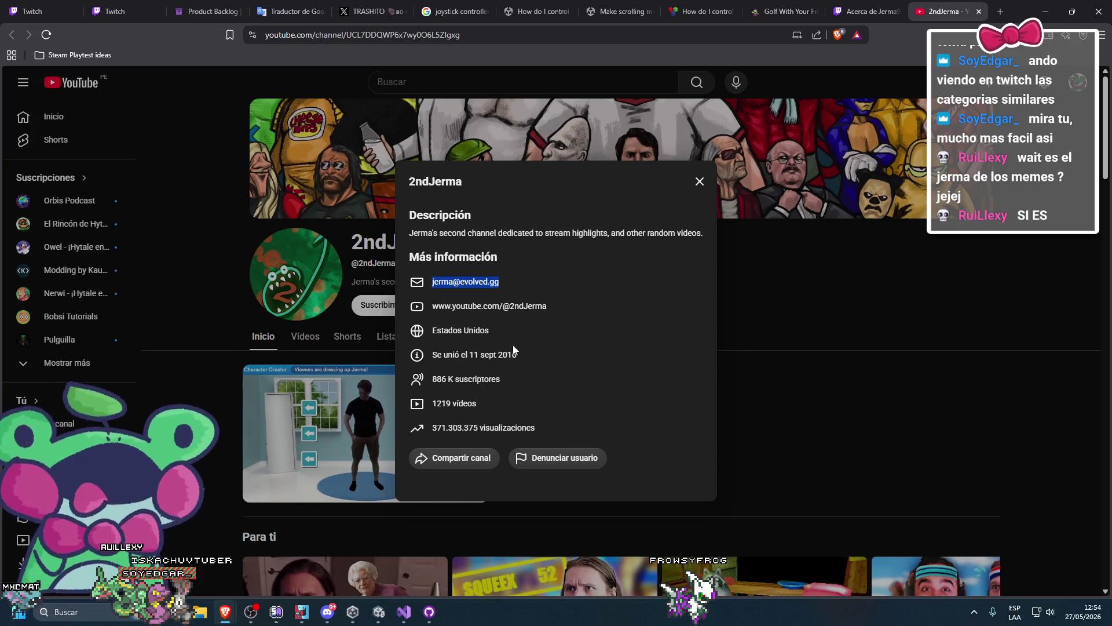
# Go back to Jerma985's Twitch About page
pyautogui.click(866, 11)
pyautogui.scroll(4, 676, 320)
pyautogui.scroll(-3, 729, 439)
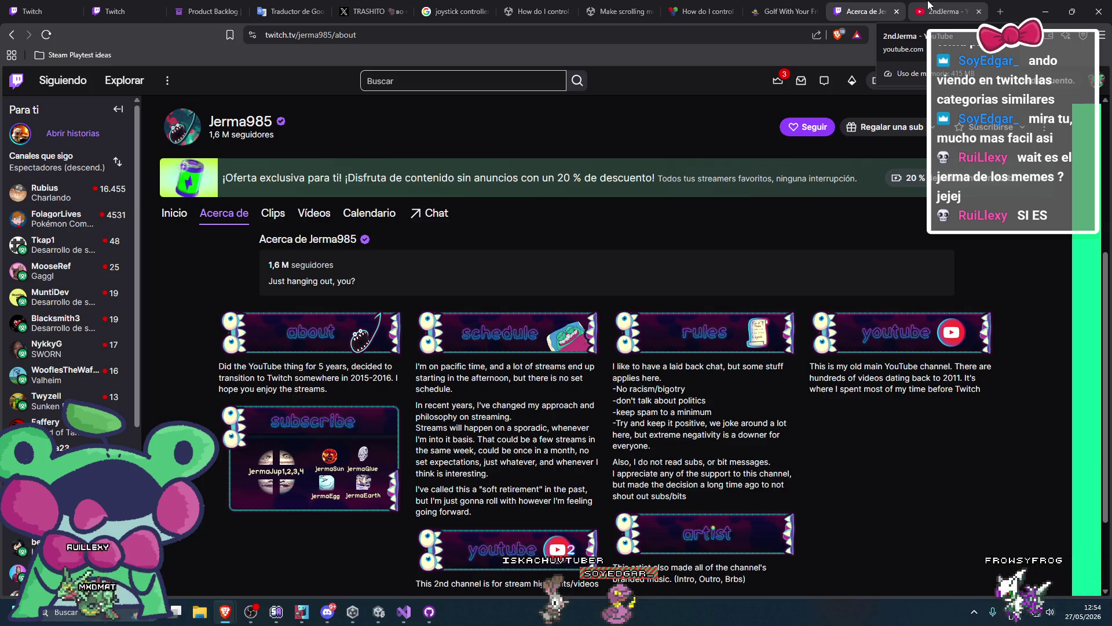
# Close the YouTube and Twitch tabs and scroll the SullyGnome channel table
pyautogui.click(979, 12)
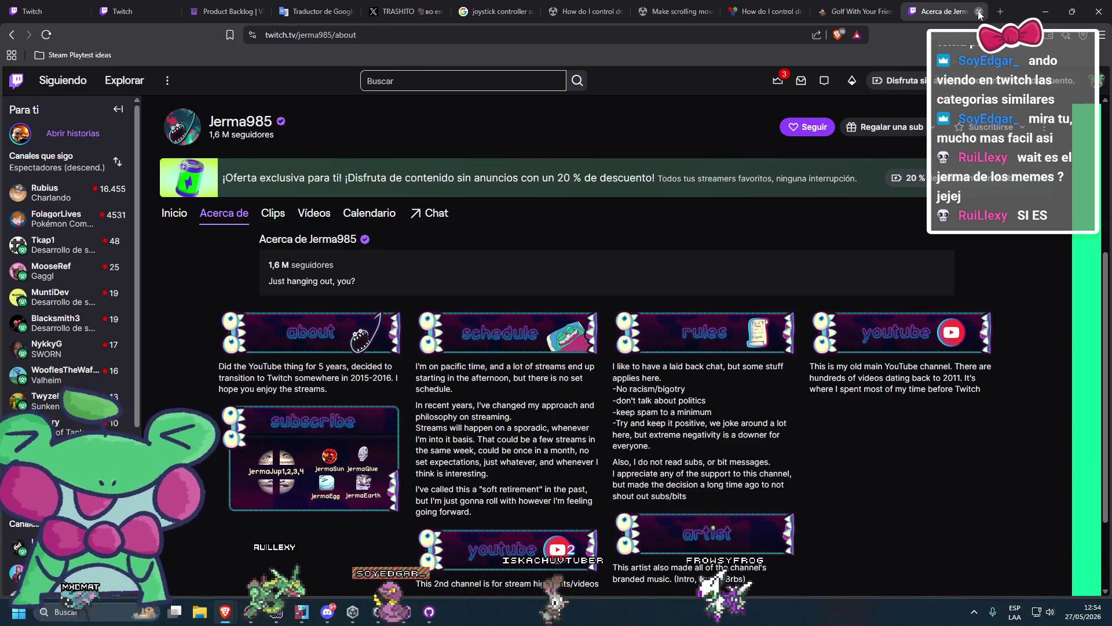
pyautogui.click(979, 12)
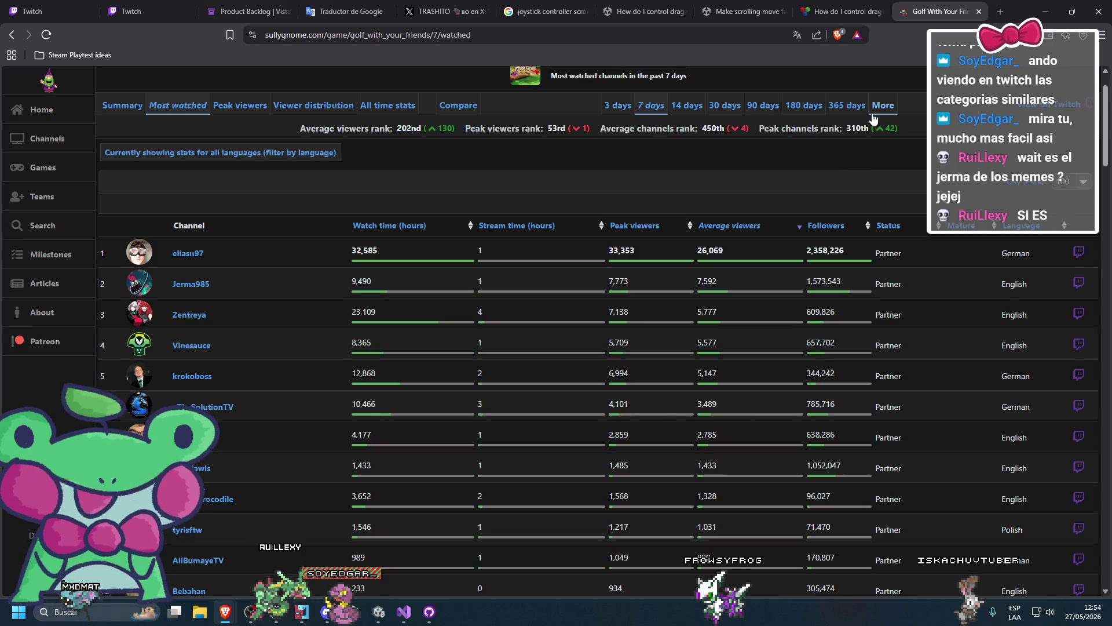
pyautogui.scroll(-6, 721, 282)
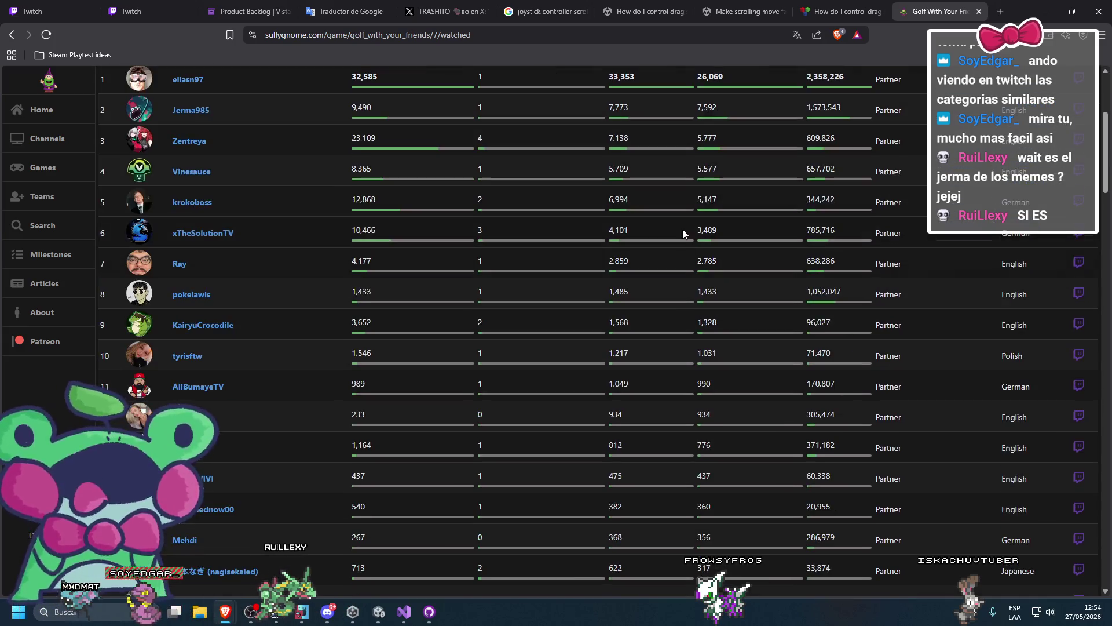
pyautogui.scroll(7, 682, 235)
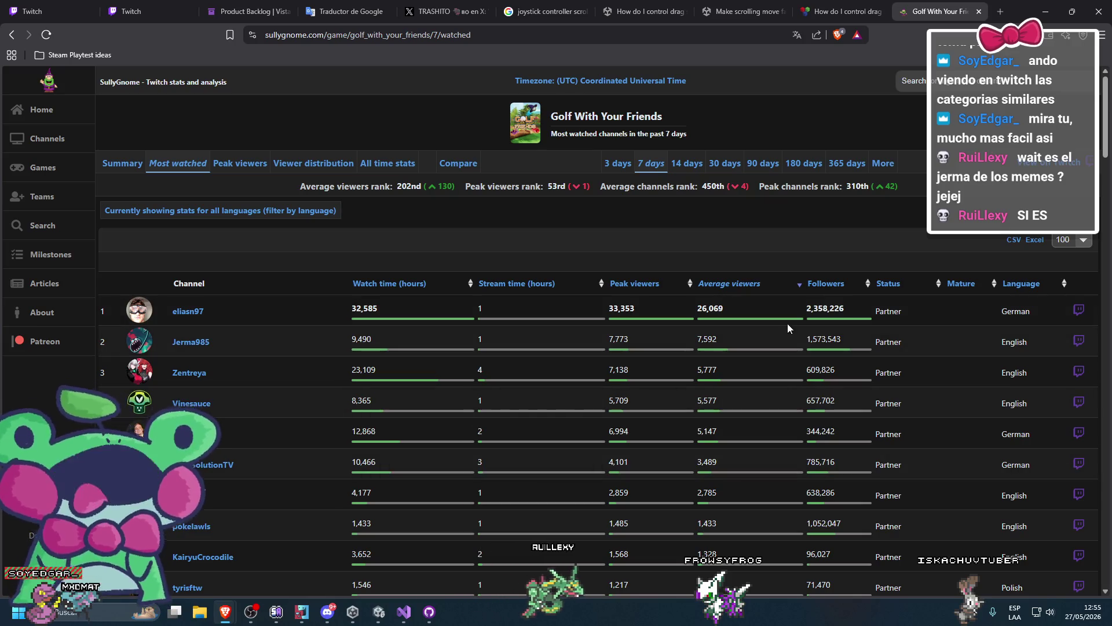
pyautogui.scroll(-6, 788, 324)
pyautogui.scroll(-20, 717, 304)
pyautogui.scroll(-20, 741, 338)
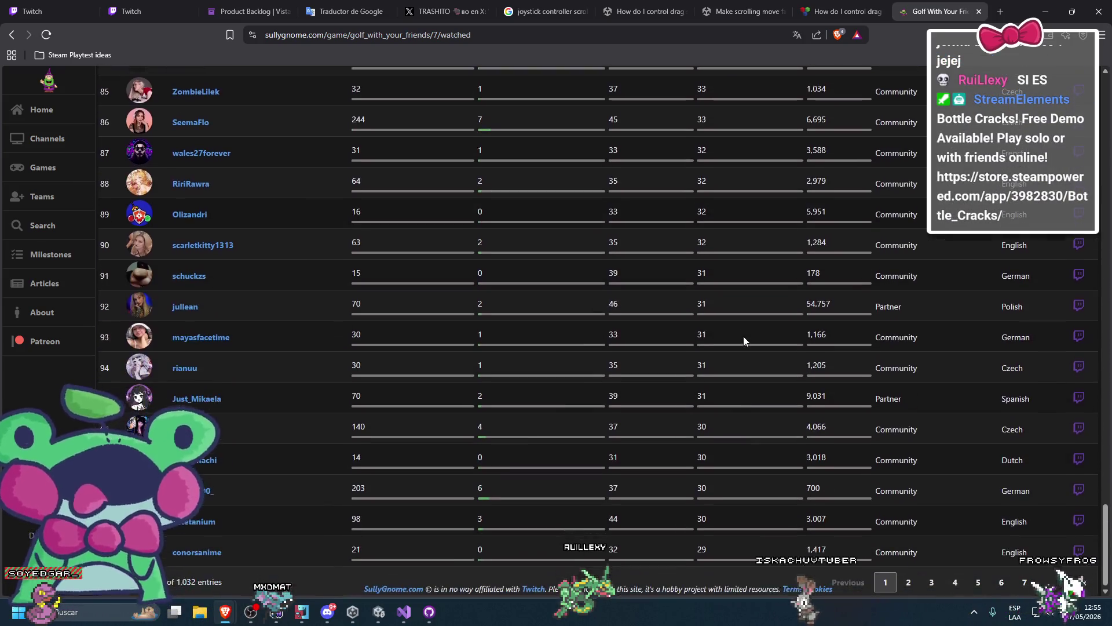
# Browse page 3 of the Golf With Your Friends most-watched channel ranking
pyautogui.click(921, 578)
pyautogui.scroll(5, 773, 504)
pyautogui.scroll(-3, 772, 502)
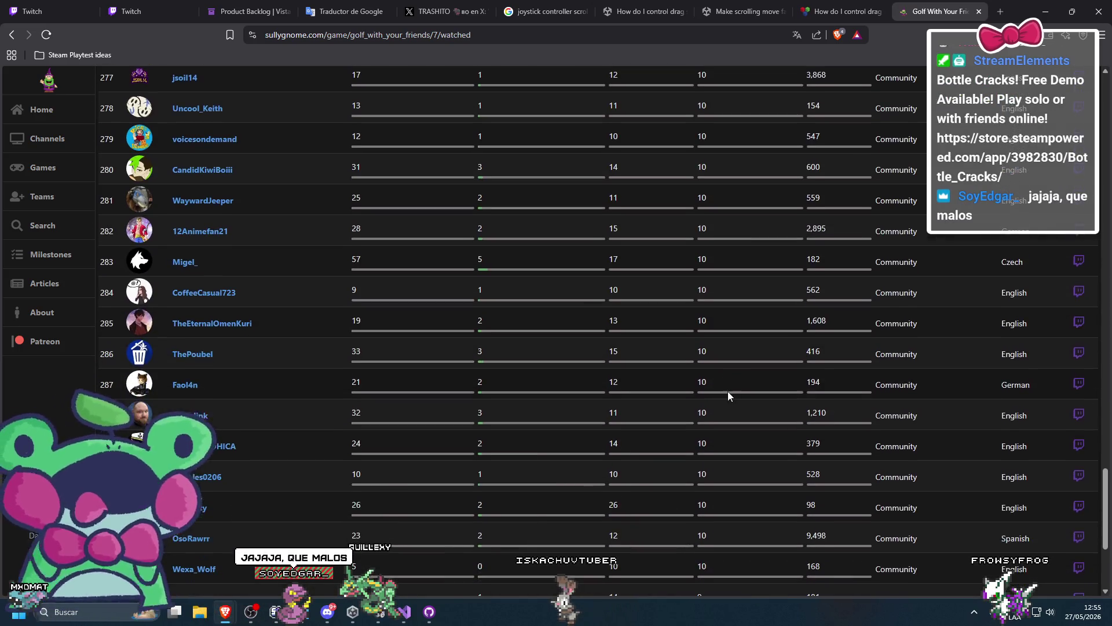
pyautogui.scroll(-2, 728, 391)
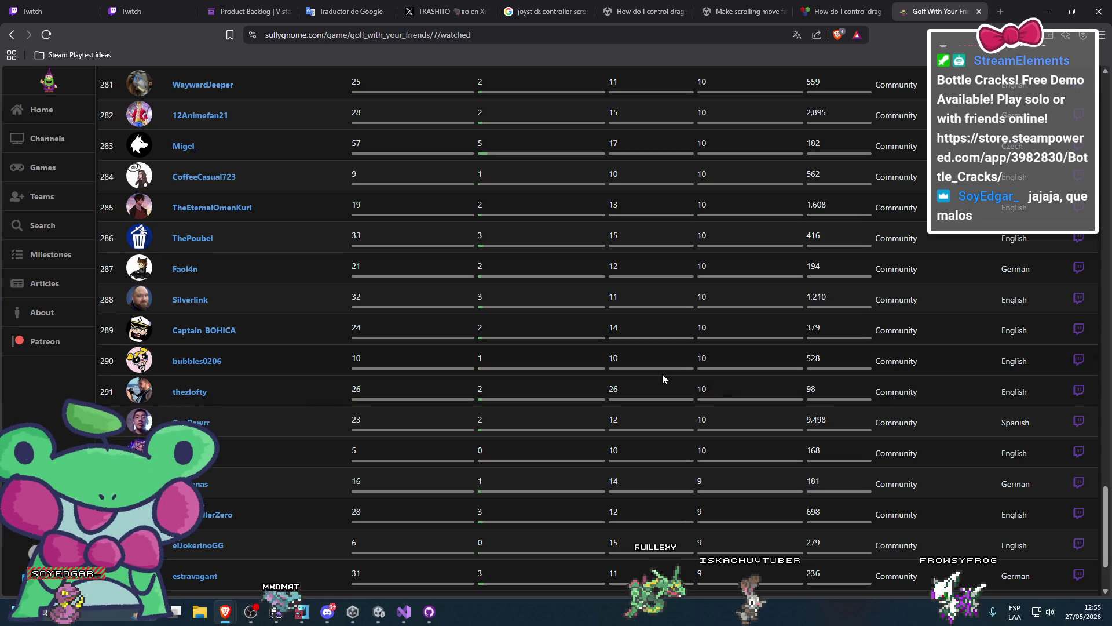
pyautogui.scroll(20, 662, 374)
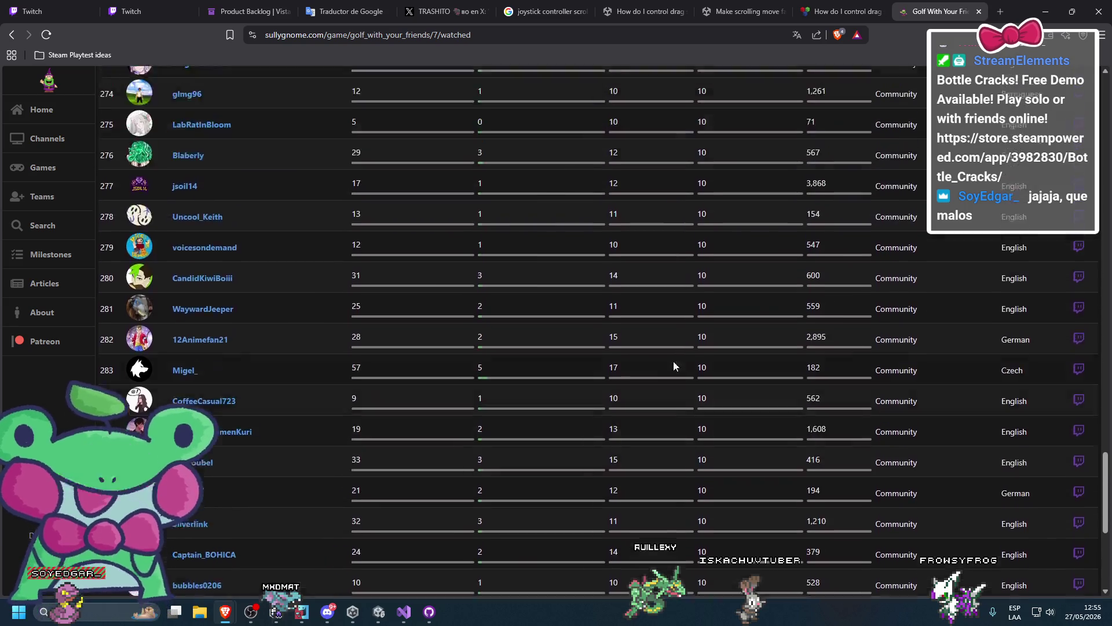
pyautogui.scroll(20, 662, 354)
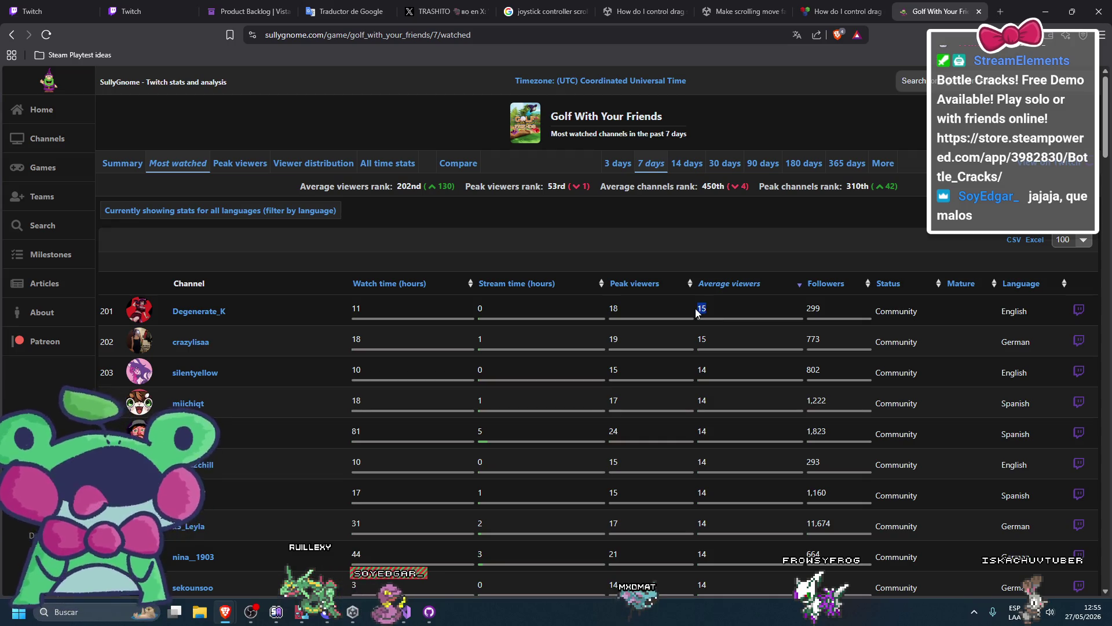
pyautogui.scroll(-20, 701, 306)
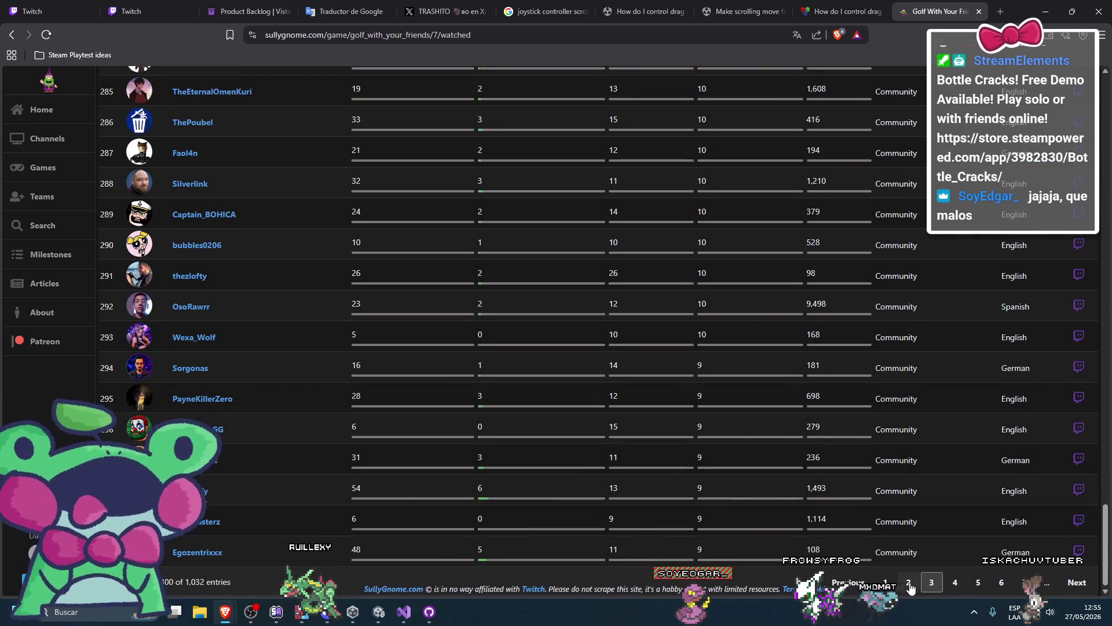
# Step back through ranking pages 2 and 1, close the stats tab and minimize the browser
pyautogui.click(909, 583)
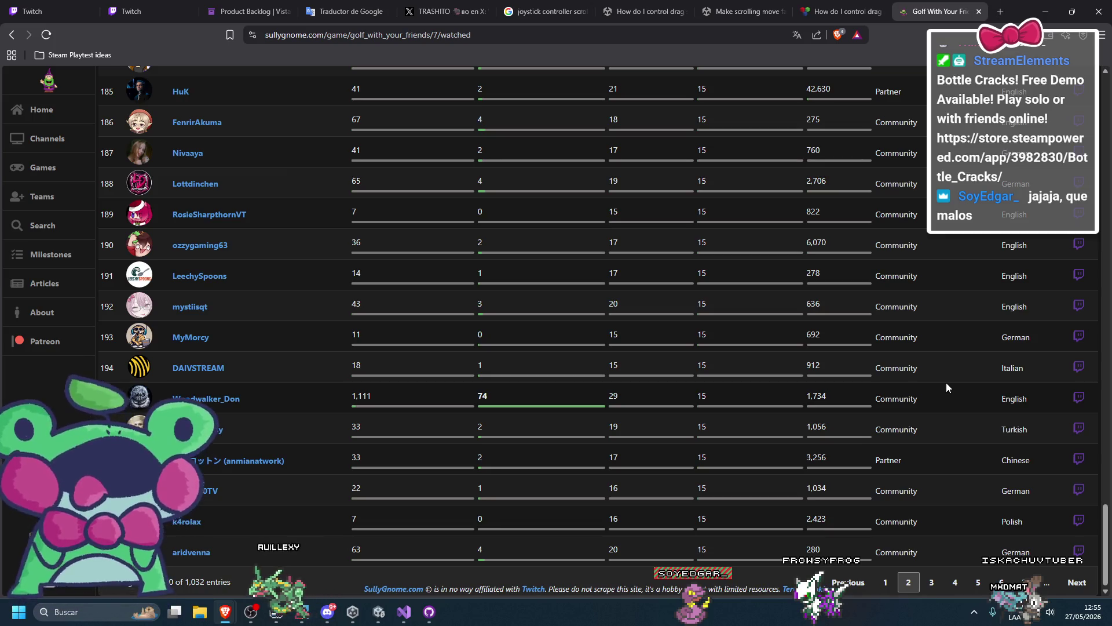
pyautogui.scroll(20, 947, 383)
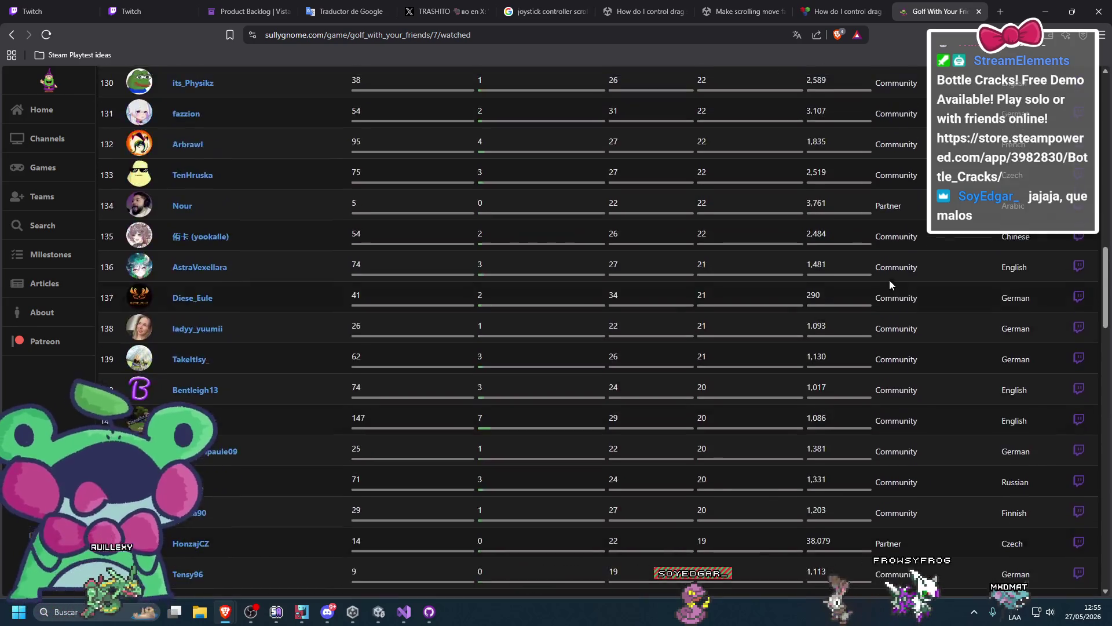
pyautogui.scroll(20, 890, 286)
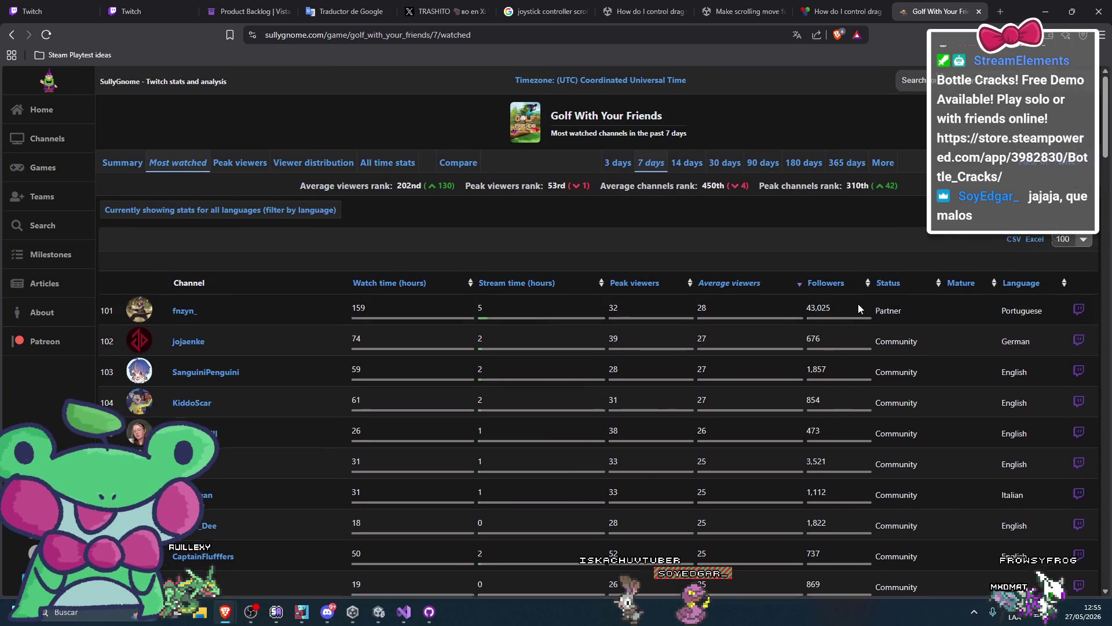
pyautogui.scroll(-20, 857, 303)
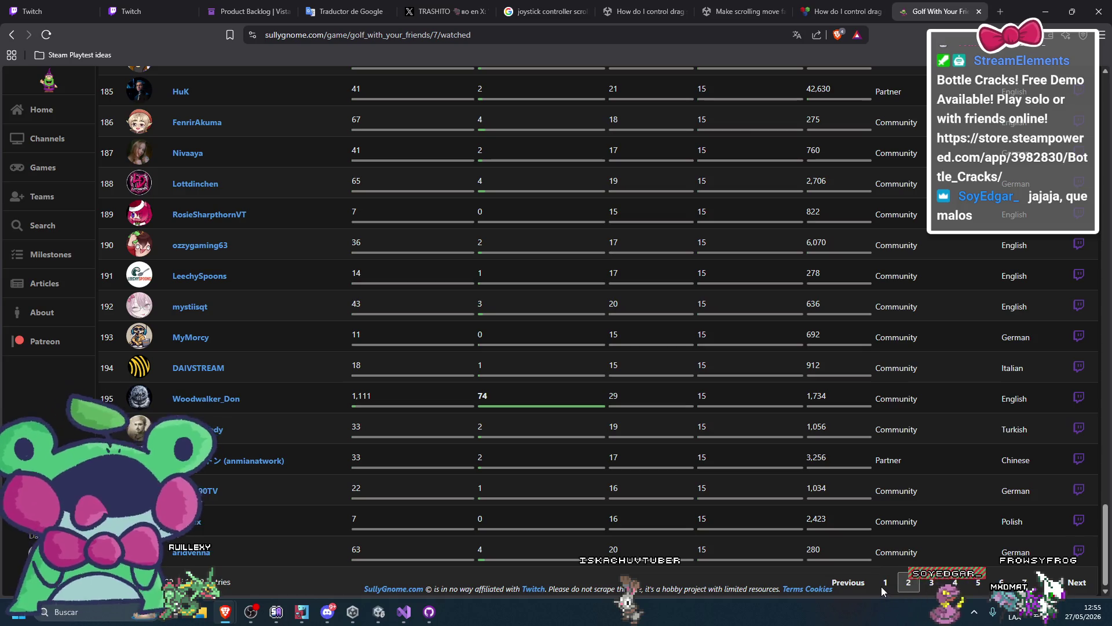
pyautogui.click(886, 584)
pyautogui.click(979, 12)
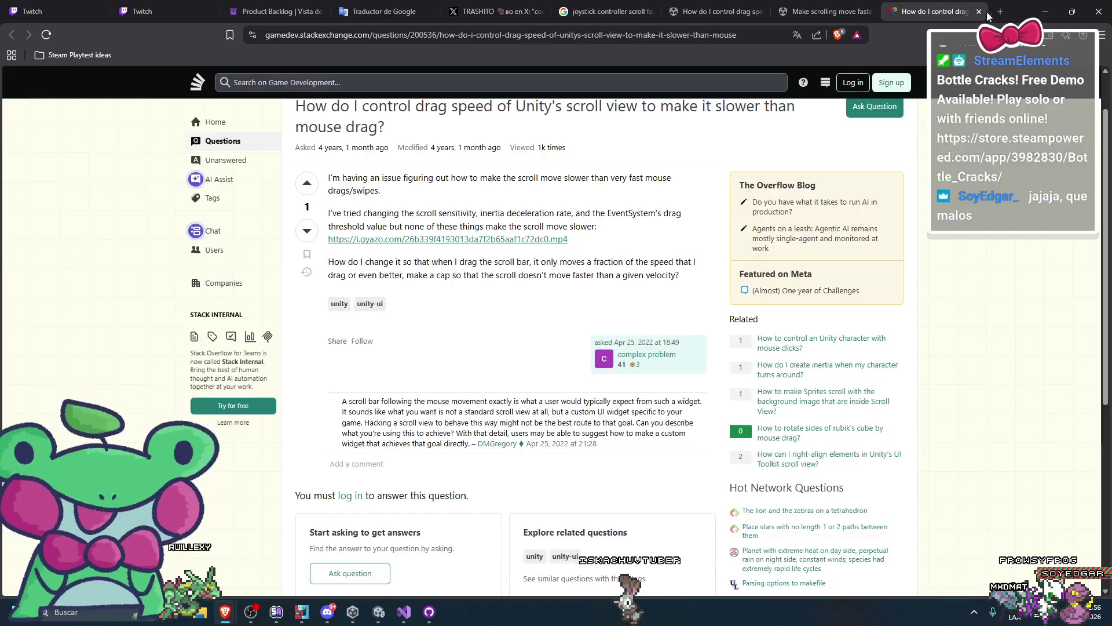
pyautogui.click(1057, 12)
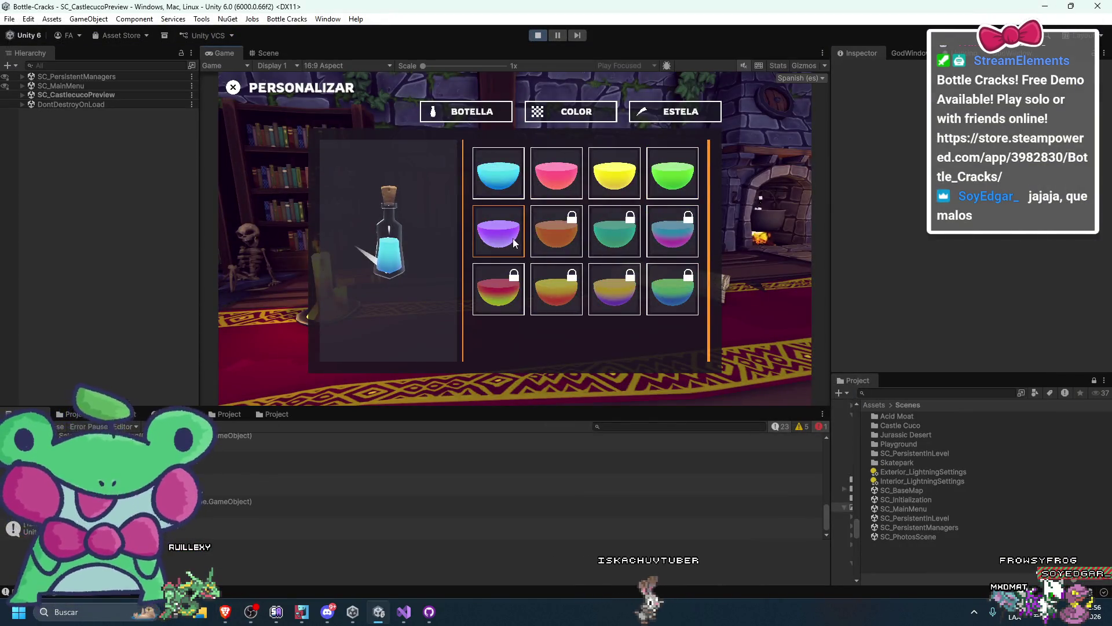
# Keyboard-navigate from the colour bowls into the trail grid, opening and dismissing locked-trail popups
pyautogui.press('Down')
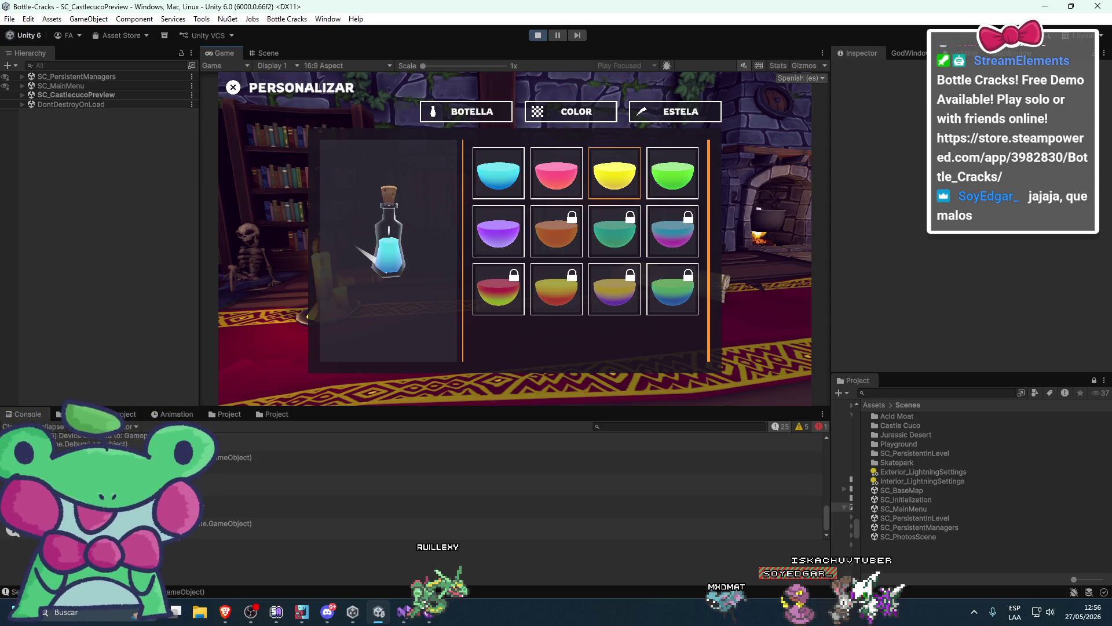
pyautogui.press('Left')
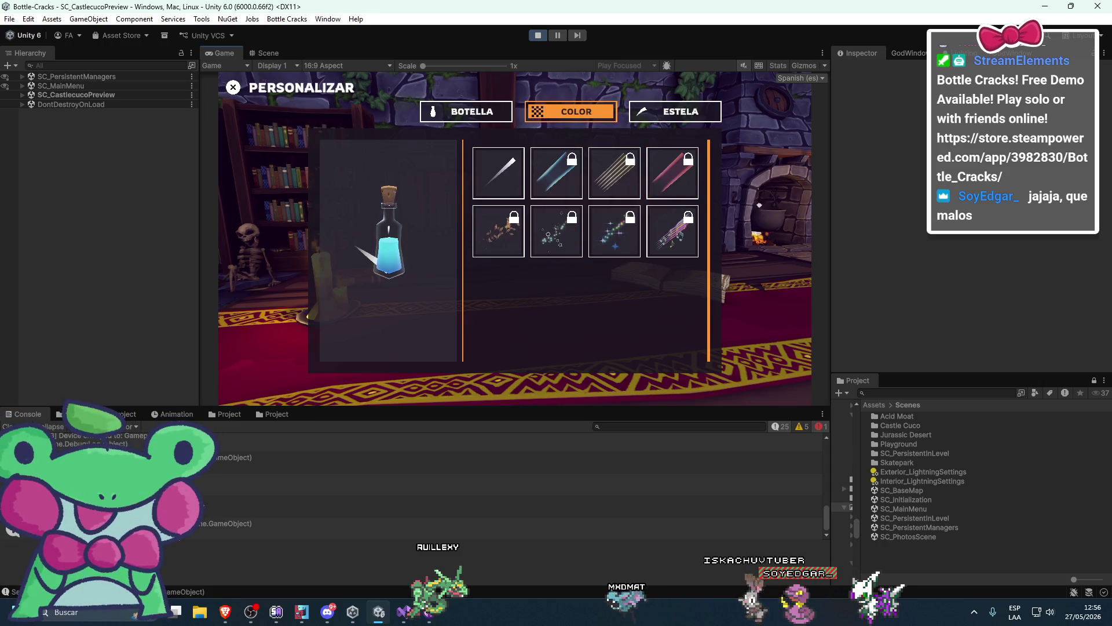
pyautogui.press('Down')
pyautogui.press('Escape')
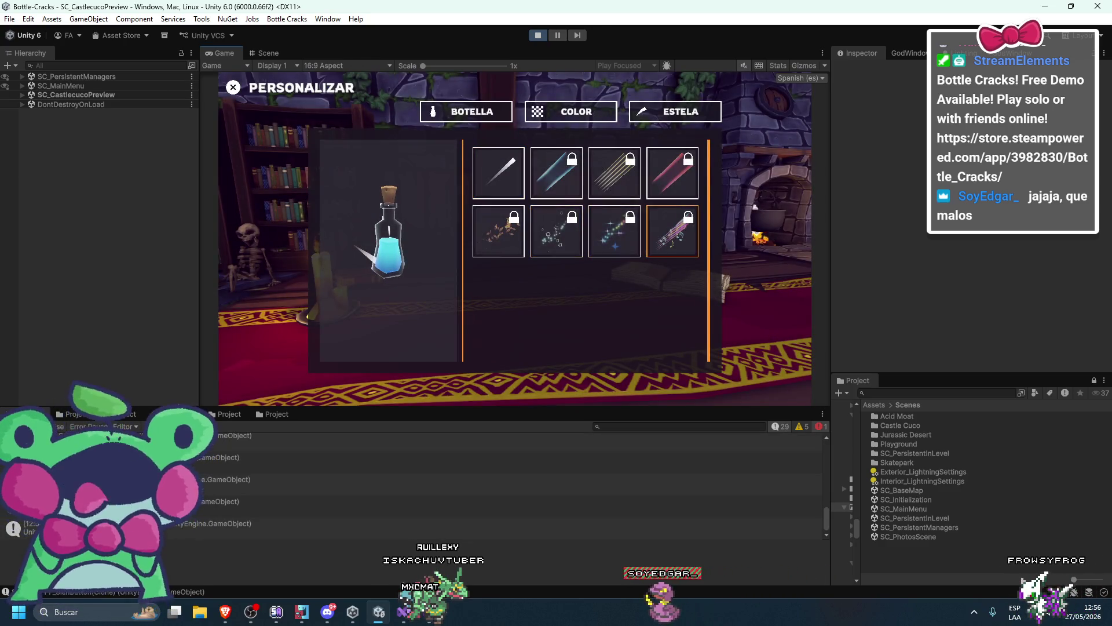
pyautogui.press('Return')
pyautogui.press('Escape')
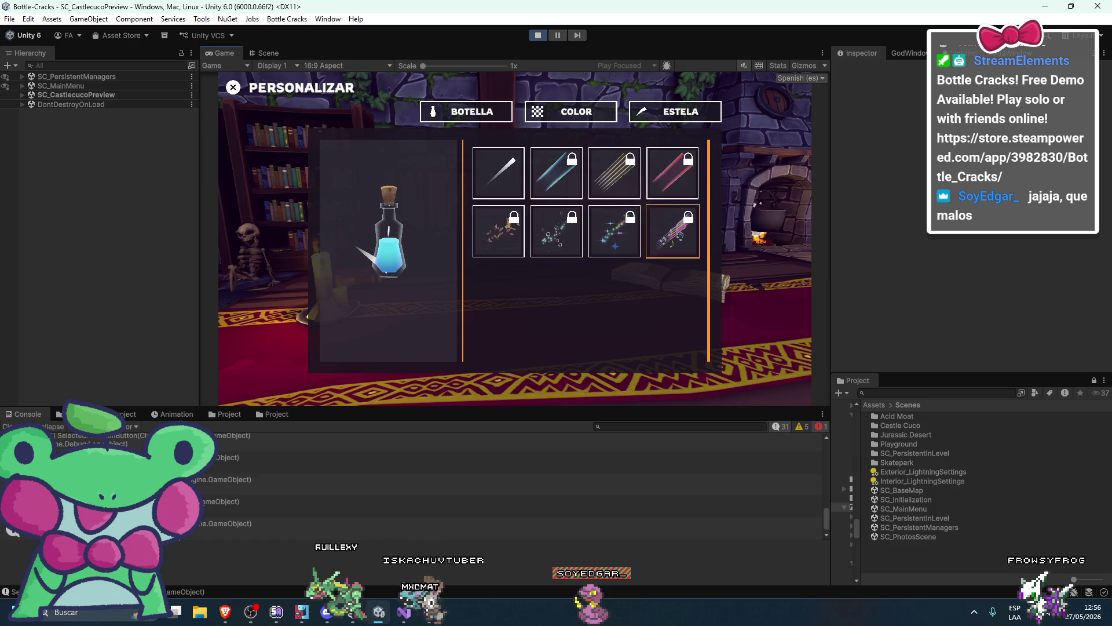
# Click several trails, including a locked one, then expand SC_CastlecucoPreview in the Hierarchy
pyautogui.click(614, 230)
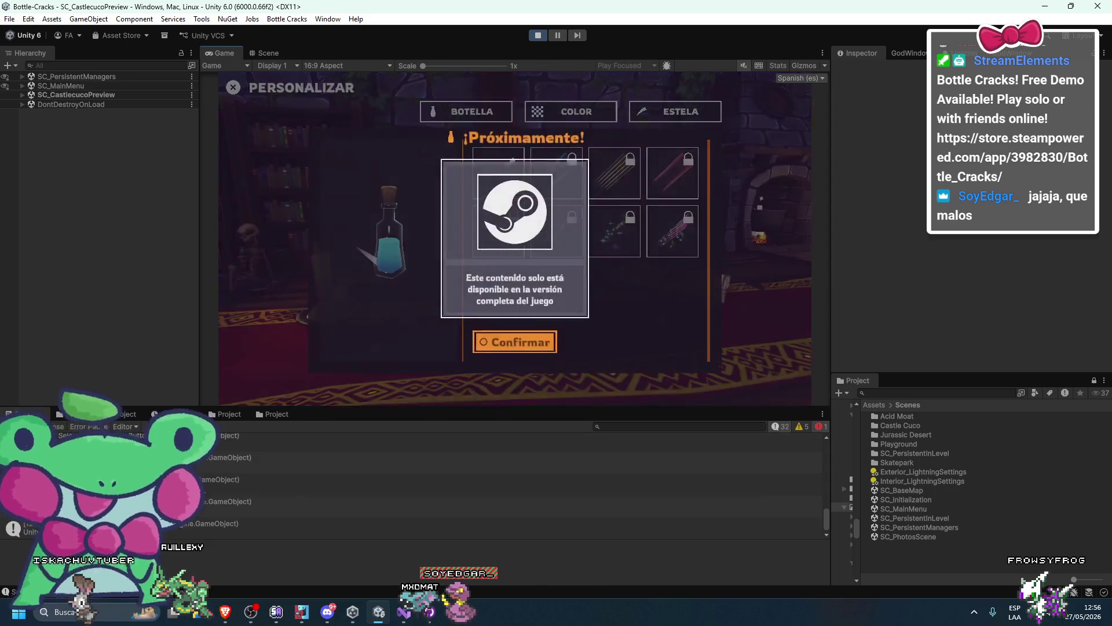
pyautogui.click(514, 341)
pyautogui.click(672, 230)
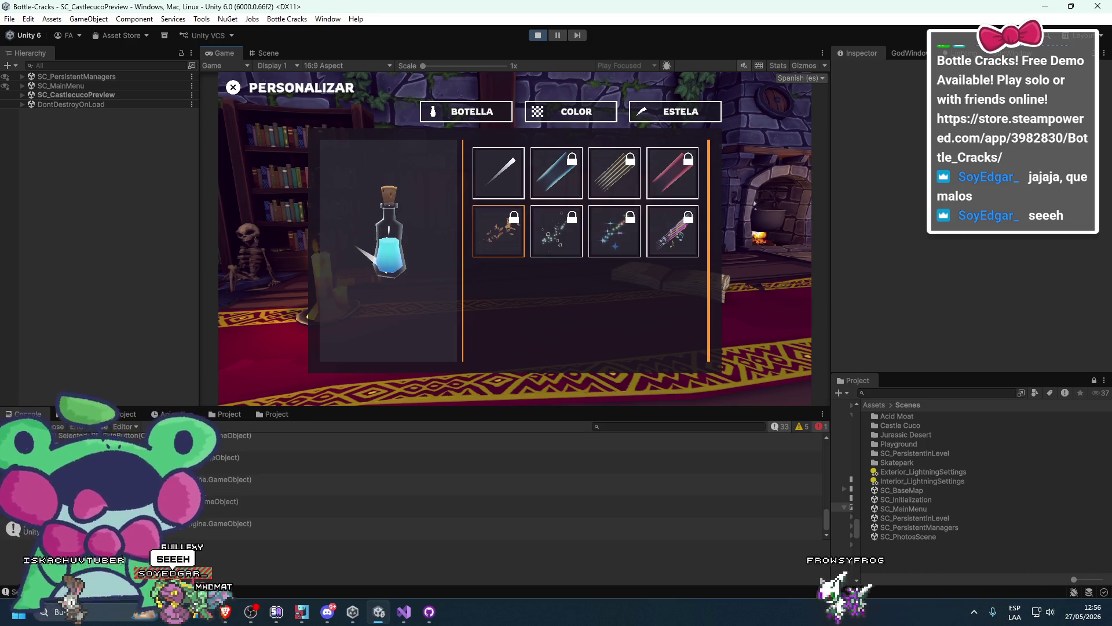
pyautogui.click(21, 98)
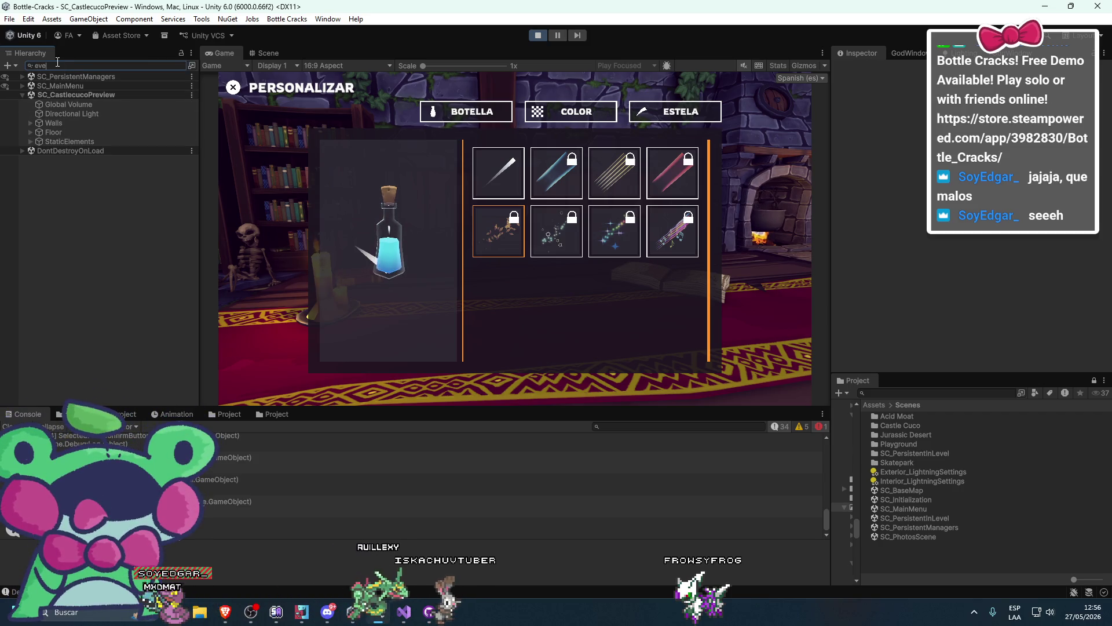
# Select the EventSystem object, then move focus to the top-right locked trail and choose it
pyautogui.write('nt')
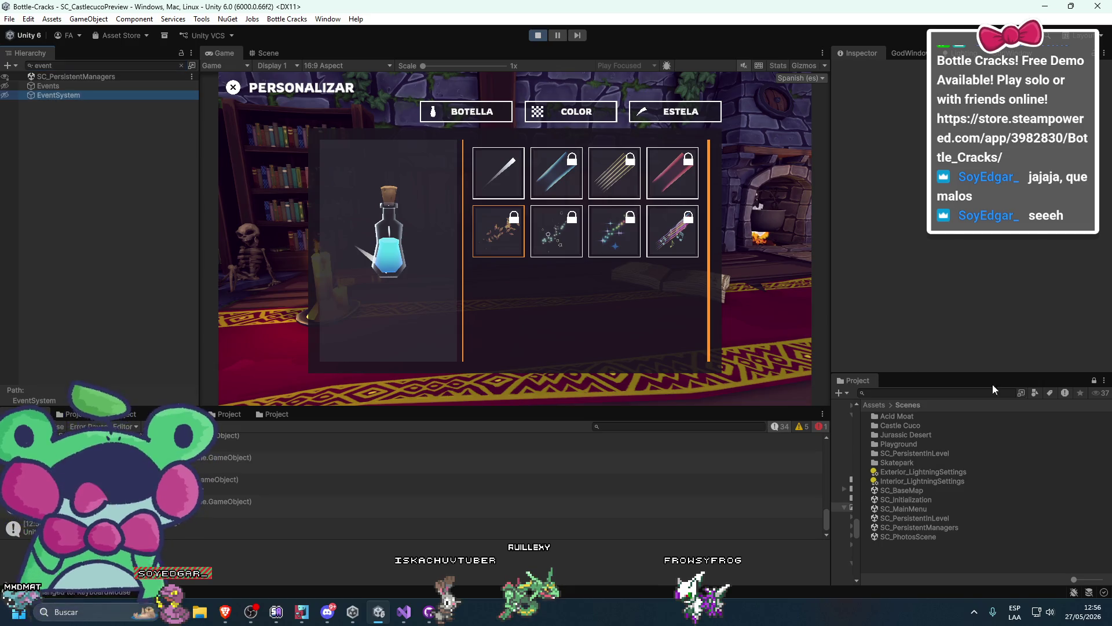
pyautogui.click(885, 162)
pyautogui.press('Up')
pyautogui.press('Right')
pyautogui.press('Right')
pyautogui.press('Right')
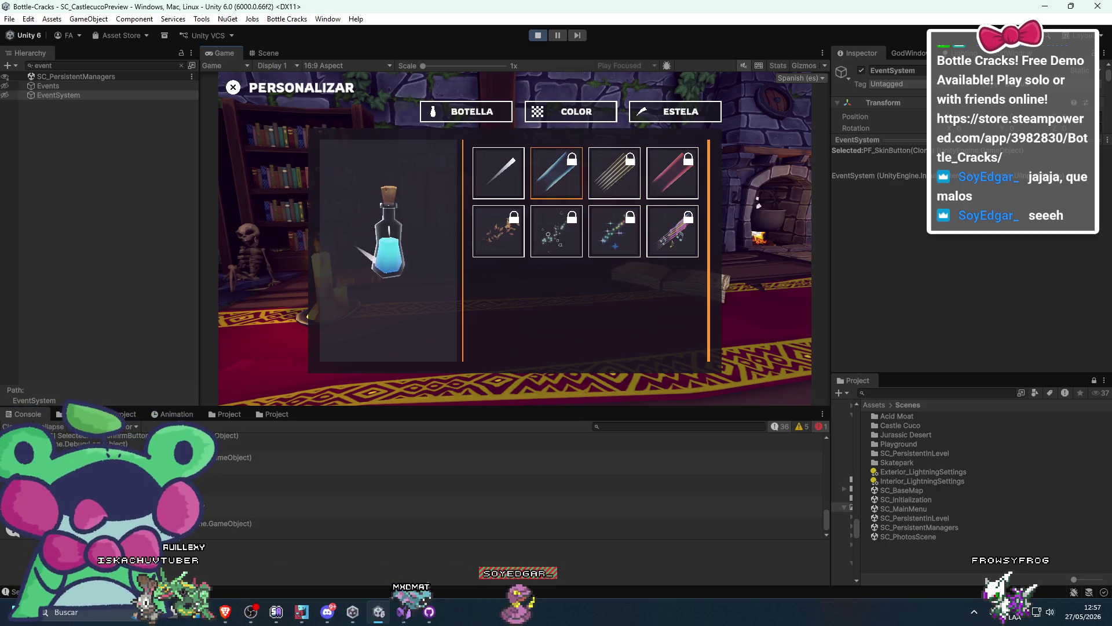
pyautogui.press('Return')
pyautogui.press('Return')
# Move focus between the COLOR and ESTELA tabs and select the Estela tab
pyautogui.press('Right')
pyautogui.press('Down')
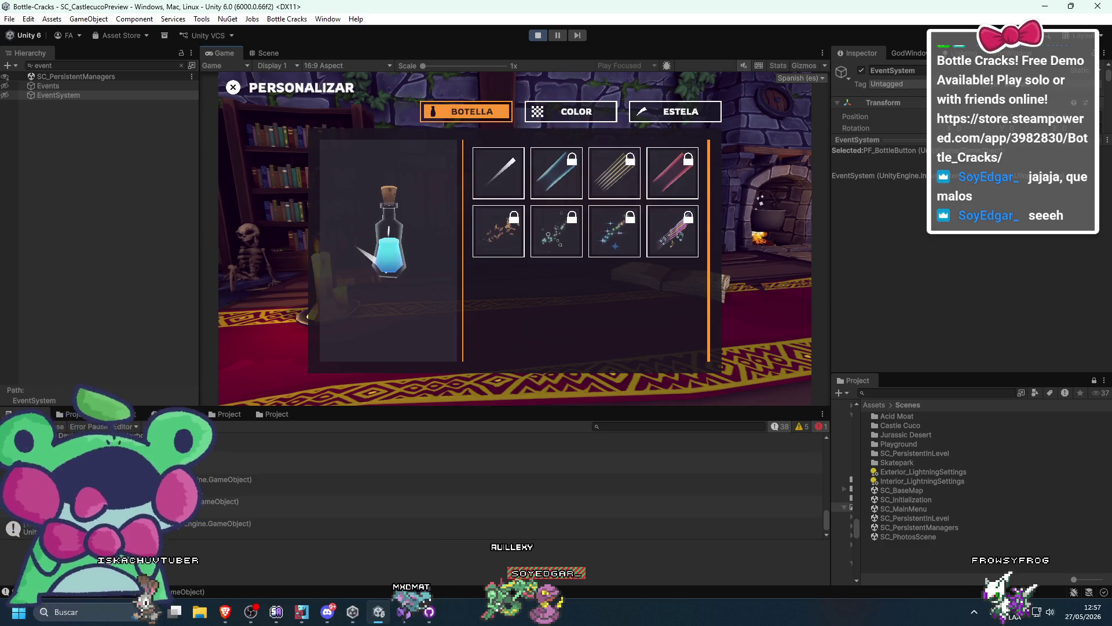
pyautogui.press('Right')
pyautogui.press('Right')
pyautogui.press('Right')
pyautogui.press('Right')
pyautogui.press('Left')
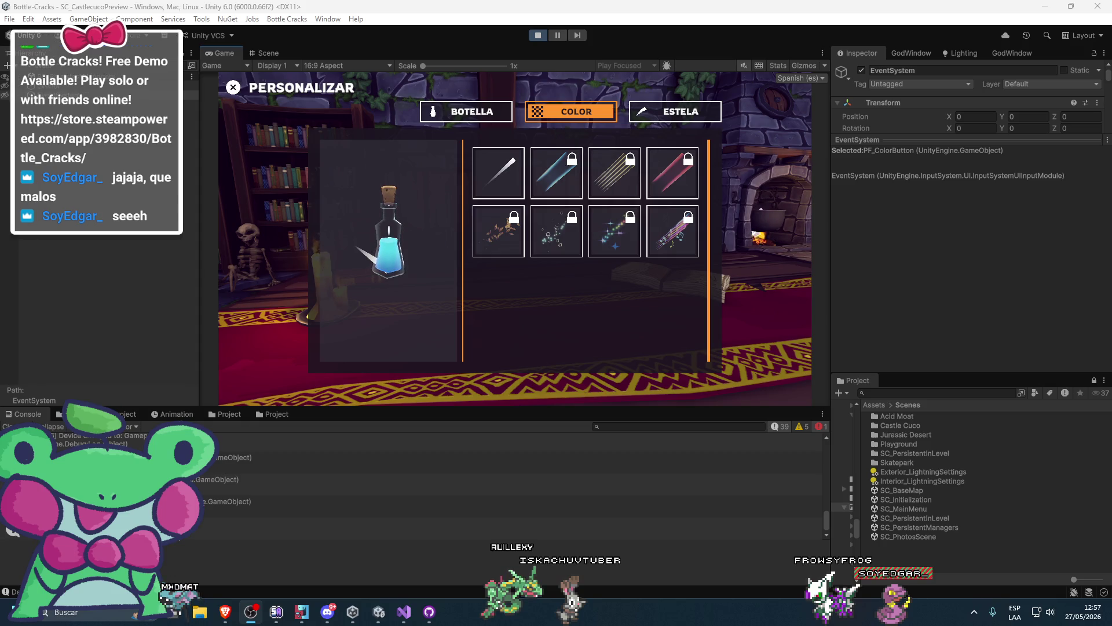
pyautogui.click(636, 118)
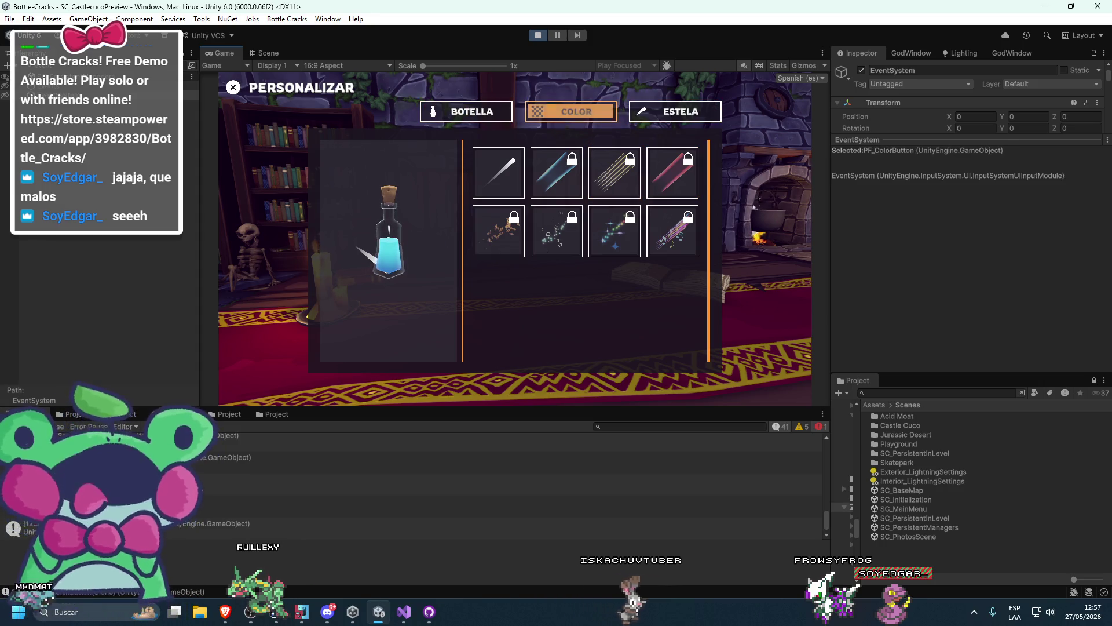
# Navigate from the trail slots to the Botella bottle grid, move through its slots, then stop play mode
pyautogui.press('Right')
pyautogui.press('Down')
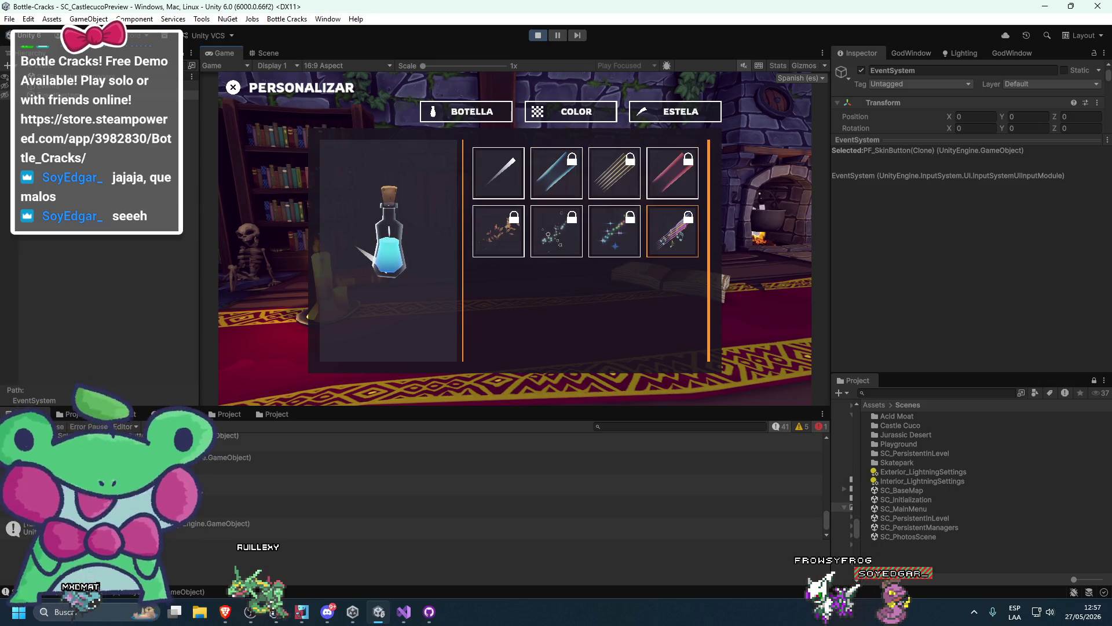
pyautogui.press('Up')
pyautogui.press('Return')
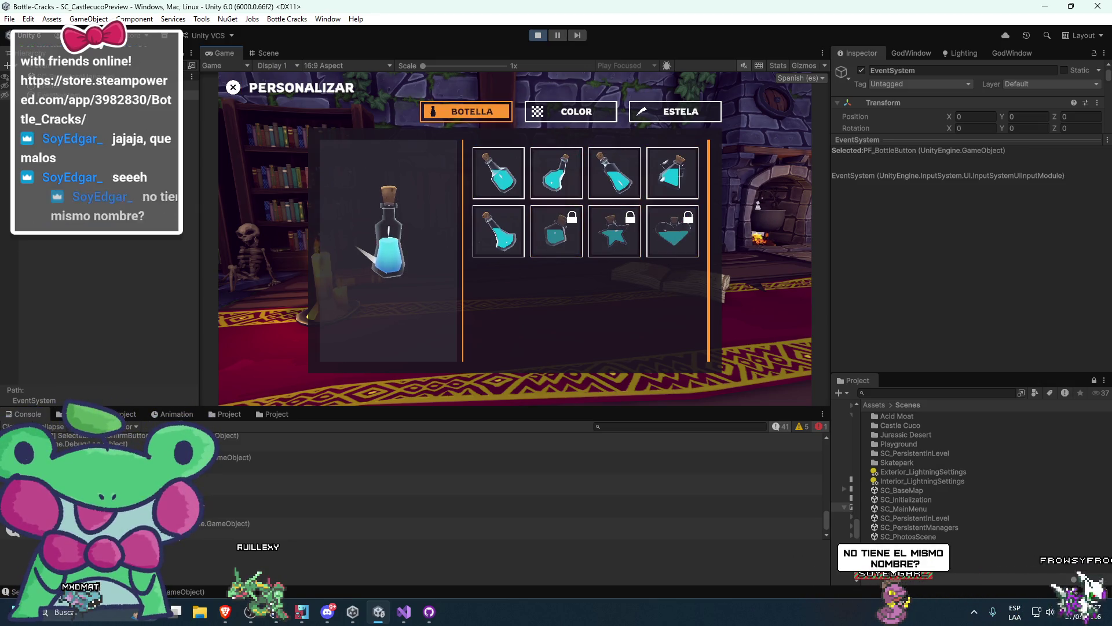
pyautogui.press('Right')
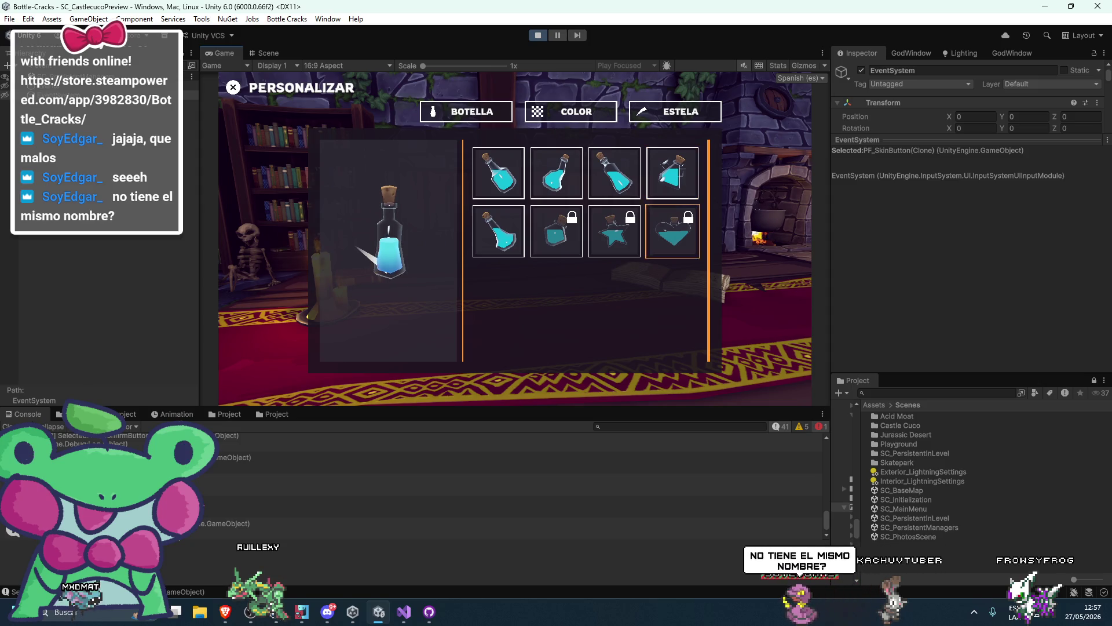
pyautogui.press('Down')
pyautogui.press('Left')
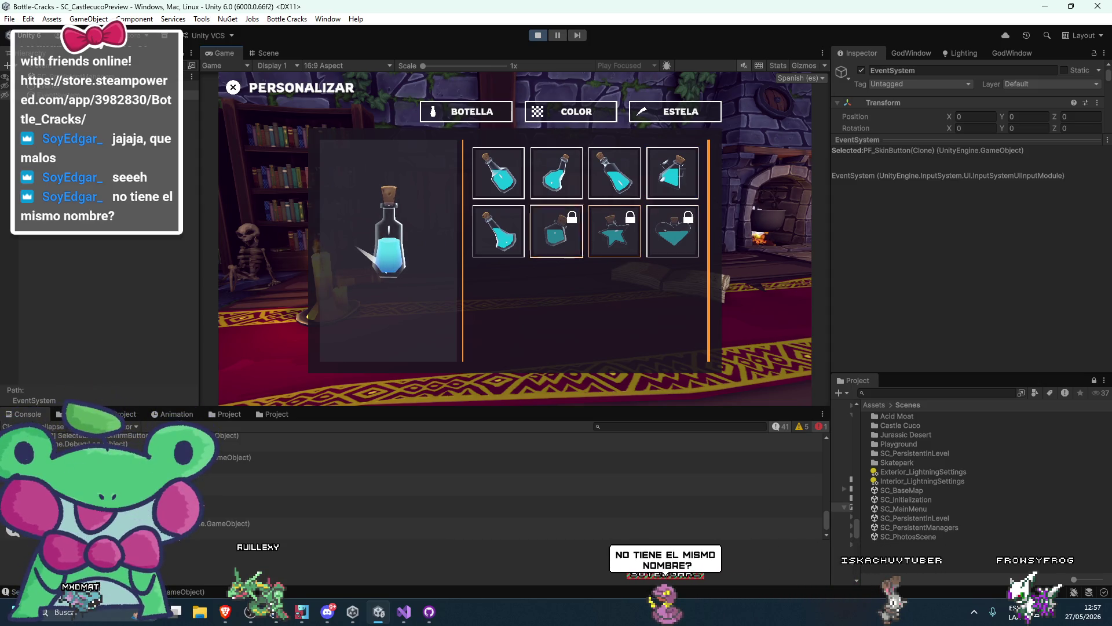
pyautogui.press('Up')
pyautogui.press('Down')
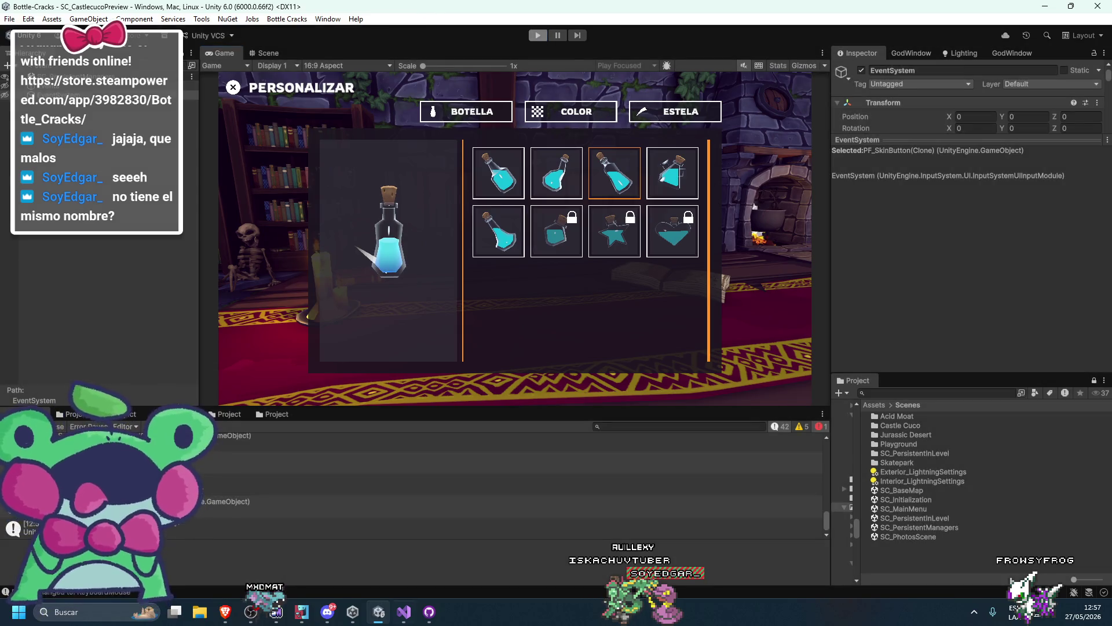
pyautogui.click(539, 37)
# List every reference to _defaultSelectable in an enlarged Find All References panel
pyautogui.hotkey('alt', 'Tab')
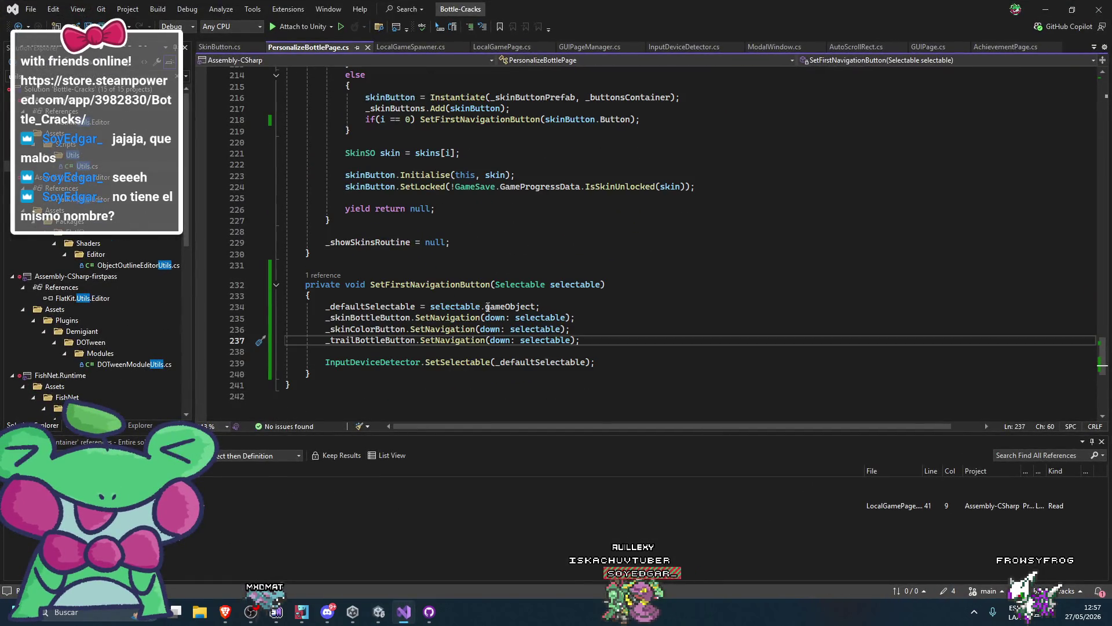
pyautogui.doubleClick(521, 366)
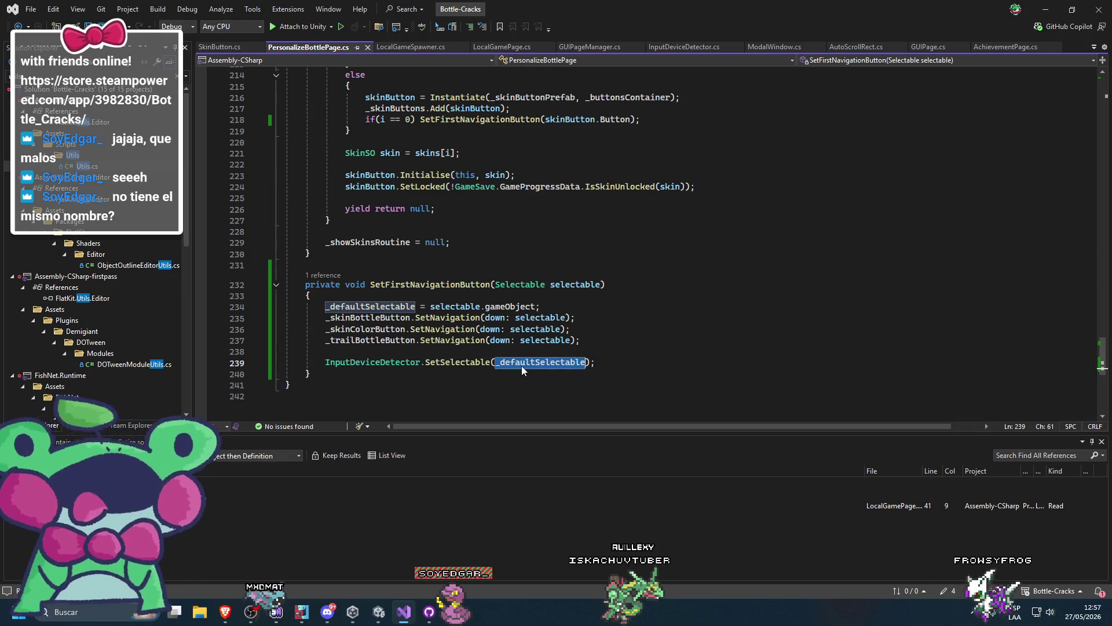
pyautogui.moveTo(513, 365)
pyautogui.rightClick(526, 366)
pyautogui.click(574, 383)
pyautogui.moveTo(588, 434); pyautogui.dragTo(587, 407)
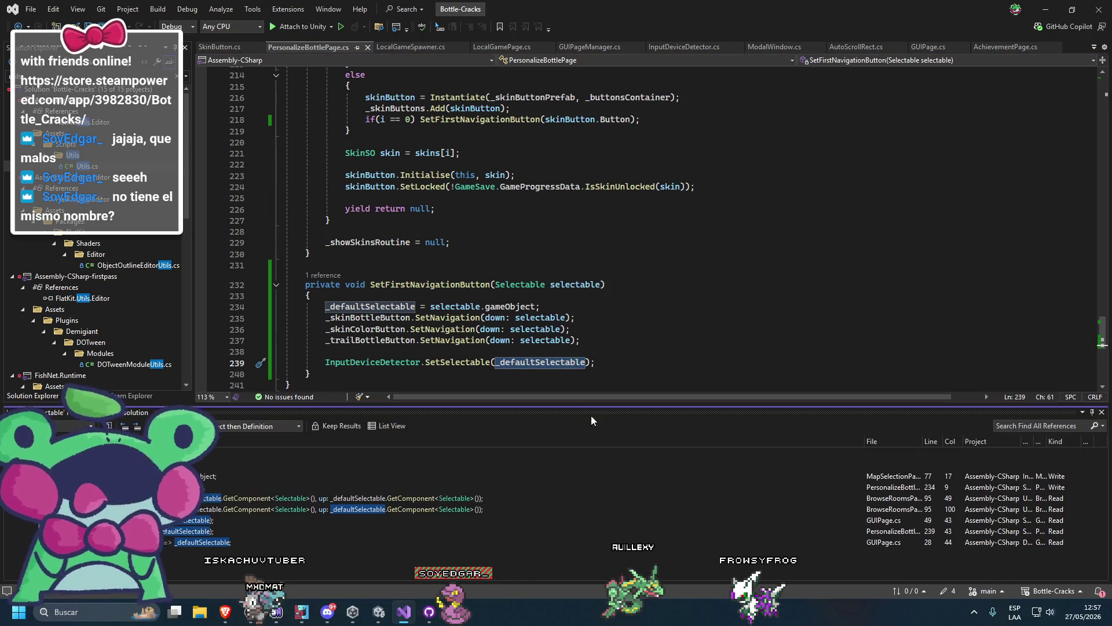
pyautogui.moveTo(572, 480)
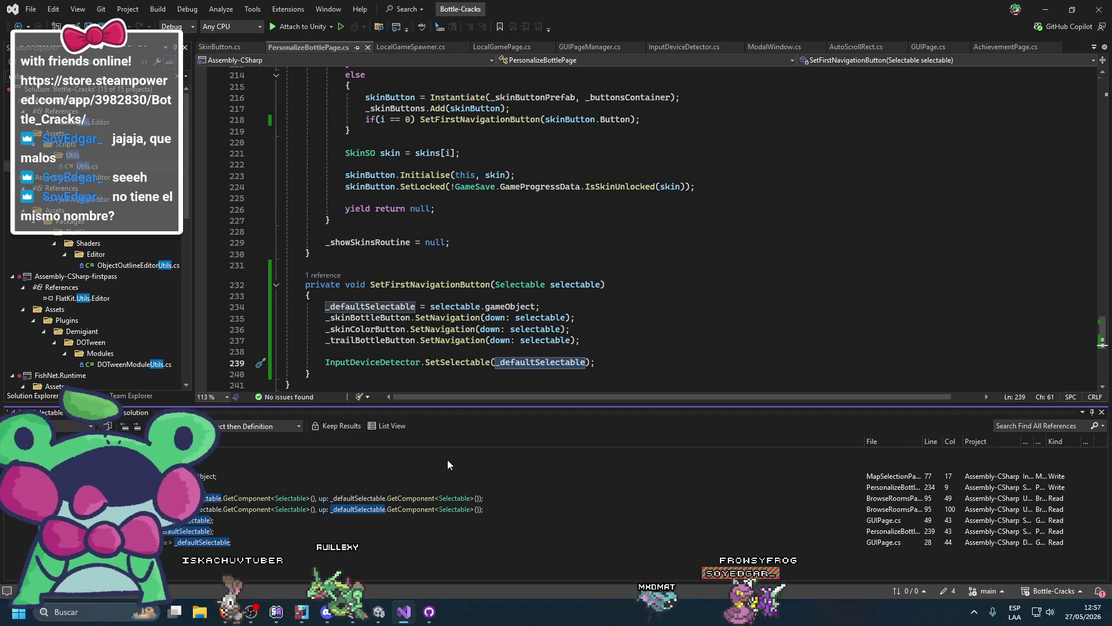
# Jump to the _defaultSelectable declaration in GUIPage.cs and start a new line after line 29
pyautogui.click(525, 362)
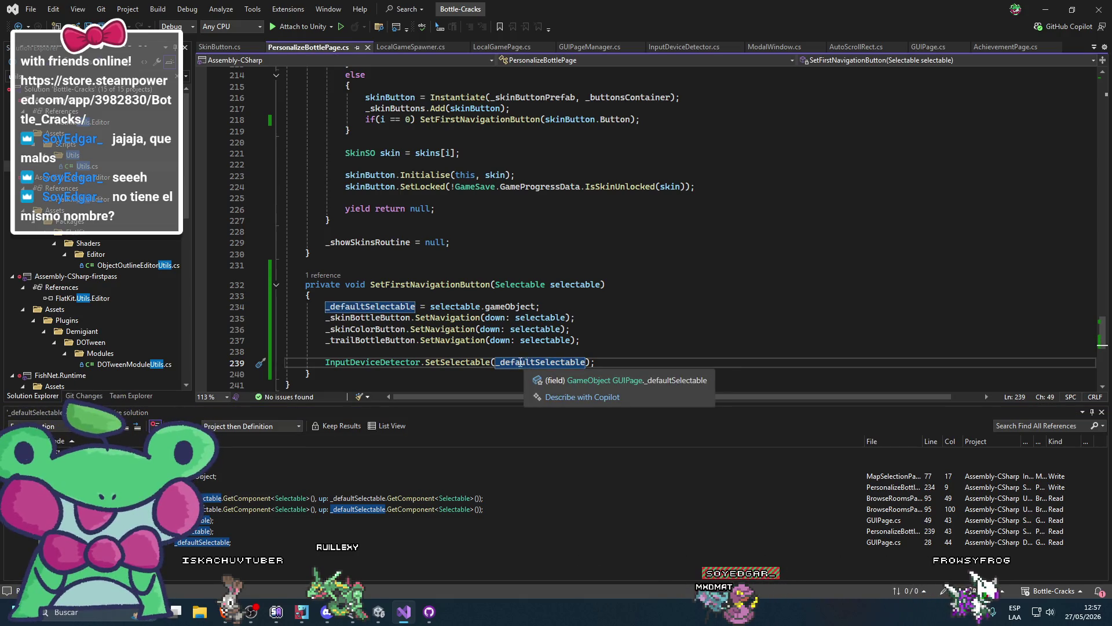
pyautogui.press('F12')
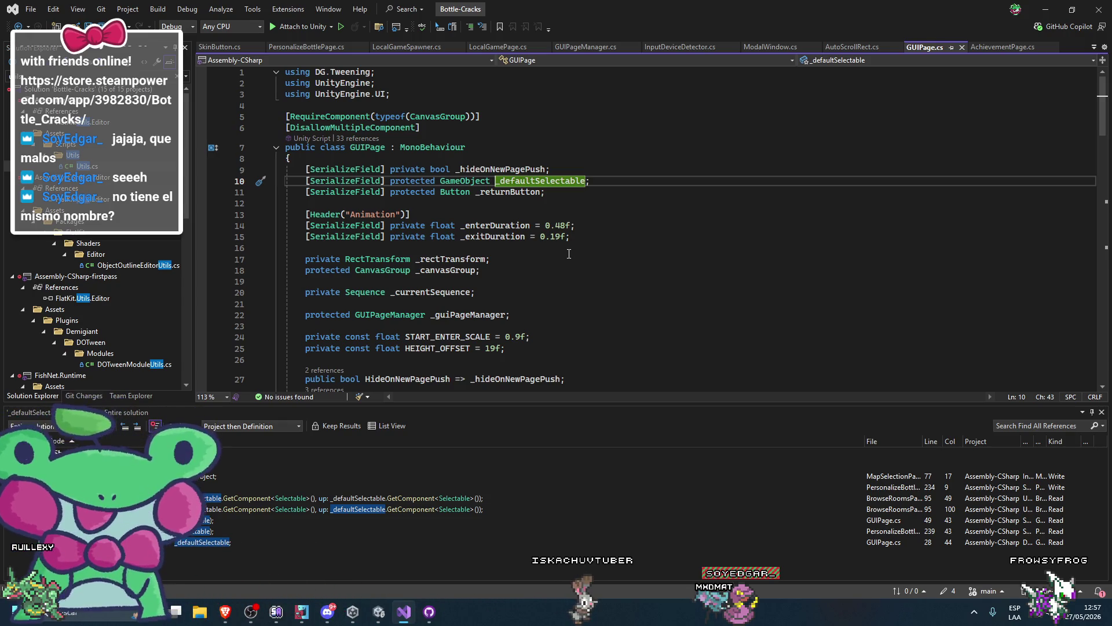
pyautogui.scroll(-1, 571, 239)
pyautogui.click(579, 205)
pyautogui.scroll(-2, 579, 204)
pyautogui.click(621, 318)
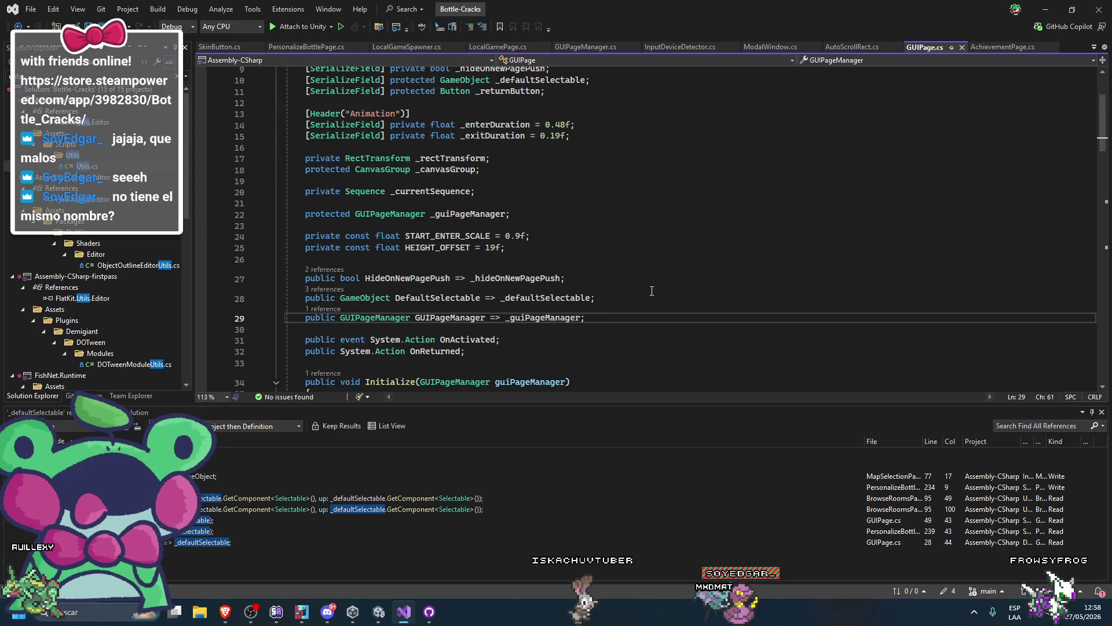
pyautogui.press('Return')
# Change the _defaultSelectable field on line 10 from protected to private
pyautogui.write('p')
pyautogui.scroll(2, 522, 155)
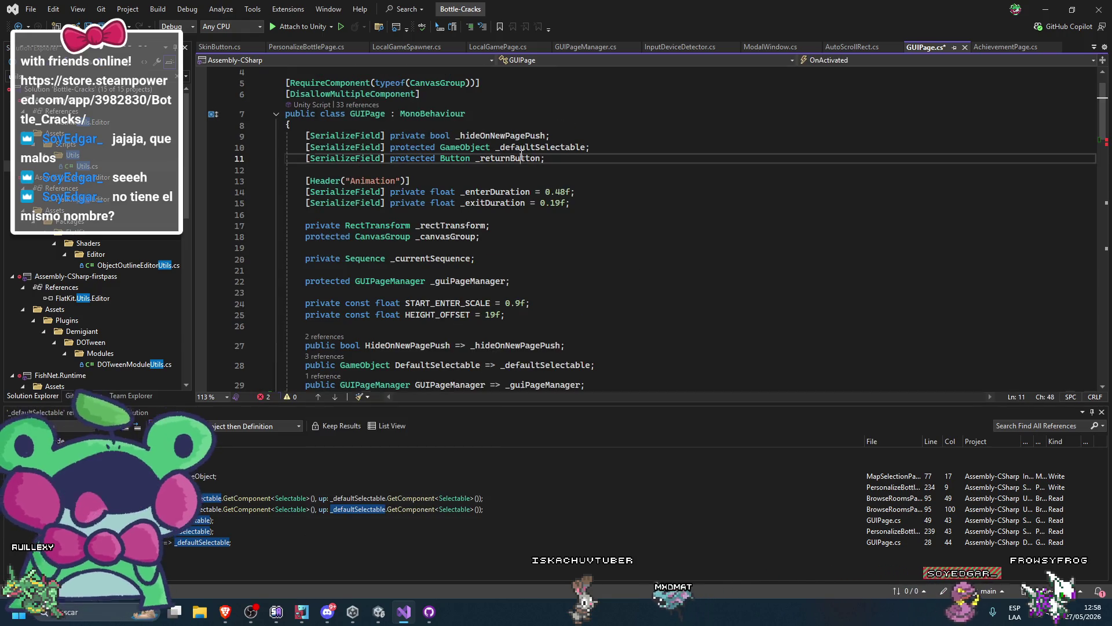
pyautogui.doubleClick(428, 147)
pyautogui.write('priva')
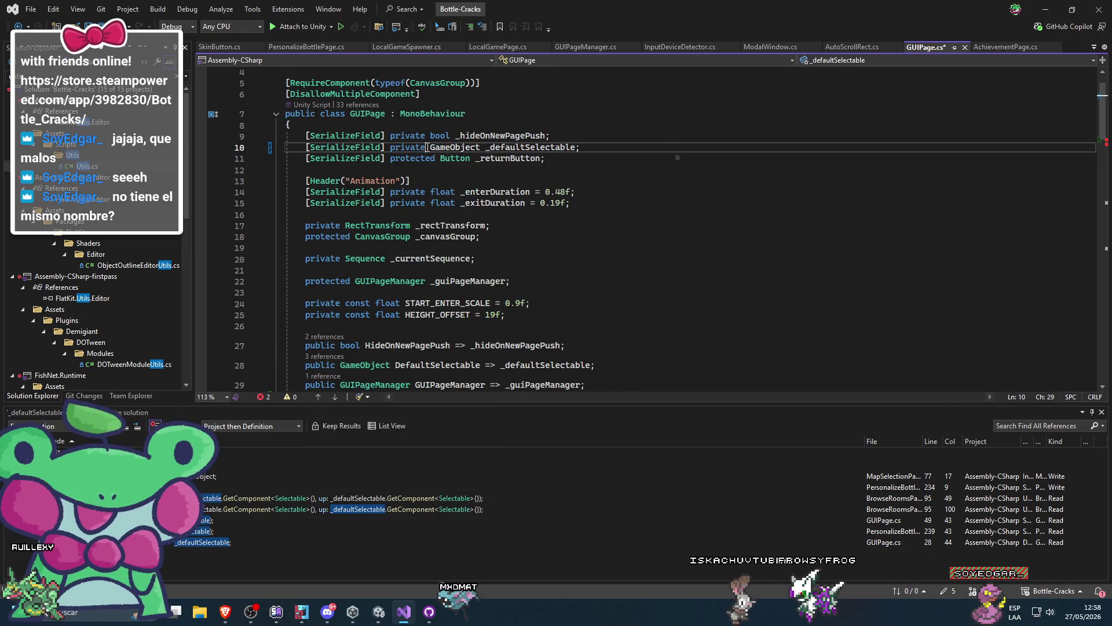
pyautogui.press('Tab')
# Write a DefaultSelectable property on line 30 that returns _defaultSelectable
pyautogui.scroll(-2, 334, 335)
pyautogui.click(335, 329)
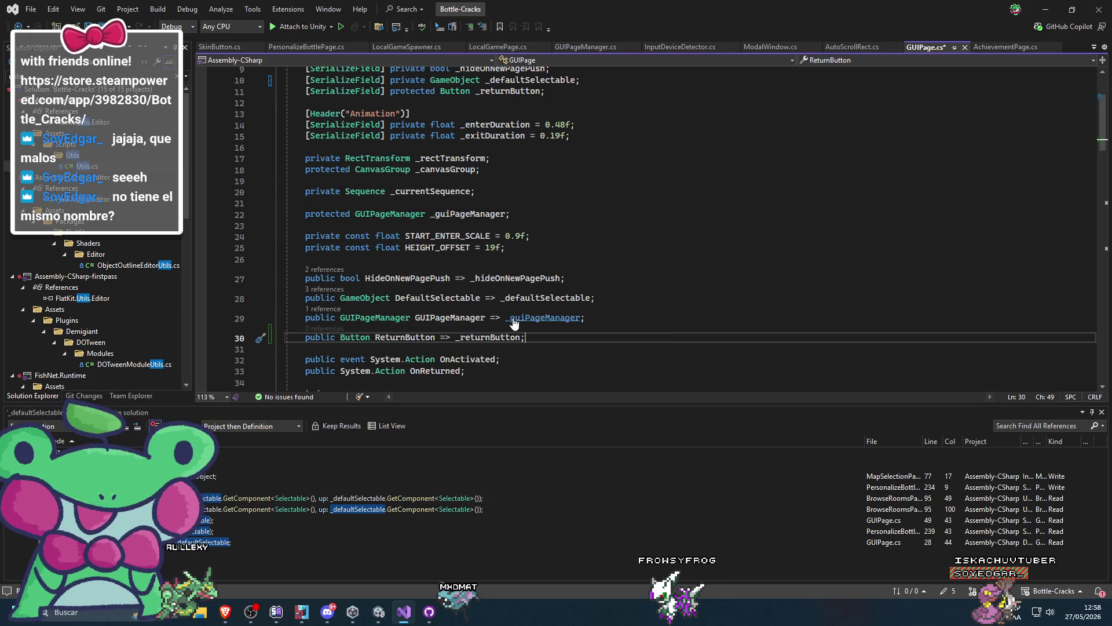
pyautogui.press('BackSpace')
pyautogui.press('BackSpace')
pyautogui.press('BackSpace')
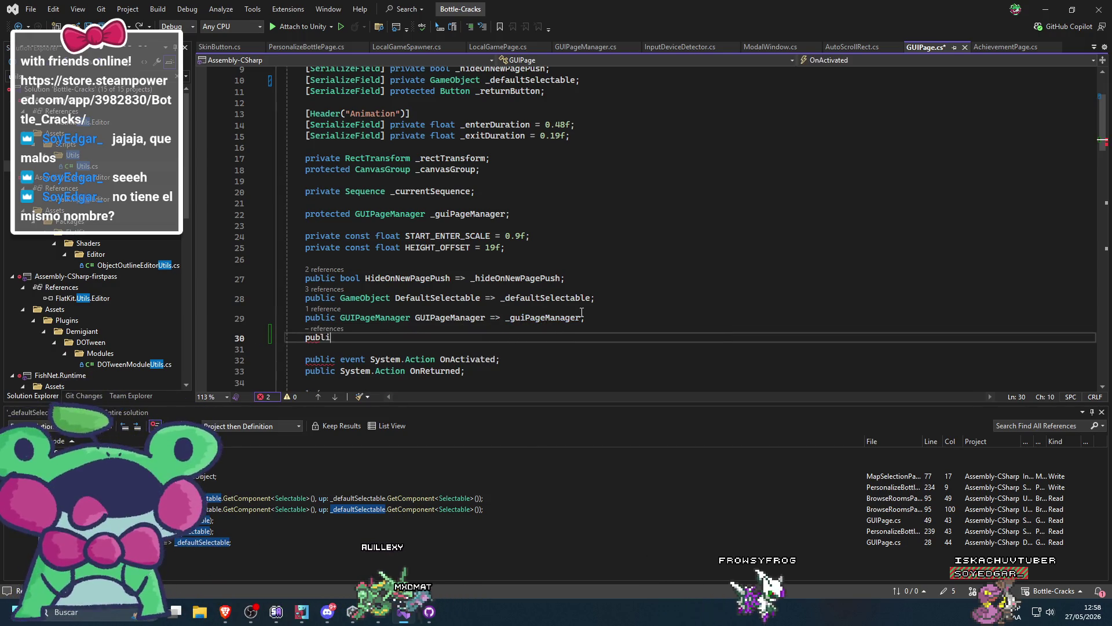
pyautogui.write('c Gameo')
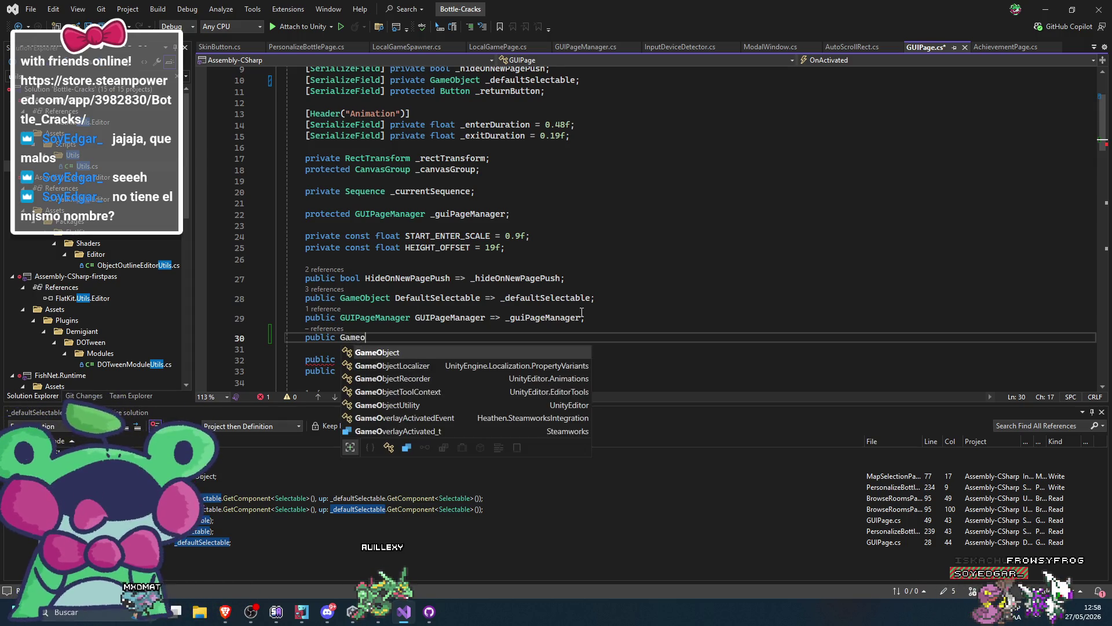
pyautogui.write(' DefaultSelectable => _defaultSelectable;')
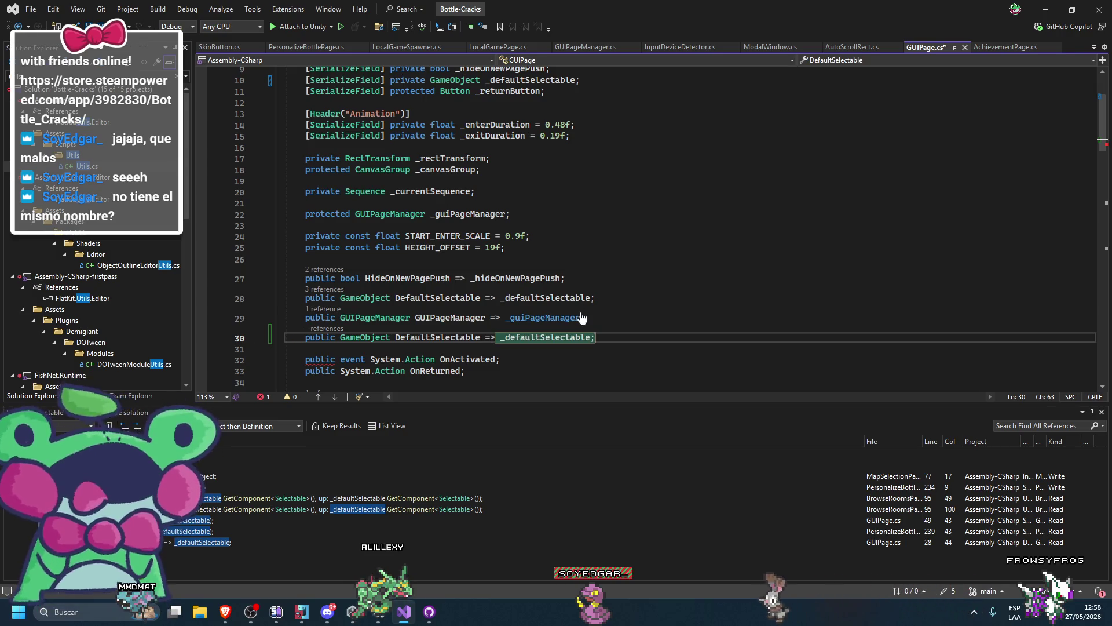
pyautogui.press('Tab')
# Make the DefaultSelectable property virtual, cut the duplicate line 30, and save GUIPage.cs
pyautogui.click(341, 337)
pyautogui.write('vir')
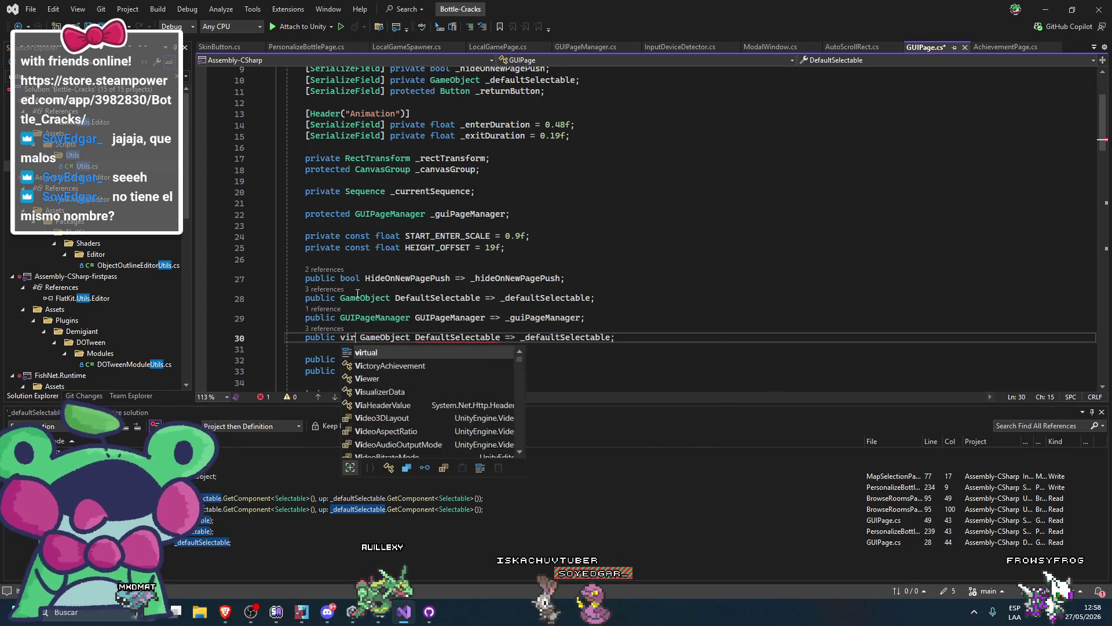
pyautogui.write('t')
pyautogui.press('Tab')
pyautogui.click(341, 297)
pyautogui.write('virtual')
pyautogui.click(495, 338)
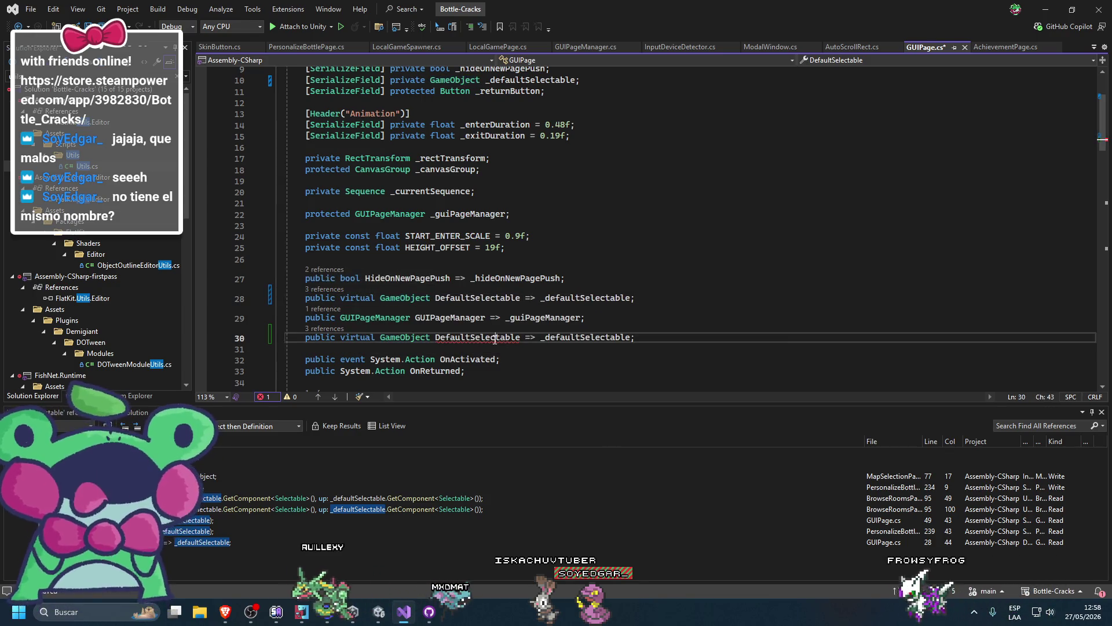
pyautogui.hotkey('ctrl', 'x')
pyautogui.hotkey('ctrl', 's')
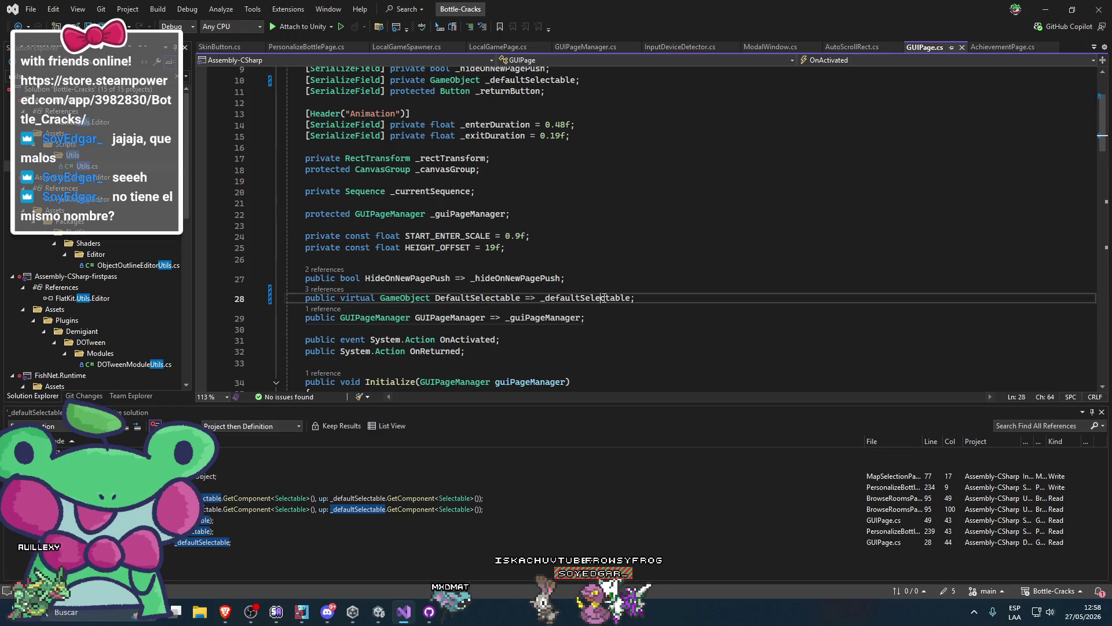
# Check the MapSelectionPage reference to _defaultSelectable, then return to the GUIPage declaration
pyautogui.doubleClick(605, 298)
pyautogui.doubleClick(242, 478)
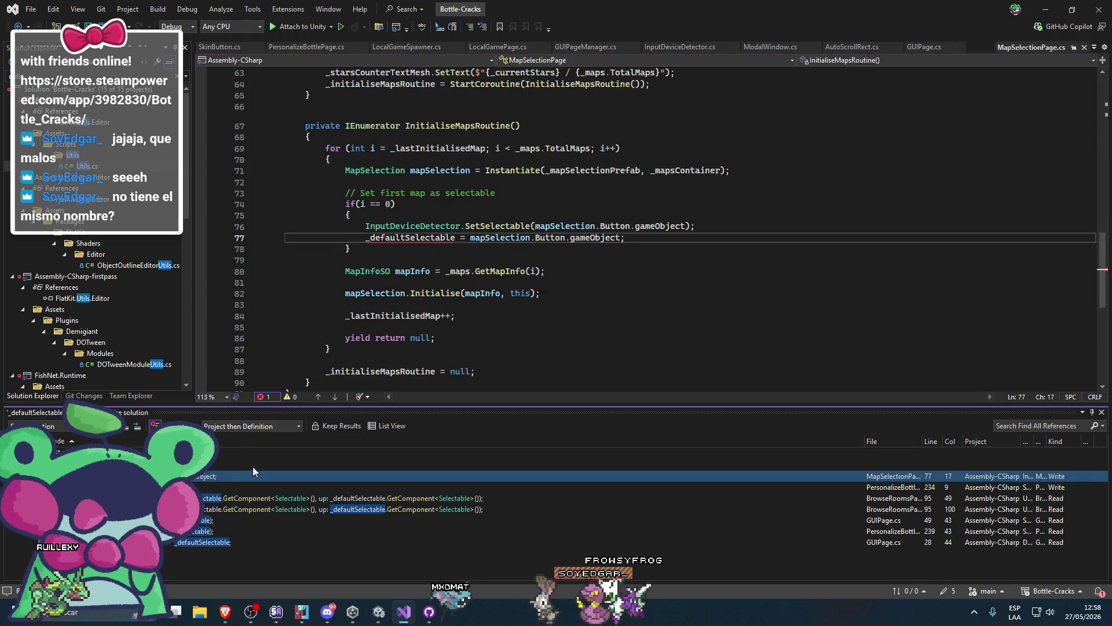
pyautogui.moveTo(409, 305)
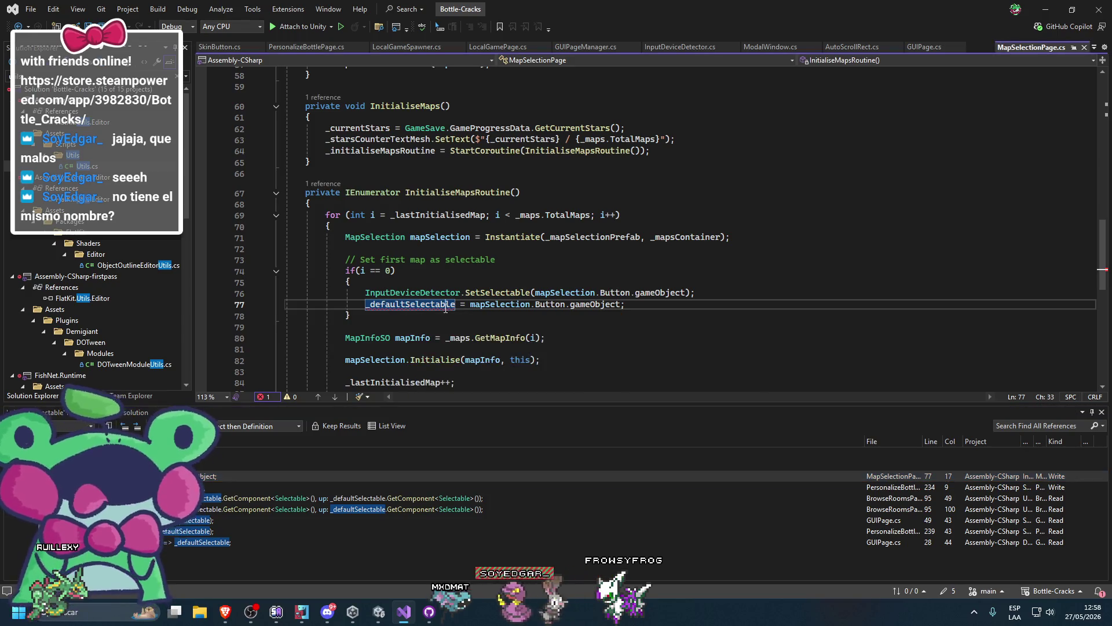
pyautogui.keyDown('ctrl'); pyautogui.click(416, 304); pyautogui.keyUp('ctrl')
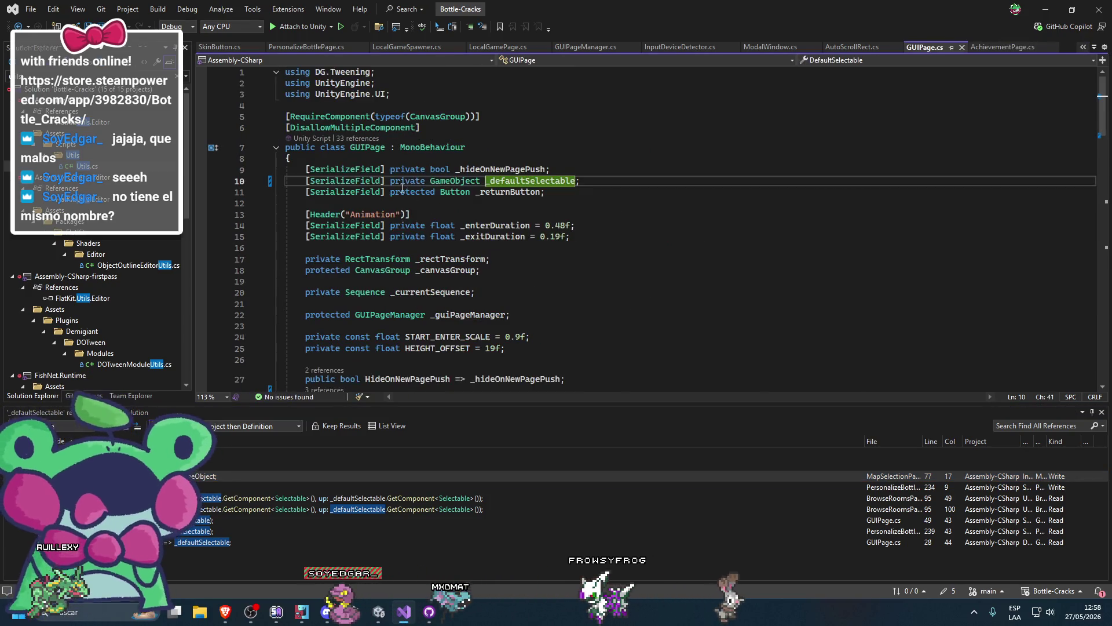
# Make the _defaultSelectable field protected again, save, and open the BrowseRoomsPage reference
pyautogui.doubleClick(412, 182)
pyautogui.write('protected')
pyautogui.hotkey('ctrl', 's')
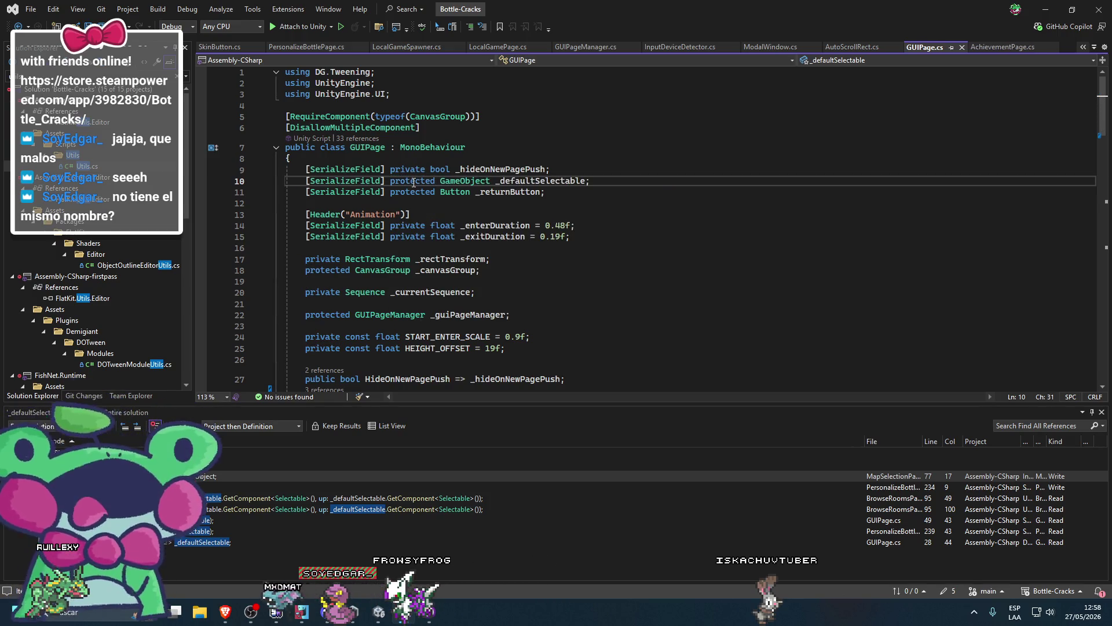
pyautogui.scroll(-4, 499, 246)
pyautogui.click(499, 264)
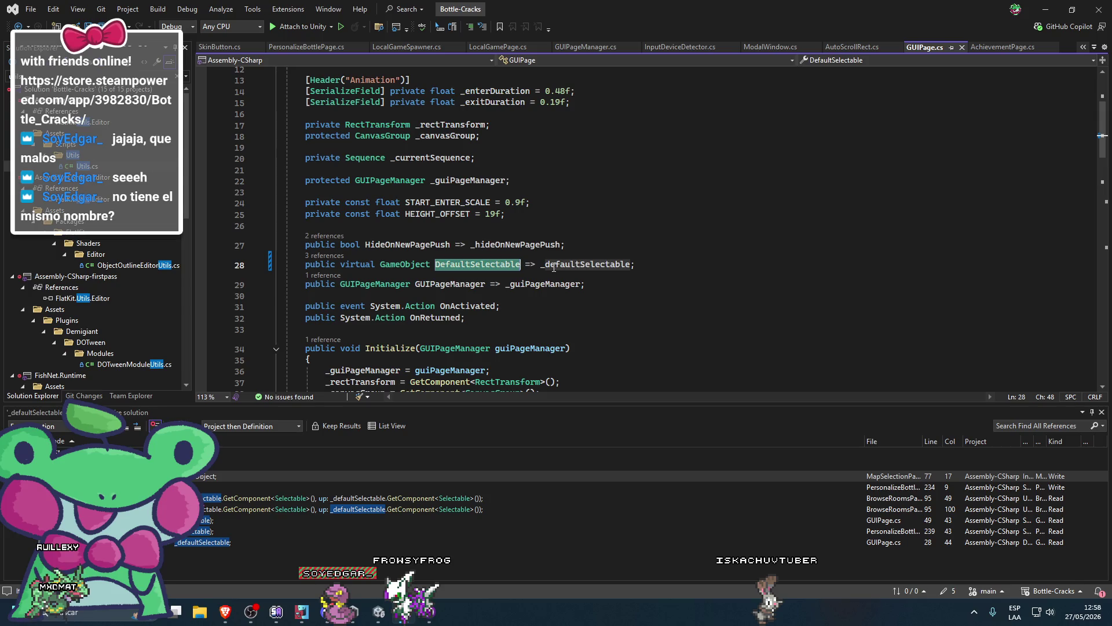
pyautogui.doubleClick(339, 499)
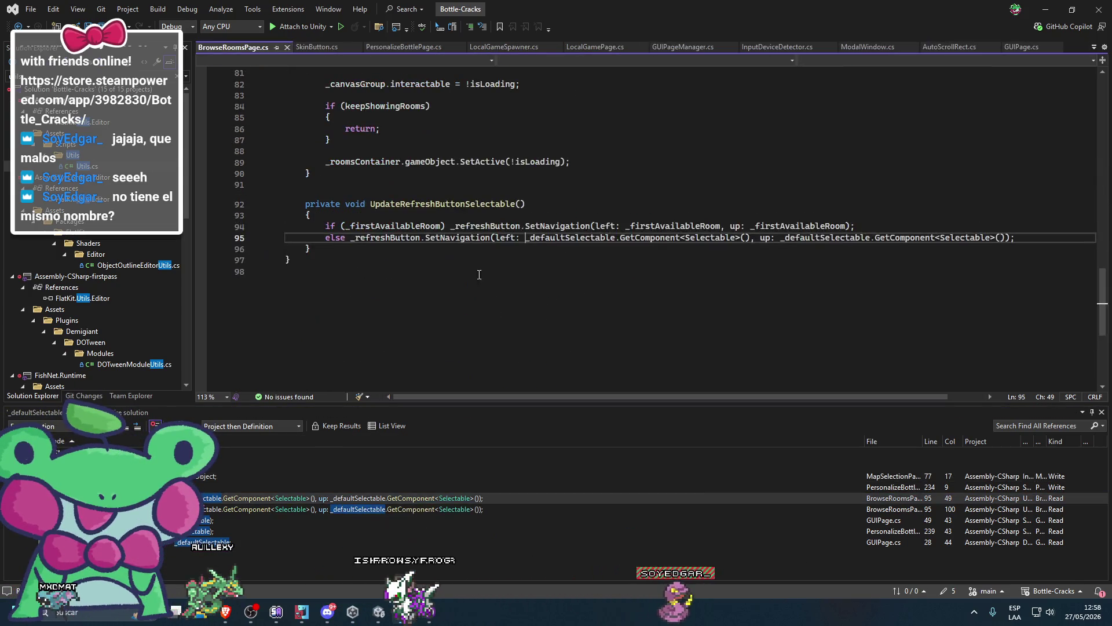
# Complete the _defaultSelectable reference in BrowseRoomsPage.cs and save
pyautogui.write('D')
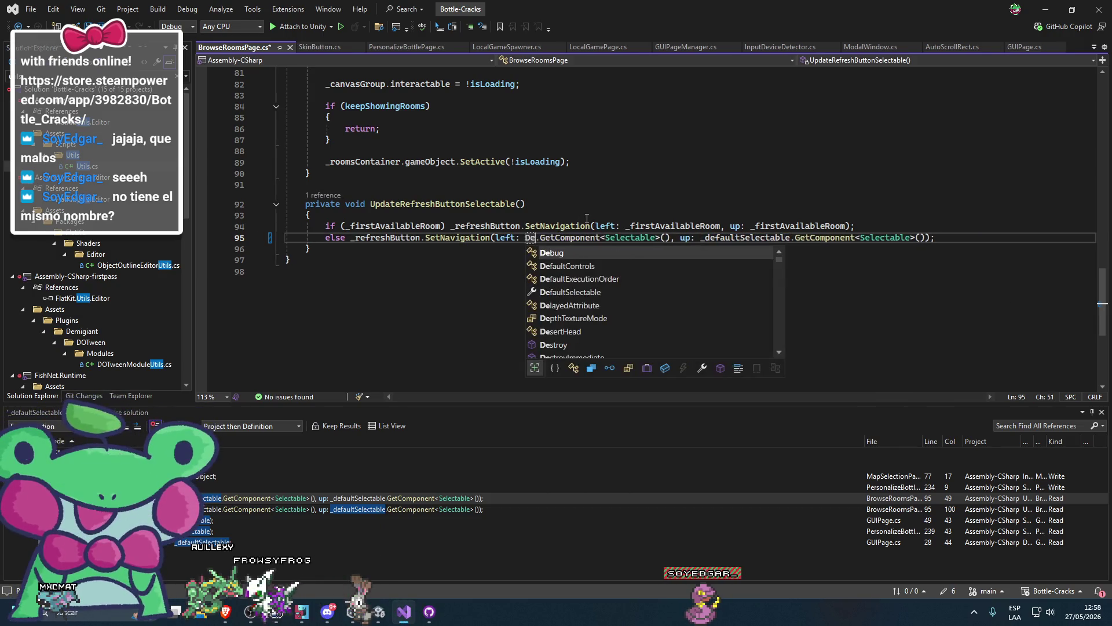
pyautogui.press('Tab')
pyautogui.hotkey('ctrl', 's')
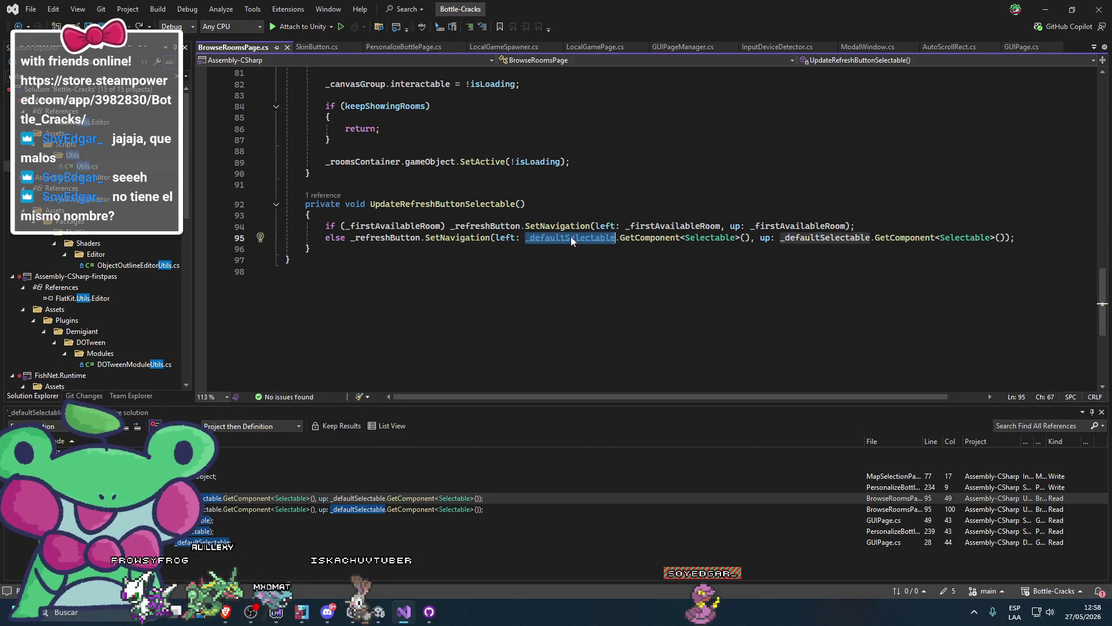
# Go to the _defaultSelectable definition and inspect the DefaultSelectable property on line 28
pyautogui.keyDown('ctrl'); pyautogui.click(571, 237); pyautogui.keyUp('ctrl')
pyautogui.scroll(-4, 545, 232)
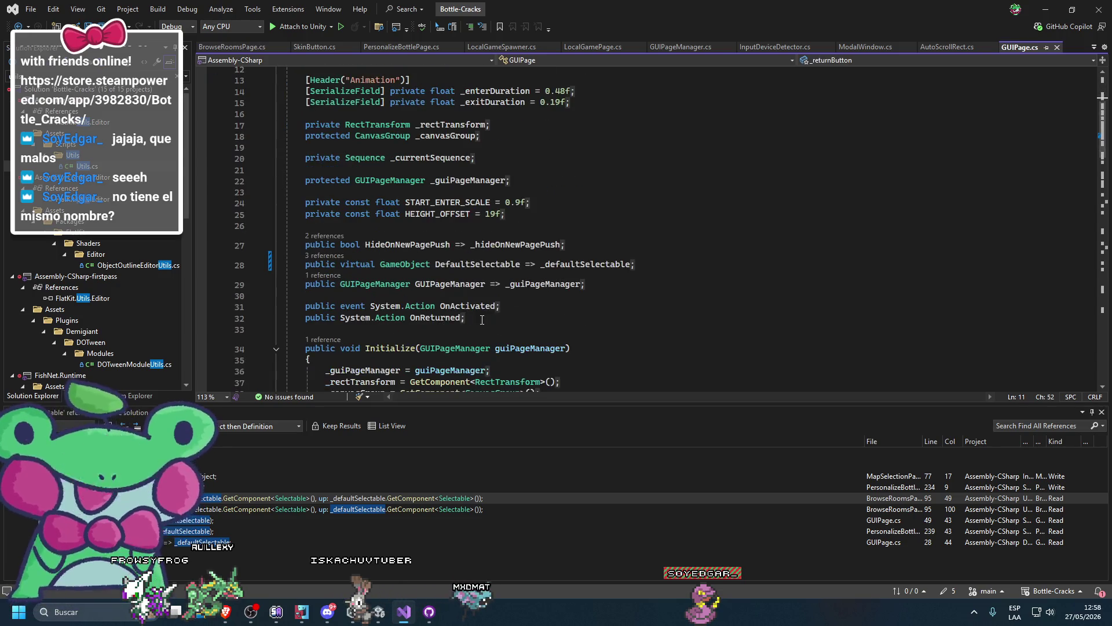
pyautogui.click(566, 263)
pyautogui.click(568, 284)
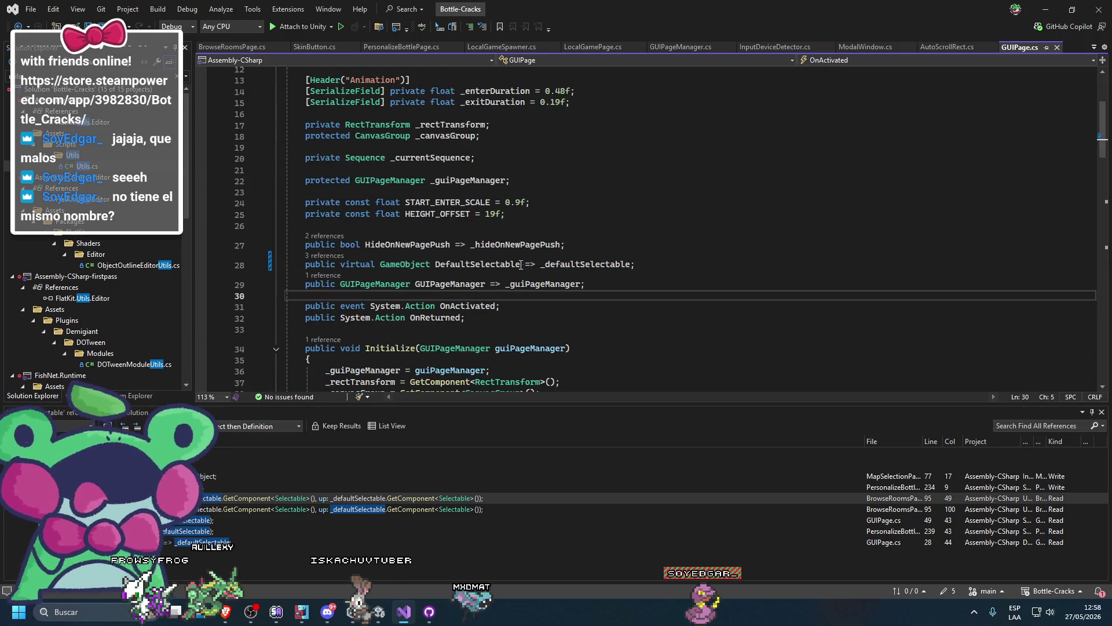
pyautogui.scroll(1, 569, 290)
pyautogui.click(570, 300)
pyautogui.doubleClick(598, 298)
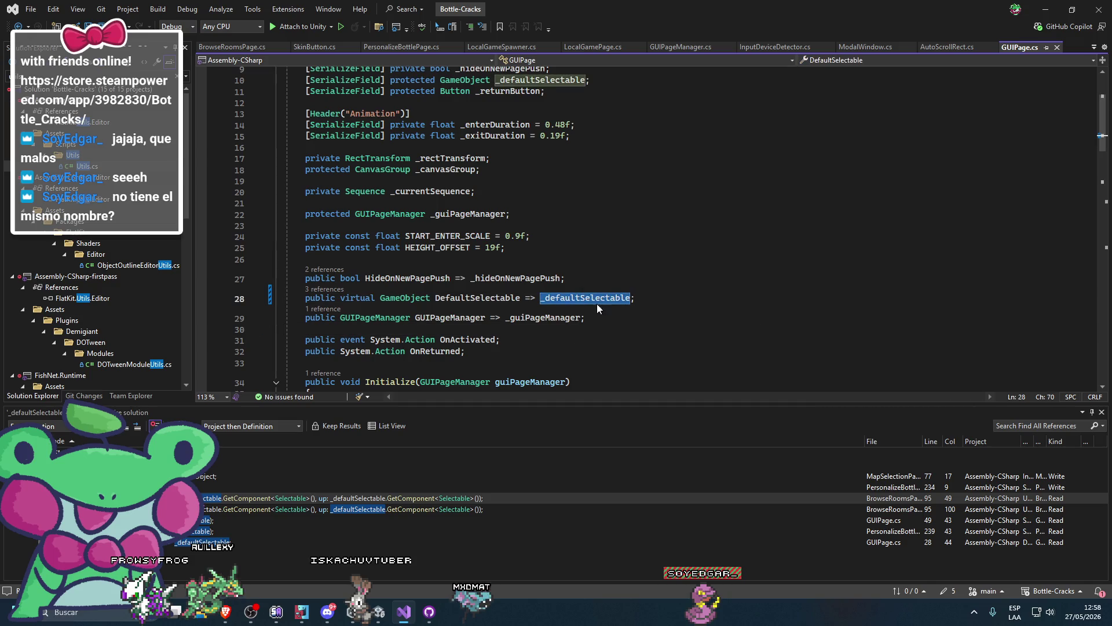
# Review the protected field declarations, then preview the PersonalizeBottlePage SetFirstNavigationButton reference
pyautogui.scroll(1, 596, 239)
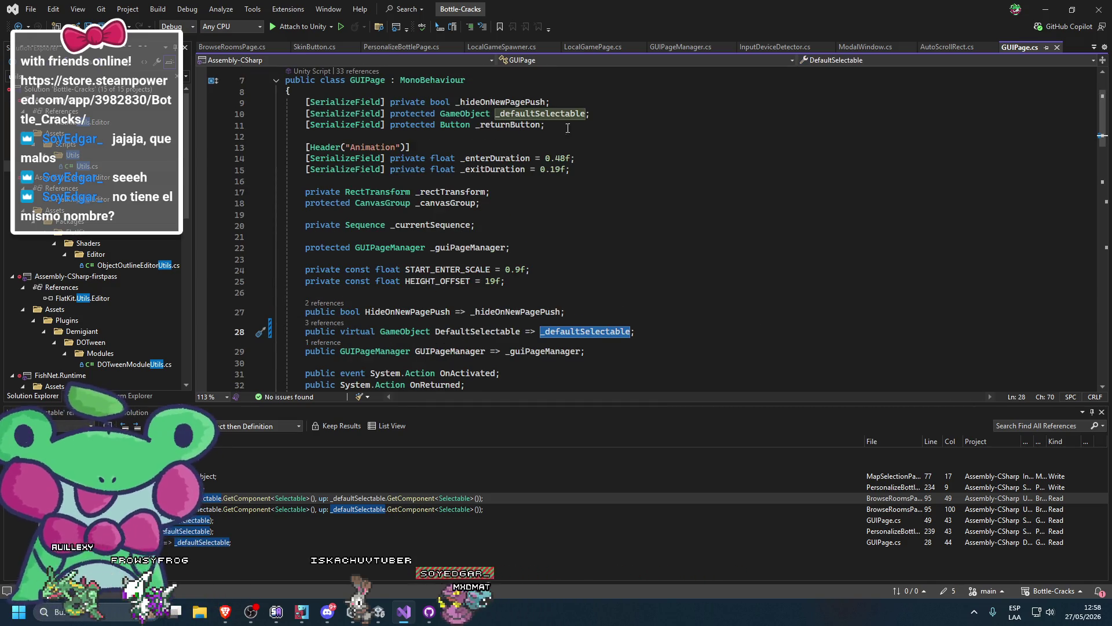
pyautogui.click(408, 123)
pyautogui.press('Up')
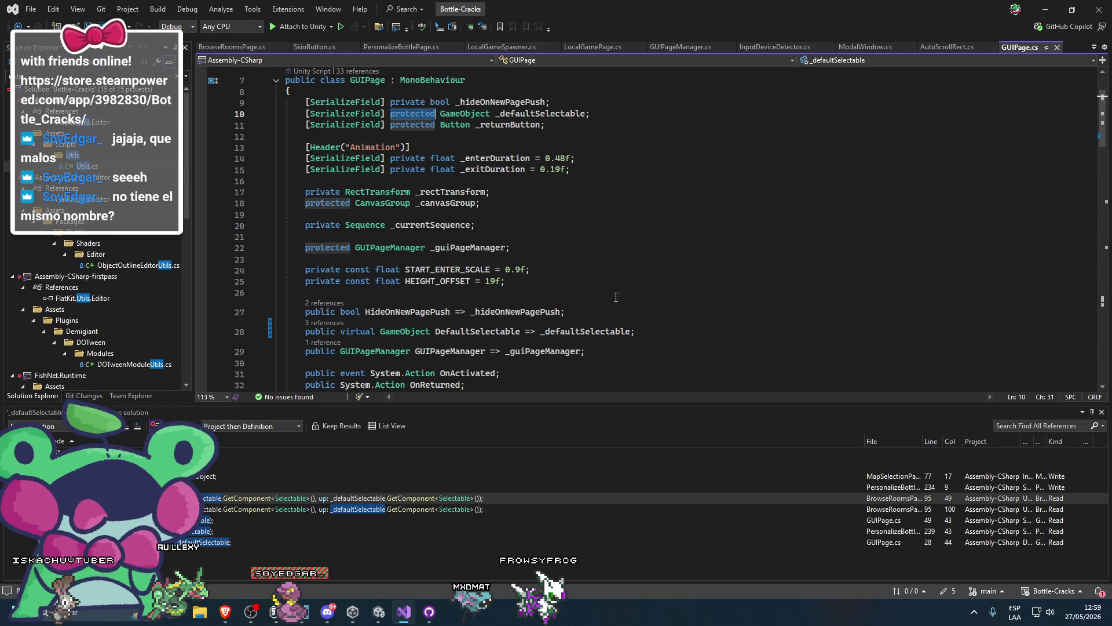
pyautogui.click(238, 487)
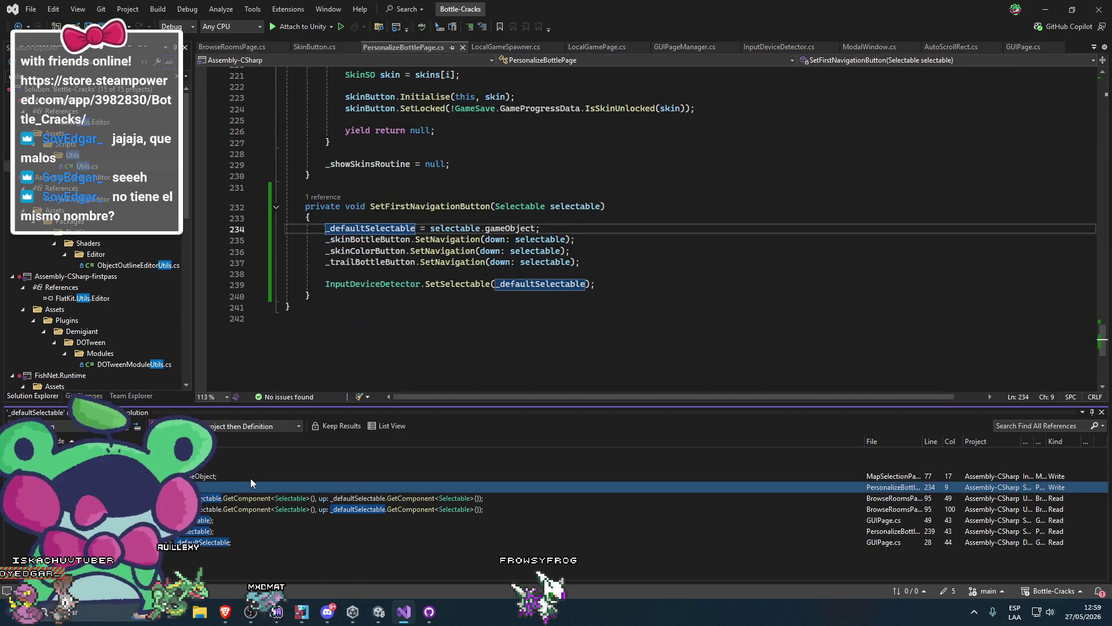
# Replace both _defaultSelectable uses on BrowseRoomsPage line 95 with DefaultSelectable and save
pyautogui.click(251, 478)
pyautogui.press('Down')
pyautogui.press('Down')
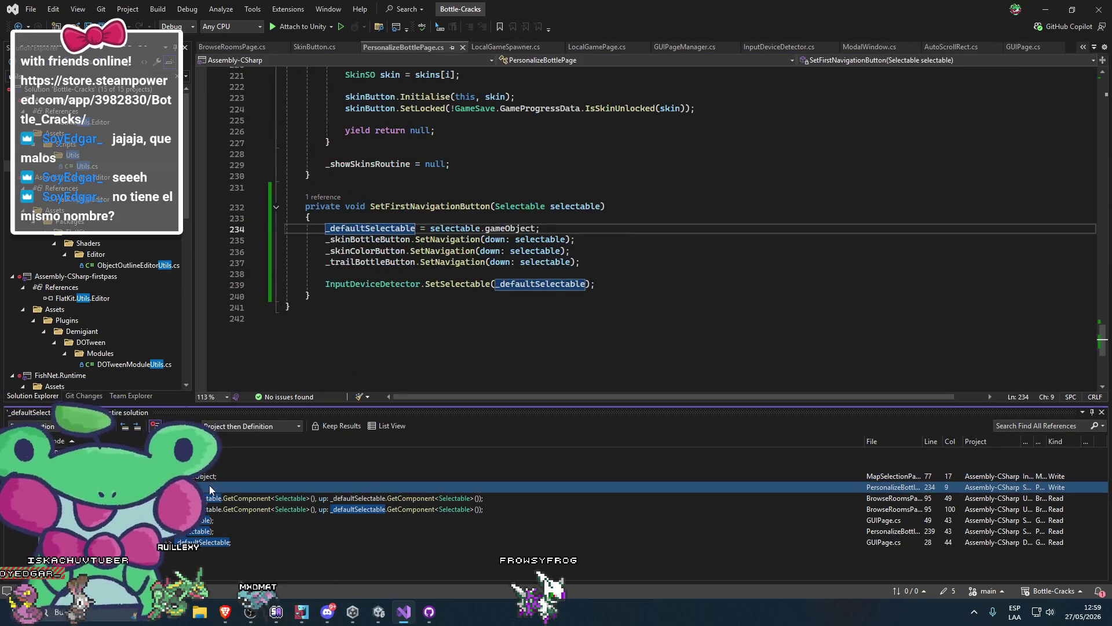
pyautogui.doubleClick(546, 230)
pyautogui.write('Def')
pyautogui.doubleClick(569, 270)
pyautogui.doubleClick(779, 229)
pyautogui.write('DefaultSelectable')
pyautogui.hotkey('ctrl', 's')
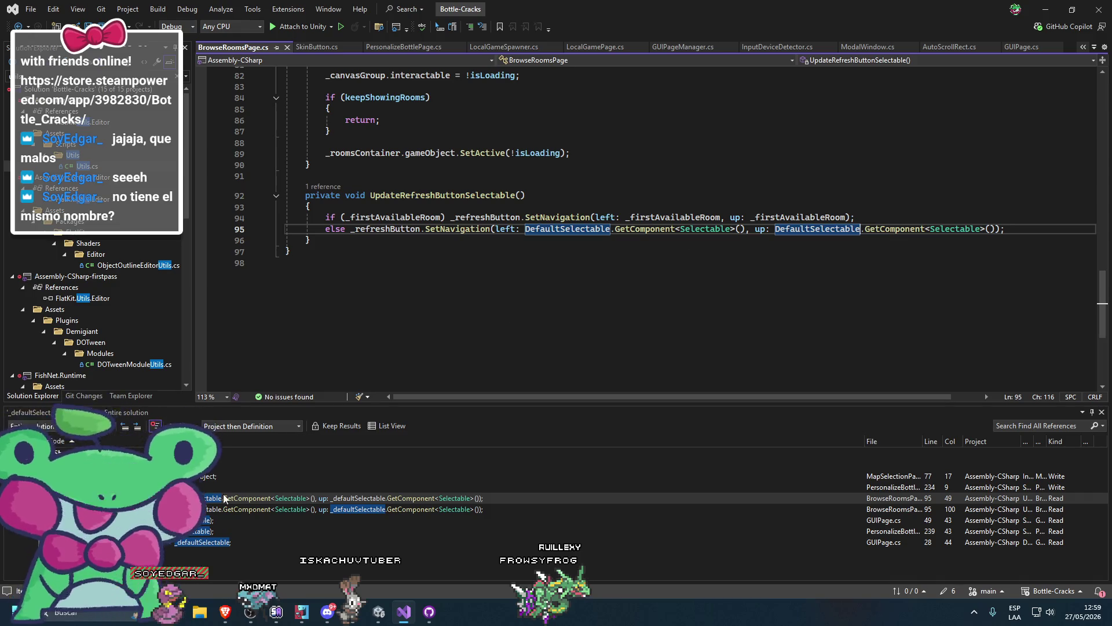
# Step through the remaining references: GUIPage line 49, PersonalizeBottlePage line 239, GUIPage line 28
pyautogui.click(405, 509)
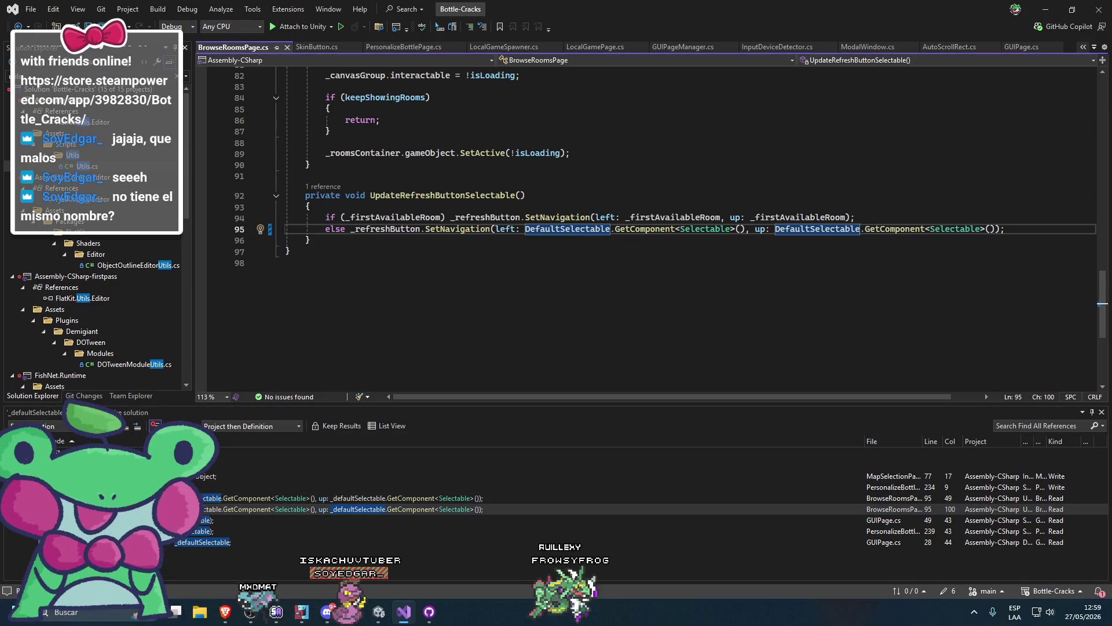
pyautogui.press('F8')
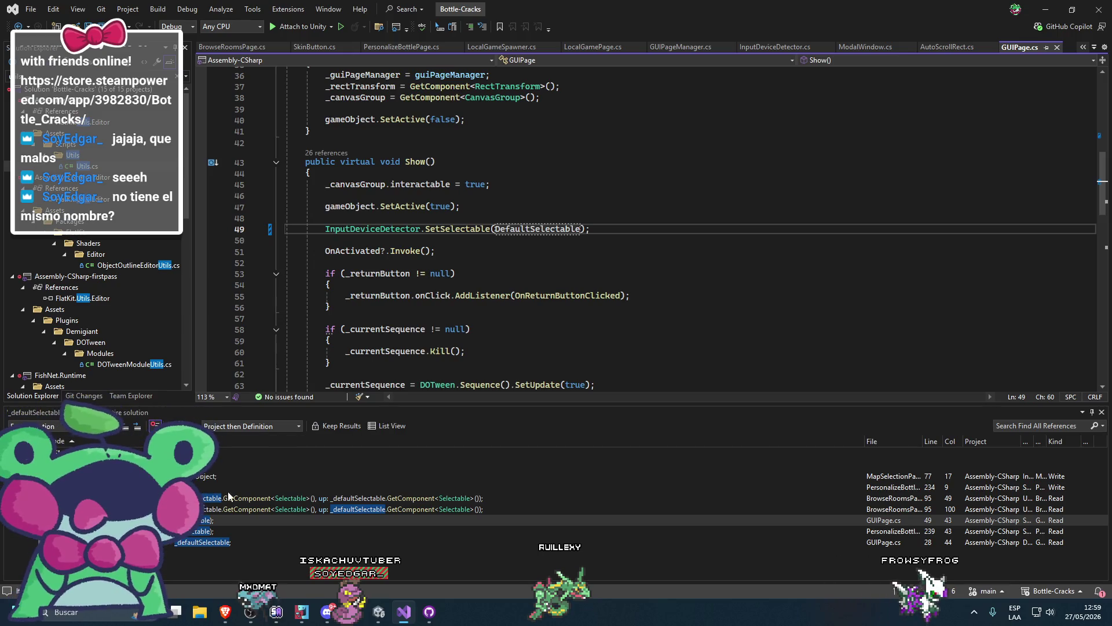
pyautogui.click(270, 529)
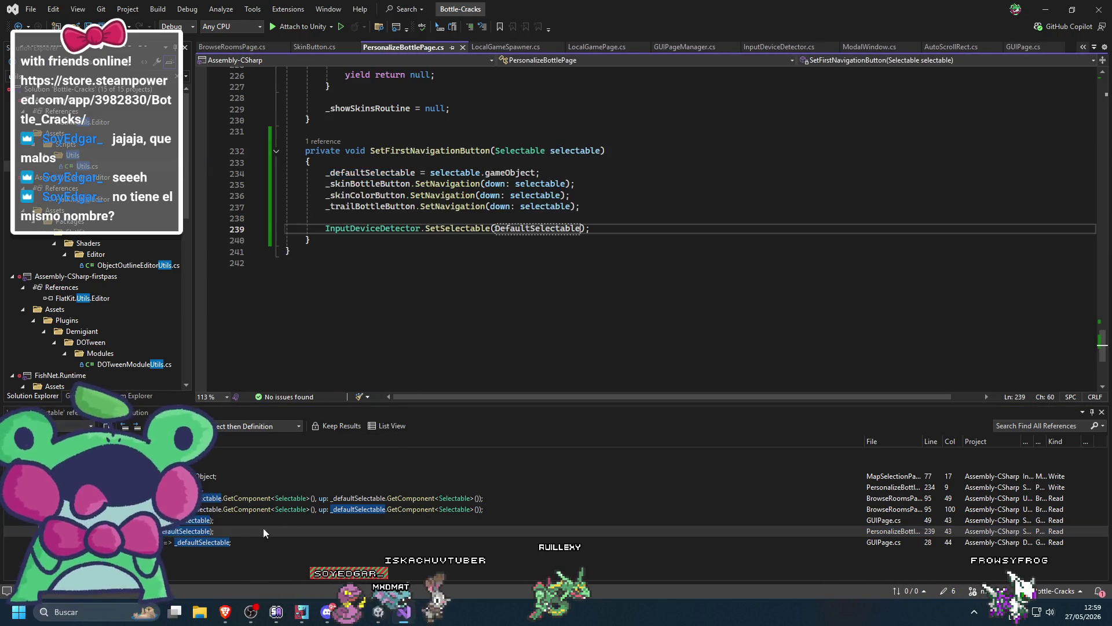
pyautogui.click(239, 540)
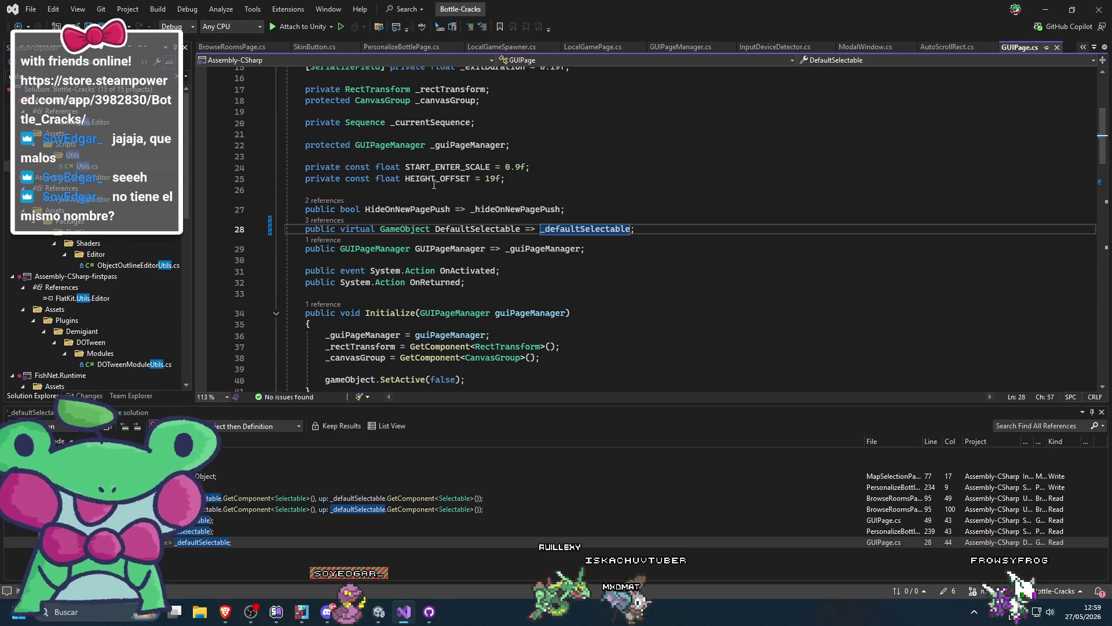
# Change the _defaultSelectable field on GUIPage line 10 back to private
pyautogui.scroll(3, 435, 190)
pyautogui.click(415, 112)
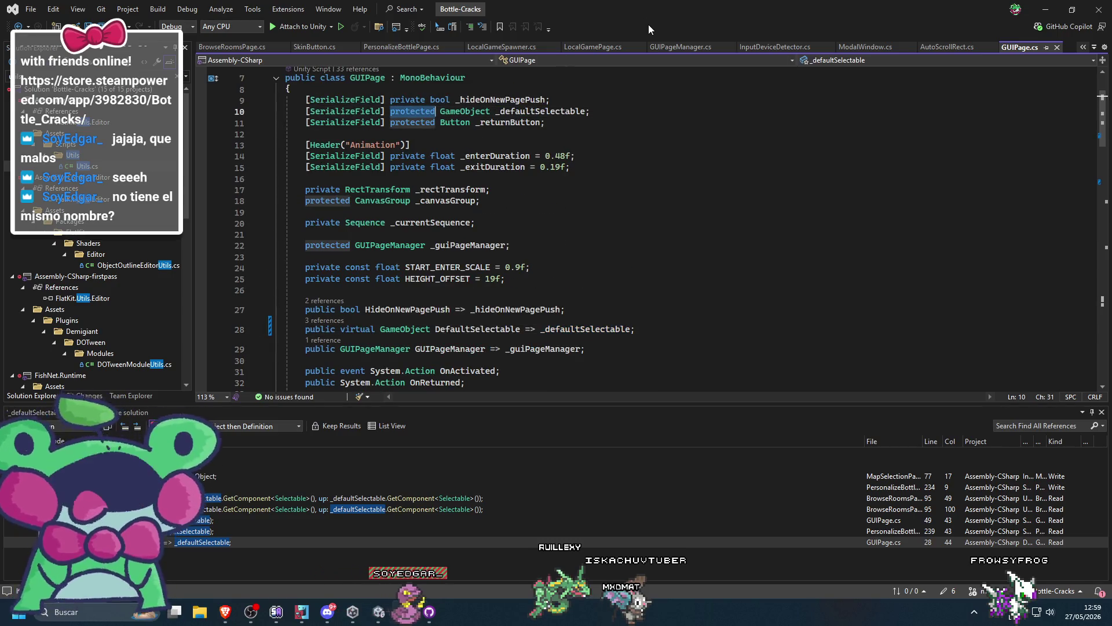
pyautogui.hotkey('ctrl', 'BackSpace')
pyautogui.write('private')
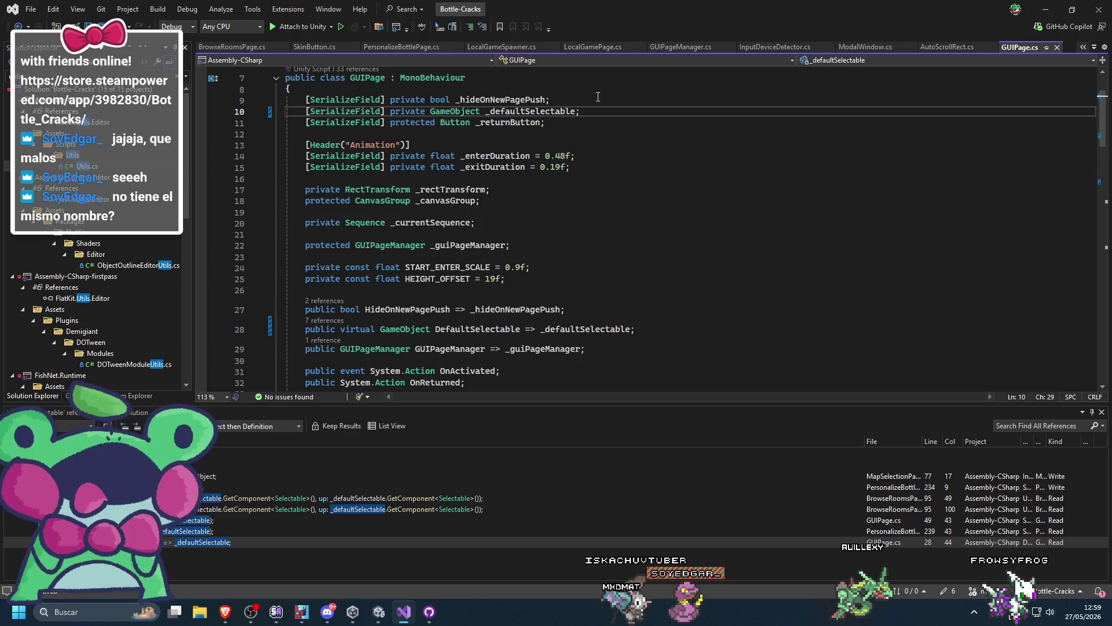
# Position the insertion point just after the Hide method in GUIPage.cs
pyautogui.scroll(-12, 522, 232)
pyautogui.scroll(5, 521, 232)
pyautogui.scroll(-4, 521, 232)
pyautogui.scroll(4, 446, 234)
pyautogui.click(447, 227)
pyautogui.scroll(-10, 447, 235)
pyautogui.scroll(15, 493, 243)
pyautogui.click(356, 224)
pyautogui.scroll(-13, 566, 265)
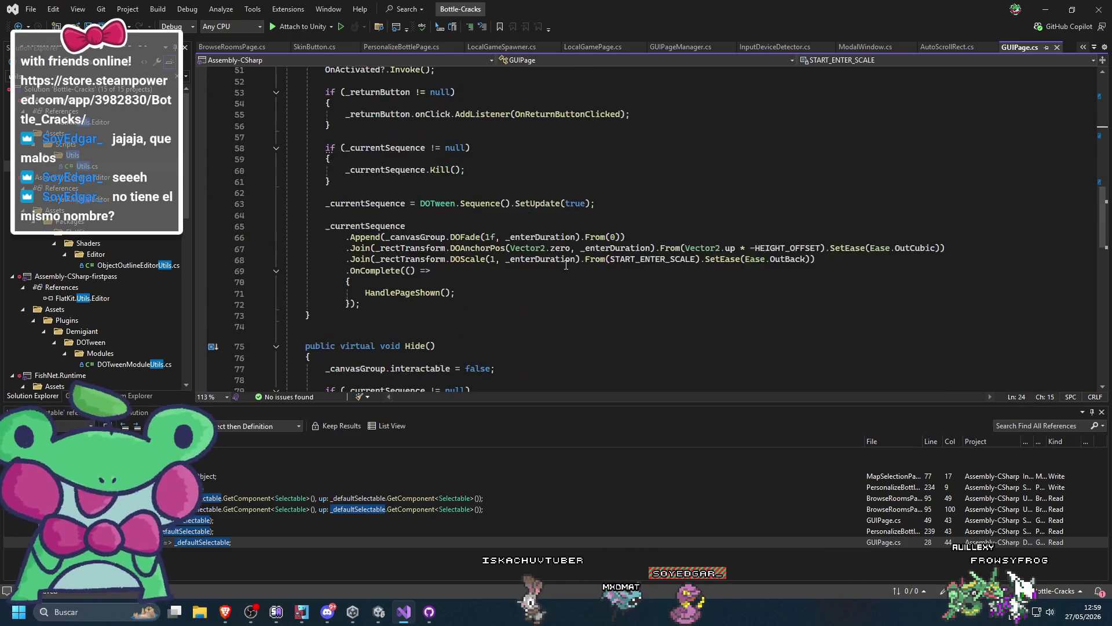
pyautogui.scroll(15, 566, 264)
pyautogui.click(585, 260)
pyautogui.scroll(-20, 602, 259)
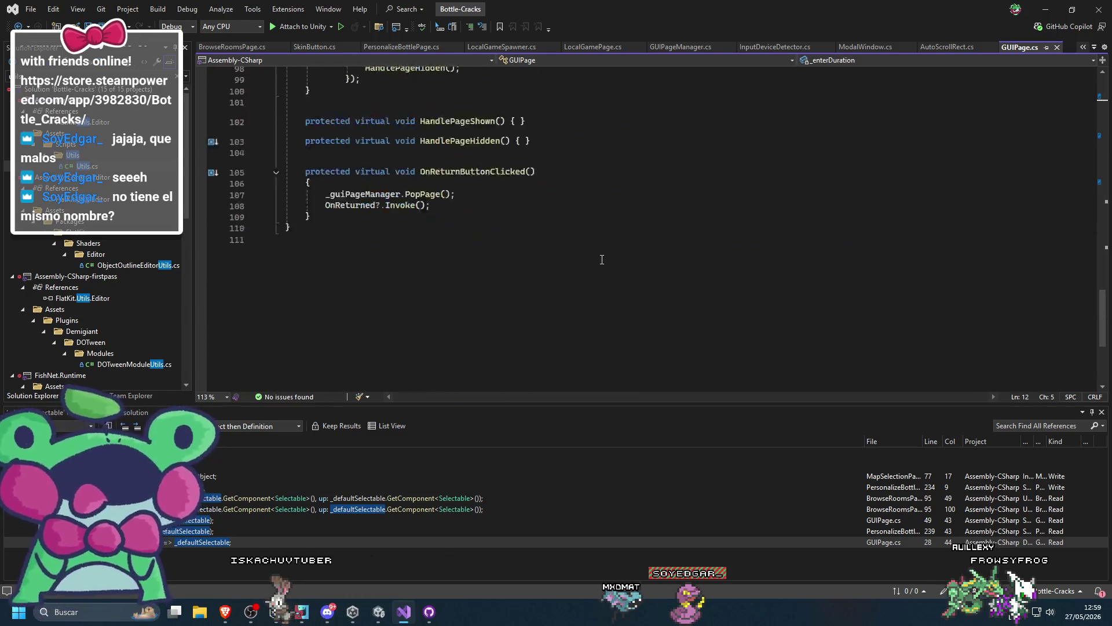
pyautogui.scroll(14, 522, 257)
pyautogui.scroll(-8, 406, 258)
pyautogui.click(362, 257)
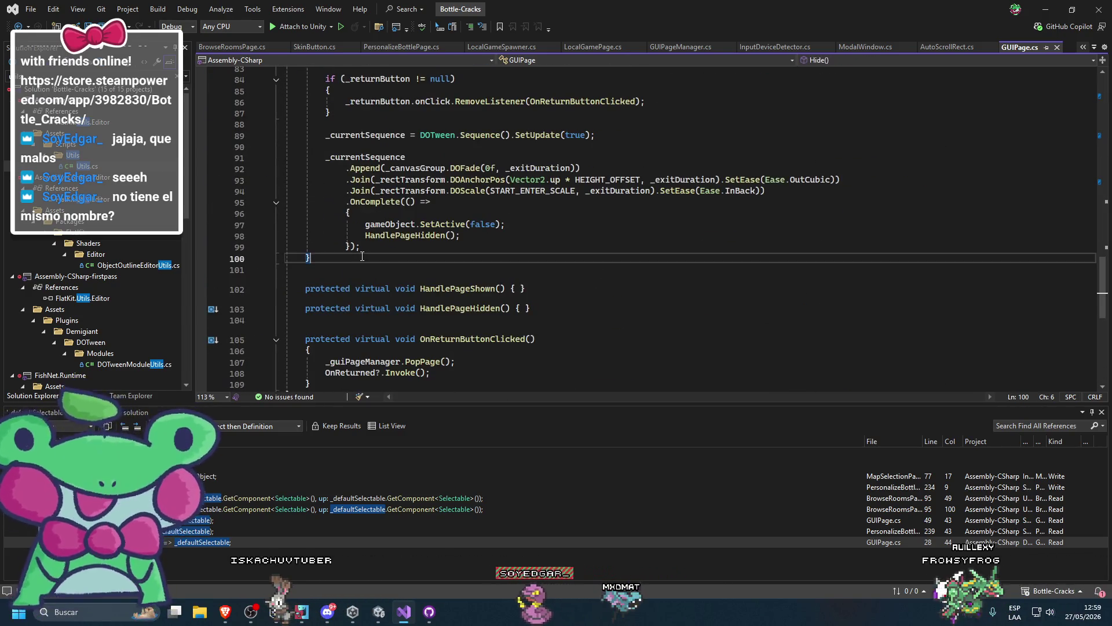
# Add a public void SetDefaultSelectable method to GUIPage using Copilot's suggested body
pyautogui.press('Return')
pyautogui.press('Return')
pyautogui.write('public void Sre')
pyautogui.press('BackSpace')
pyautogui.press('BackSpace')
pyautogui.write('et')
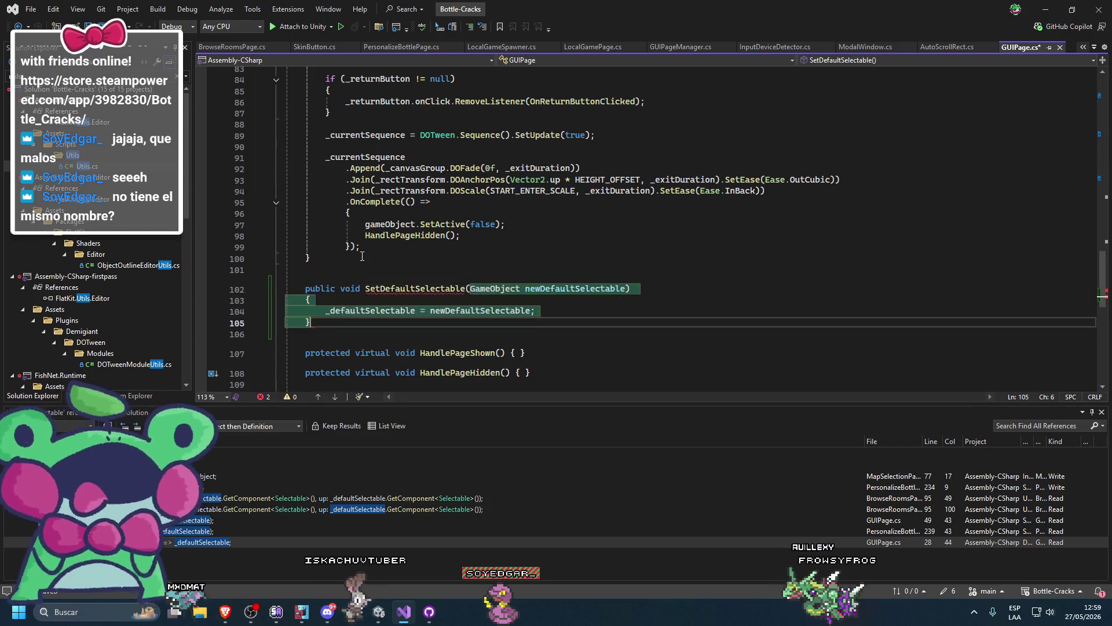
pyautogui.press('Tab')
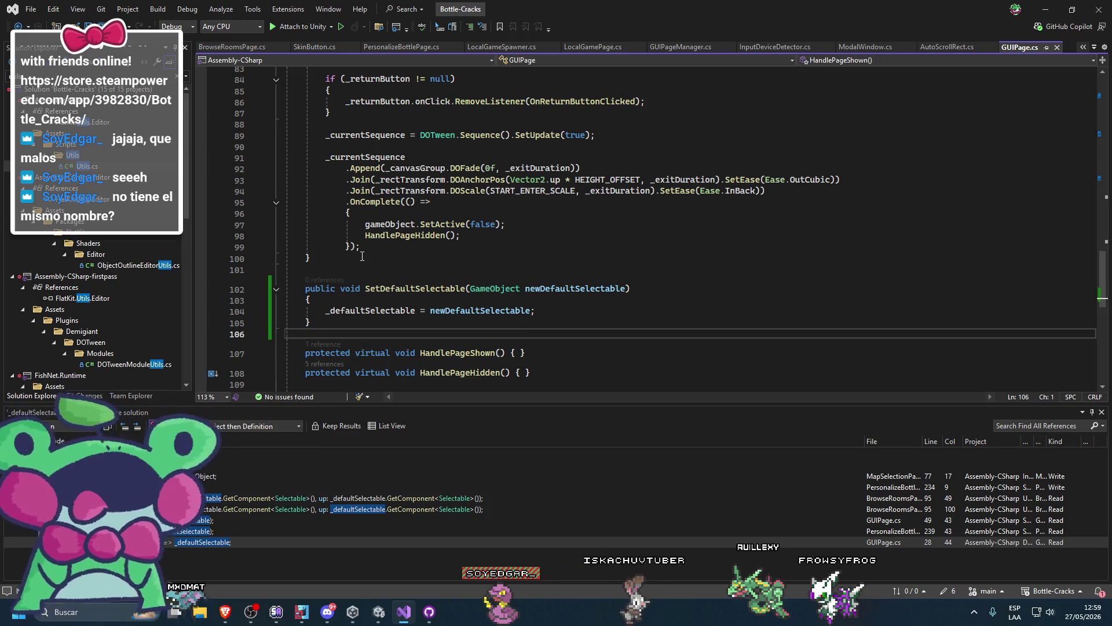
# Fix the MapSelectionPage protection-level error by calling SetDefaultSelectable instead of assigning, then save
pyautogui.click(414, 615)
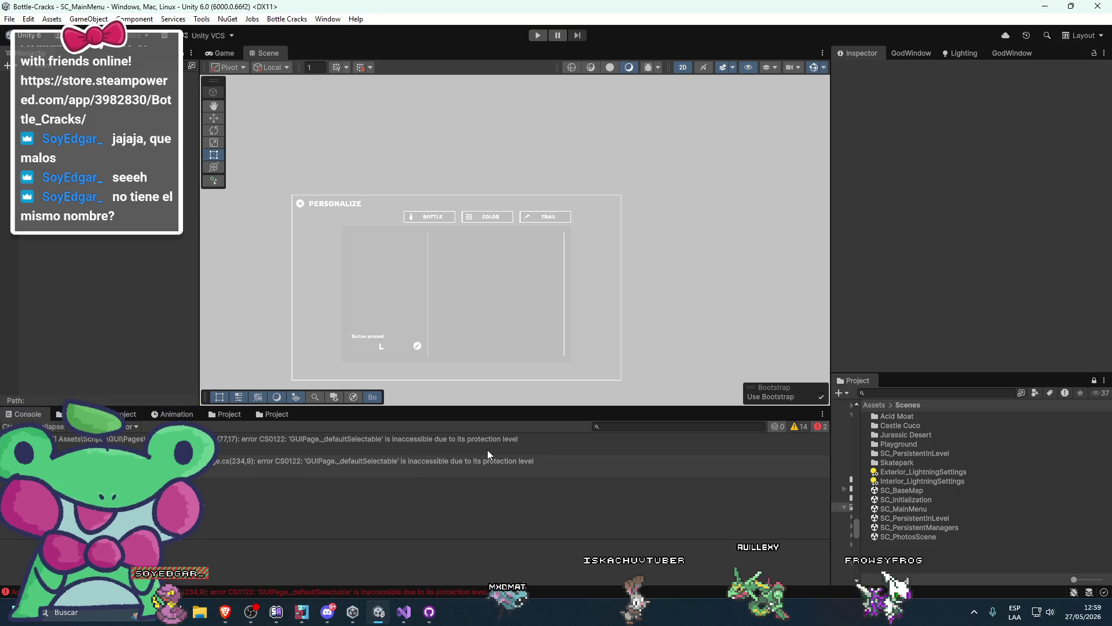
pyautogui.doubleClick(487, 449)
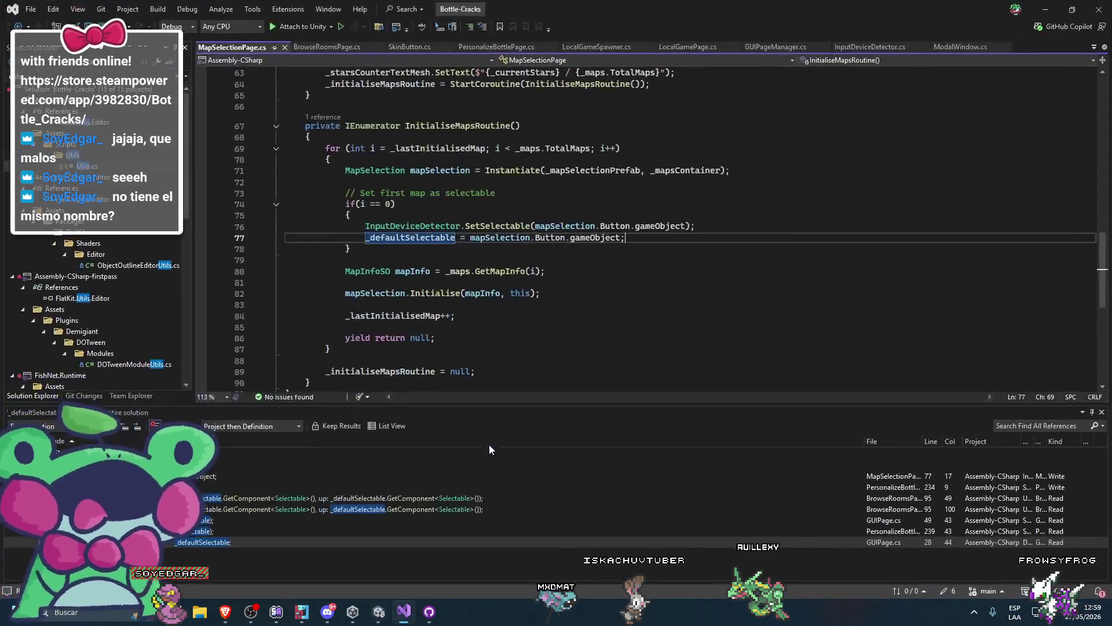
pyautogui.press('Down')
pyautogui.press('Up')
pyautogui.hotkey('ctrl', 'Return')
pyautogui.write('SetD')
pyautogui.press('Tab')
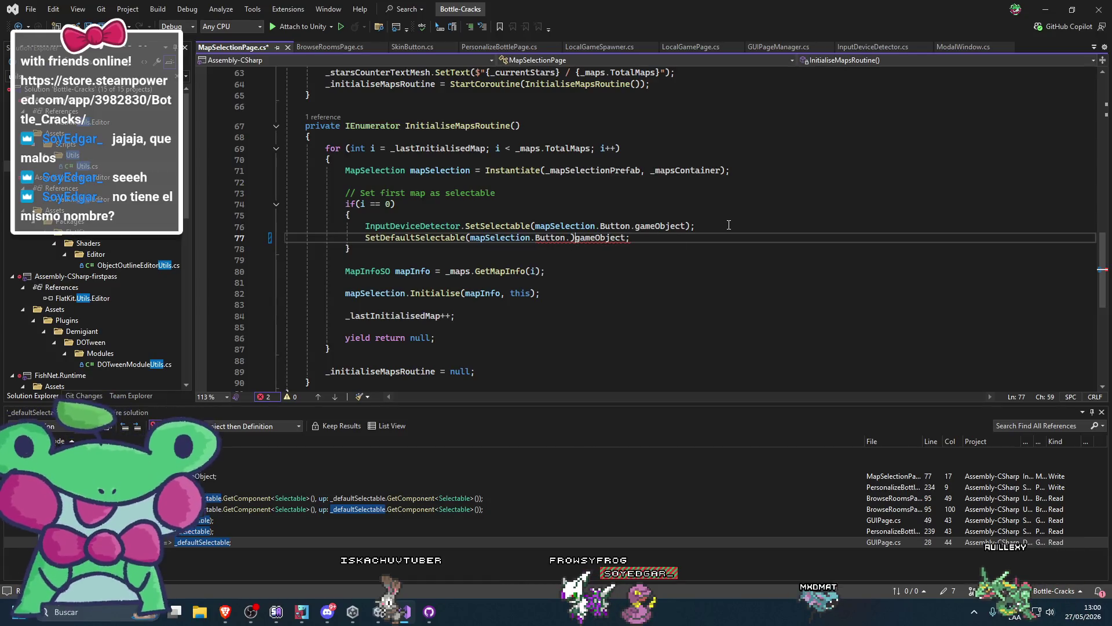
pyautogui.press('Delete')
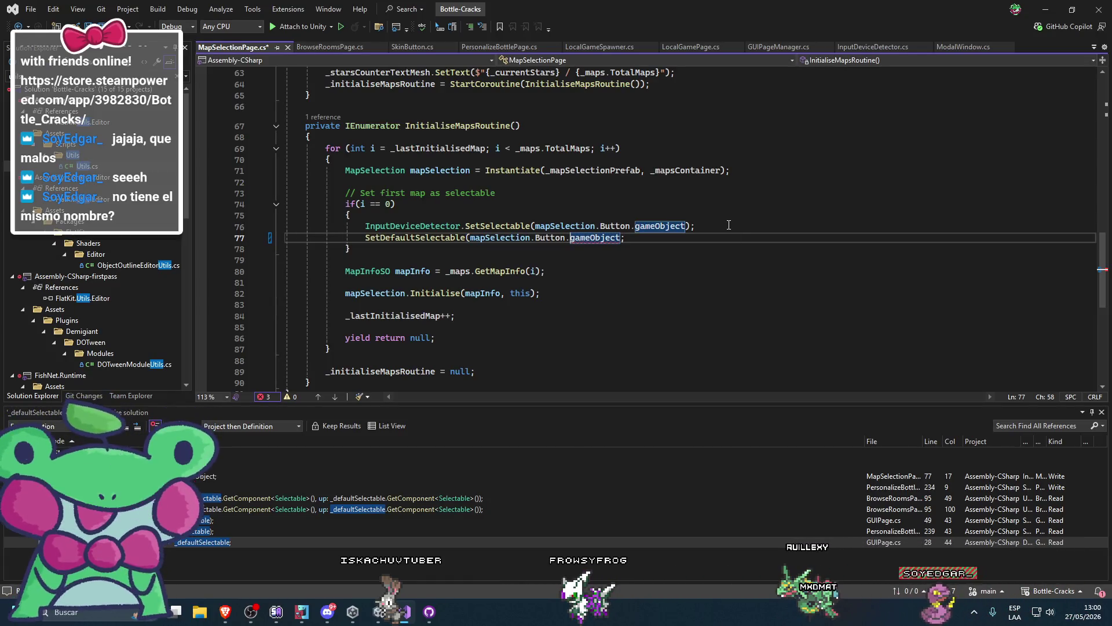
pyautogui.write(')')
pyautogui.hotkey('ctrl', 's')
# Use SetDefaultSelectable(selectable.gameObject) in PersonalizeBottlePage and return to Unity to recompile
pyautogui.doubleClick(892, 487)
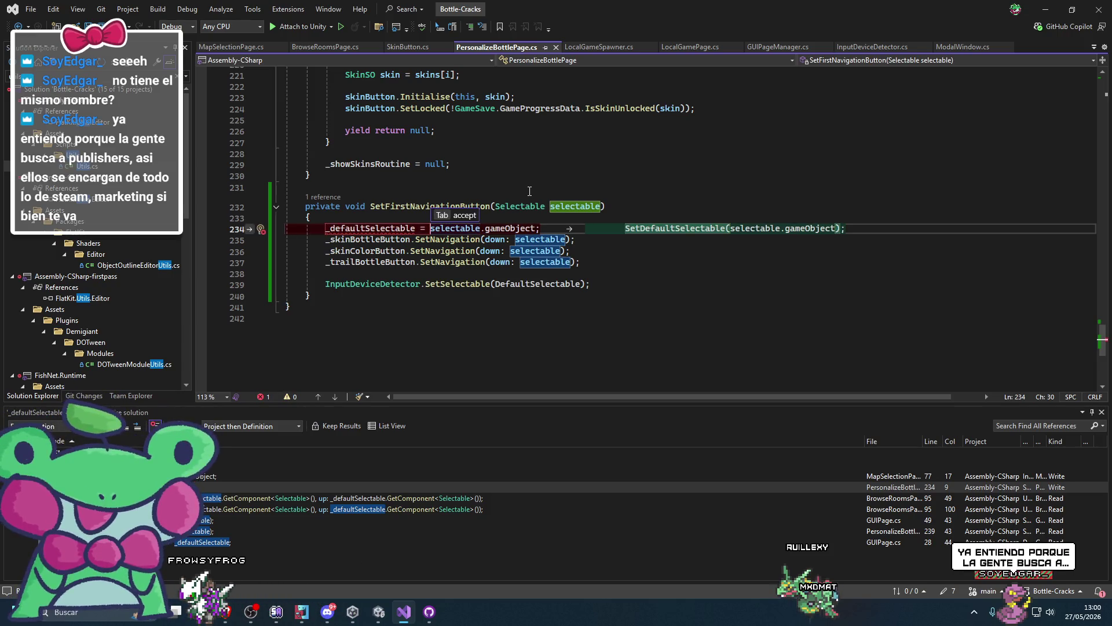
pyautogui.press('Tab')
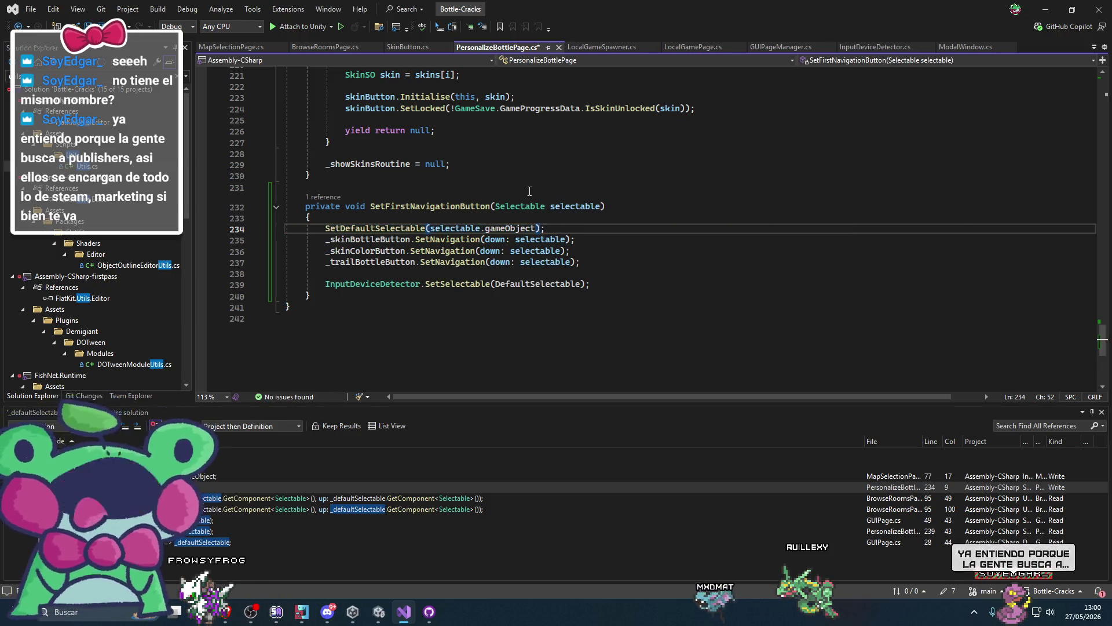
pyautogui.click(1057, 5)
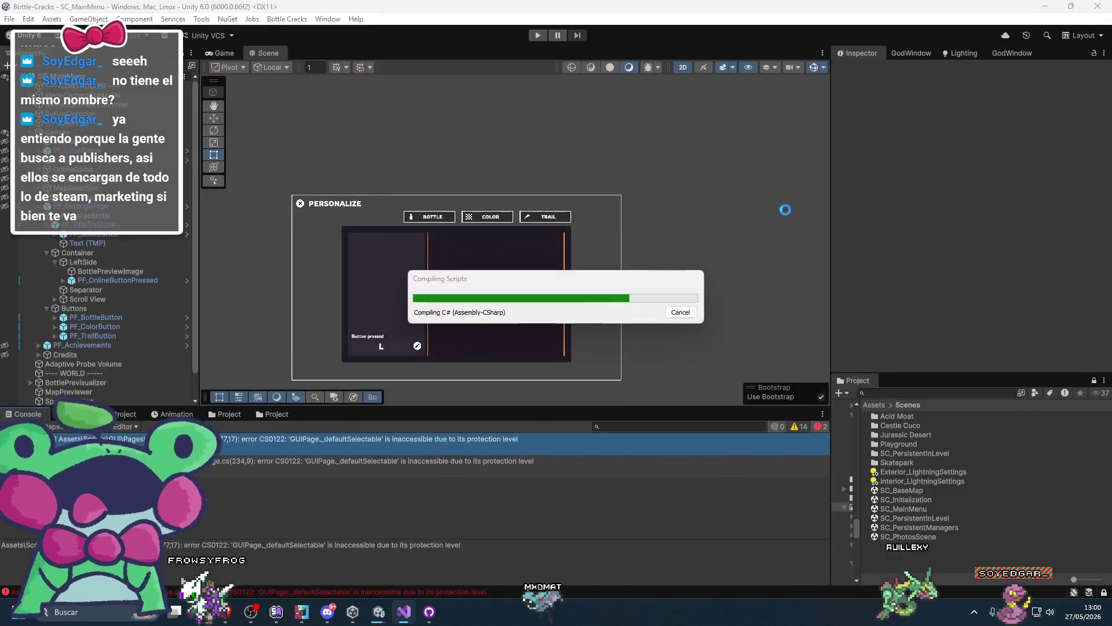
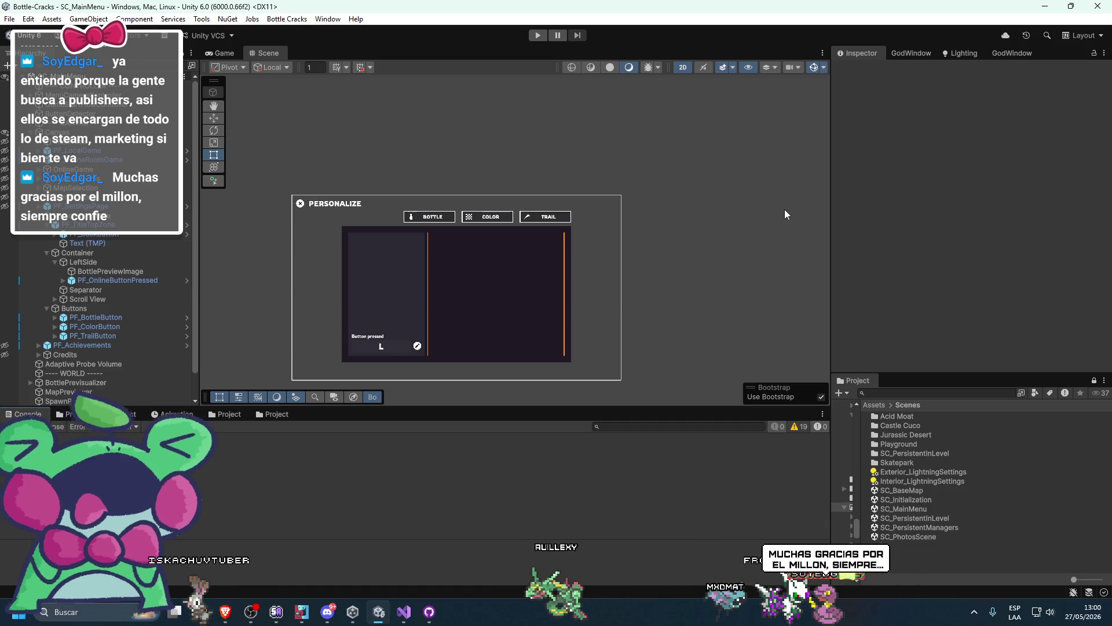
# Bring PersonalizeBottlePage.cs in Visual Studio back to the front, with the caret on line 239
pyautogui.click(403, 611)
pyautogui.click(611, 288)
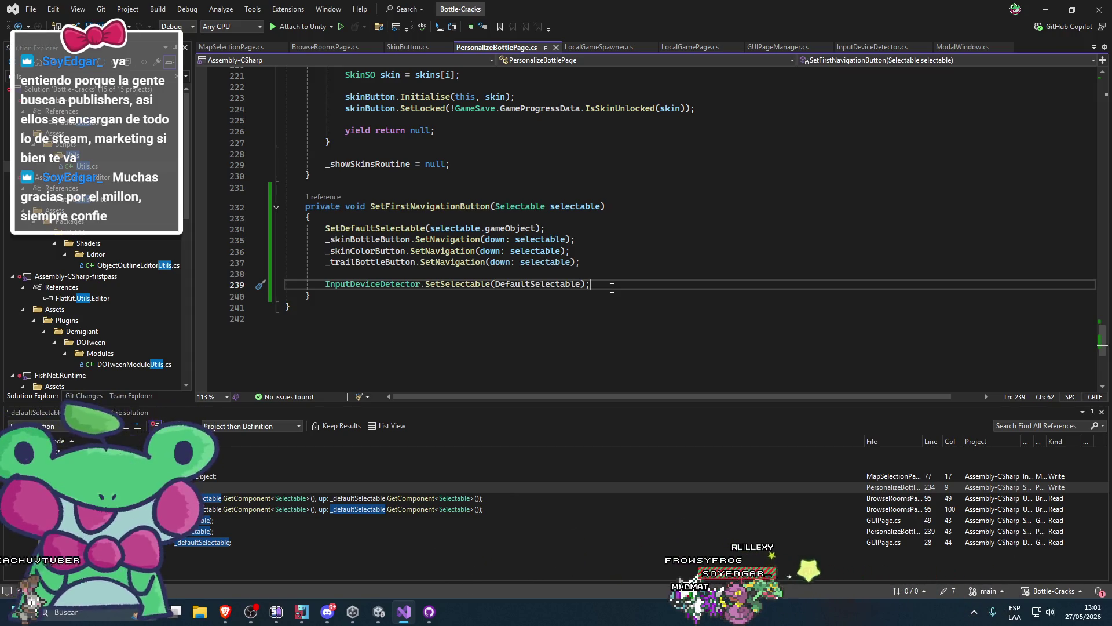
pyautogui.click(403, 613)
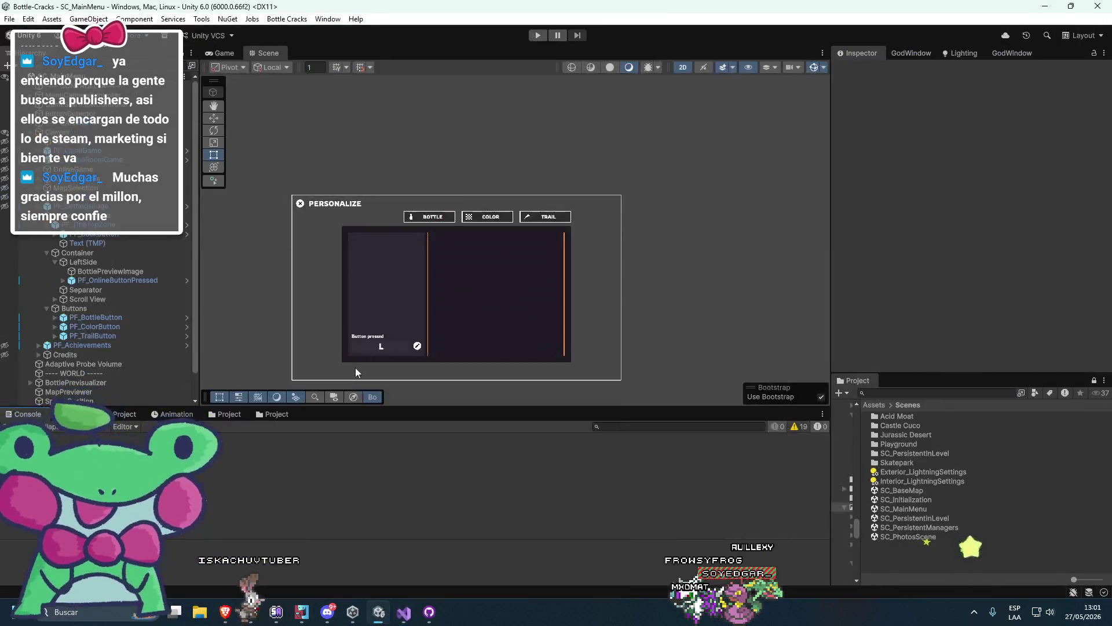
pyautogui.hotkey('alt', 'Tab')
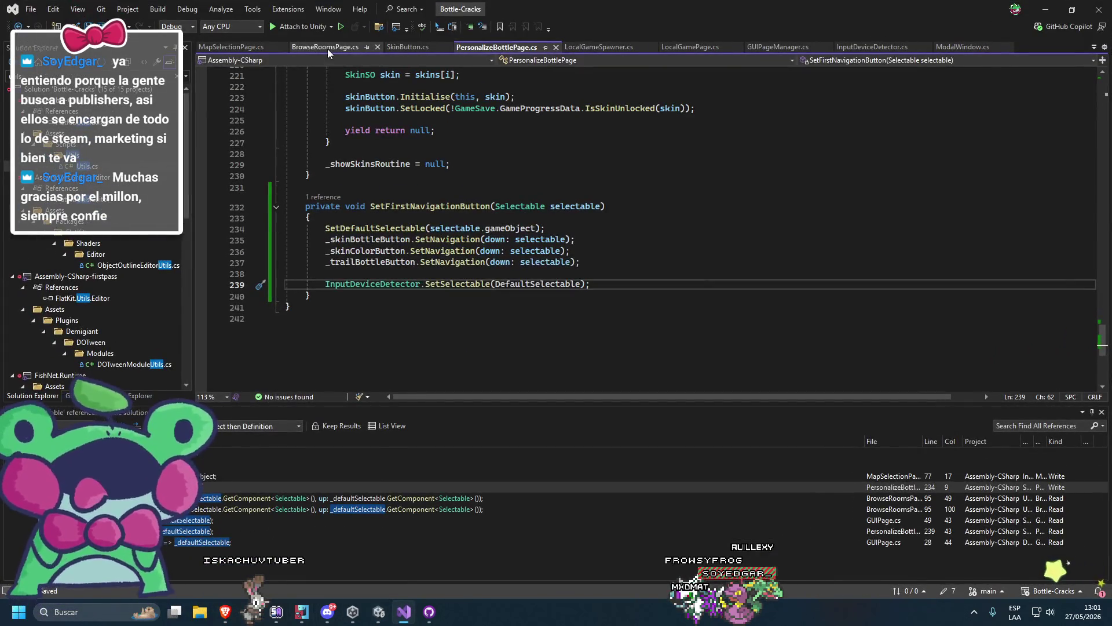
# Delete the unused _firstMapSelection field from MapSelectionPage.cs and close that file
pyautogui.click(328, 48)
pyautogui.click(230, 48)
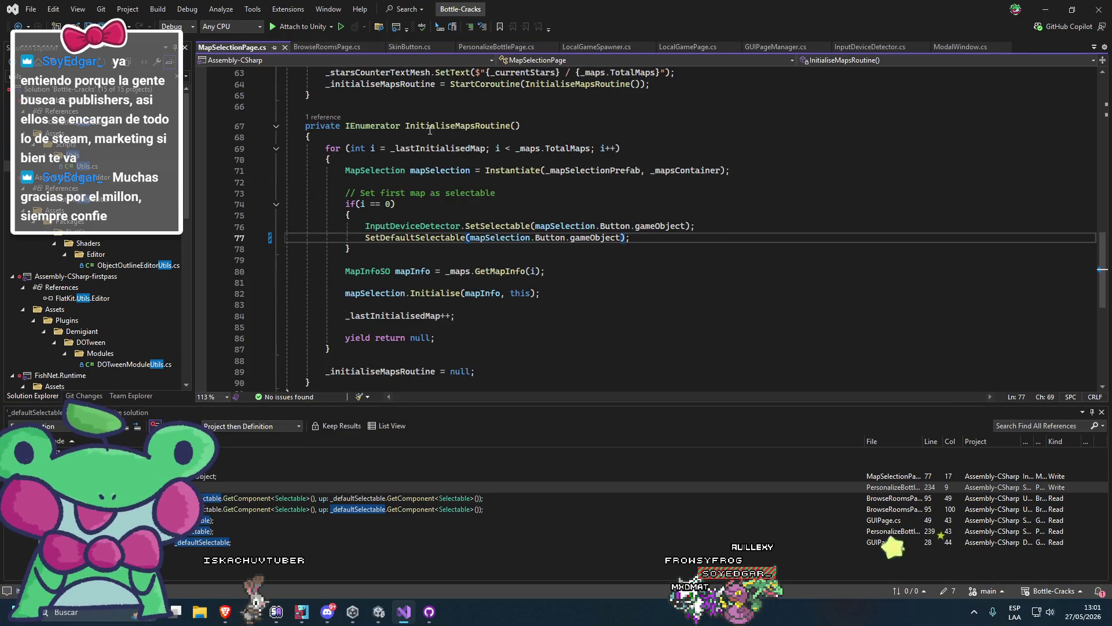
pyautogui.scroll(20, 463, 284)
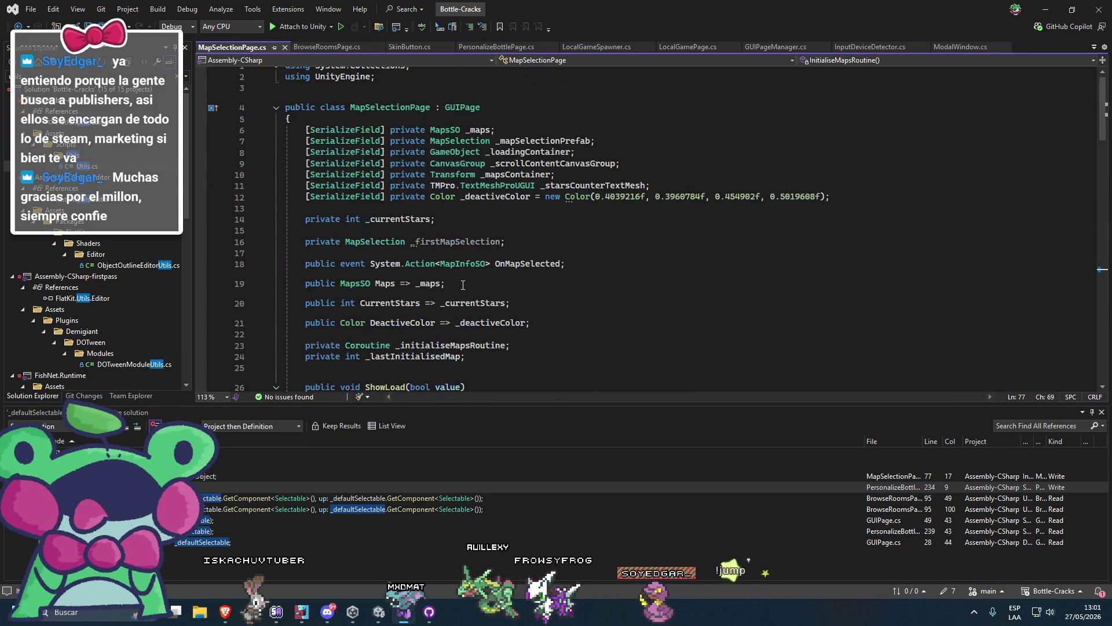
pyautogui.doubleClick(464, 242)
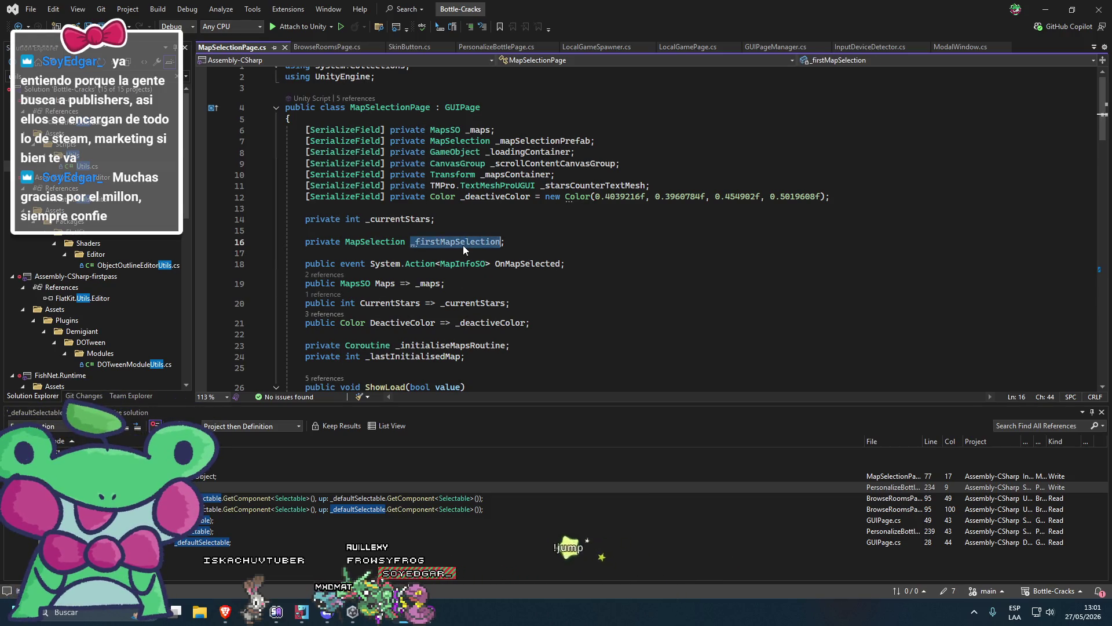
pyautogui.moveTo(477, 245); pyautogui.dragTo(290, 230)
pyautogui.press('Delete')
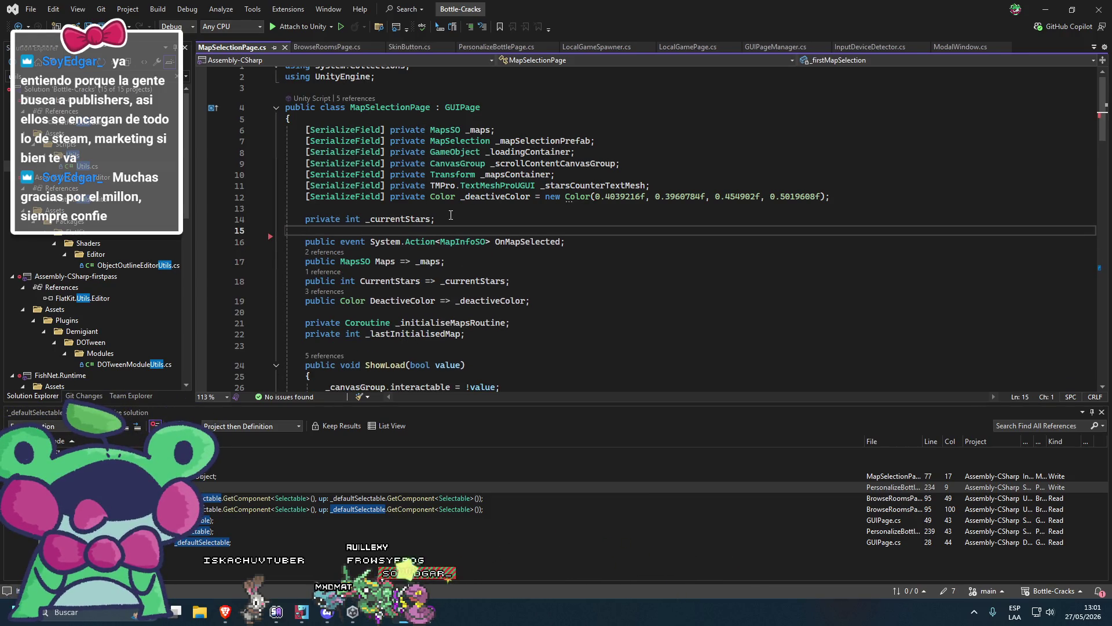
pyautogui.click(284, 51)
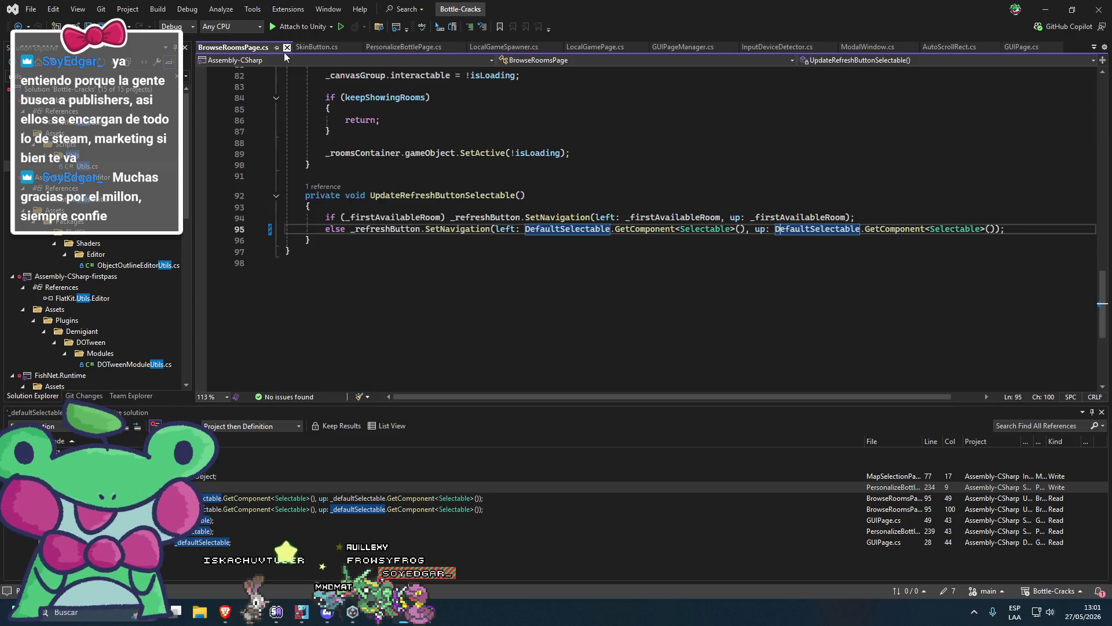
# Go to the SetDefaultSelectable definition and list all references to DefaultSelectable
pyautogui.click(411, 47)
pyautogui.click(522, 276)
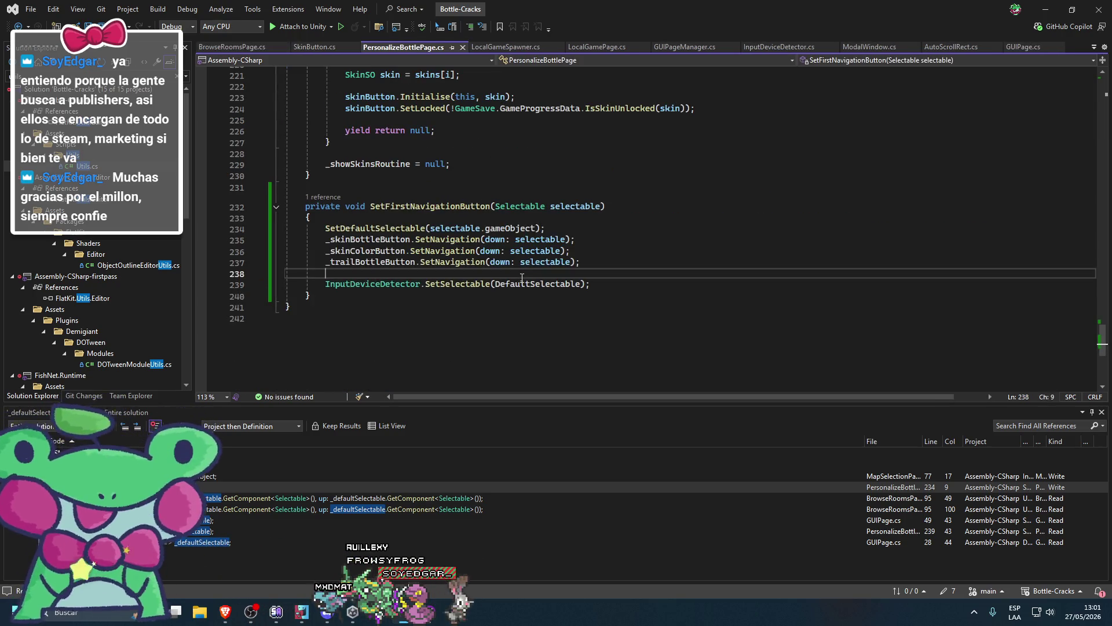
pyautogui.doubleClick(523, 284)
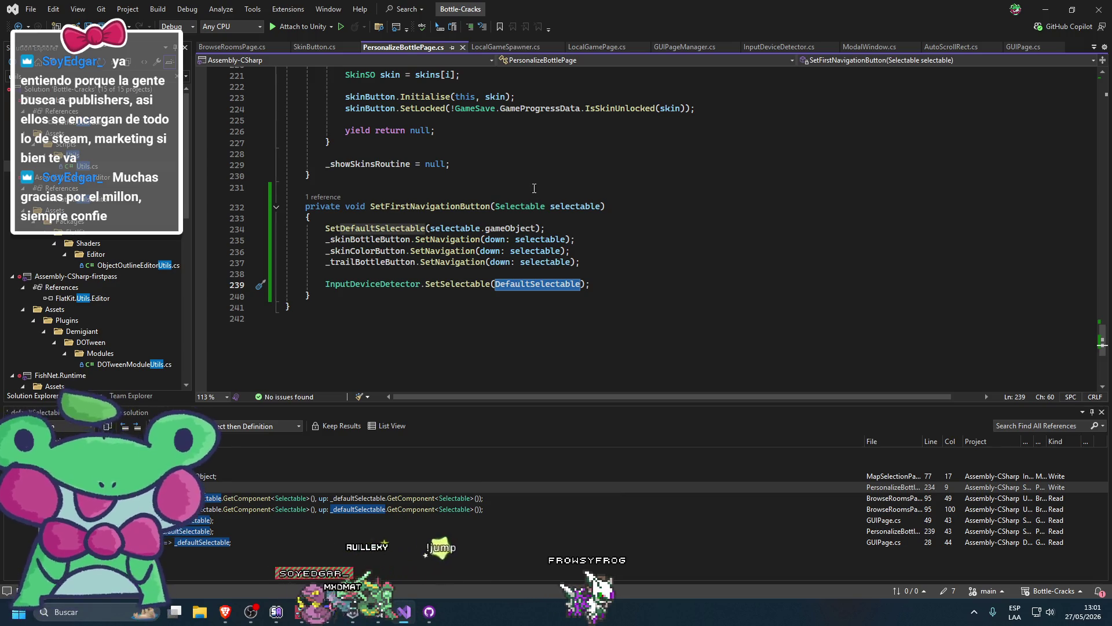
pyautogui.click(377, 227)
pyautogui.press('F12')
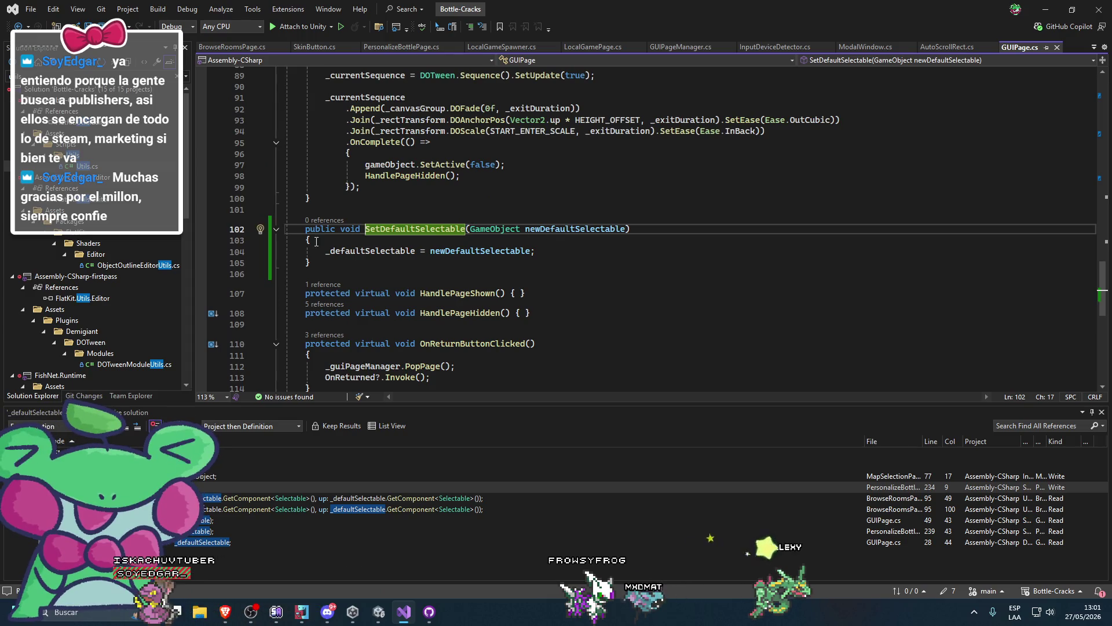
pyautogui.click(353, 267)
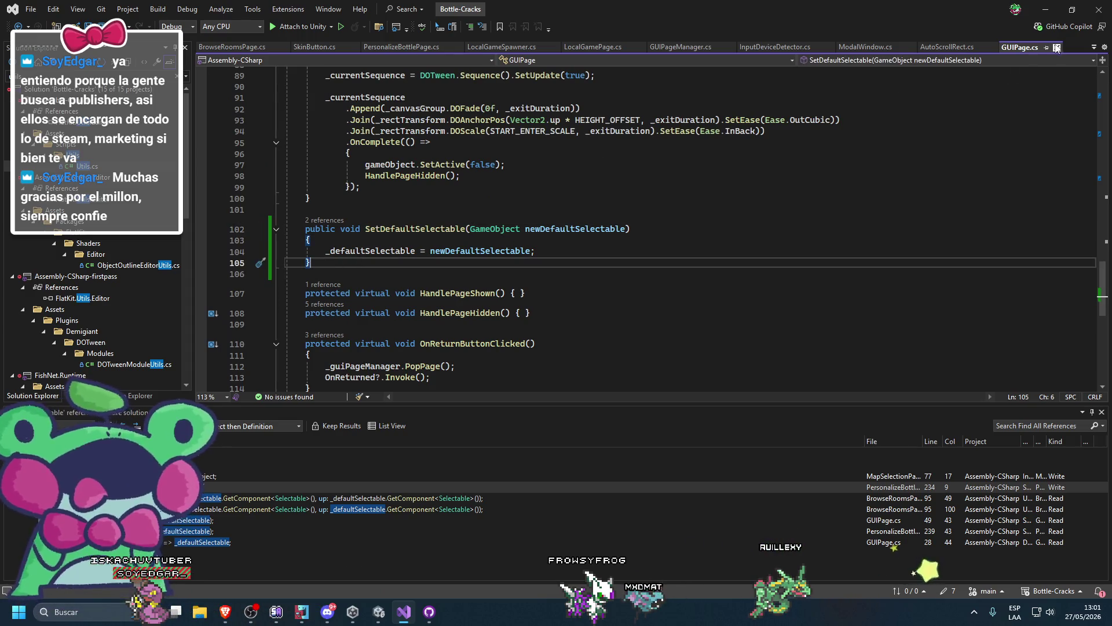
pyautogui.scroll(20, 603, 233)
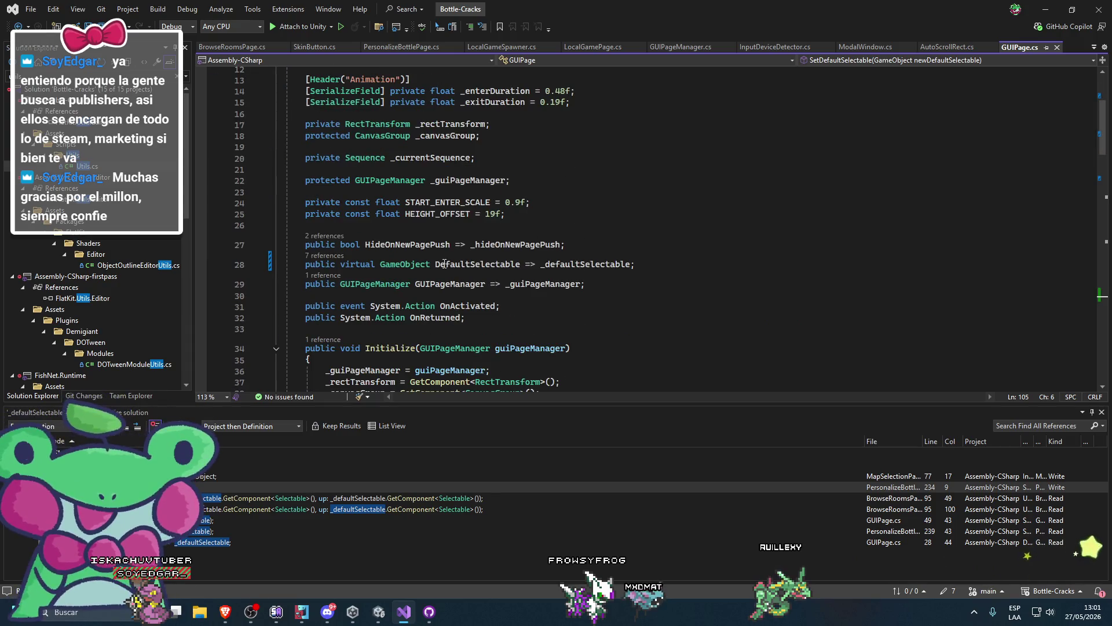
pyautogui.rightClick(444, 264)
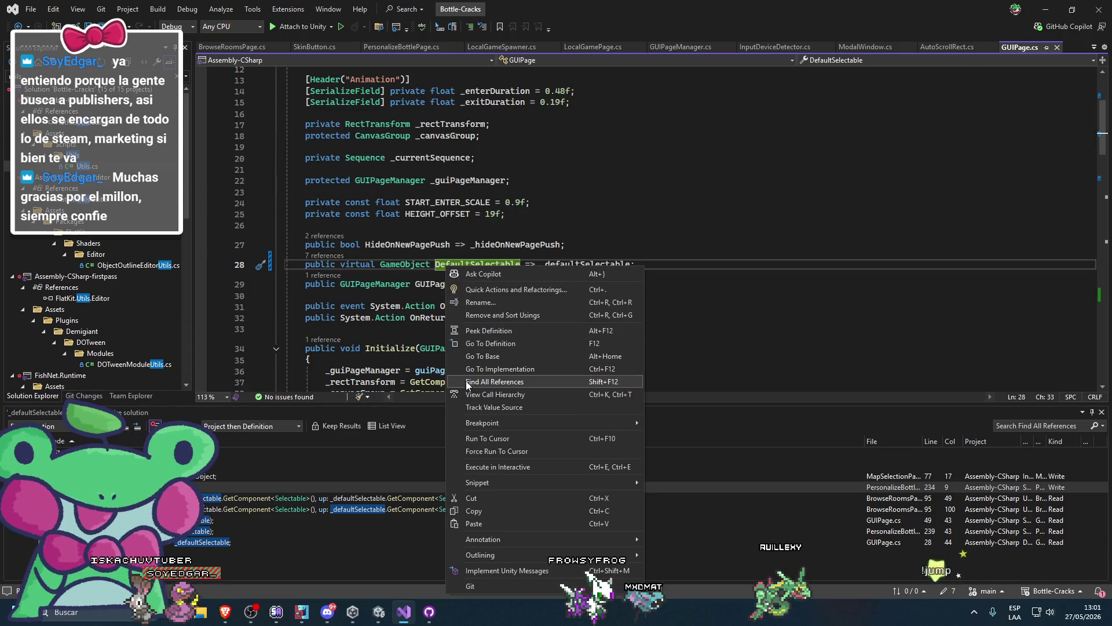
pyautogui.click(470, 383)
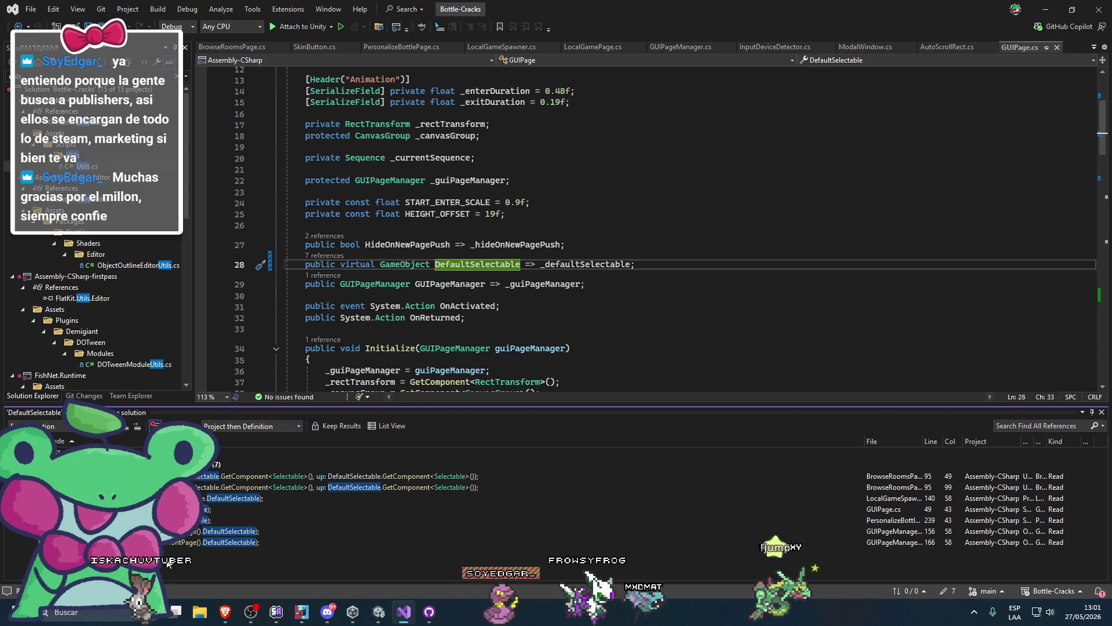
# Return to PersonalizeBottlePage.cs with the caret after the CurrentColorSkinSO property
pyautogui.click(422, 53)
pyautogui.scroll(3, 362, 282)
pyautogui.scroll(20, 361, 282)
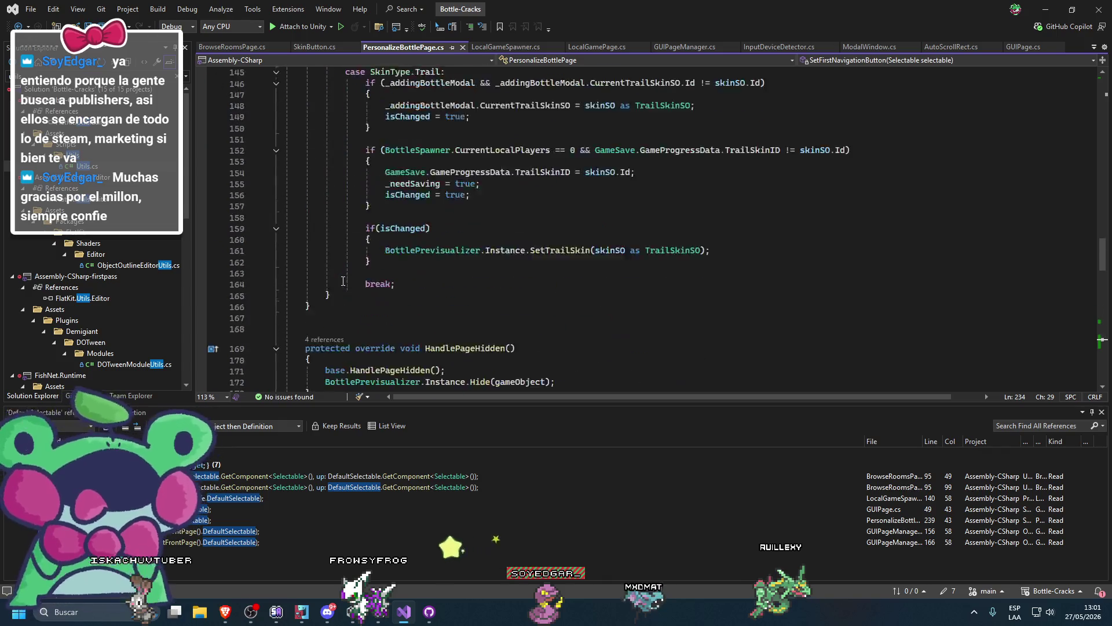
pyautogui.scroll(10, 337, 260)
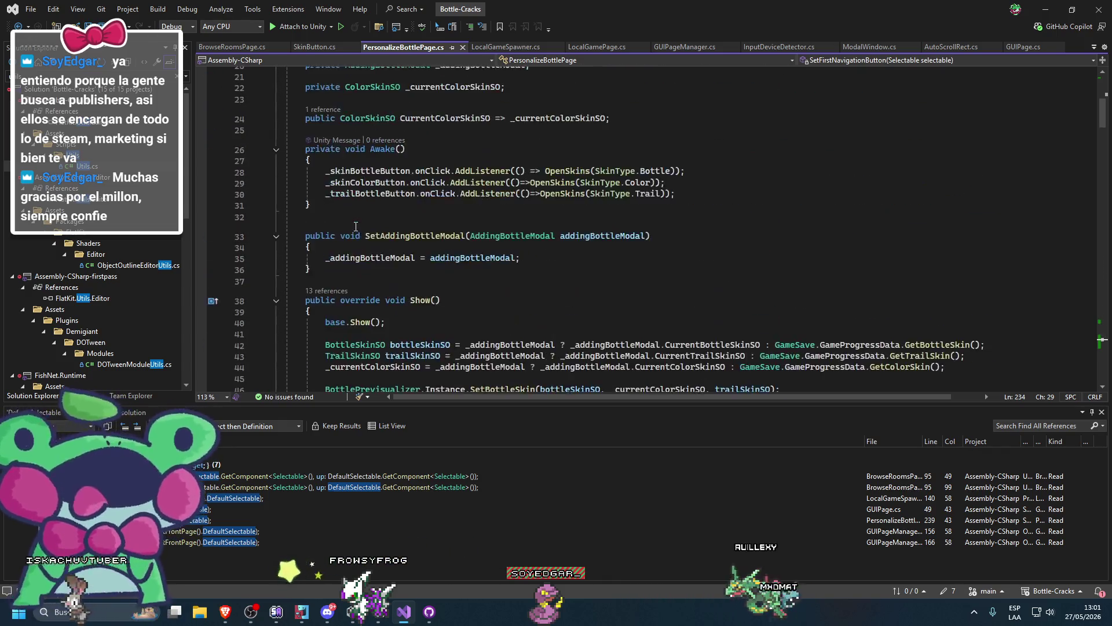
pyautogui.click(609, 177)
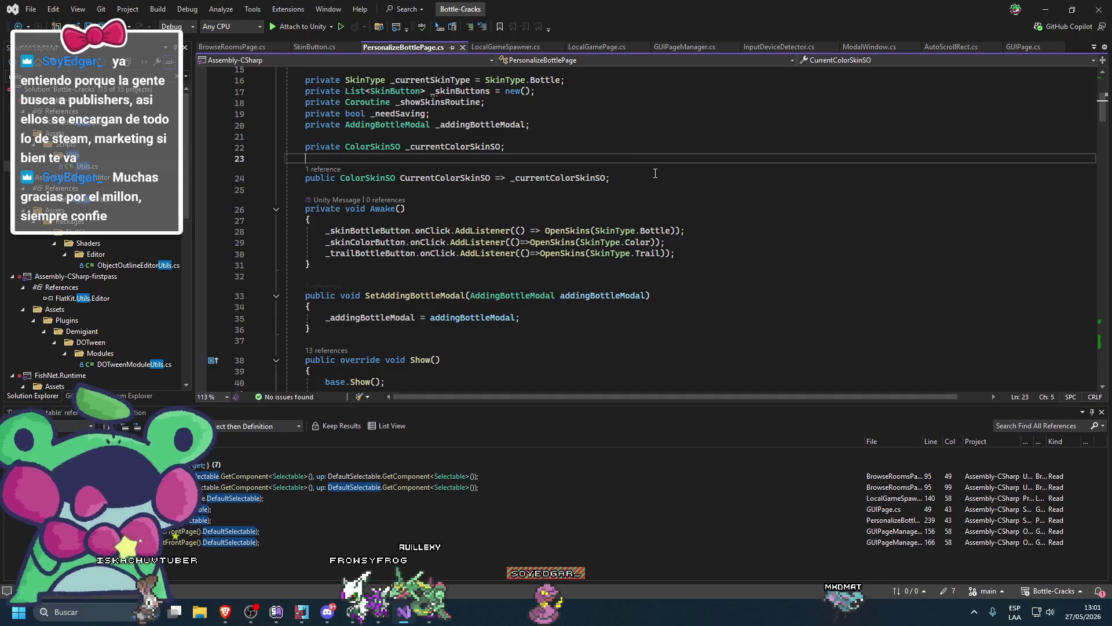
# Generate a DefaultSelectable override property below CurrentColorSkinSO
pyautogui.press('Return')
pyautogui.press('Return')
pyautogui.write('OV')
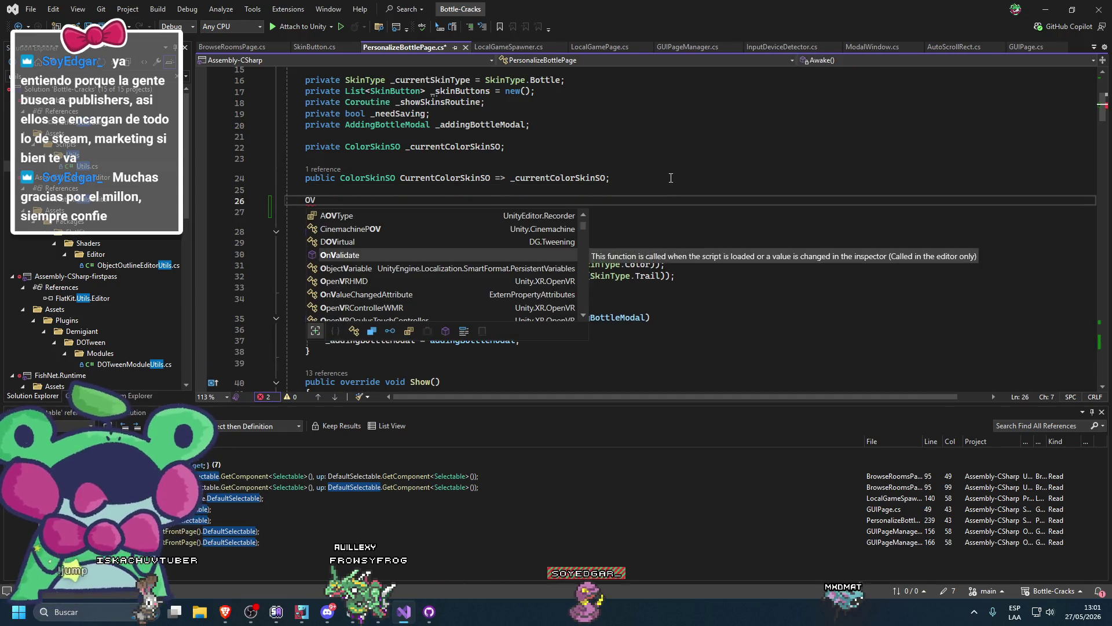
pyautogui.press('BackSpace')
pyautogui.press('BackSpace')
pyautogui.write('override')
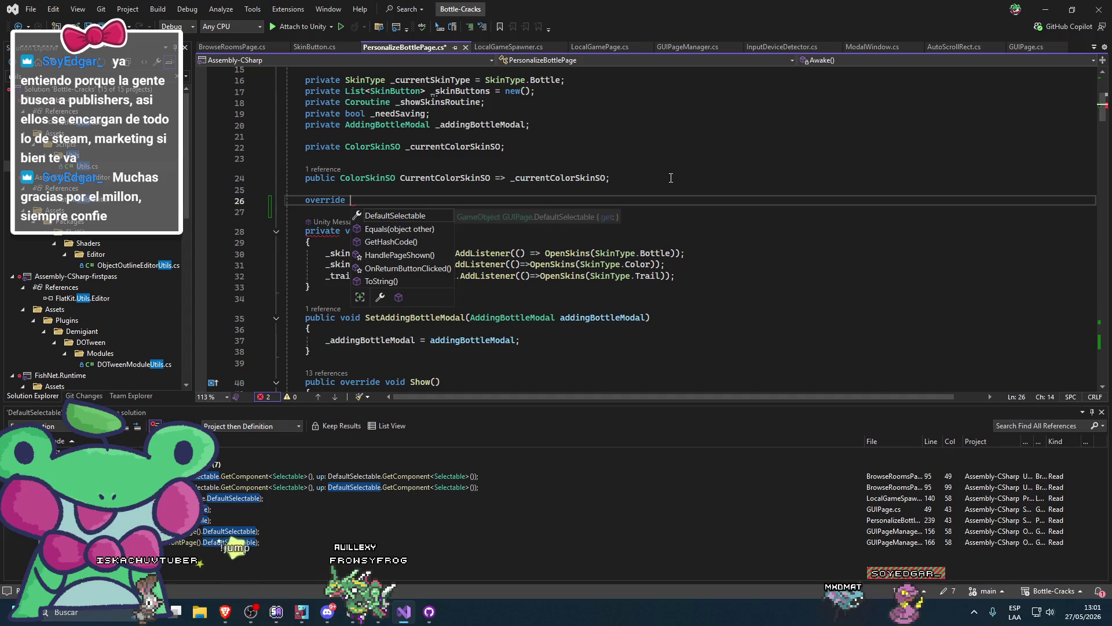
pyautogui.press('Return')
pyautogui.click(619, 199)
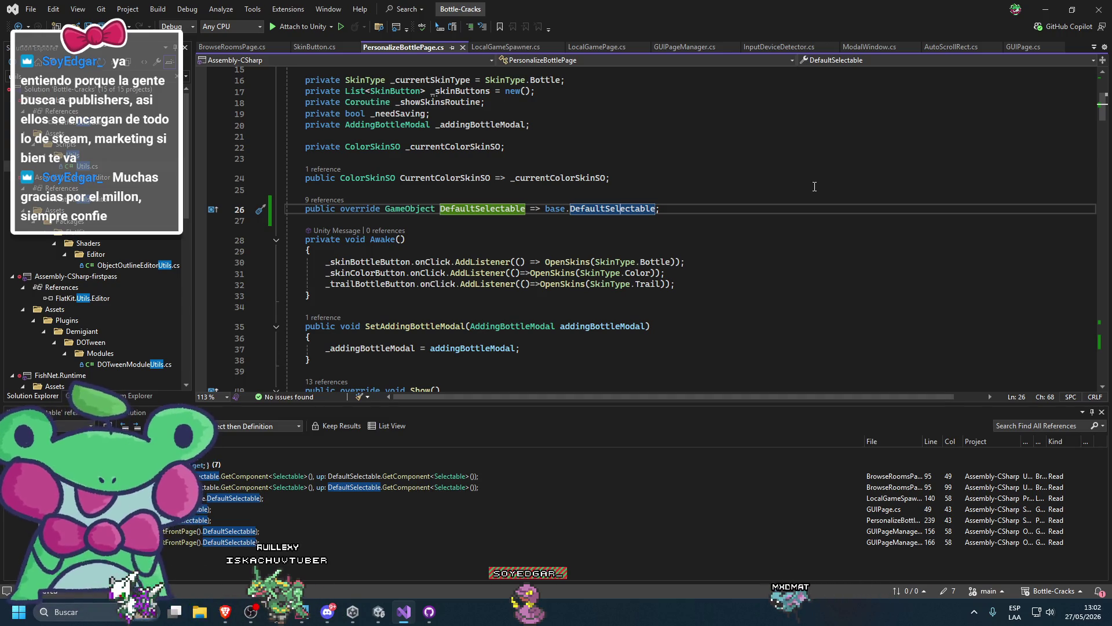
# Make the override return EventSystem.current.currentSelectedGameObject instead of base.DefaultSelectable, and save
pyautogui.doubleClick(589, 210)
pyautogui.press('BackSpace')
pyautogui.press('BackSpace')
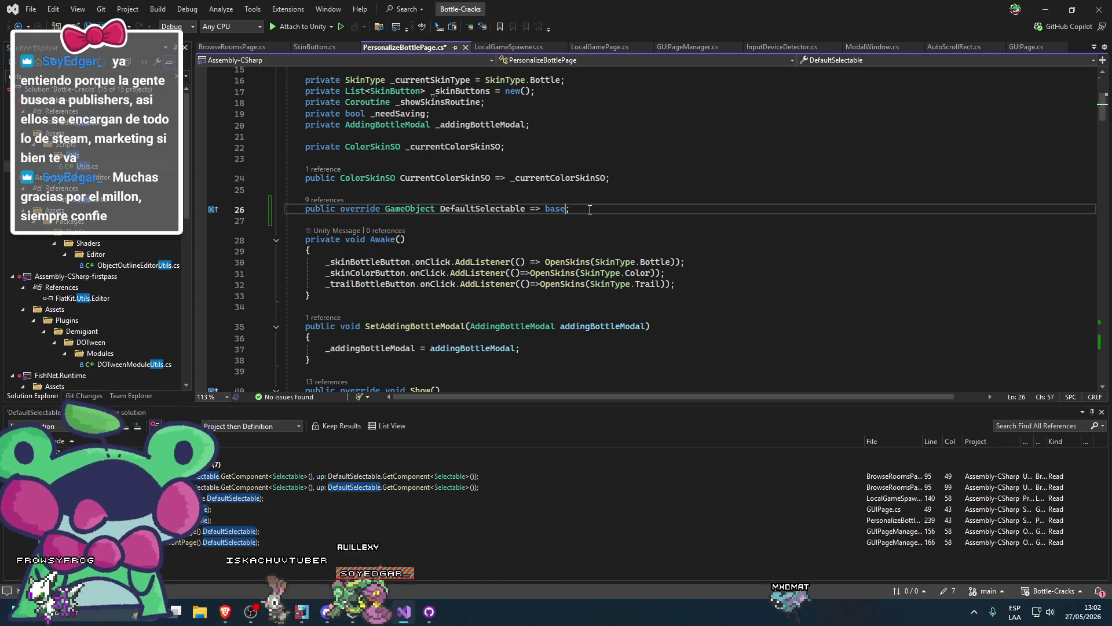
pyautogui.press('BackSpace')
pyautogui.press('BackSpace')
pyautogui.press('BackSpace')
pyautogui.write('Eventsy')
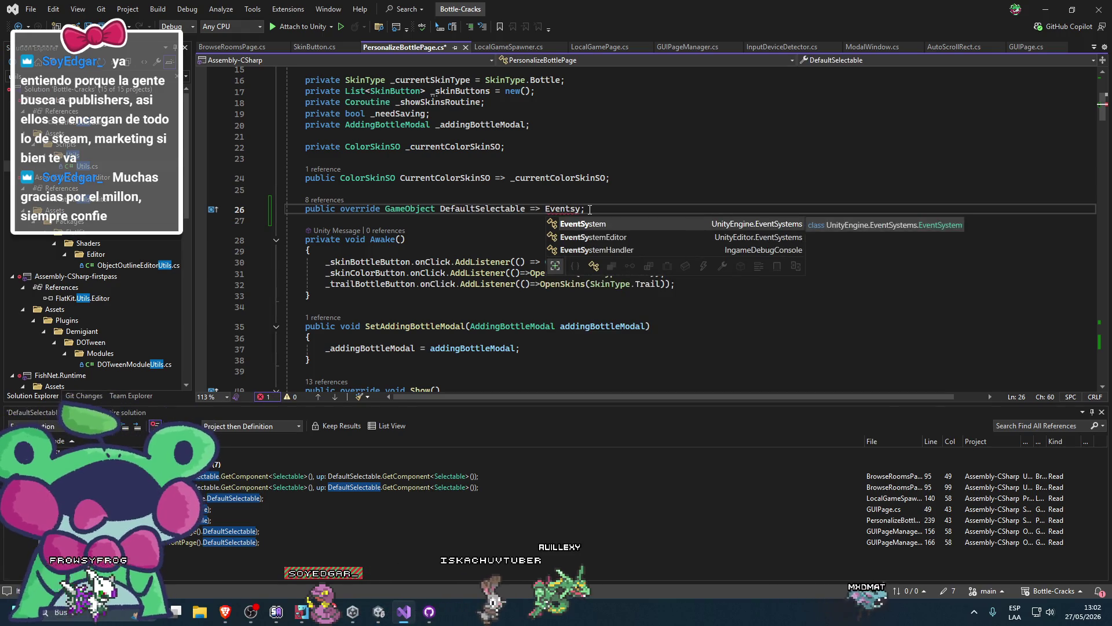
pyautogui.write('.')
pyautogui.press('Tab')
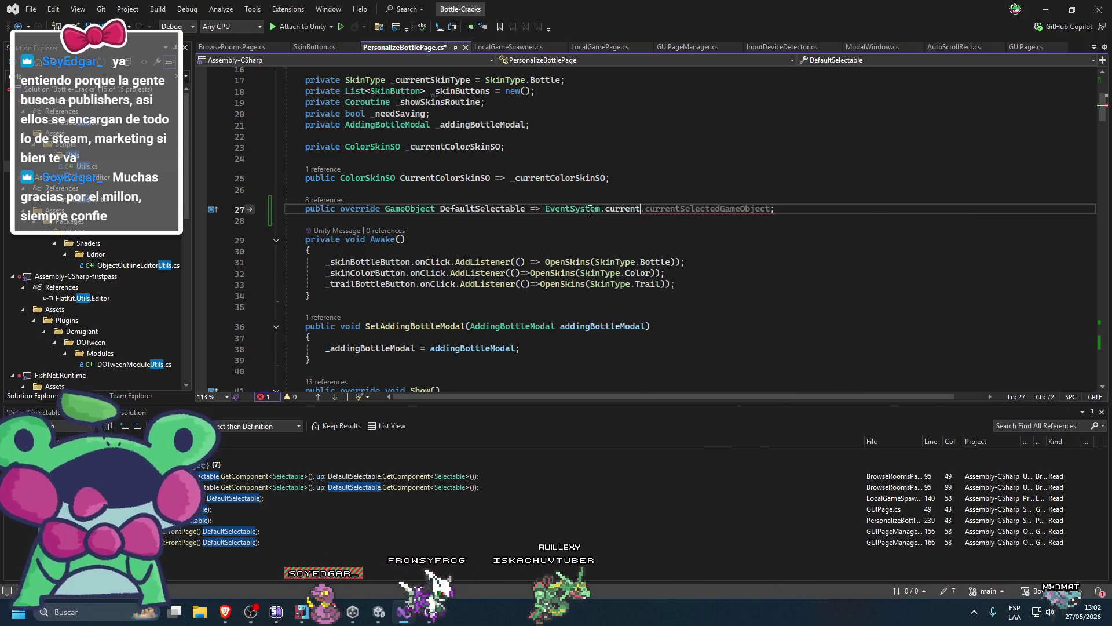
pyautogui.write('.')
pyautogui.press('Tab')
pyautogui.hotkey('ctrl', 's')
pyautogui.press('Down')
pyautogui.press('Down')
pyautogui.press('Down')
# List all solution references to currentSelectedGameObject
pyautogui.doubleClick(706, 208)
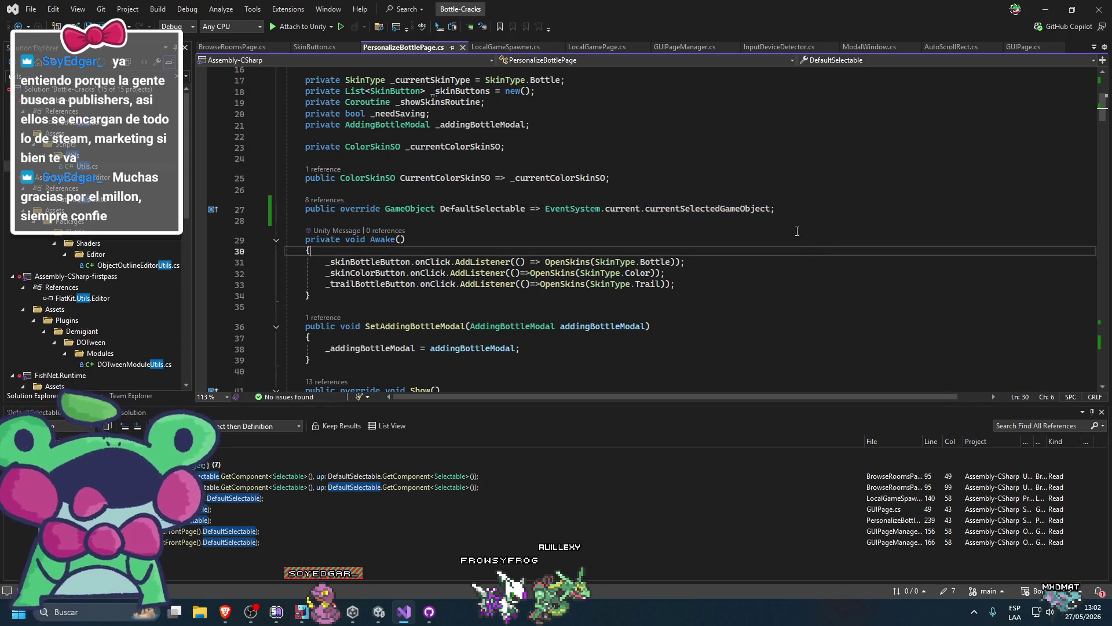
pyautogui.scroll(1, 689, 250)
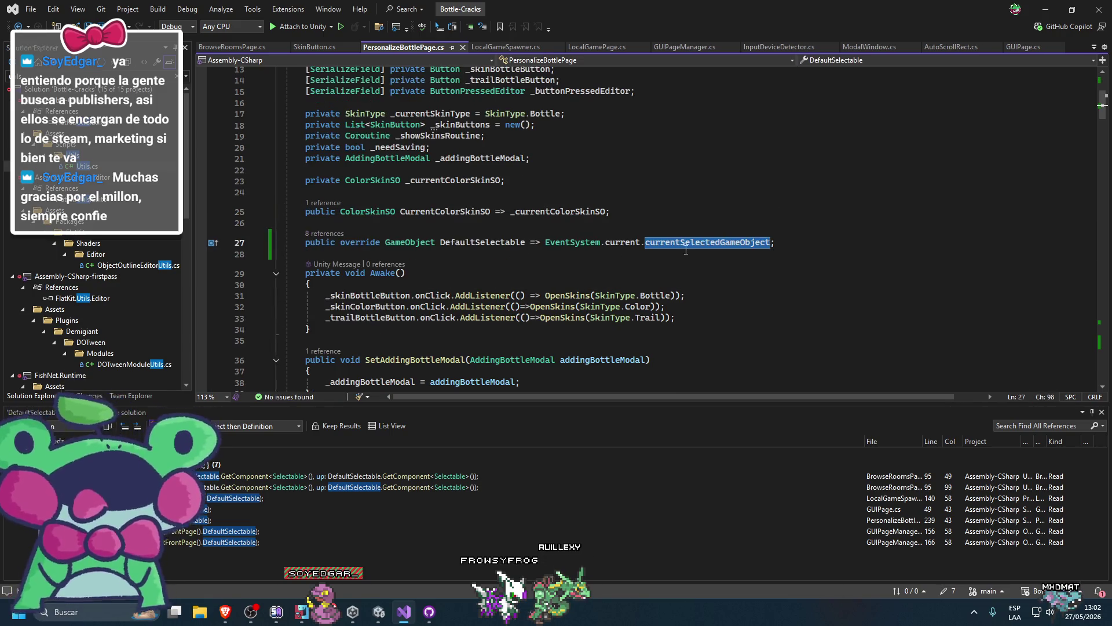
pyautogui.rightClick(689, 250)
pyautogui.click(695, 330)
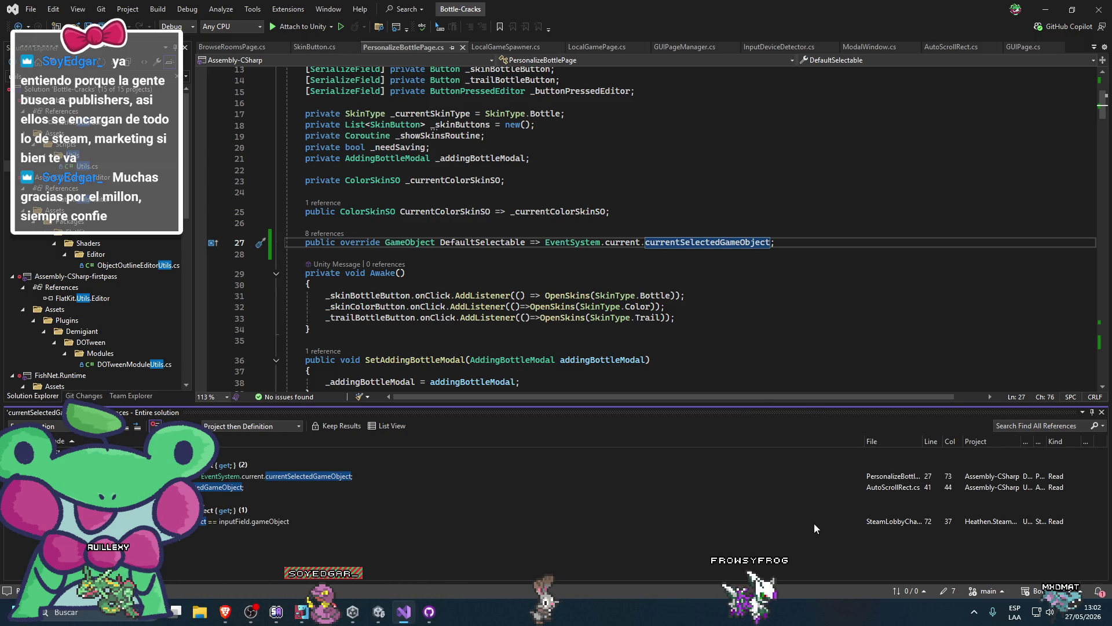
# Delete the EventSystem.current.currentSelectedGameObject expression from line 27
pyautogui.click(736, 256)
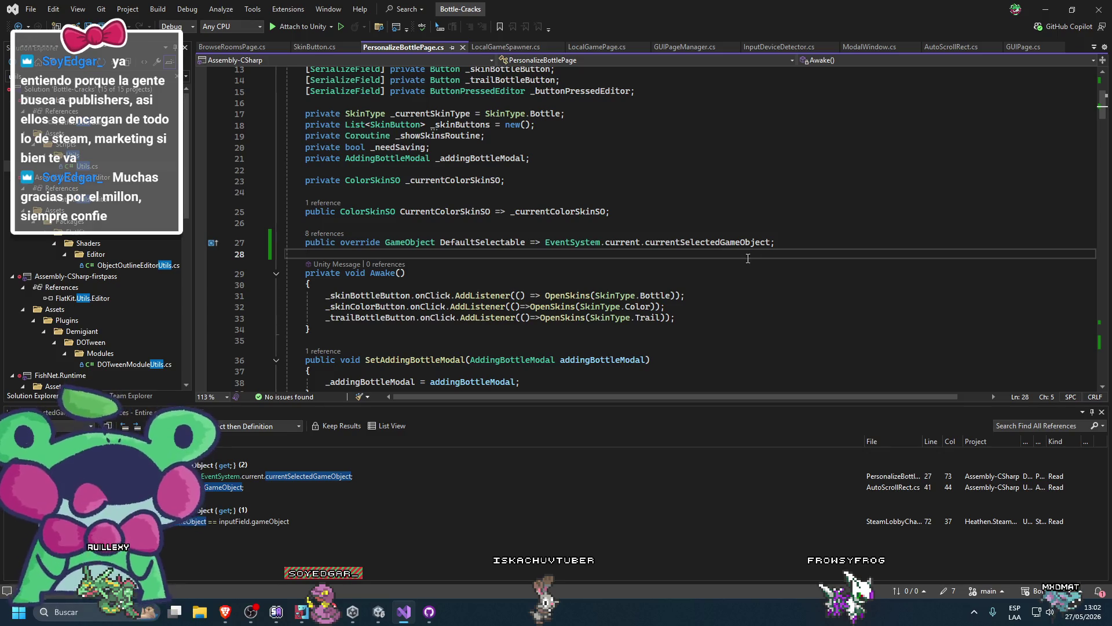
pyautogui.moveTo(770, 242); pyautogui.dragTo(585, 242)
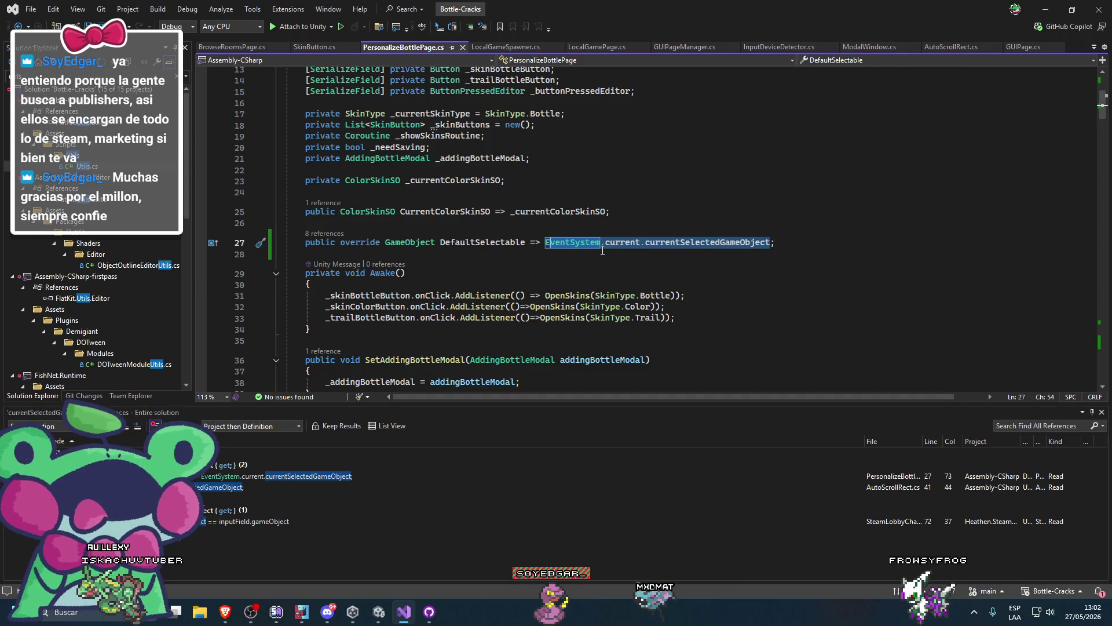
pyautogui.doubleClick(712, 245)
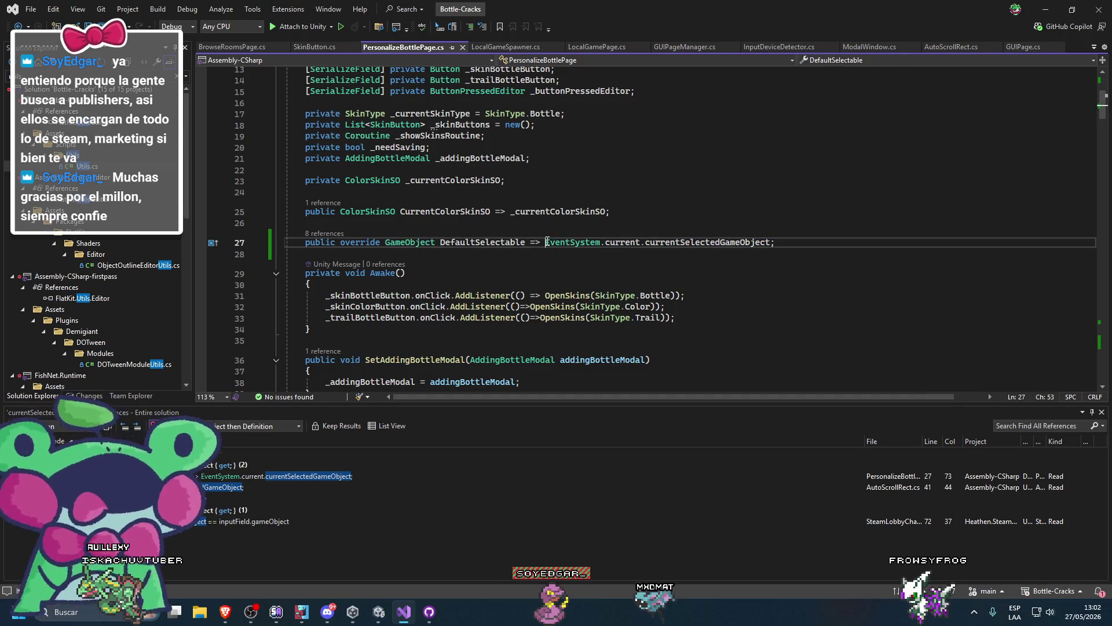
pyautogui.press('BackSpace')
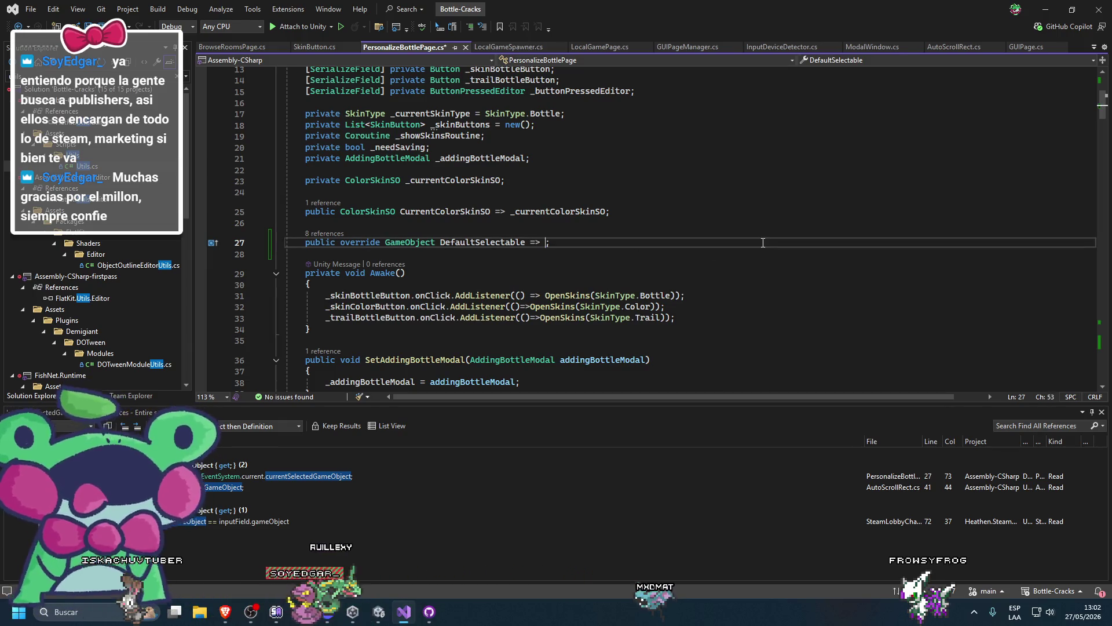
# Delete the DefaultSelectable override line and its leftover blank line, then save
pyautogui.hotkey('ctrl', 'shift', 'l')
pyautogui.press('BackSpace')
pyautogui.hotkey('ctrl', 's')
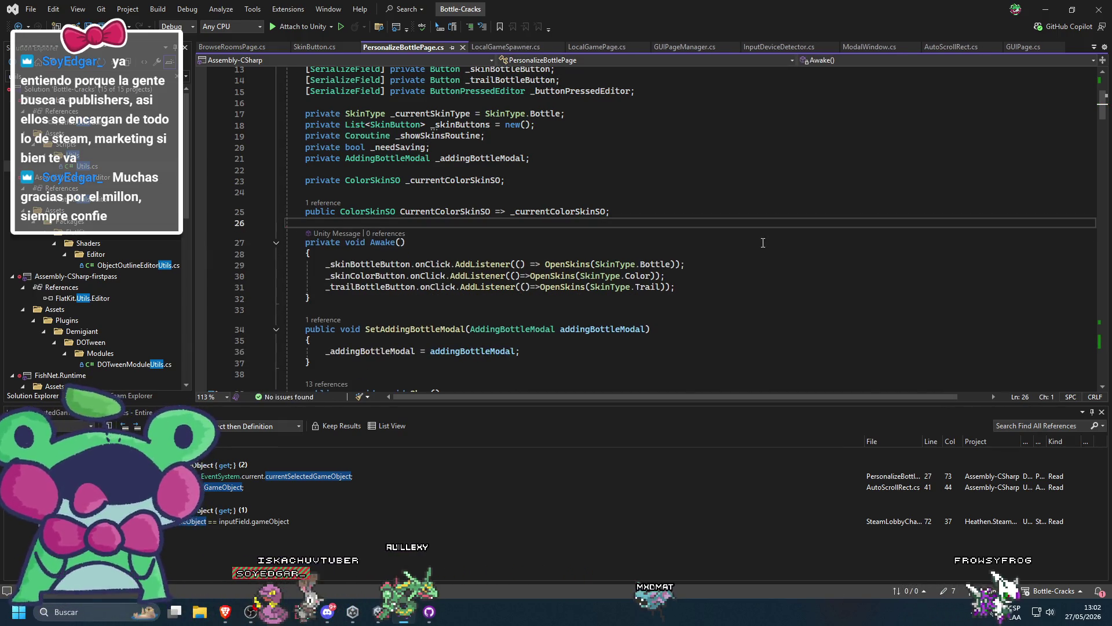
# Scroll through PersonalizeBottlePage.cs to review it for remaining errors
pyautogui.scroll(-6, 762, 243)
pyautogui.scroll(-2, 765, 246)
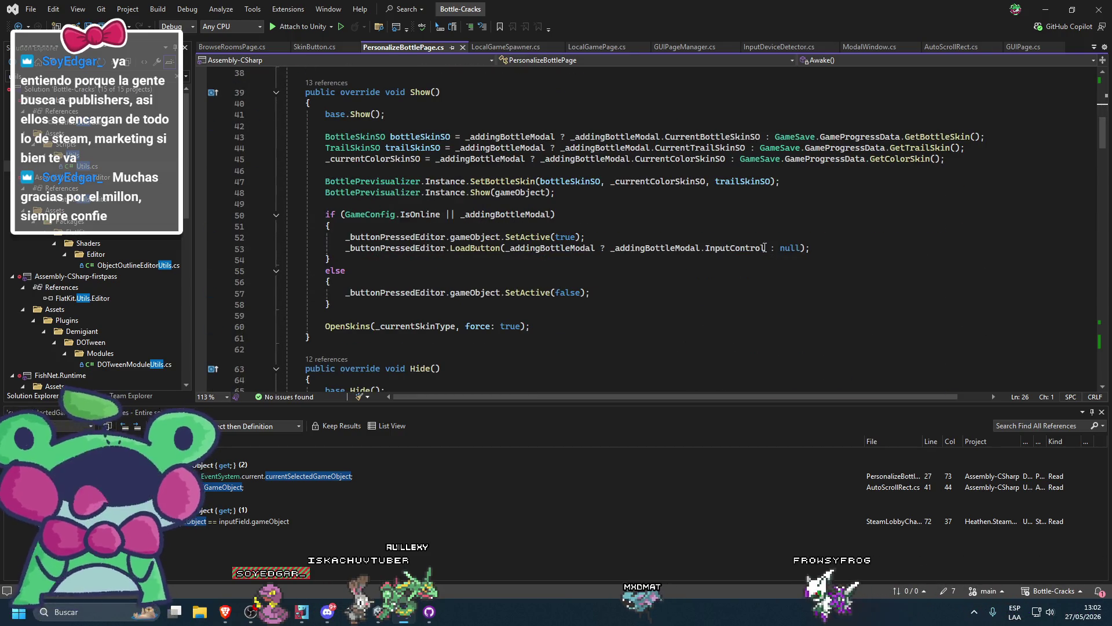
pyautogui.scroll(-3, 749, 256)
pyautogui.scroll(-14, 730, 263)
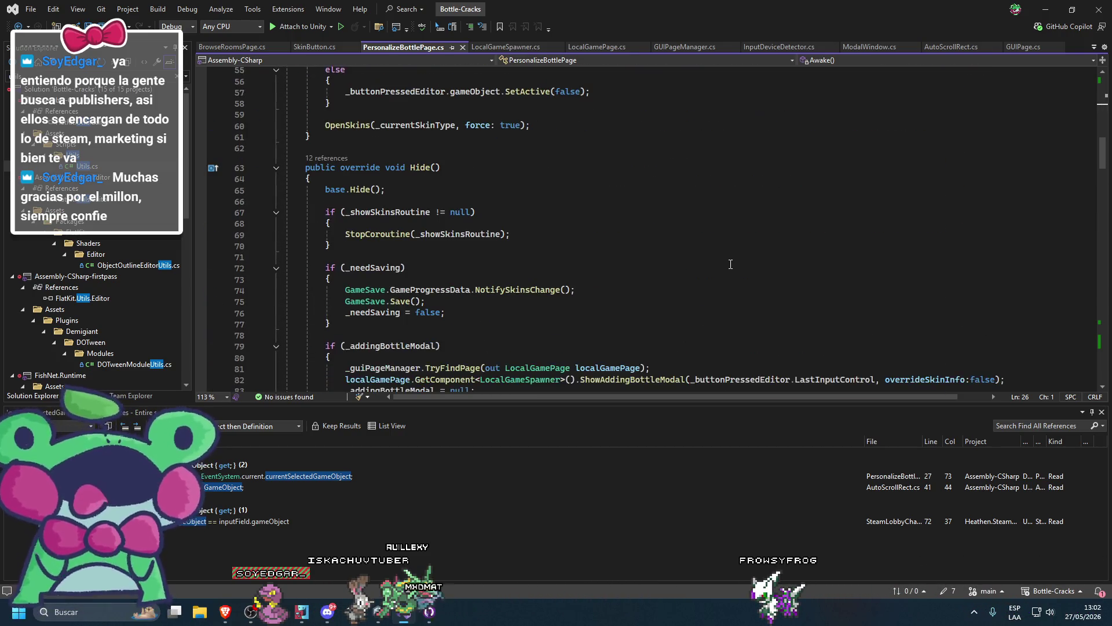
pyautogui.scroll(-20, 701, 278)
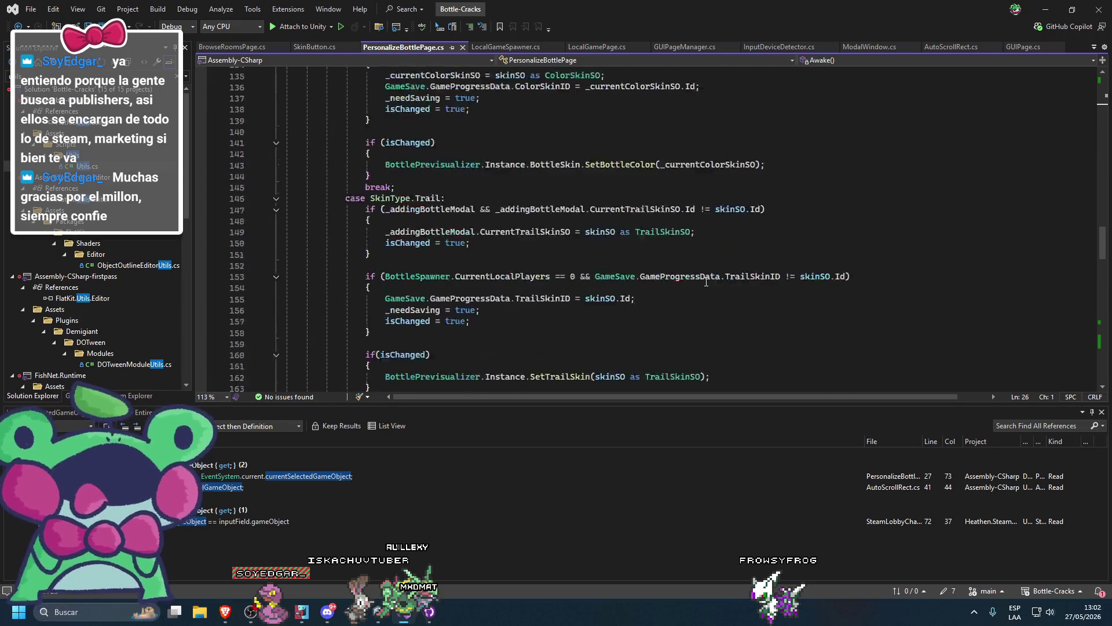
pyautogui.scroll(20, 660, 293)
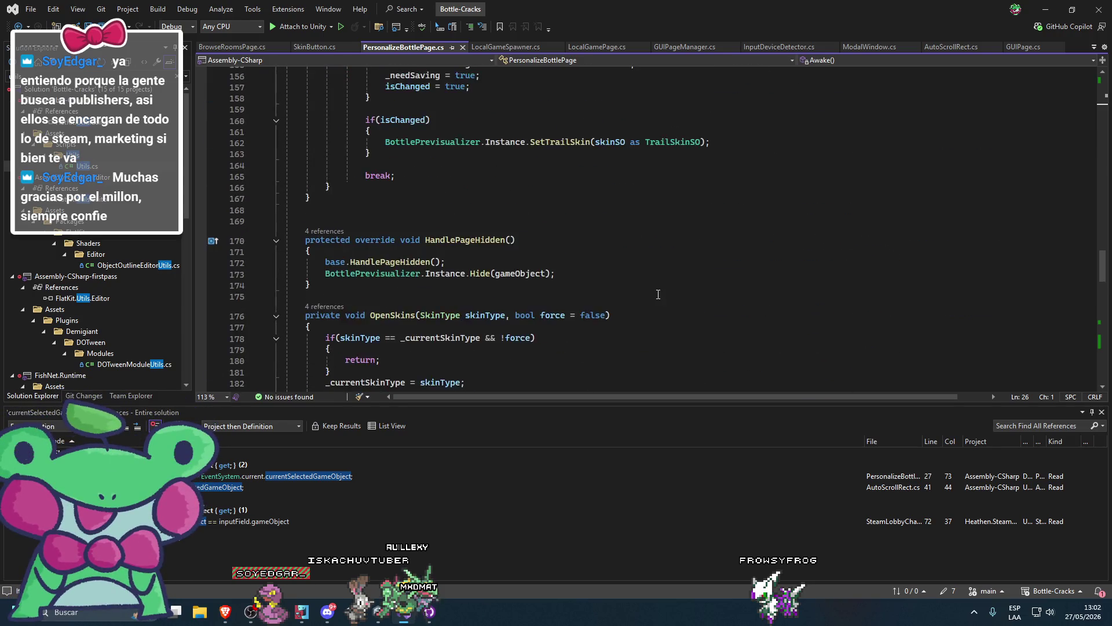
pyautogui.scroll(3, 635, 304)
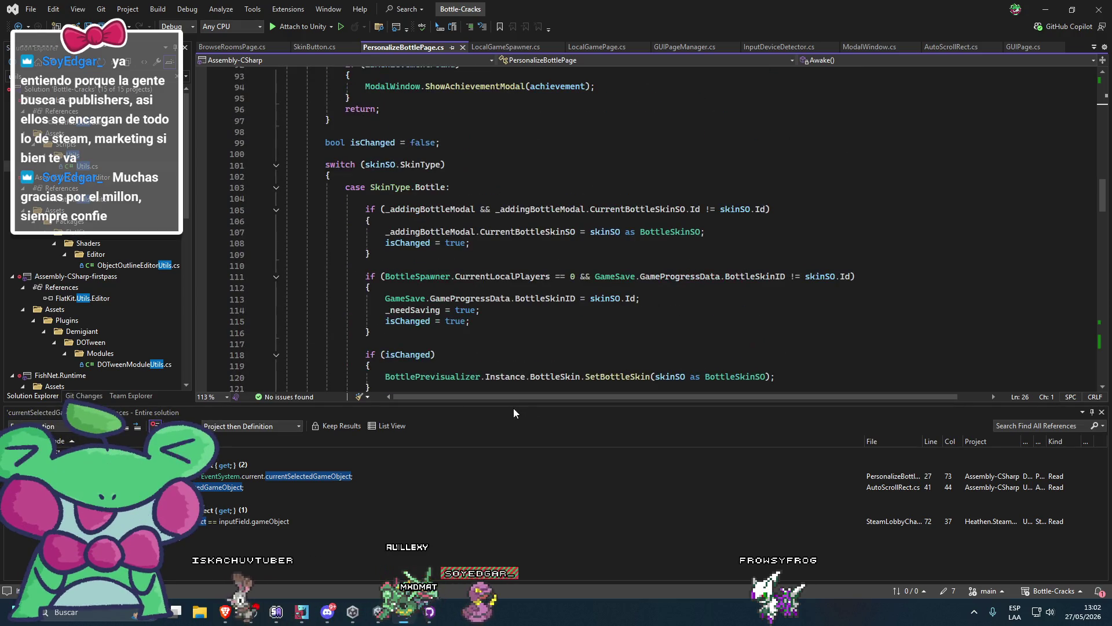
pyautogui.moveTo(513, 405); pyautogui.dragTo(519, 450)
pyautogui.scroll(20, 522, 382)
pyautogui.scroll(-1, 486, 370)
pyautogui.scroll(3, 638, 290)
# Subscribe OnModalWindowVisibilityChanged to ModalWindow.OnVisibilityChanged in Awake, and save
pyautogui.click(714, 253)
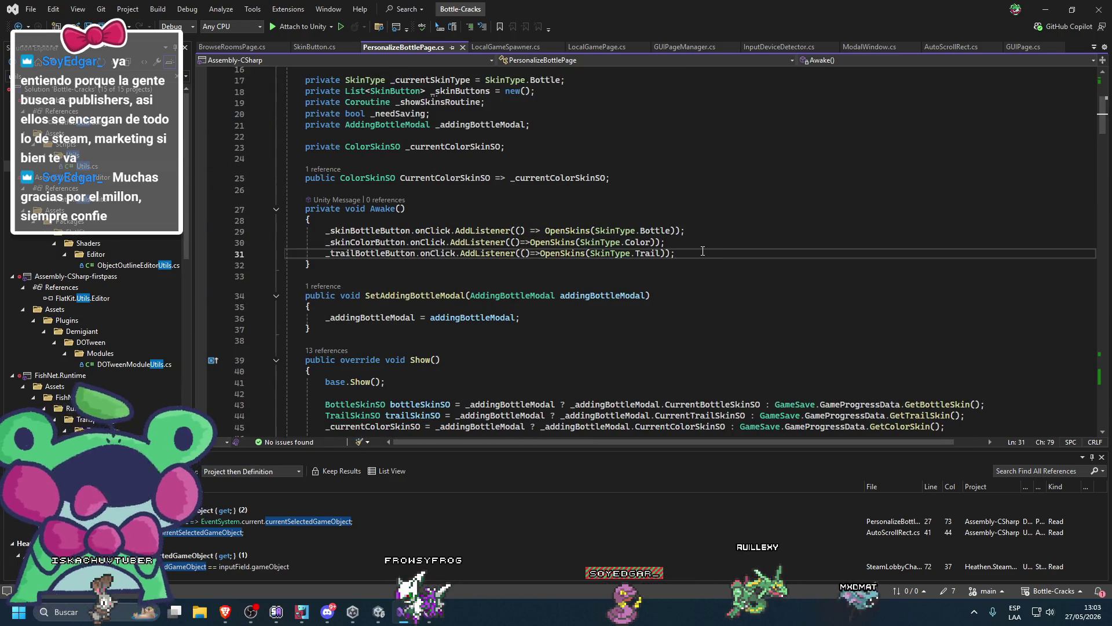
pyautogui.press('Return')
pyautogui.press('Return')
pyautogui.write('Modalwi')
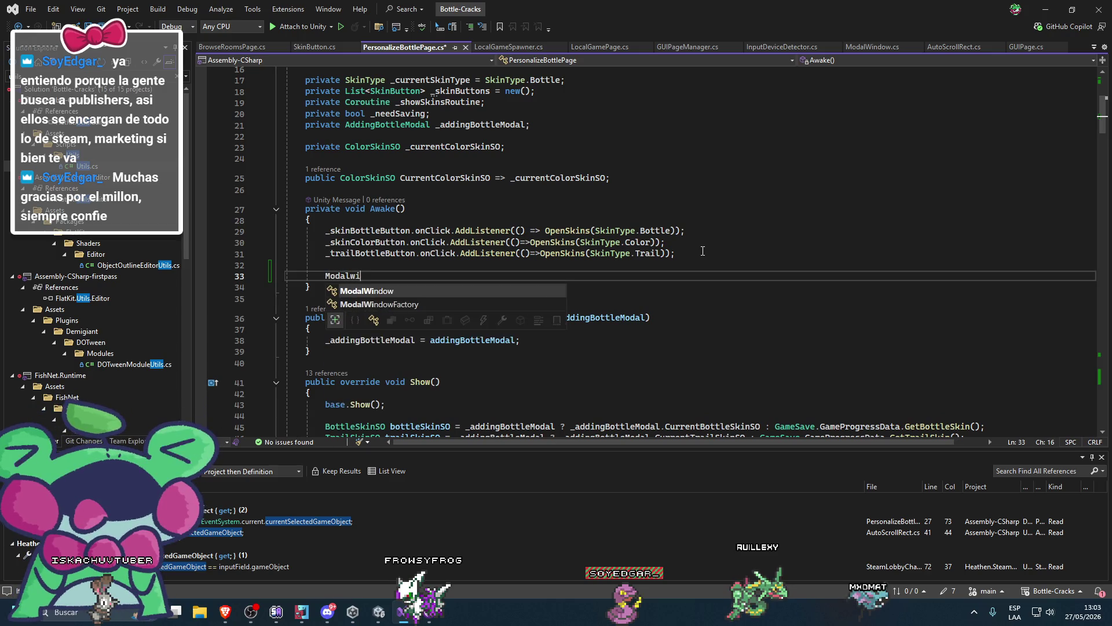
pyautogui.press('Tab')
pyautogui.write('.on')
pyautogui.press('Tab')
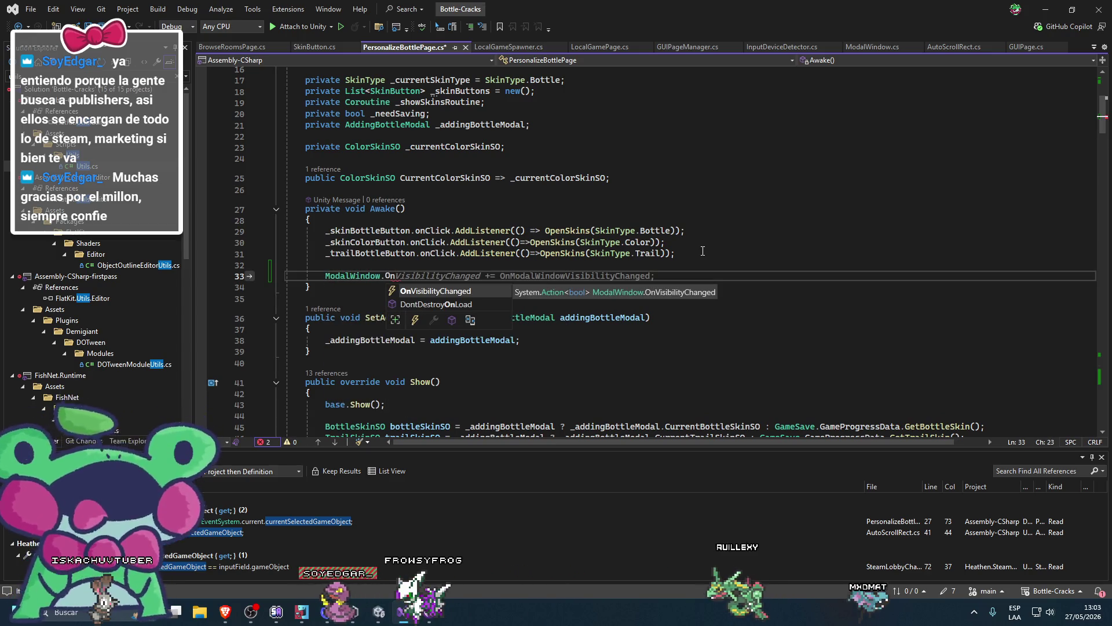
pyautogui.press('Tab')
pyautogui.hotkey('ctrl', 's')
# Generate the missing OnModalWindowVisibilityChanged method stub through Quick Actions
pyautogui.click(555, 275)
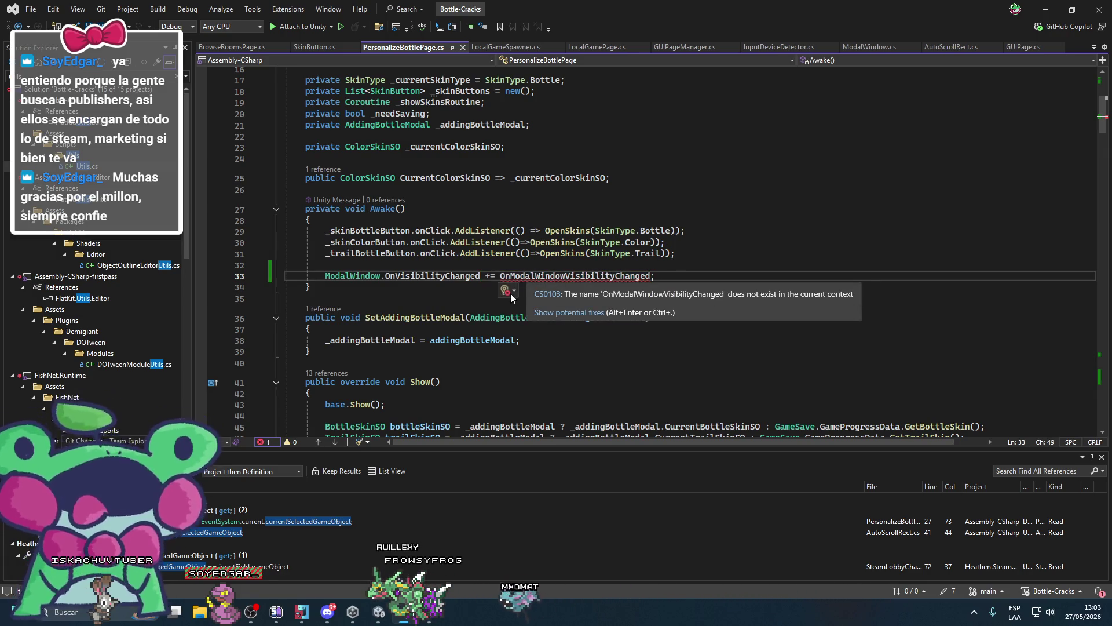
pyautogui.click(510, 292)
pyautogui.hotkey('ctrl', '.')
pyautogui.press('Return')
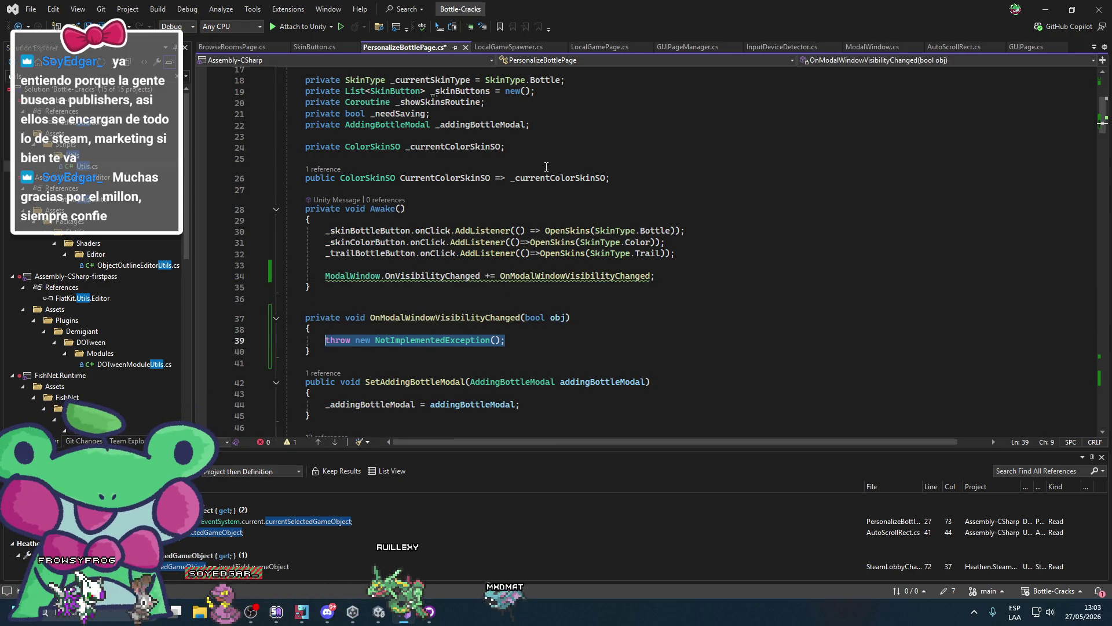
pyautogui.click(571, 149)
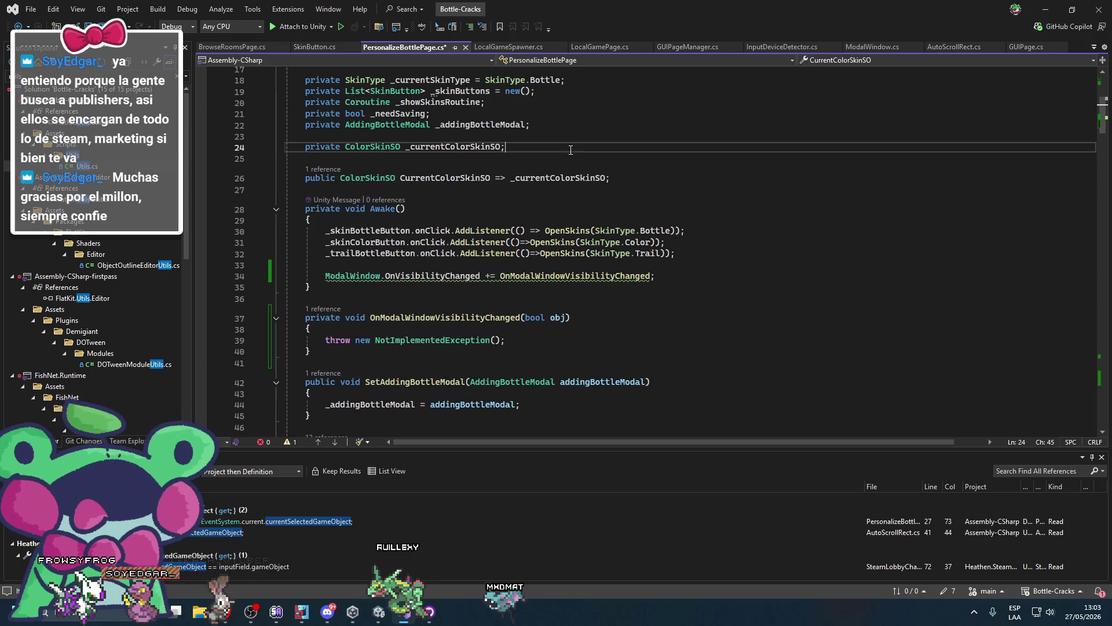
# Set the handler body to SetDefaultSelectable(EventSystem.current.currentSelectedGameObject), then go to OnVisibilityChanged's declaration
pyautogui.click(537, 347)
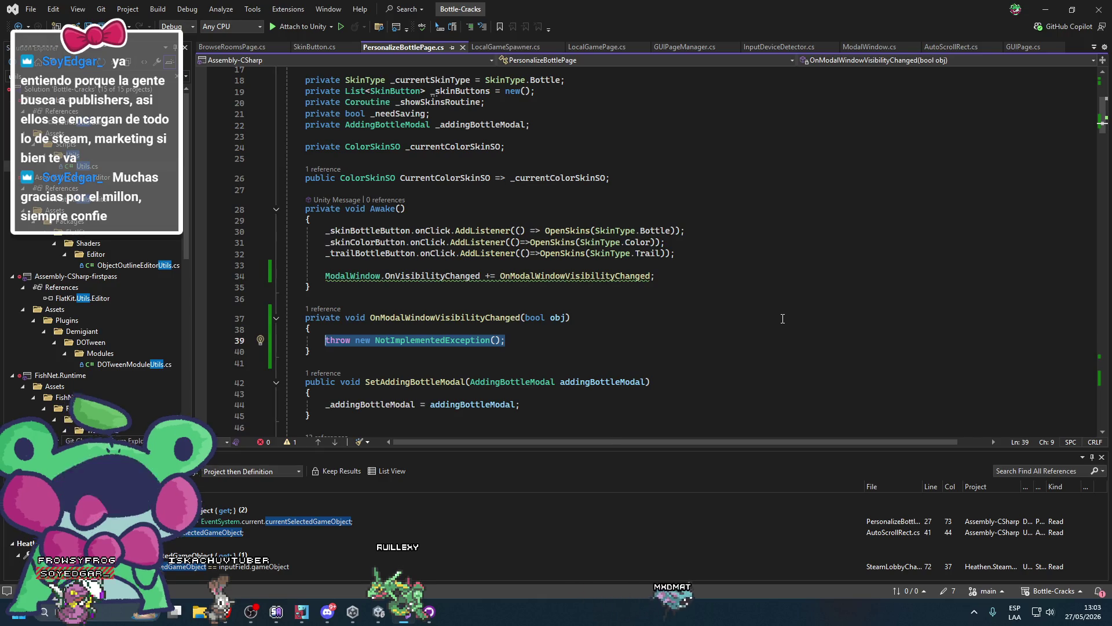
pyautogui.write('defau')
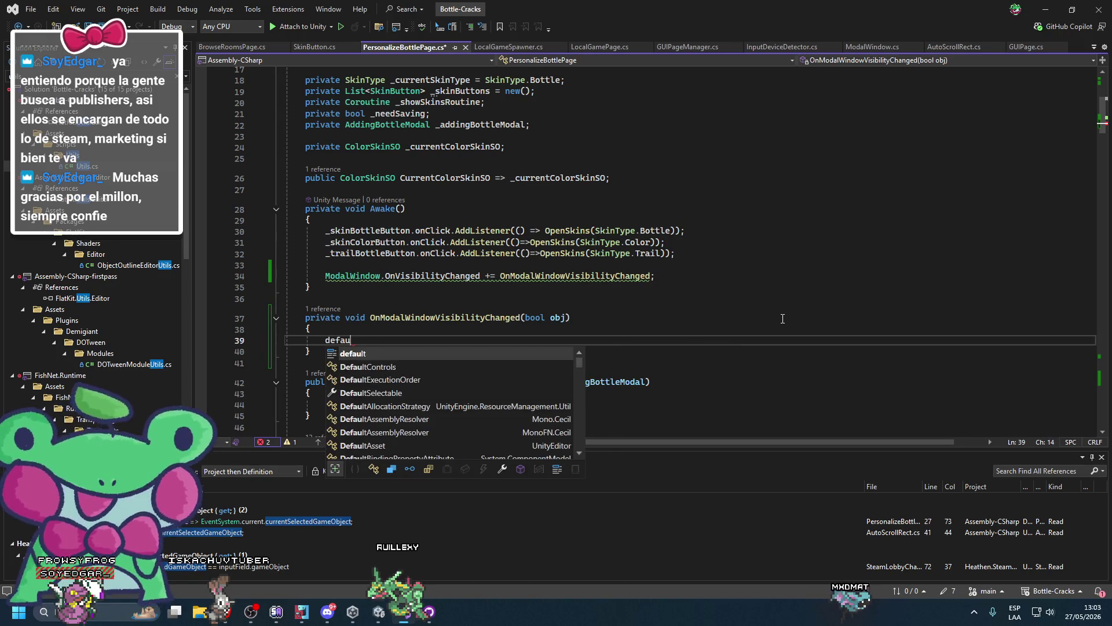
pyautogui.press('Down')
pyautogui.press('Down')
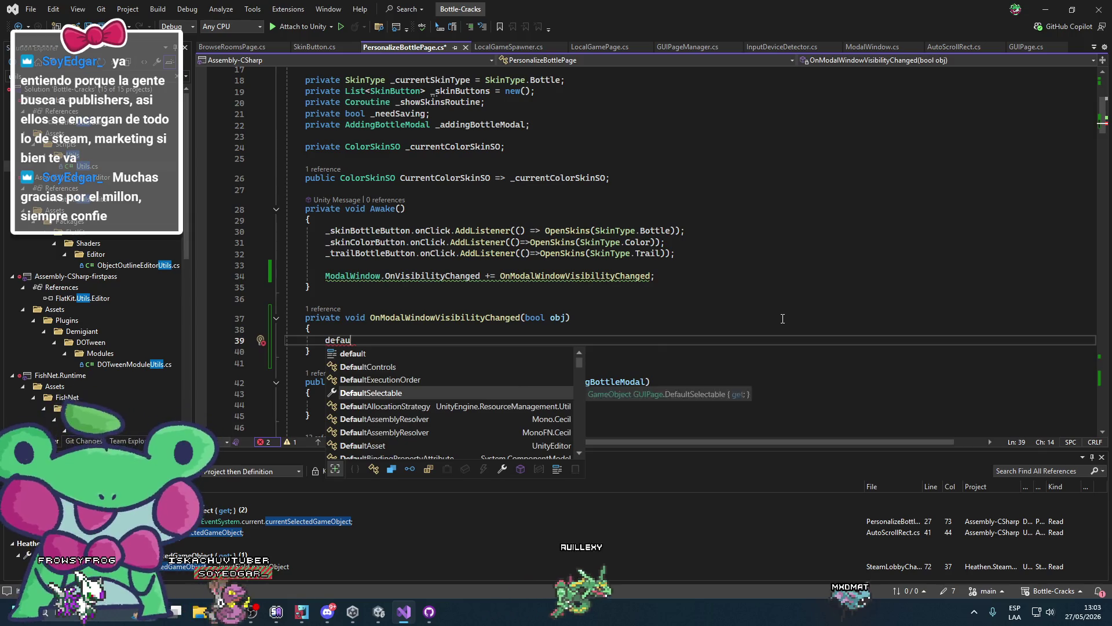
pyautogui.press('BackSpace')
pyautogui.press('BackSpace')
pyautogui.press('BackSpace')
pyautogui.write('SetDefaultSelectable(')
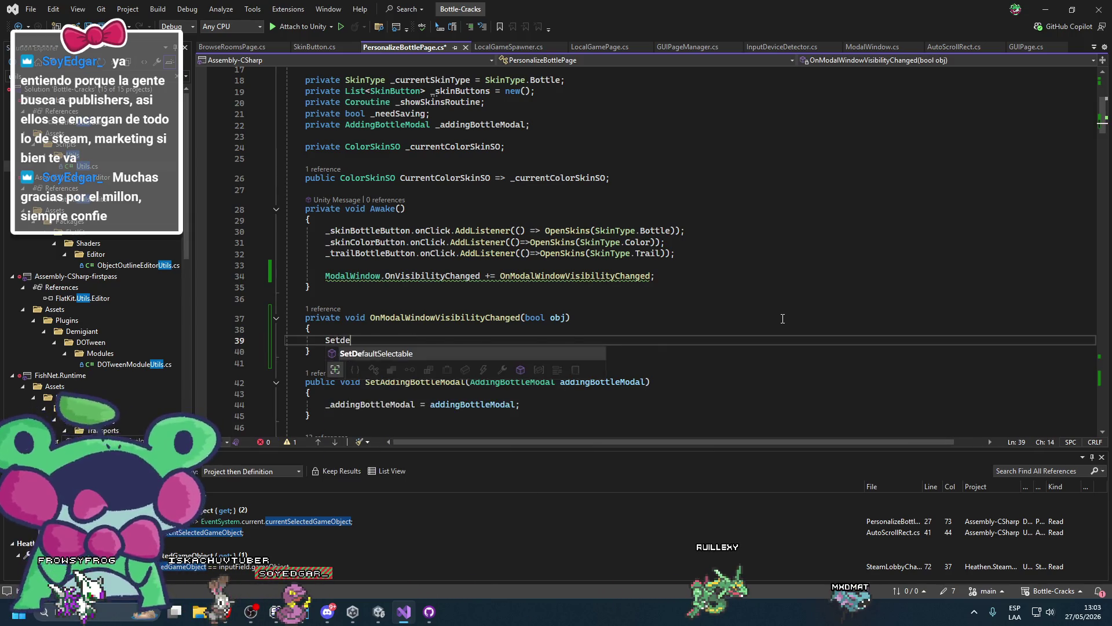
pyautogui.press('Escape')
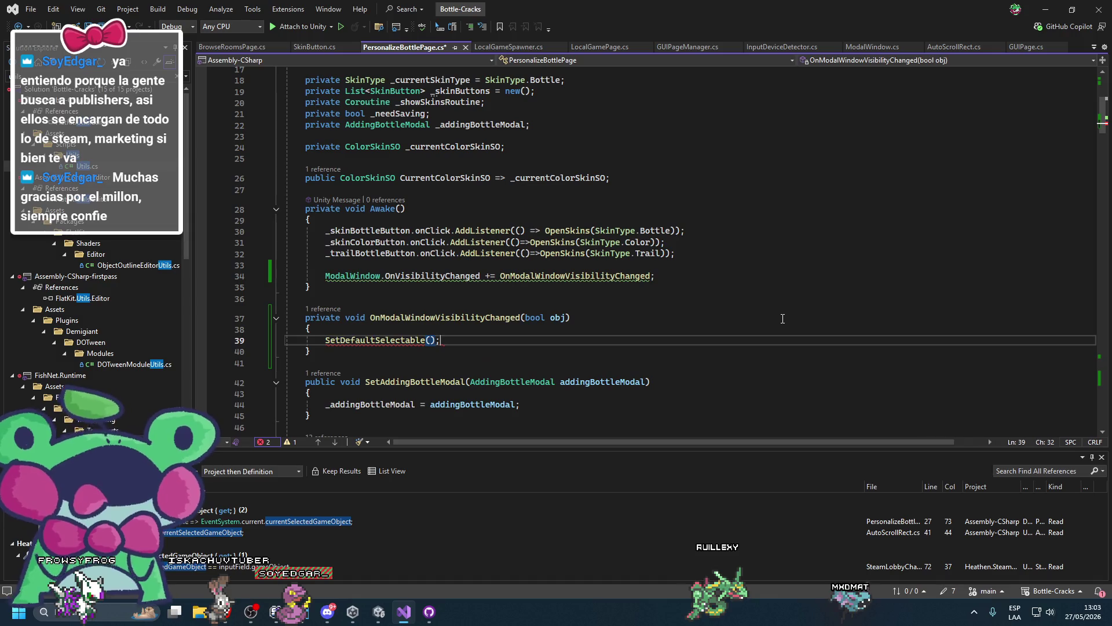
pyautogui.write('EventSystem.current.currentSelectedGameObject')
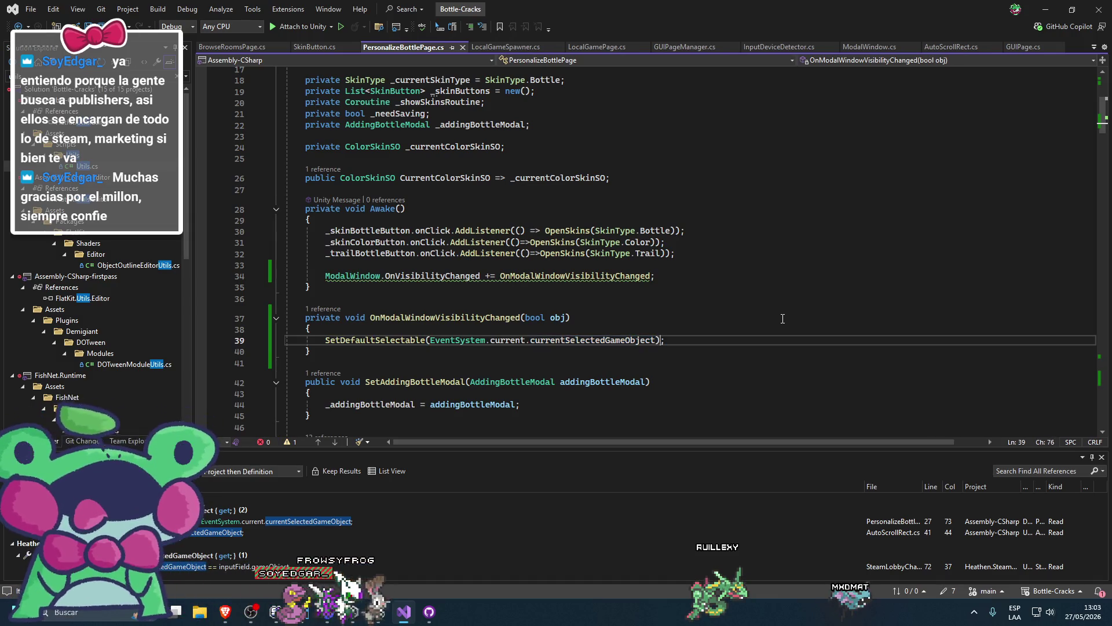
pyautogui.press('End')
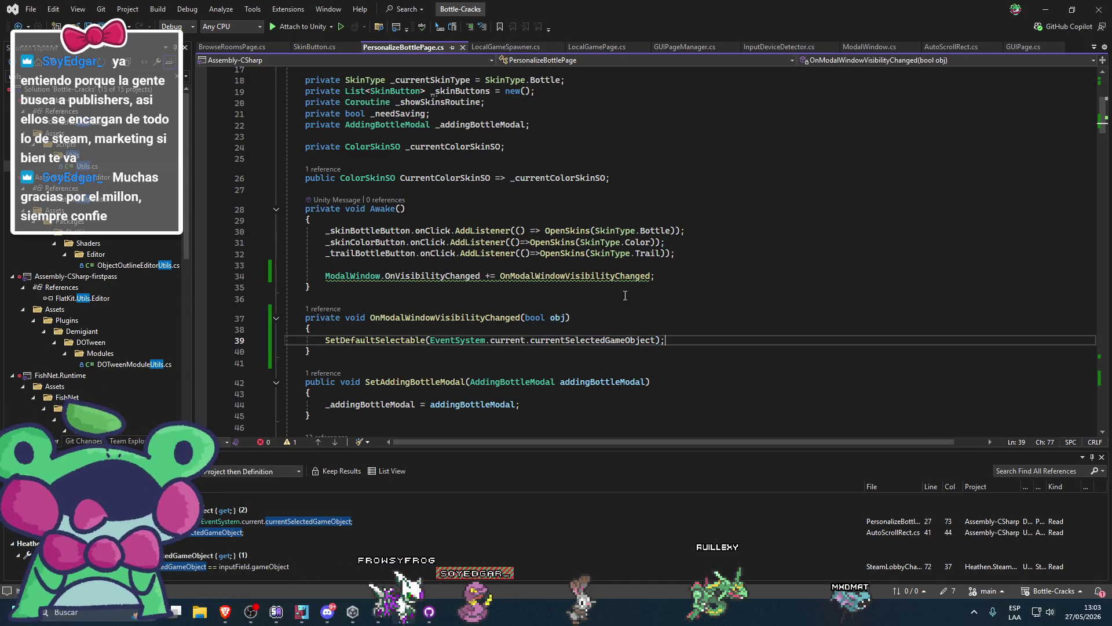
pyautogui.doubleClick(399, 275)
pyautogui.press('F12')
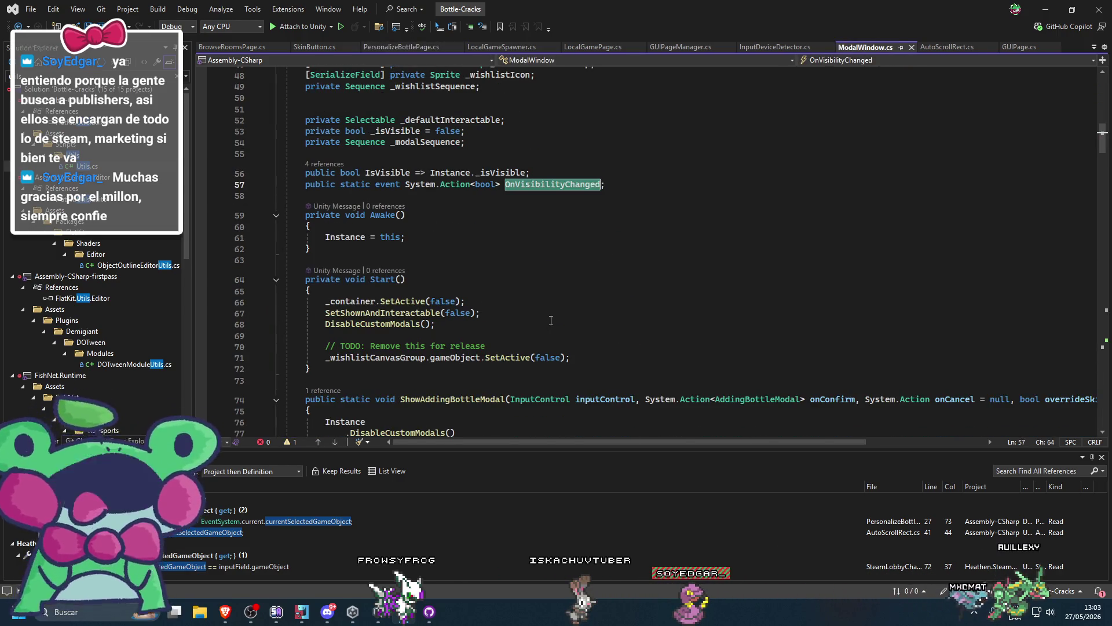
# List all references to OnVisibilityChanged and open the place where it is invoked
pyautogui.scroll(-1, 556, 284)
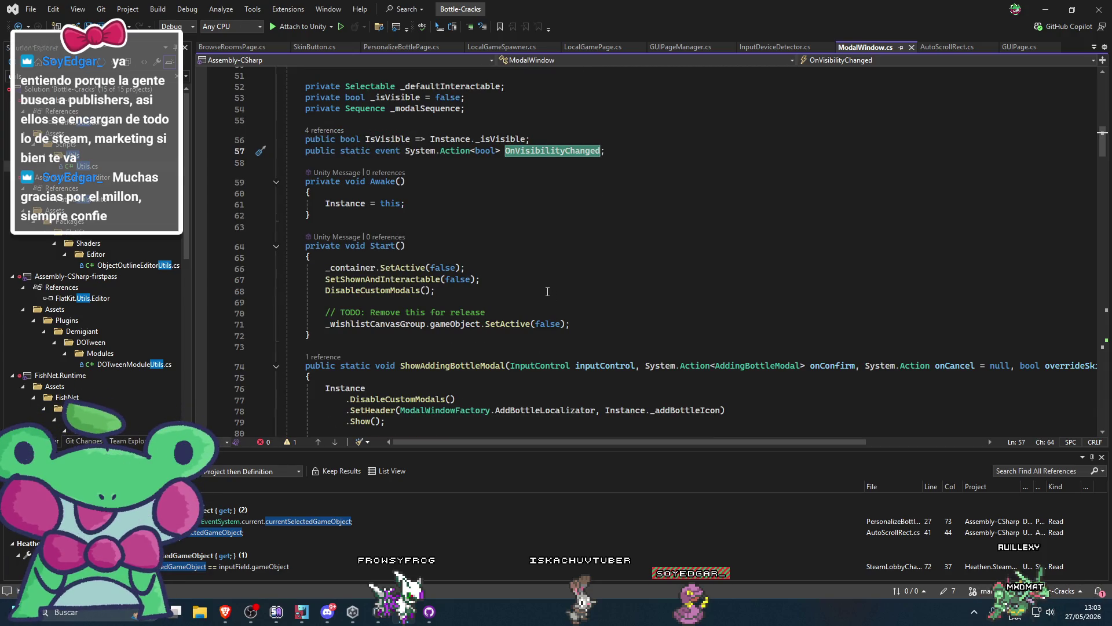
pyautogui.rightClick(537, 152)
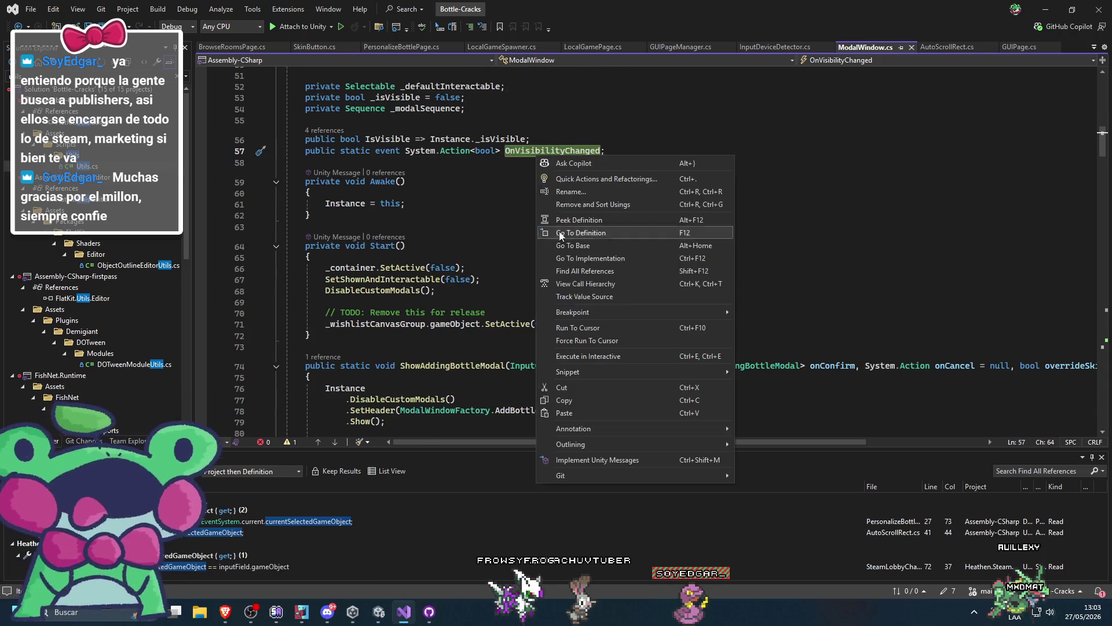
pyautogui.click(561, 271)
pyautogui.doubleClick(127, 554)
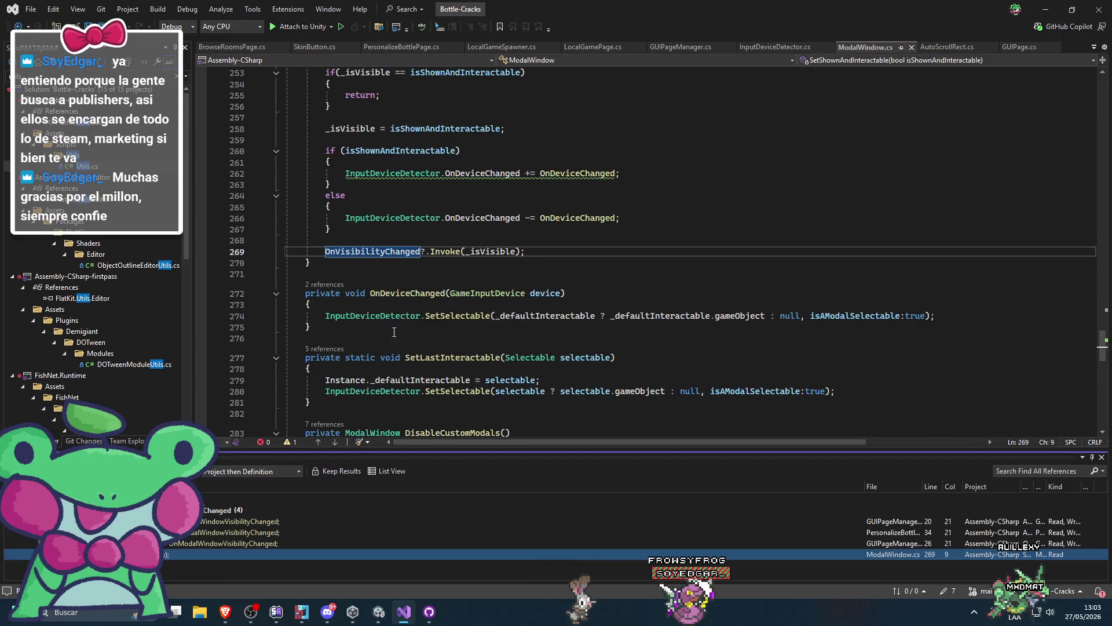
# Find the SetShownAndInteractable references and step through its calls, including those in Start and Show
pyautogui.doubleClick(355, 319)
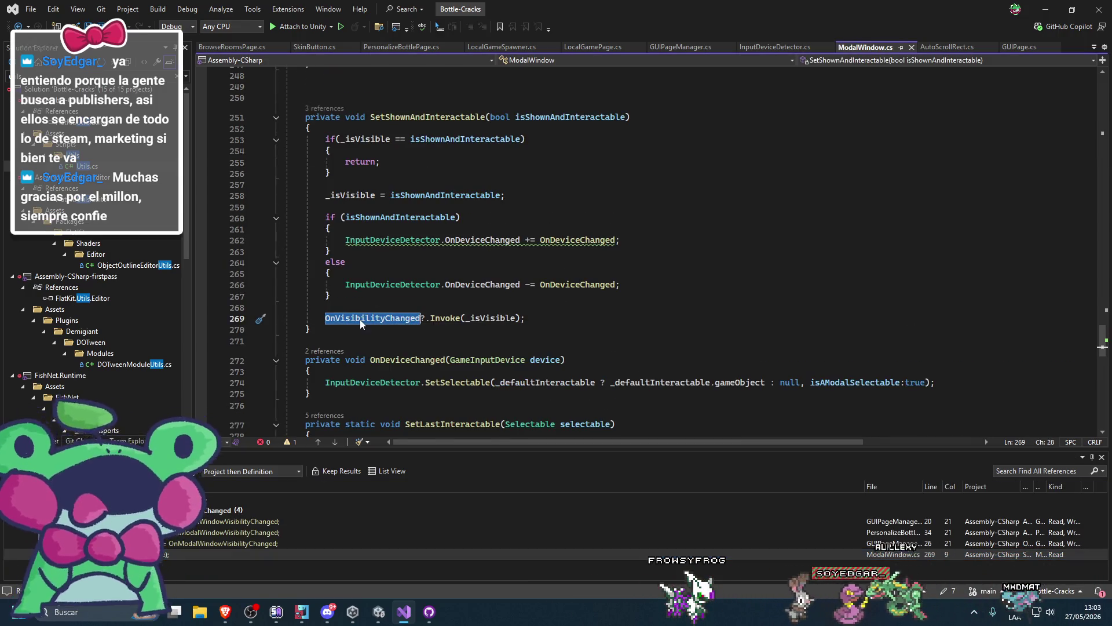
pyautogui.scroll(2, 359, 319)
pyautogui.doubleClick(397, 181)
pyautogui.rightClick(398, 180)
pyautogui.click(462, 302)
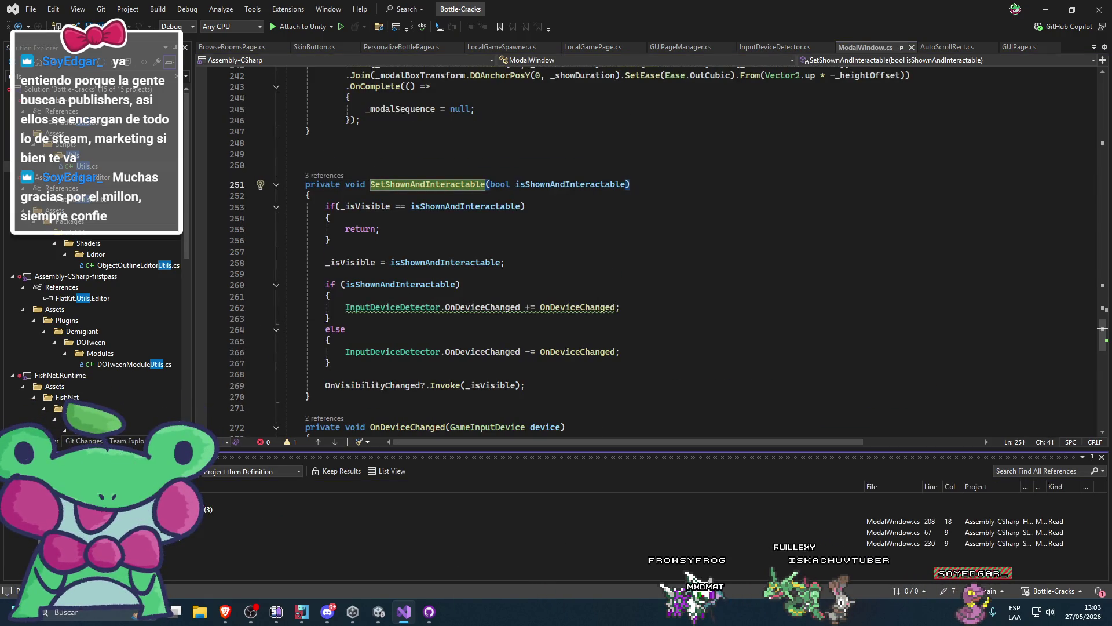
pyautogui.press('F8')
pyautogui.scroll(-1, 465, 283)
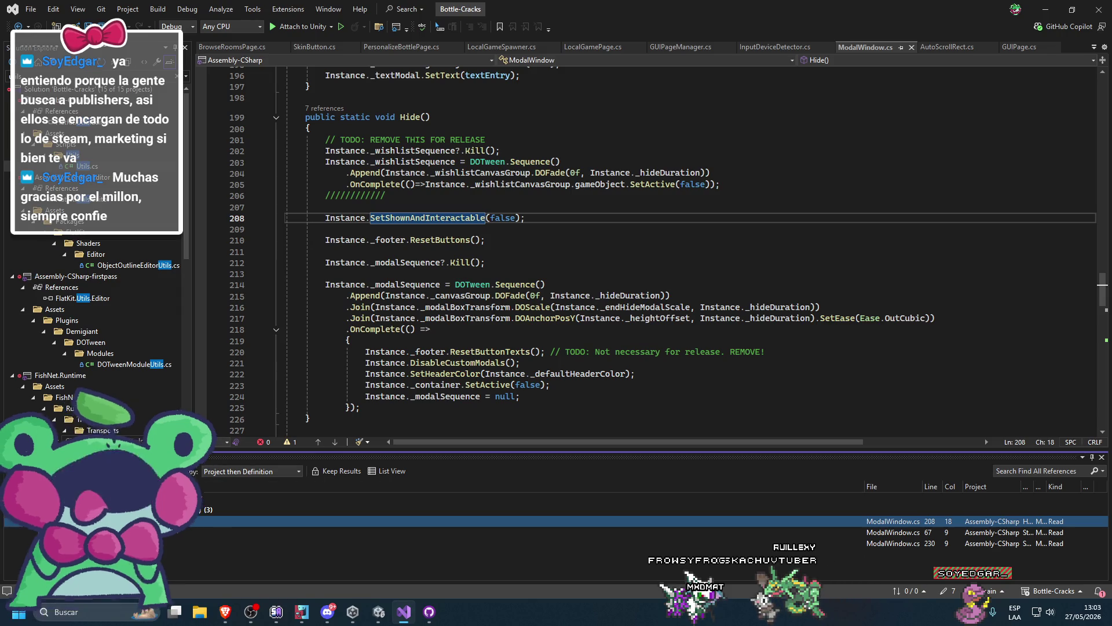
pyautogui.press('F8')
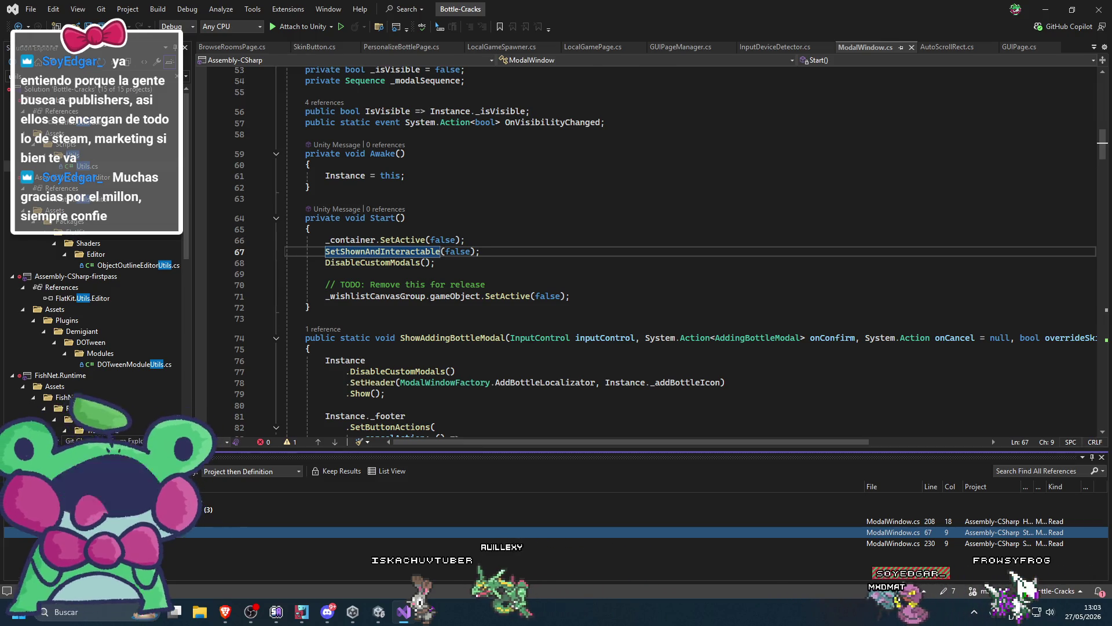
pyautogui.press('F8')
pyautogui.scroll(-1, 466, 284)
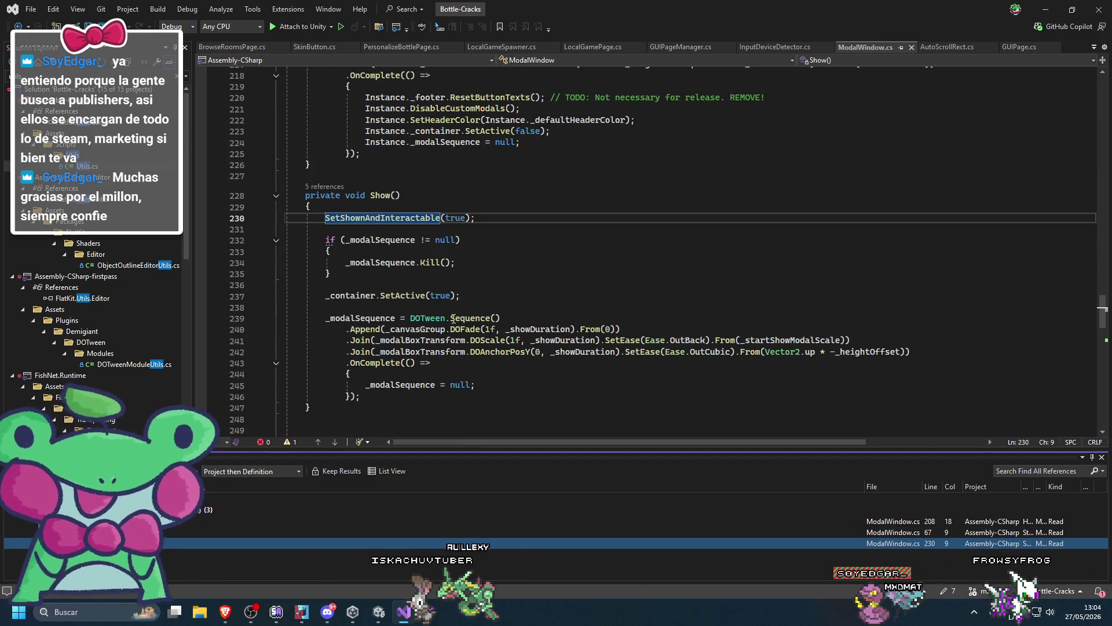
# Step through the Show() references in ShowWishlist, ShowOnlyText and ShowErrorConfirmModal, then close ModalWindow.cs
pyautogui.click(379, 197)
pyautogui.rightClick(383, 197)
pyautogui.click(412, 311)
pyautogui.press('F8')
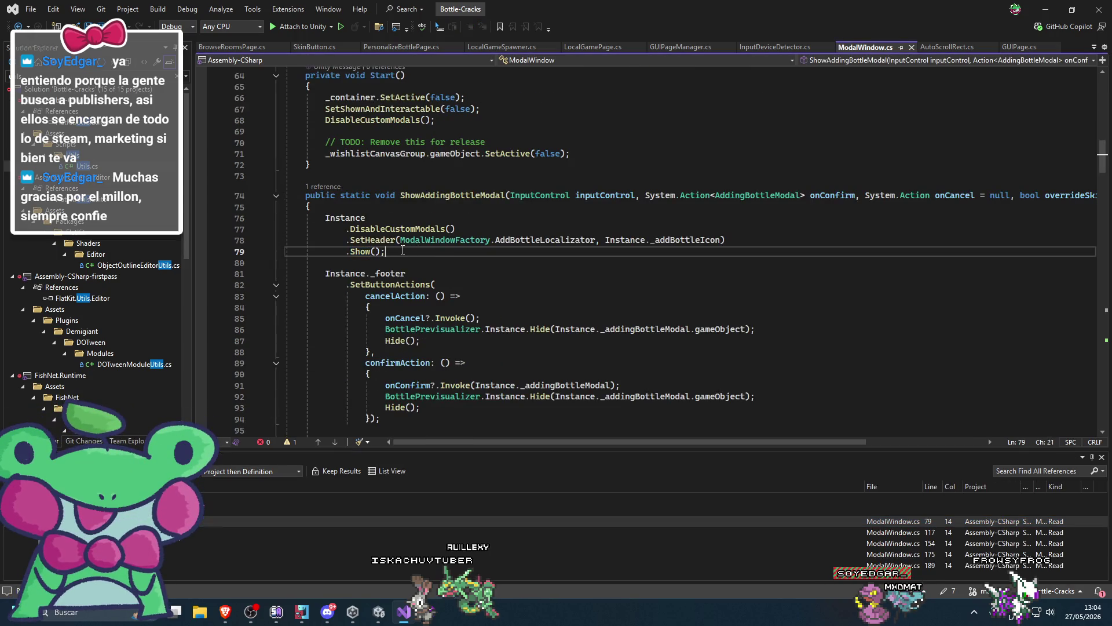
pyautogui.moveTo(423, 250); pyautogui.dragTo(287, 218)
pyautogui.scroll(-3, 462, 364)
pyautogui.scroll(-1, 462, 364)
pyautogui.doubleClick(371, 306)
pyautogui.scroll(2, 371, 306)
pyautogui.press('F8')
pyautogui.press('F8')
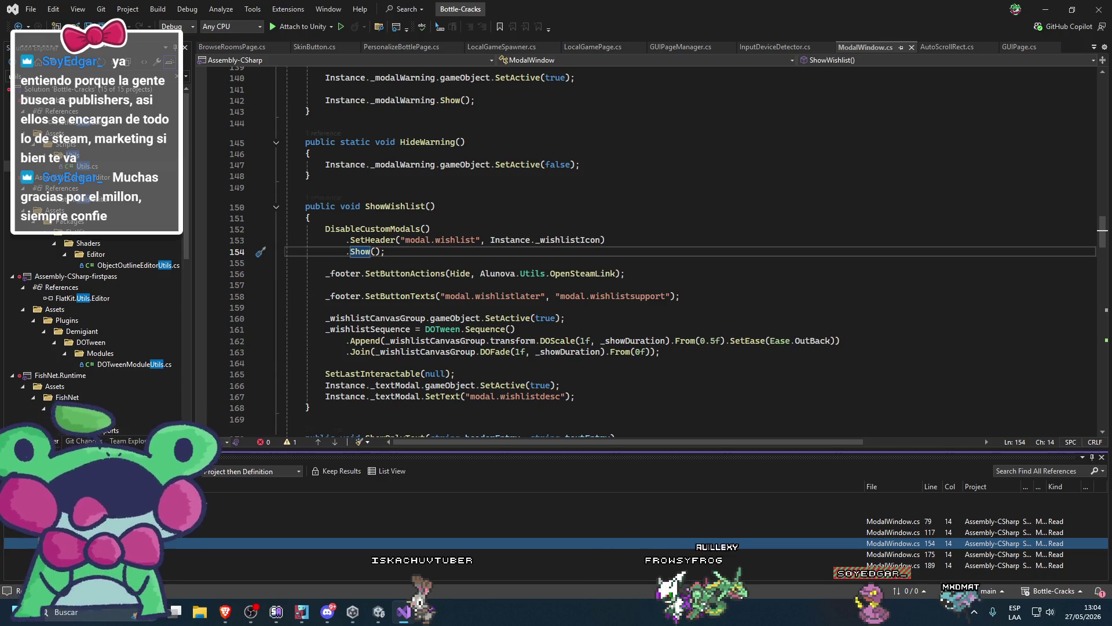
pyautogui.press('F8')
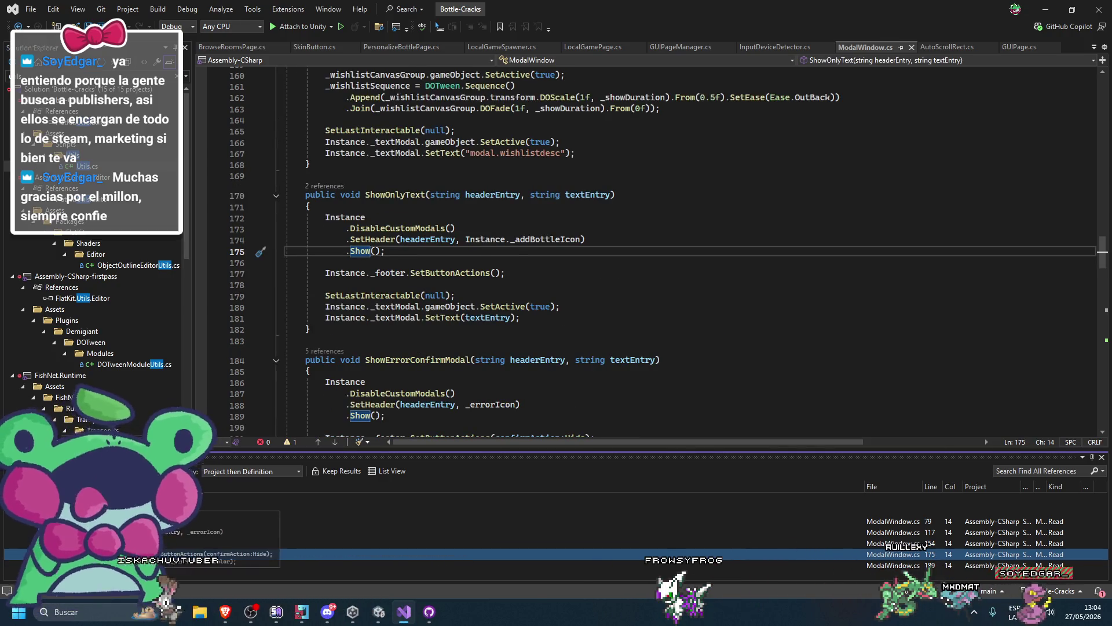
pyautogui.press('F8')
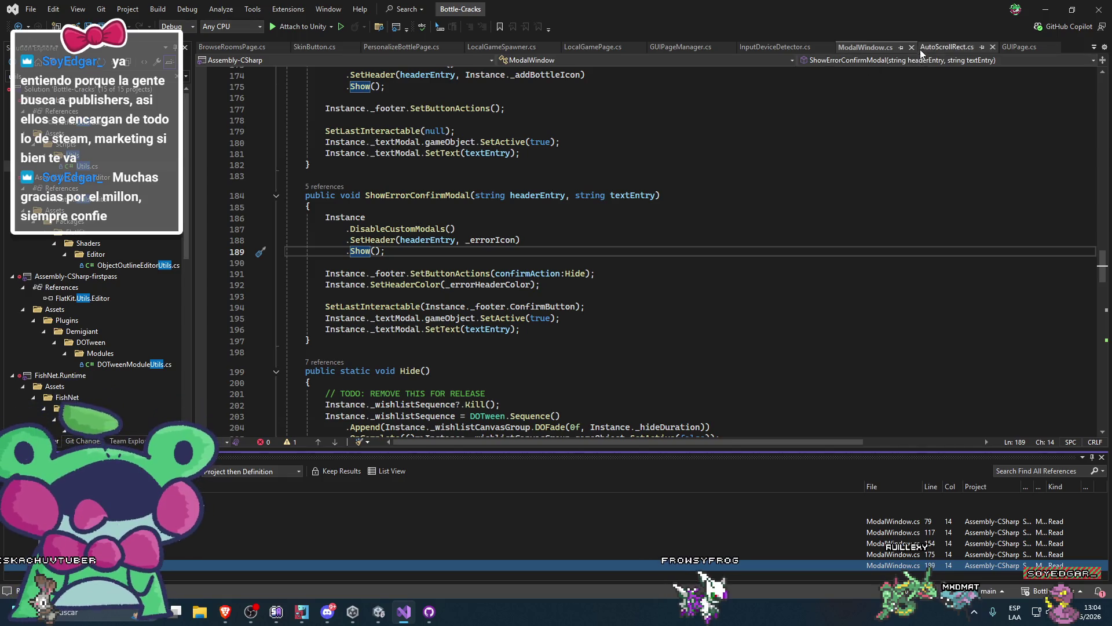
pyautogui.click(911, 48)
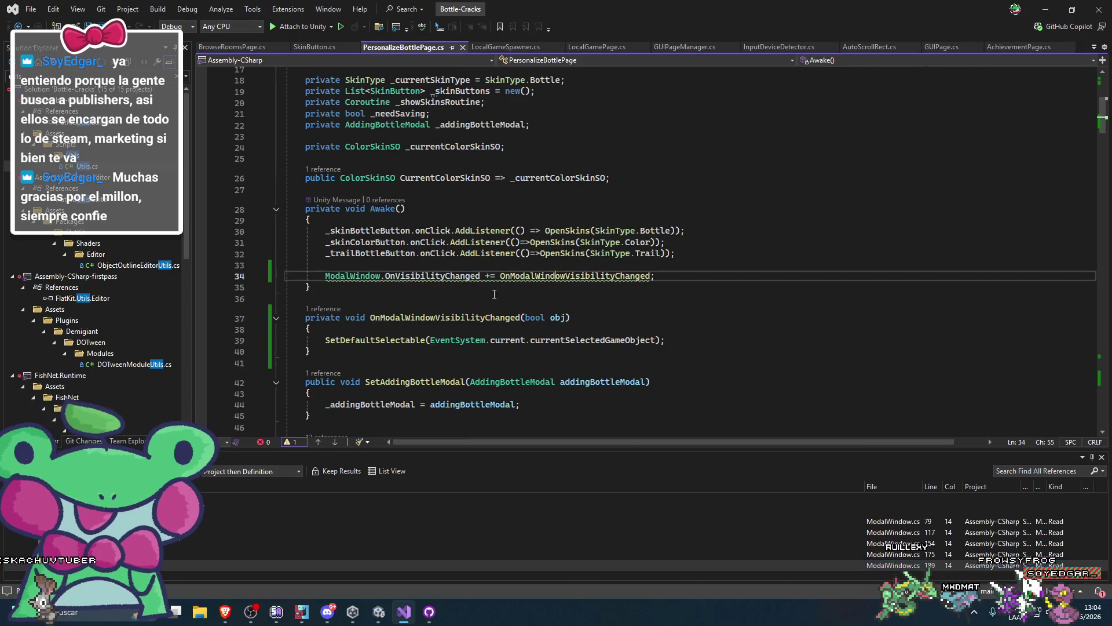
# Move the OnVisibilityChanged subscription from Awake to just after base.Show(), and save
pyautogui.tripleClick(655, 241)
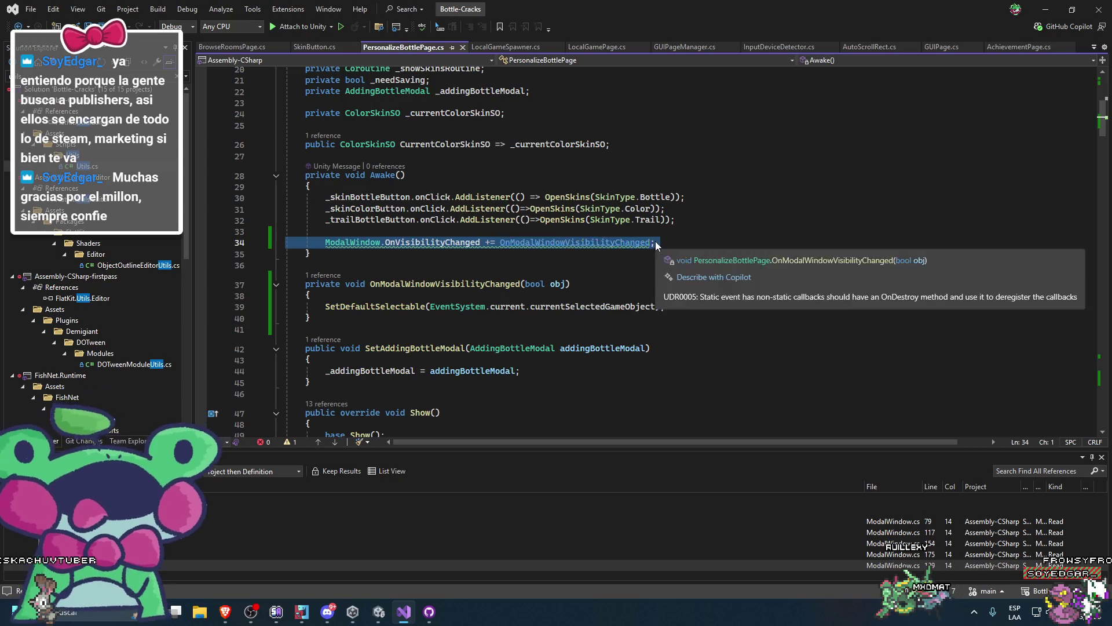
pyautogui.press('BackSpace')
pyautogui.press('BackSpace')
pyautogui.press('BackSpace')
pyautogui.hotkey('ctrl', 's')
pyautogui.scroll(-3, 580, 261)
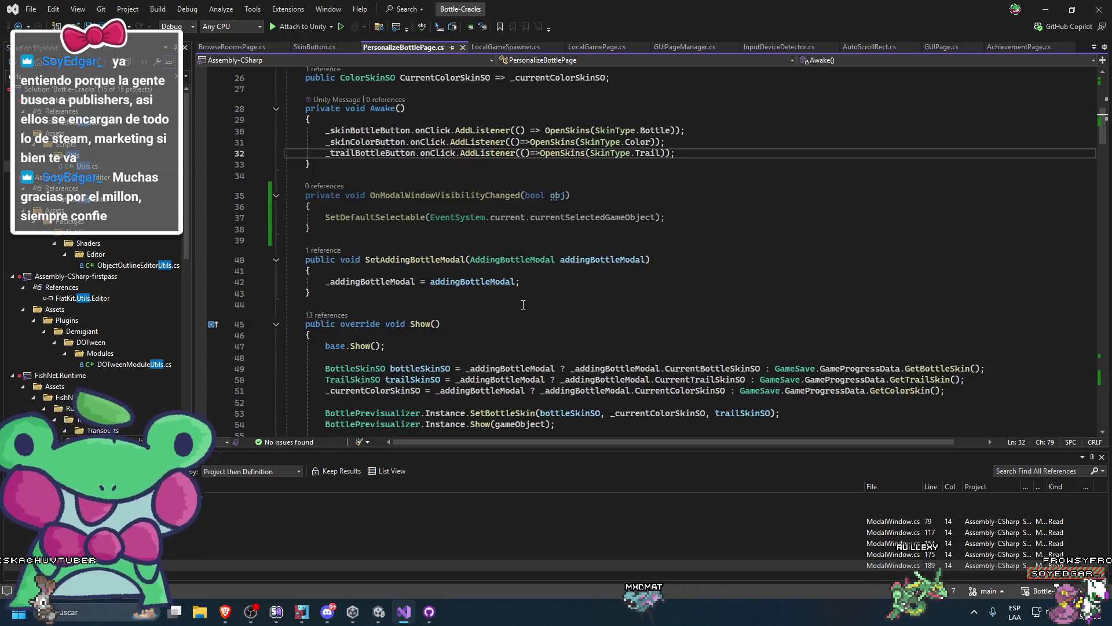
pyautogui.click(457, 316)
pyautogui.press('Return')
pyautogui.press('Return')
pyautogui.scroll(-2, 638, 249)
pyautogui.hotkey('ctrl', 'v')
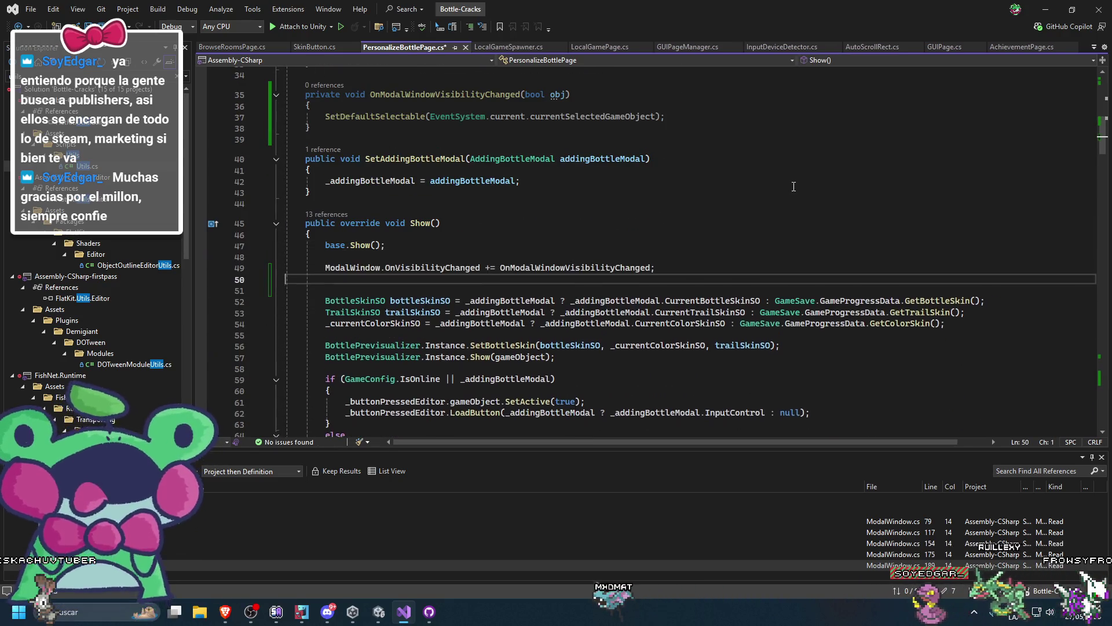
pyautogui.press('Delete')
pyautogui.hotkey('ctrl', 's')
# Add the same line after base.Hide(), with += changed to -= to unsubscribe
pyautogui.hotkey('shift', 'Up')
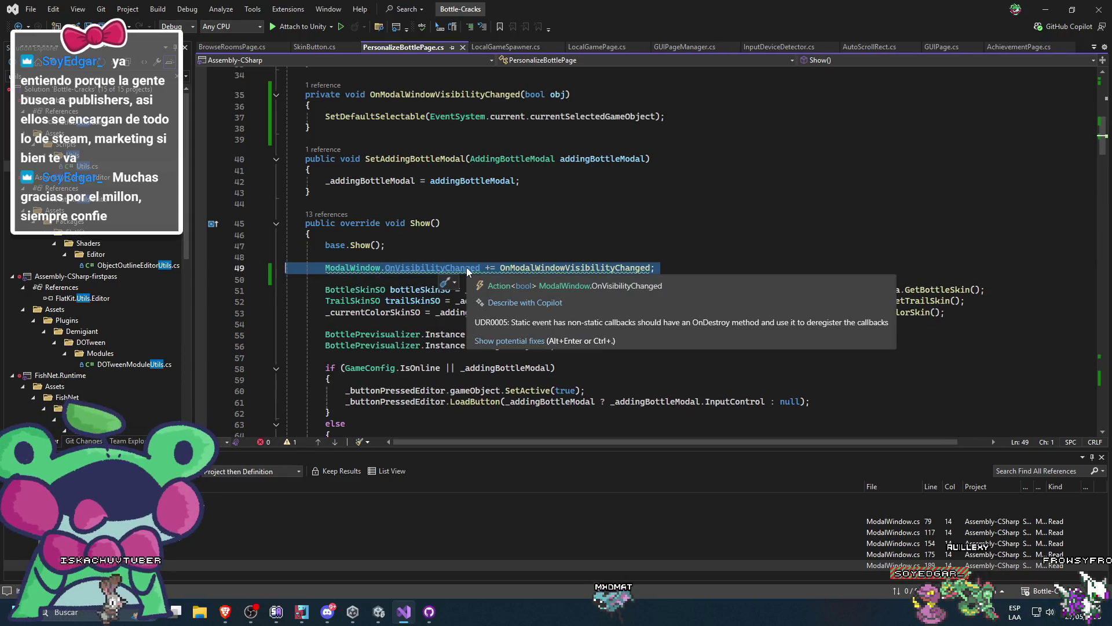
pyautogui.scroll(-5, 405, 325)
pyautogui.click(417, 346)
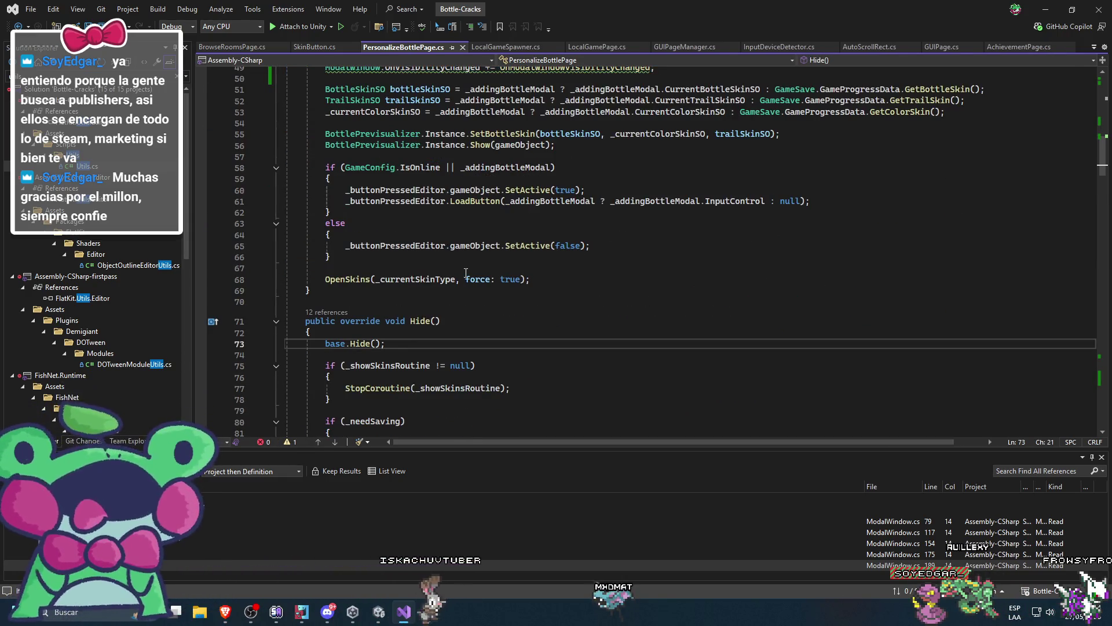
pyautogui.press('Return')
pyautogui.press('Return')
pyautogui.hotkey('ctrl', 'v')
pyautogui.scroll(-3, 592, 272)
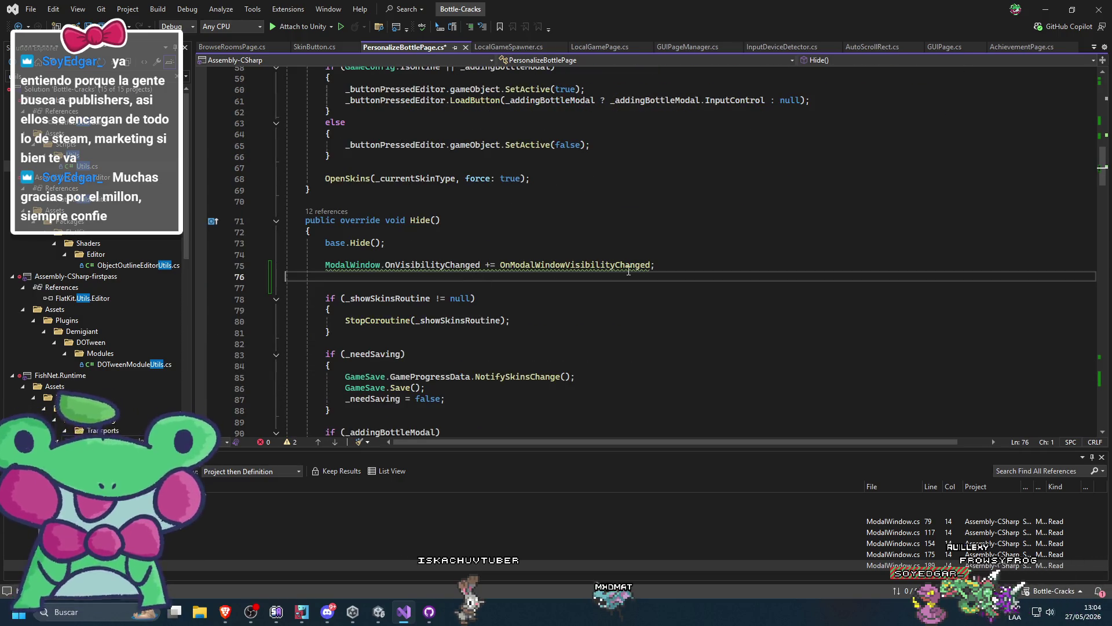
pyautogui.click(490, 265)
pyautogui.press('BackSpace')
pyautogui.write('-')
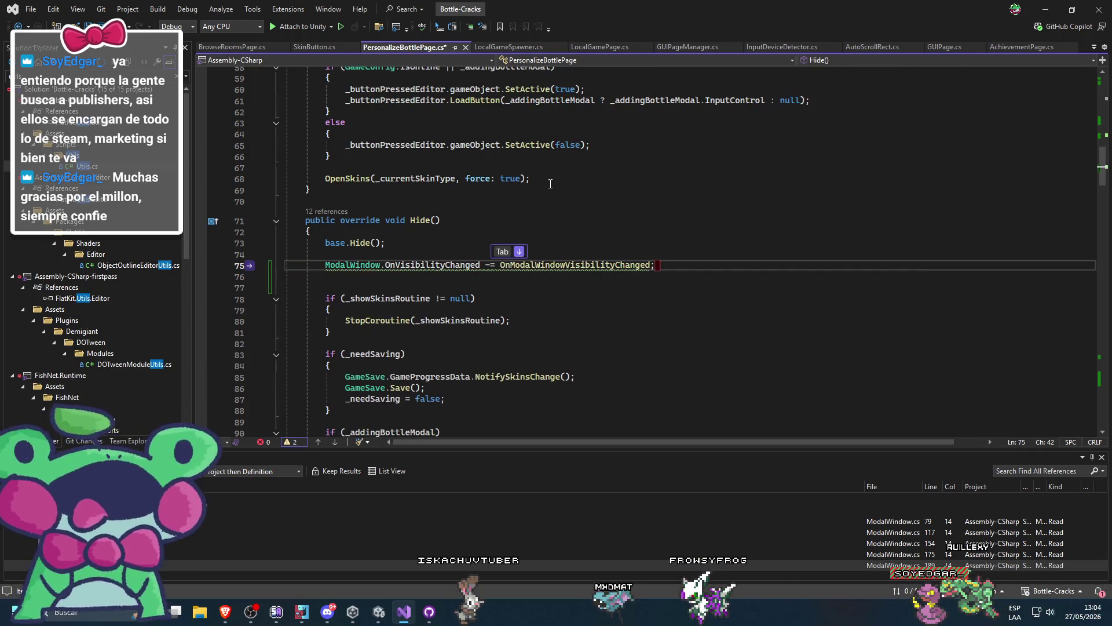
pyautogui.click(700, 268)
# Scroll back up to the OnModalWindowVisibilityChanged handler name
pyautogui.scroll(7, 700, 268)
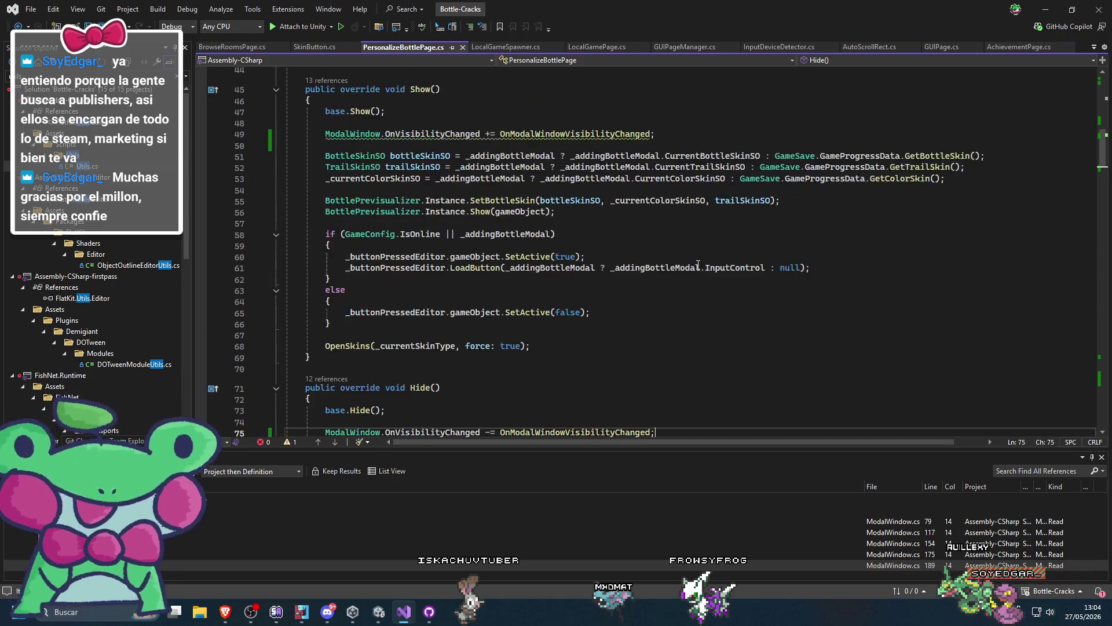
pyautogui.click(535, 234)
pyautogui.scroll(4, 580, 273)
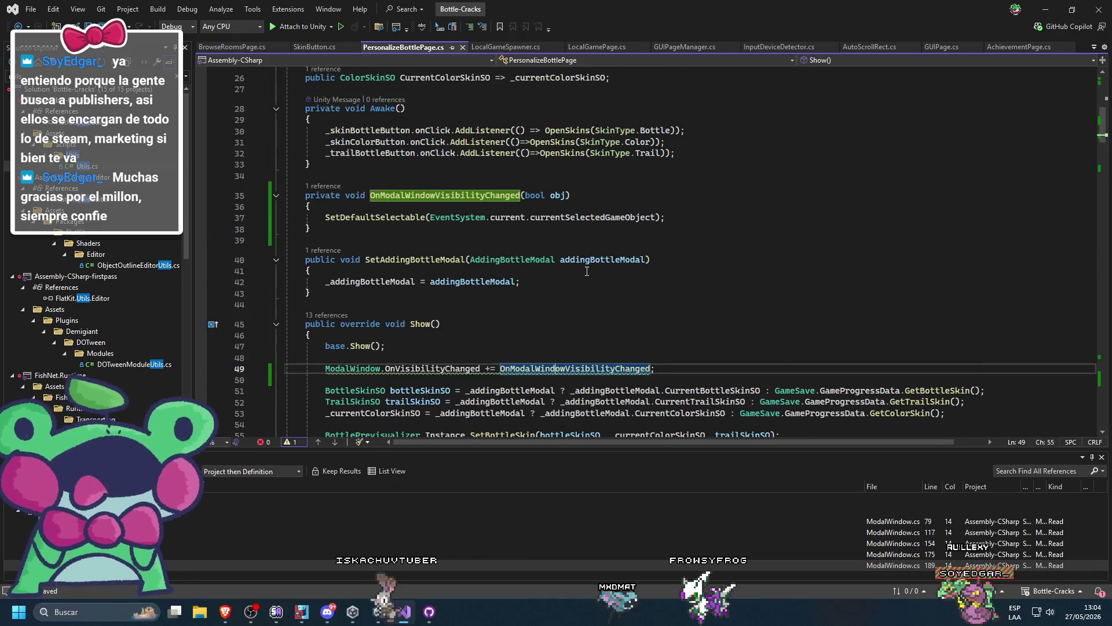
pyautogui.scroll(1, 632, 250)
# Rename the handler's obj parameter to isVisible and save the file
pyautogui.doubleClick(559, 231)
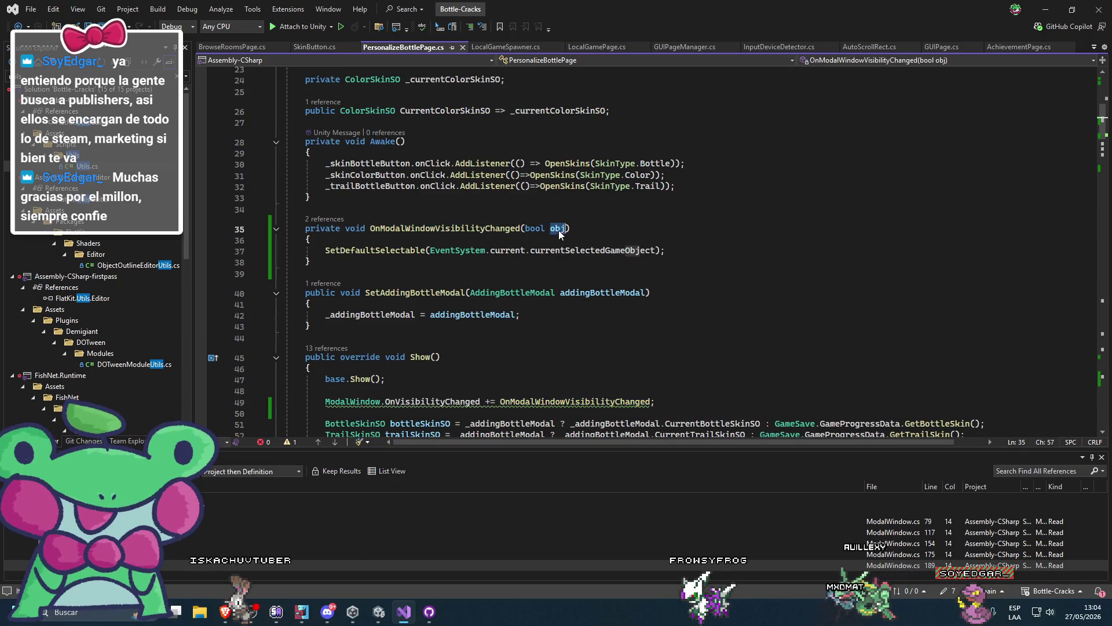
pyautogui.write('isVisible')
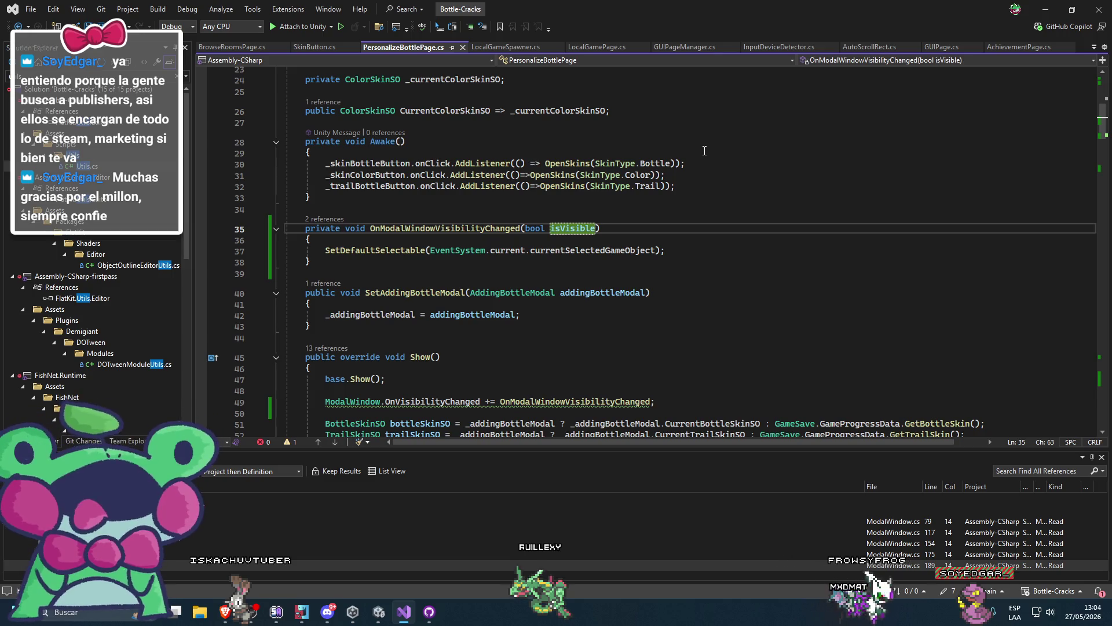
pyautogui.press('Down')
pyautogui.hotkey('ctrl', 's')
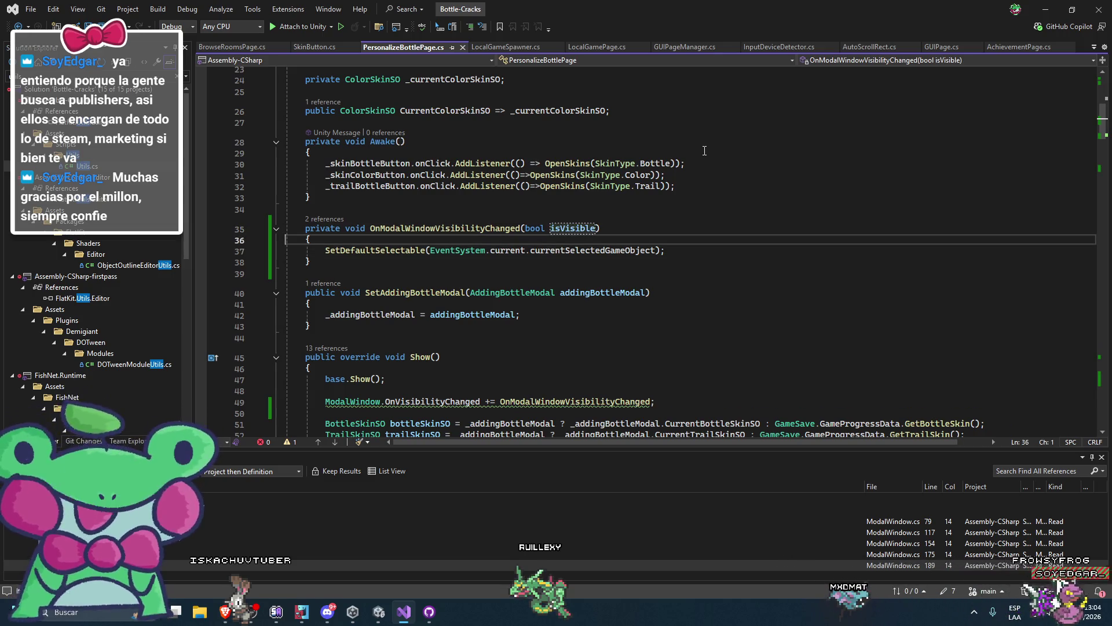
# Add an if (isVisible) block at the start of the handler body
pyautogui.press('Return')
pyautogui.write('if(is')
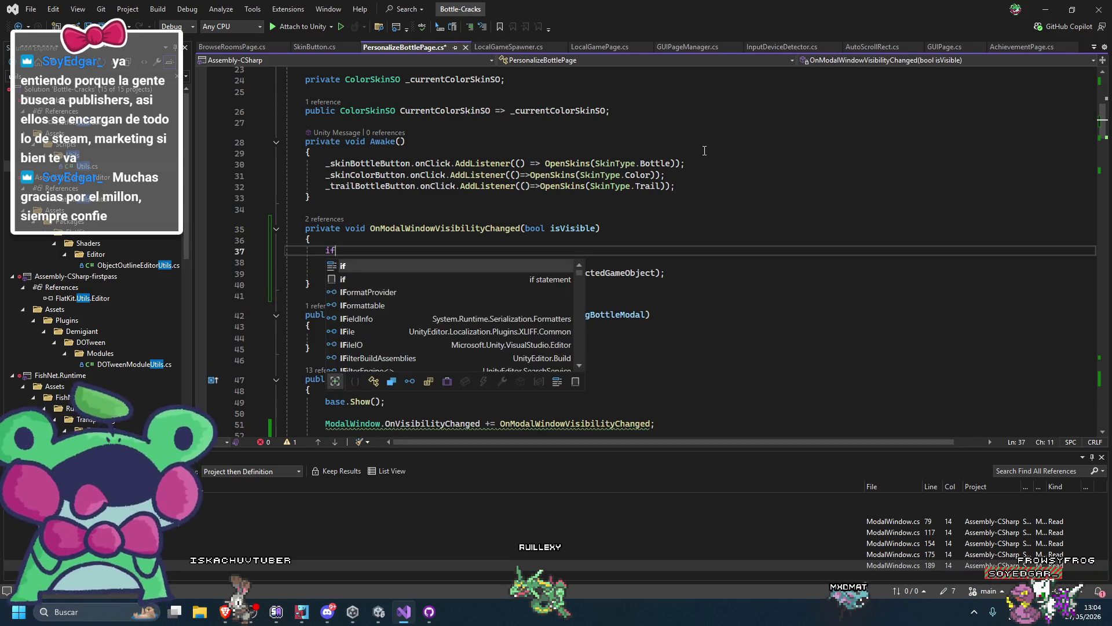
pyautogui.press('Tab')
pyautogui.press('Return')
pyautogui.write('{')
pyautogui.press('Return')
pyautogui.write('return;')
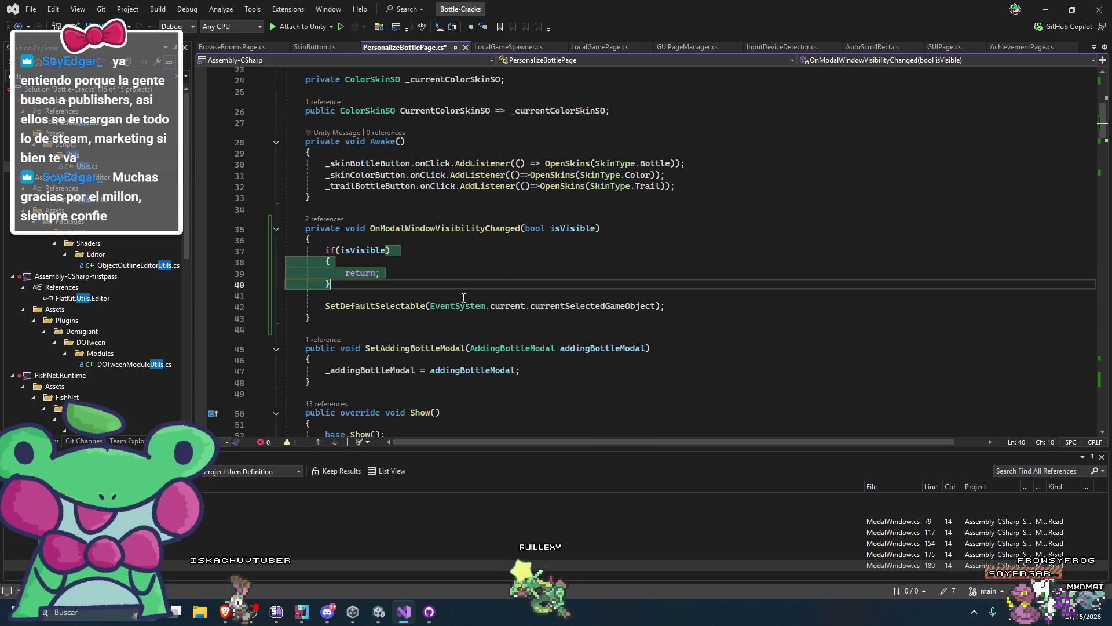
# Move the SetDefaultSelectable call inside the if (isVisible) braces and remove leftover empty lines
pyautogui.tripleClick(447, 308)
pyautogui.press('Delete')
pyautogui.click(407, 272)
pyautogui.write('SetDefaultSelectable(EventSystem.current.currentSelectedGameObject);')
pyautogui.press('Down')
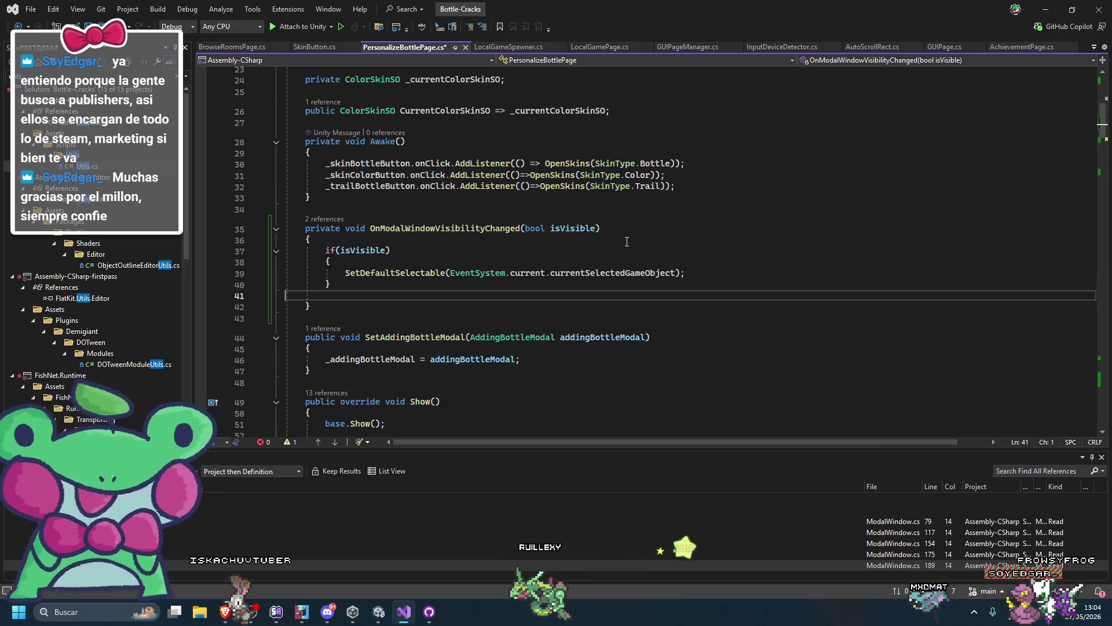
pyautogui.press('Insert')
pyautogui.press('Delete')
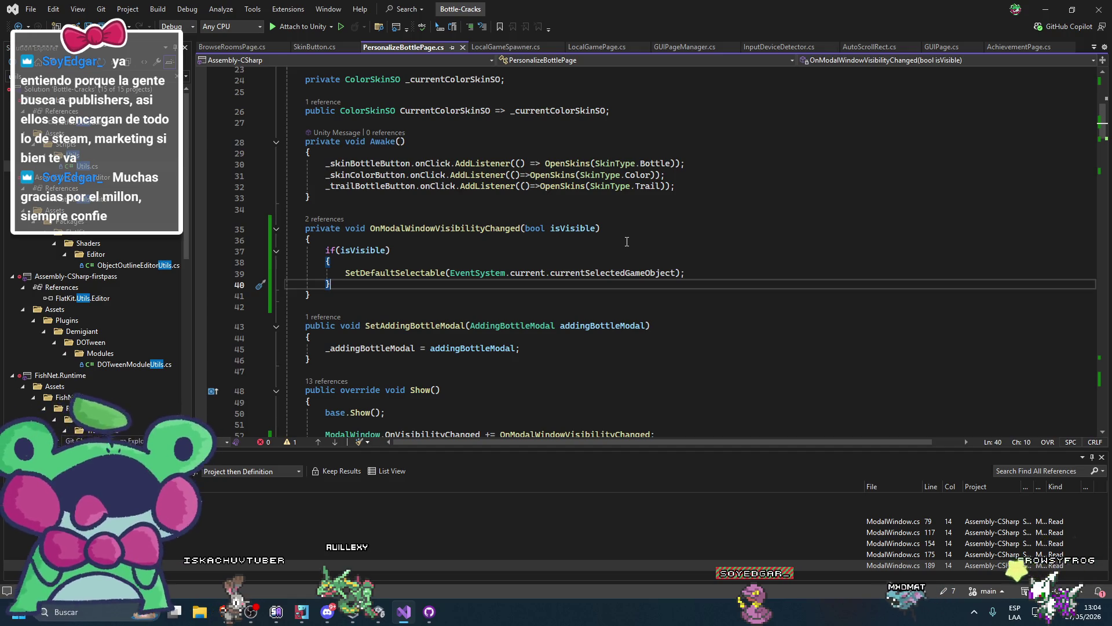
# Scroll down to SetFirstNavigationButton, collapsing HandleSkinButtonClick along the way
pyautogui.scroll(-12, 626, 241)
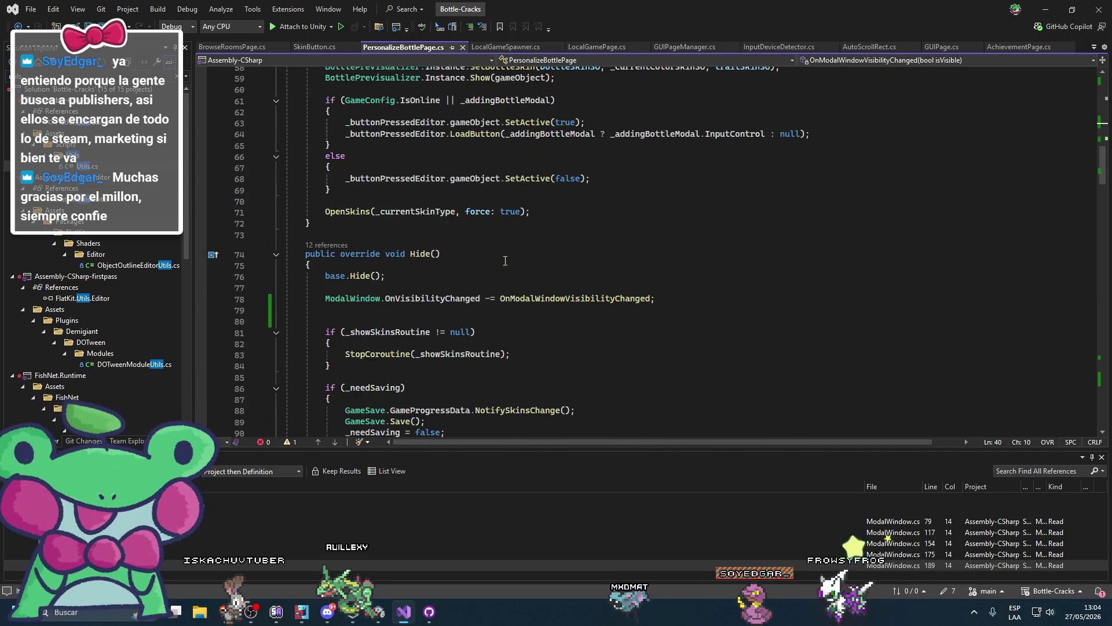
pyautogui.scroll(-17, 522, 266)
pyautogui.scroll(-20, 549, 273)
pyautogui.scroll(20, 525, 306)
pyautogui.scroll(1, 525, 305)
pyautogui.scroll(-3, 406, 301)
pyautogui.click(276, 293)
pyautogui.scroll(-4, 293, 318)
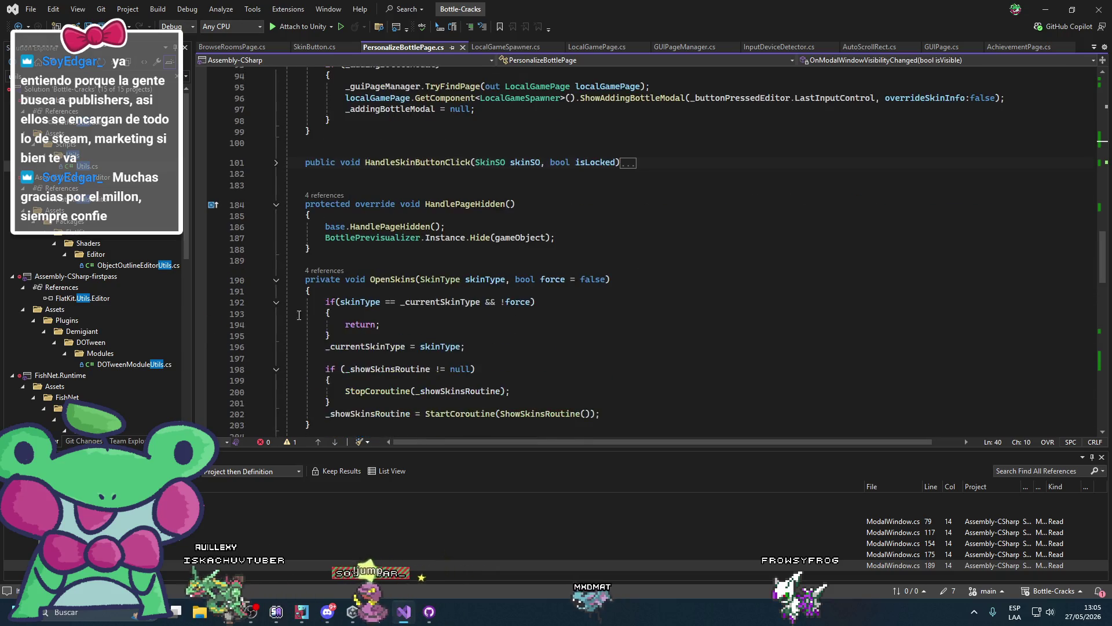
pyautogui.scroll(-19, 294, 318)
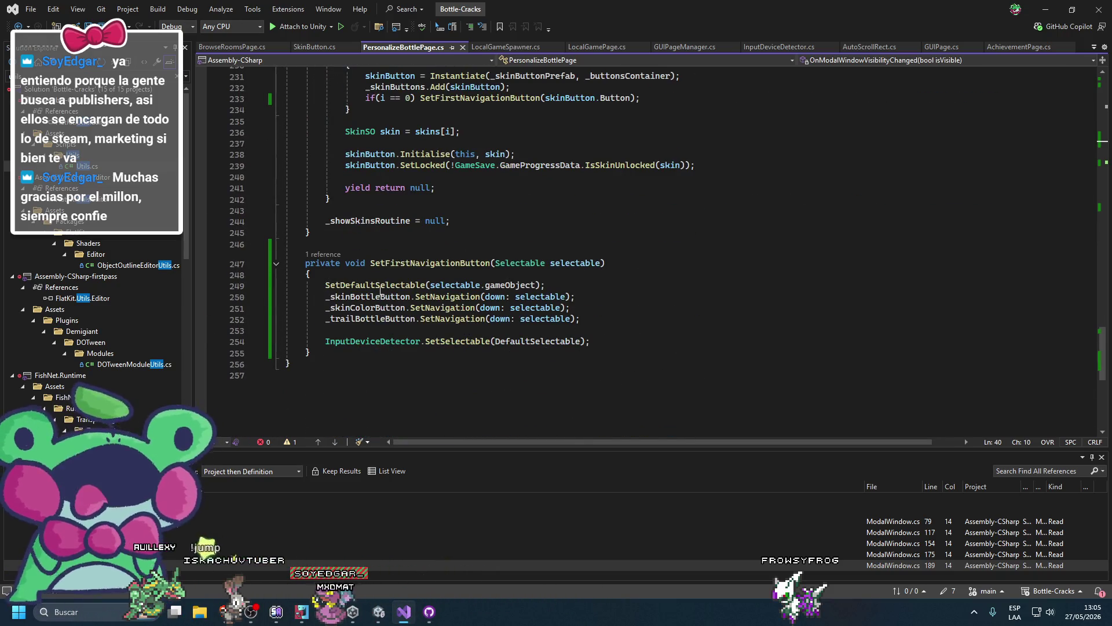
pyautogui.moveTo(377, 295)
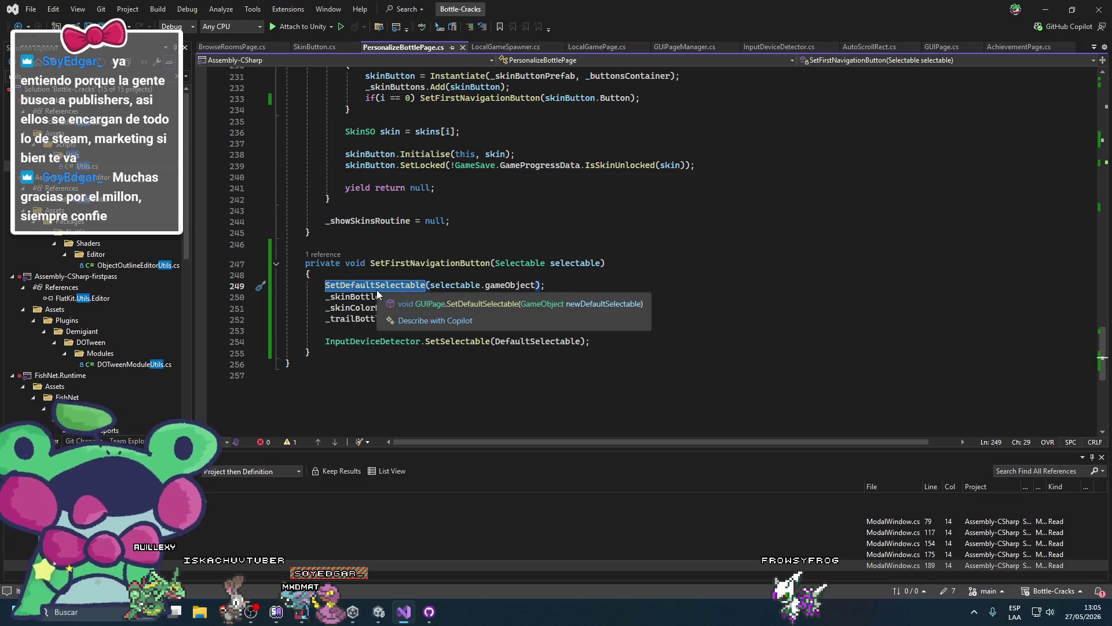
pyautogui.click(581, 290)
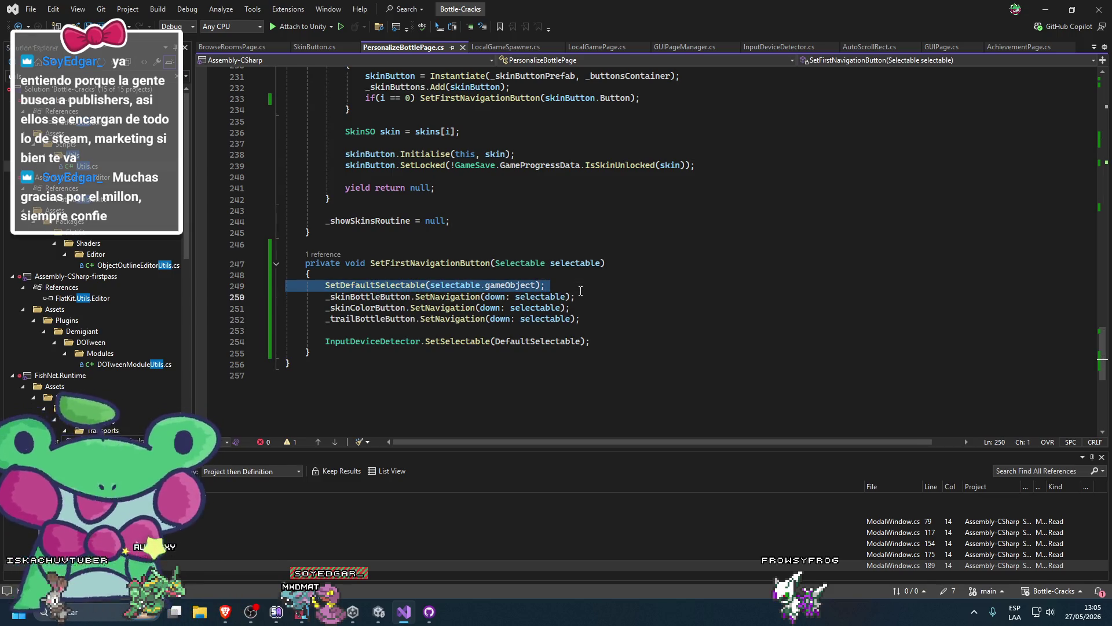
# Remove the InputDeviceDetector.SetSelectable line from SetFirstNavigationButton
pyautogui.tripleClick(529, 341)
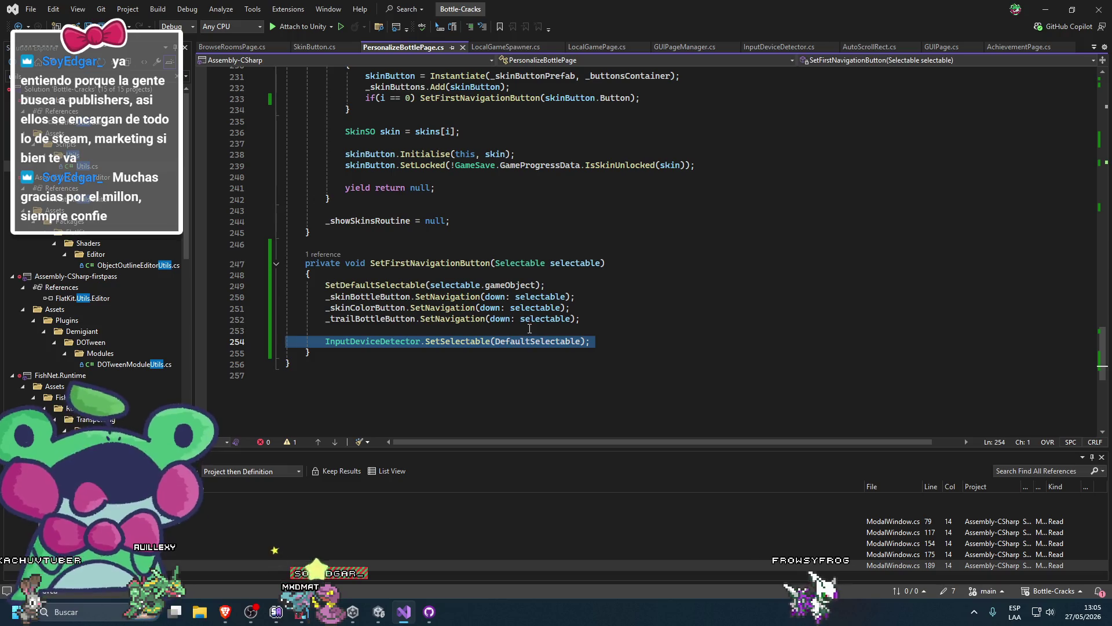
pyautogui.press('Delete')
pyautogui.press('BackSpace')
pyautogui.tripleClick(493, 284)
pyautogui.press('Delete')
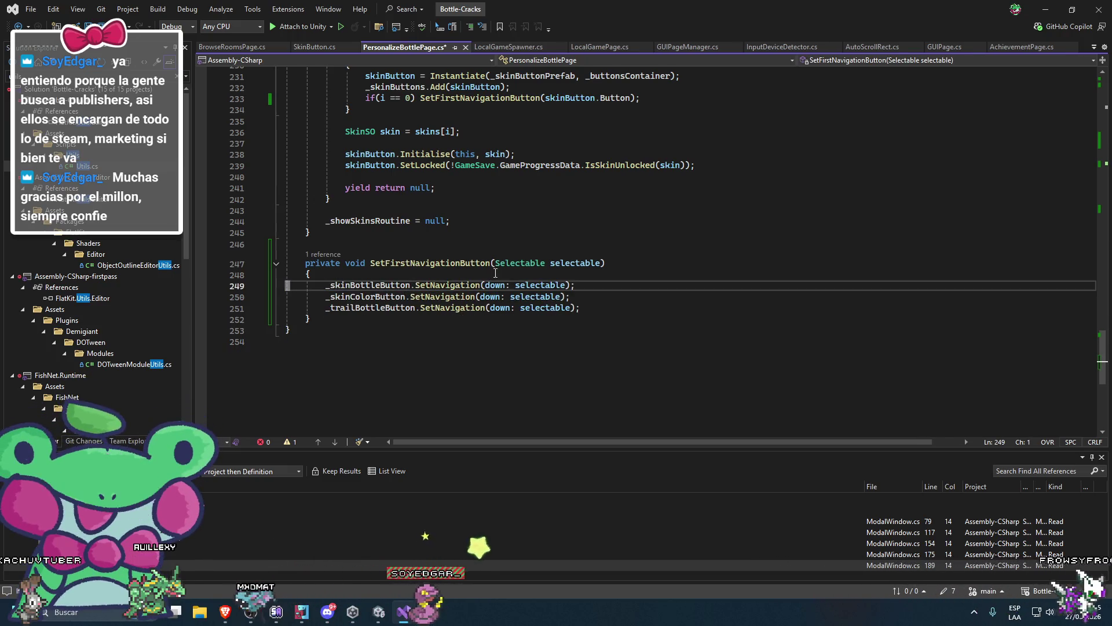
pyautogui.hotkey('ctrl', 'z')
pyautogui.hotkey('ctrl', 'z')
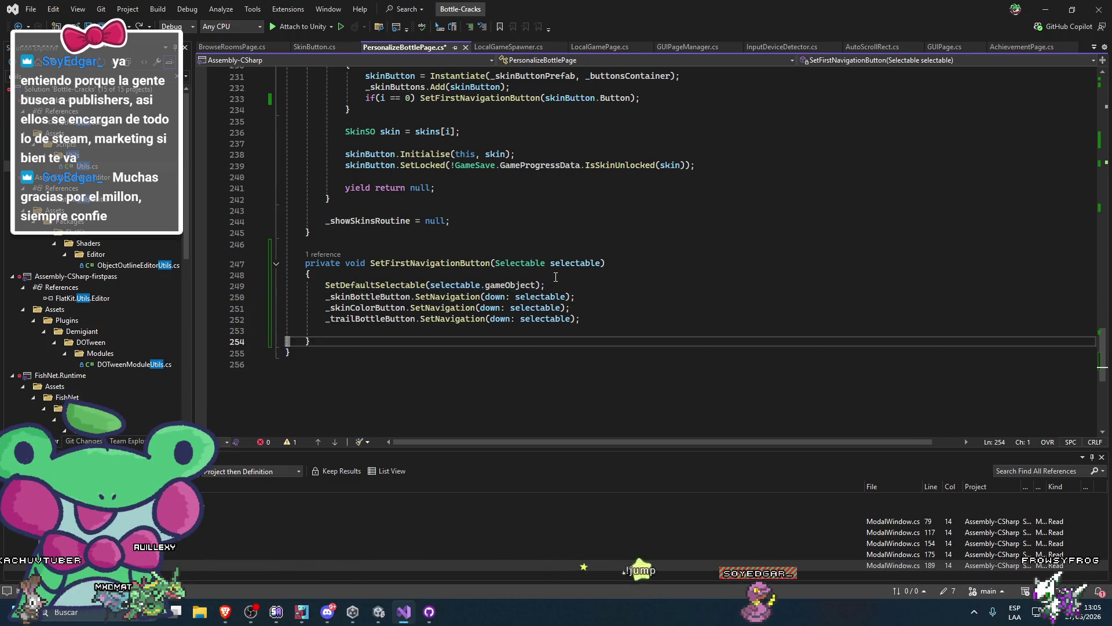
pyautogui.hotkey('ctrl', 'z')
pyautogui.tripleClick(422, 342)
pyautogui.hotkey('ctrl', 'c')
pyautogui.press('Delete')
# Delete the SetDefaultSelectable(selectable.gameObject) line and extra blank line, then save PersonalizeBottlePage.cs
pyautogui.doubleClick(387, 285)
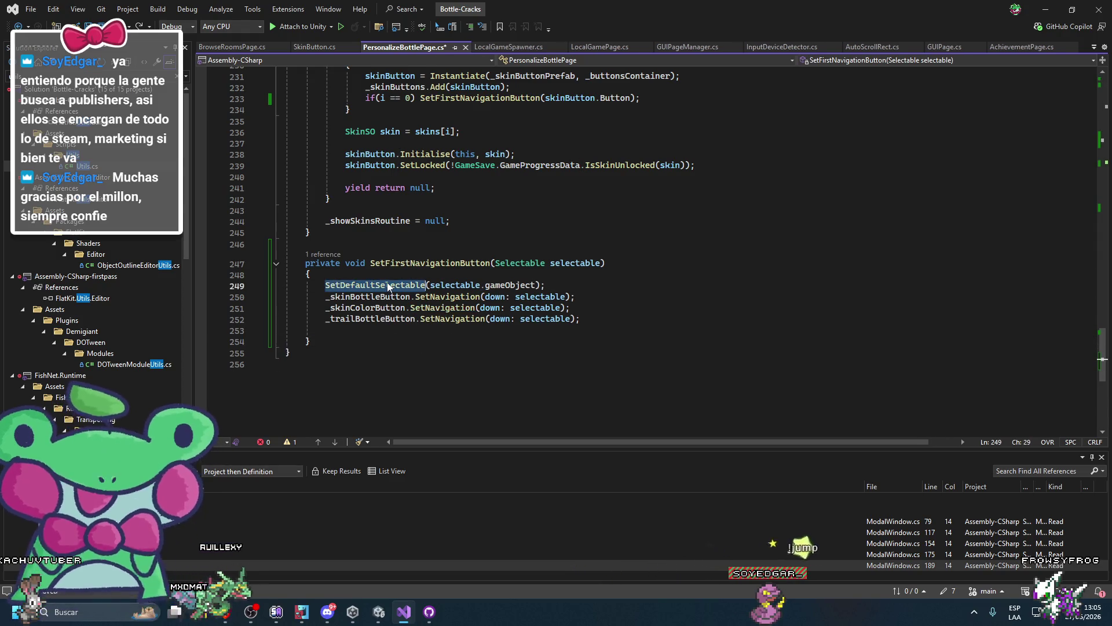
pyautogui.press('Delete')
pyautogui.click(365, 274)
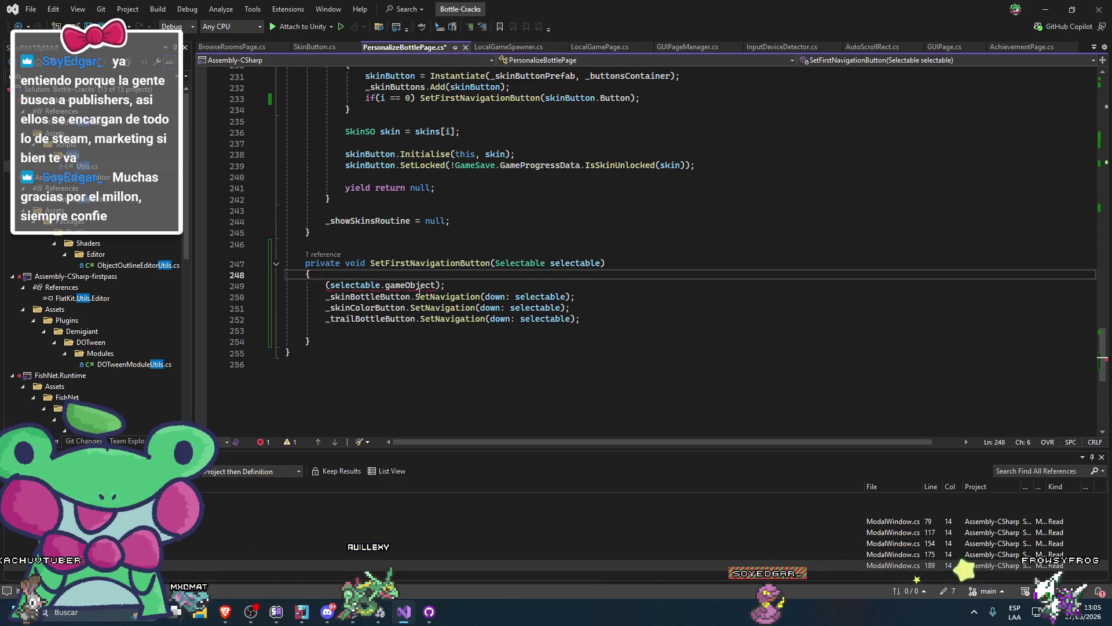
pyautogui.tripleClick(452, 286)
pyautogui.press('Delete')
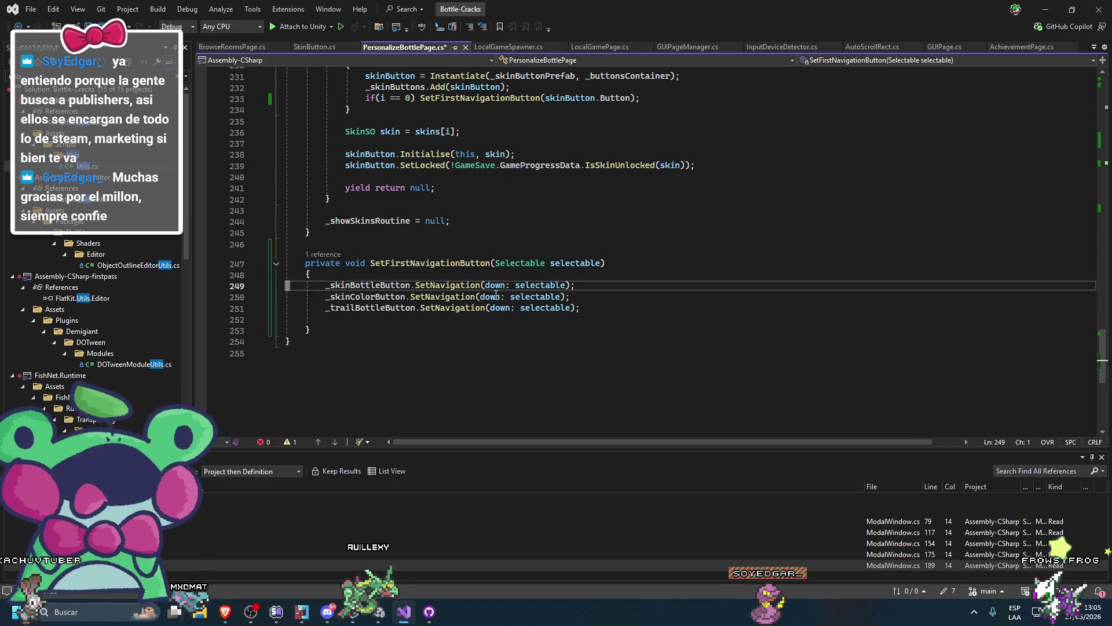
pyautogui.press('Down')
pyautogui.press('Down')
pyautogui.press('Down')
pyautogui.press('BackSpace')
pyautogui.hotkey('ctrl', 's')
pyautogui.scroll(20, 478, 288)
# Paste the InputDeviceDetector.SetSelectable line into Hide() after the unsubscribe and save
pyautogui.scroll(3, 478, 288)
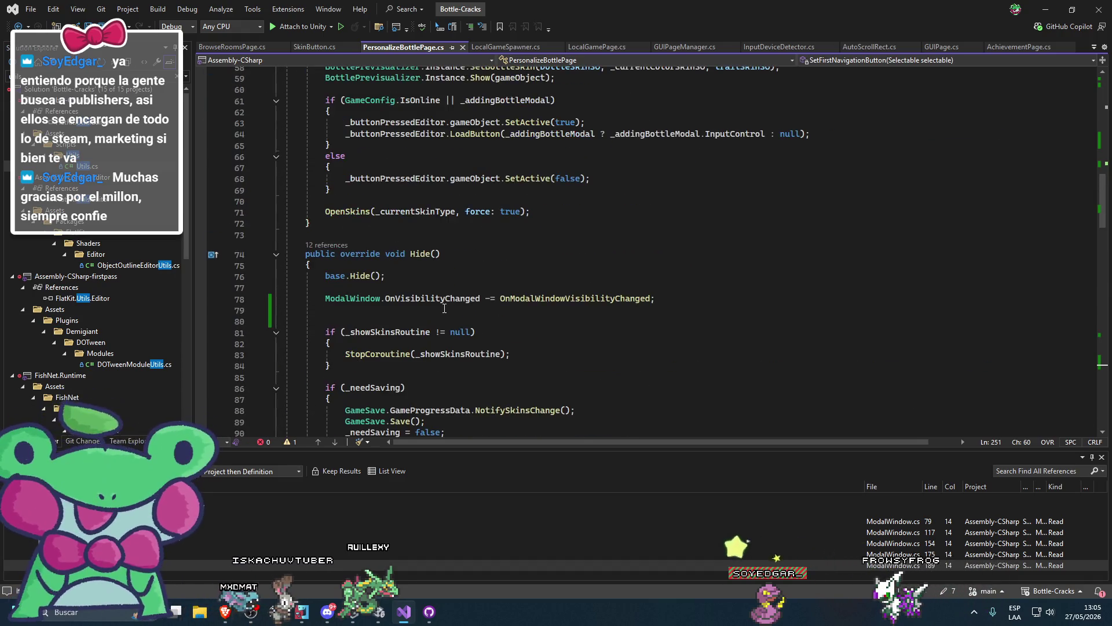
pyautogui.click(583, 310)
pyautogui.hotkey('ctrl', 'v')
pyautogui.press('BackSpace')
pyautogui.hotkey('ctrl', 's')
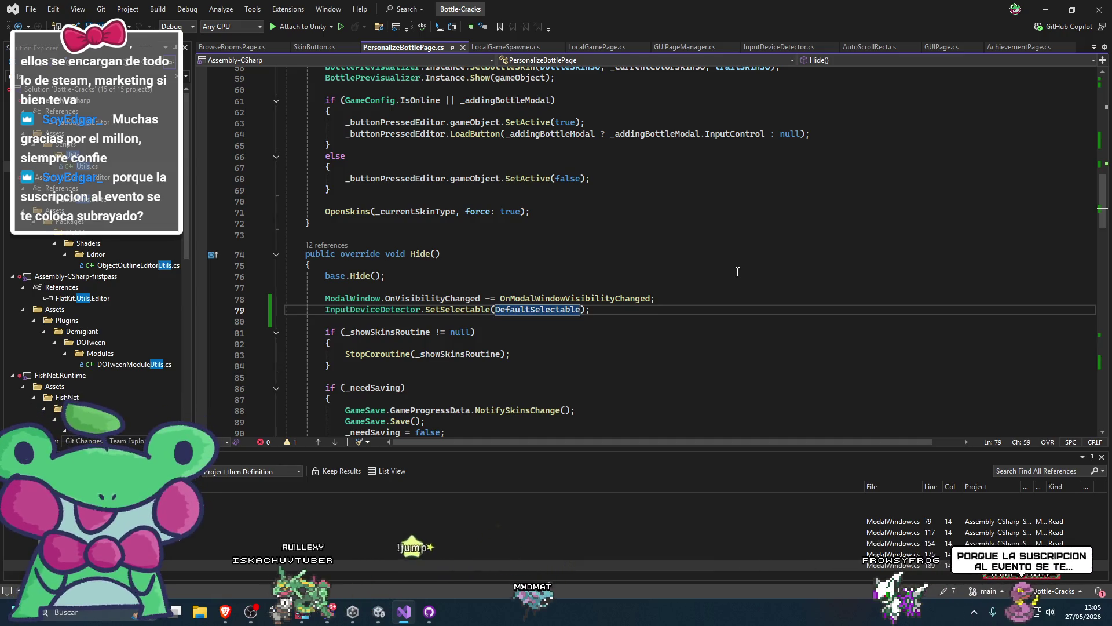
pyautogui.press('super+shift+s')
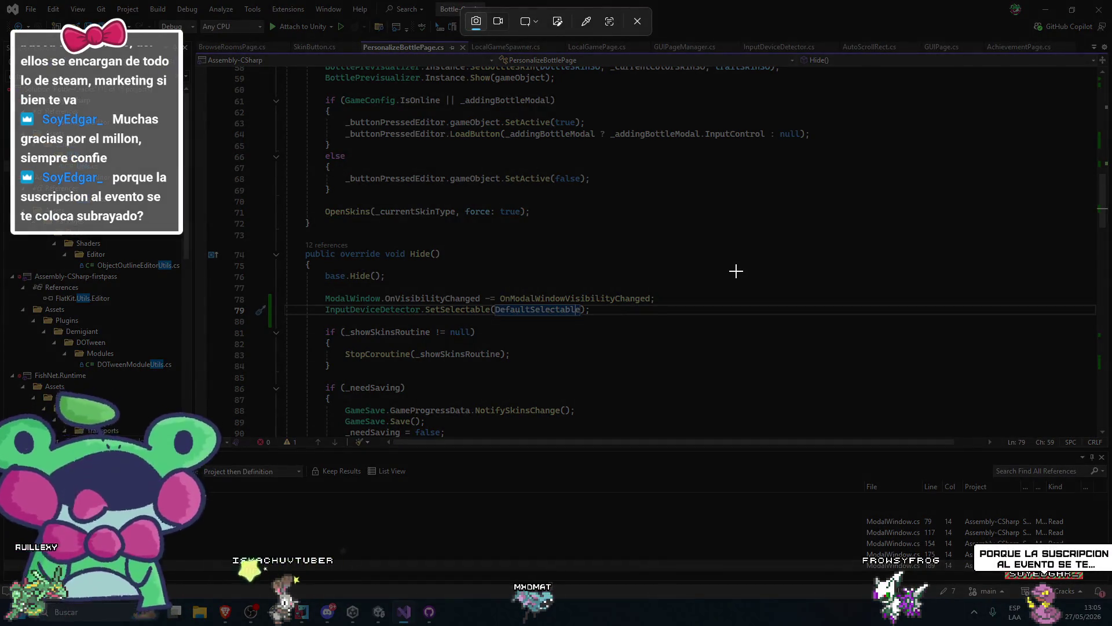
pyautogui.press('Escape')
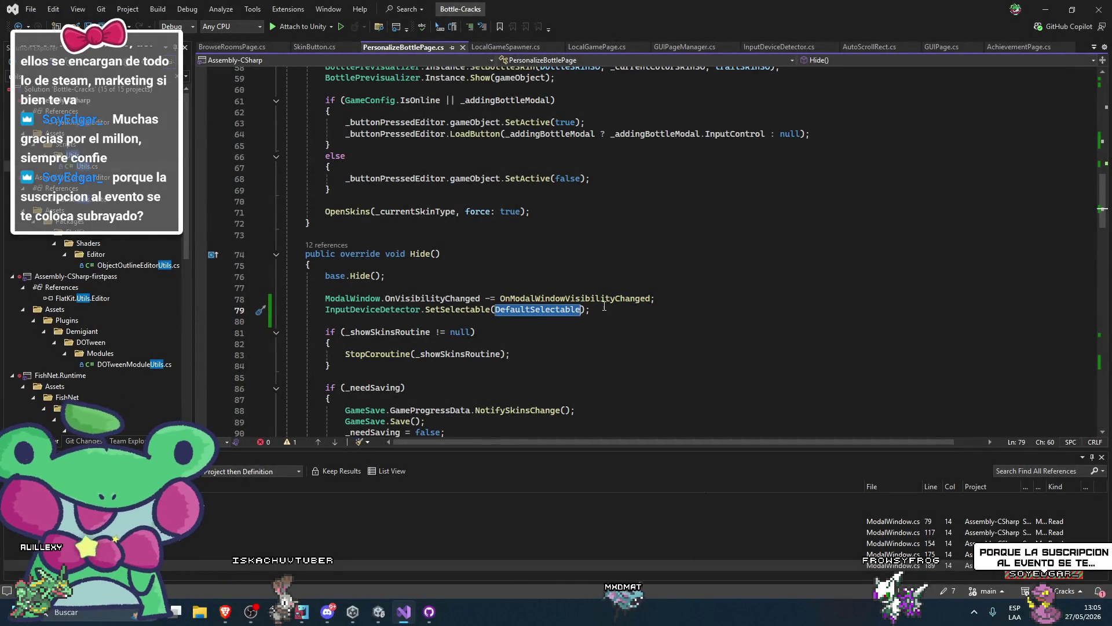
# Check SetDefaultSelectable's signature via the OnModalWindowVisibilityChanged definition
pyautogui.click(604, 305)
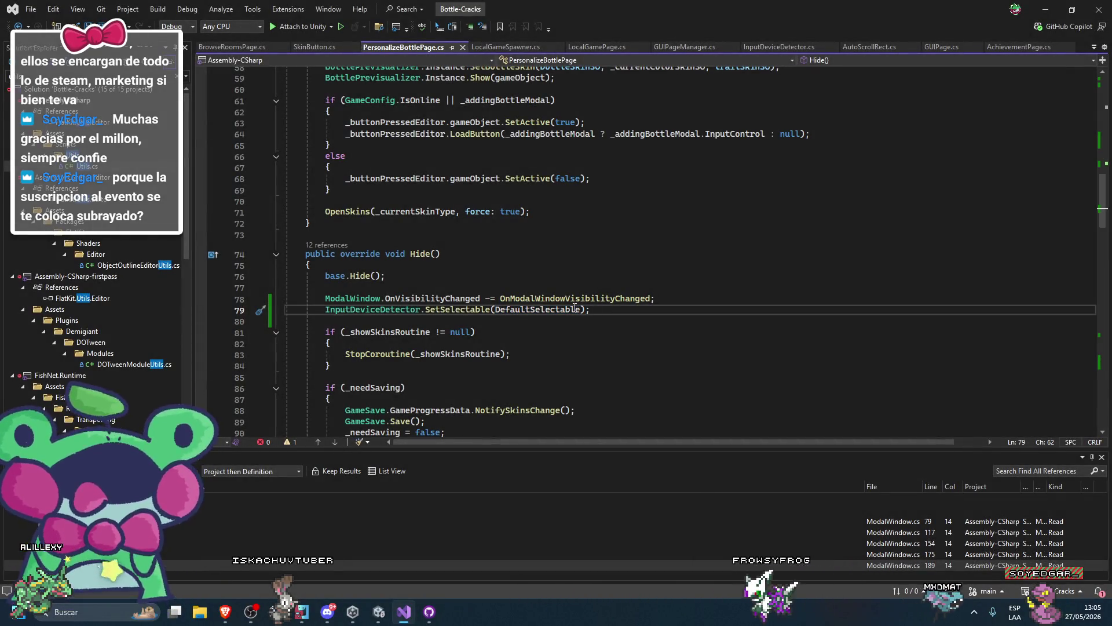
pyautogui.doubleClick(576, 309)
pyautogui.scroll(5, 566, 295)
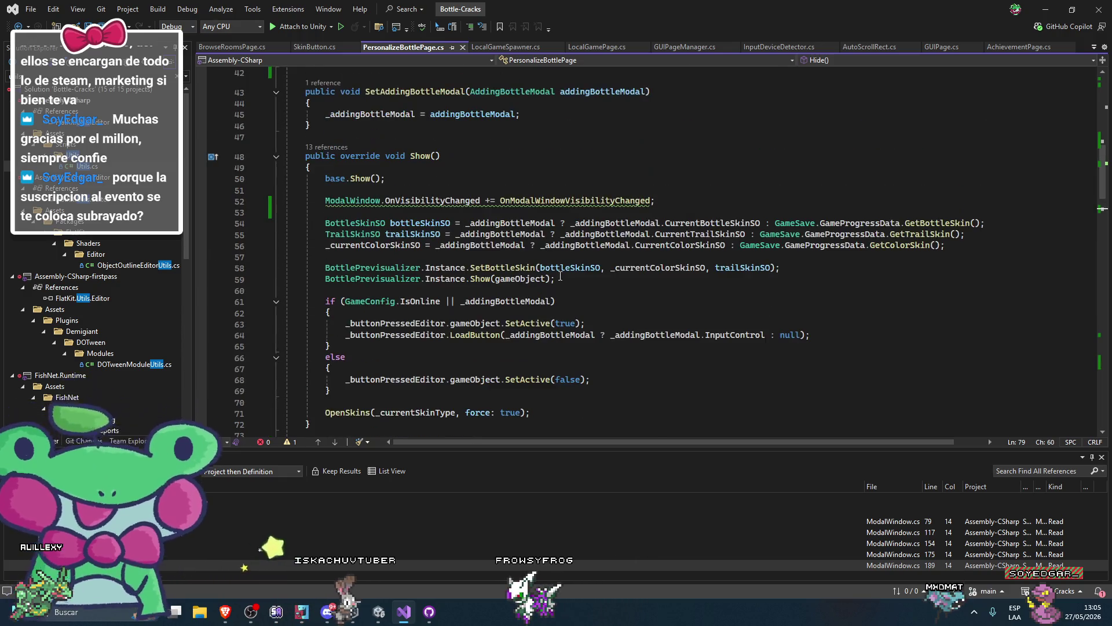
pyautogui.click(547, 203)
pyautogui.scroll(-6, 596, 325)
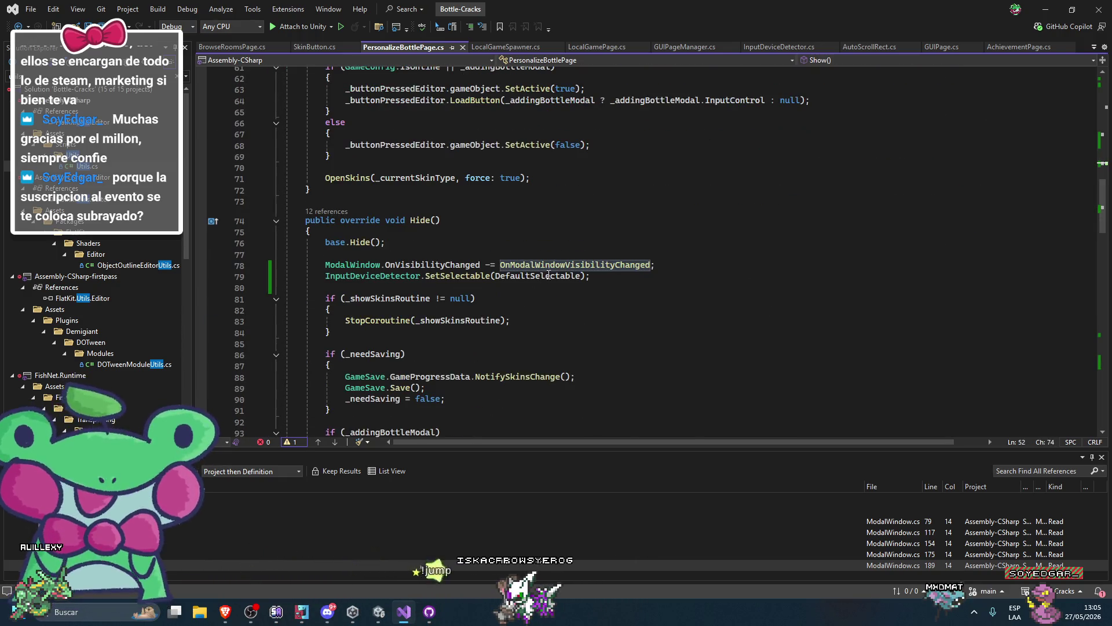
pyautogui.scroll(-20, 547, 272)
pyautogui.scroll(20, 602, 313)
pyautogui.press('F12')
pyautogui.doubleClick(394, 295)
pyautogui.hotkey('ctrl', 'c')
pyautogui.scroll(-5, 520, 309)
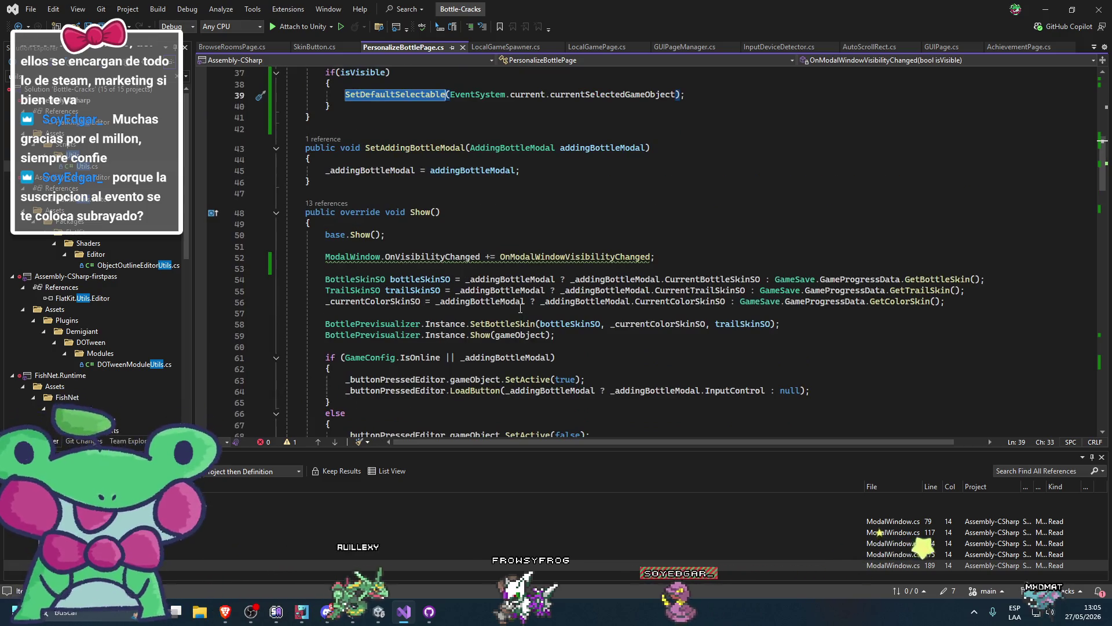
pyautogui.scroll(-10, 519, 309)
pyautogui.scroll(10, 493, 272)
pyautogui.scroll(-7, 493, 272)
# Replace InputDeviceDetector.SetSelectable on line 79 with SetDefaultSelectable, passing _skinBottleButton
pyautogui.moveTo(491, 299); pyautogui.dragTo(294, 299)
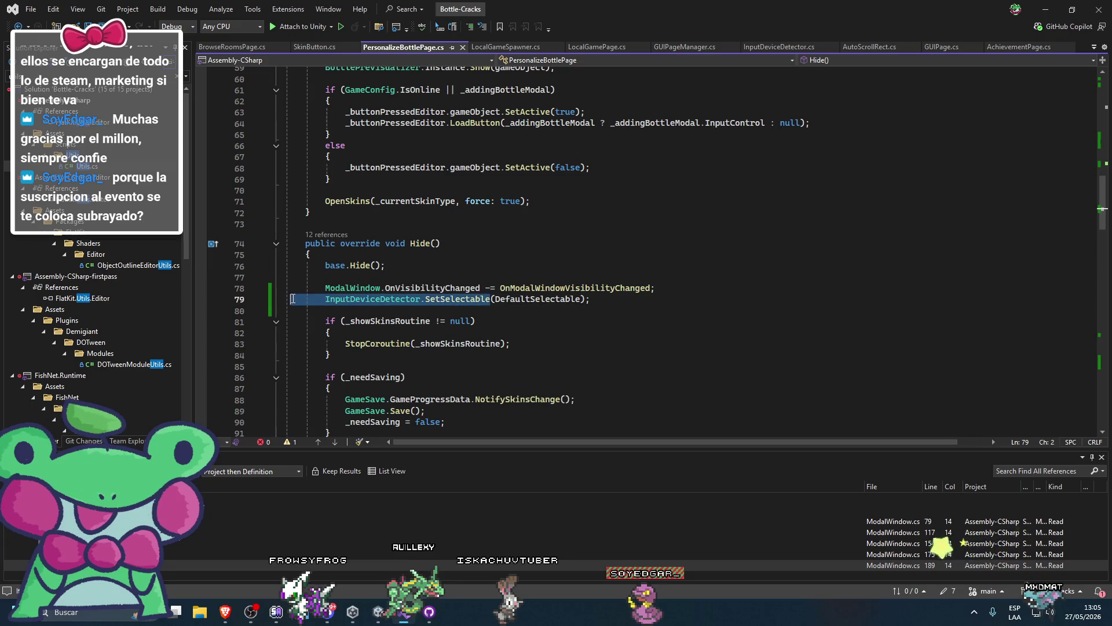
pyautogui.hotkey('ctrl', 'v')
pyautogui.click(416, 298)
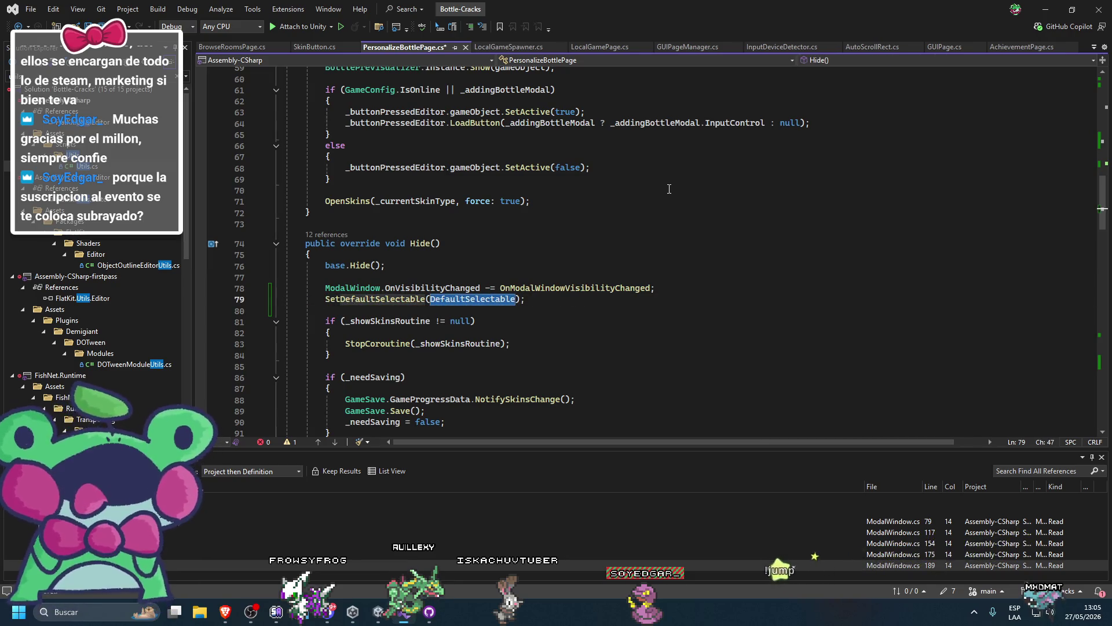
pyautogui.write('_bottl')
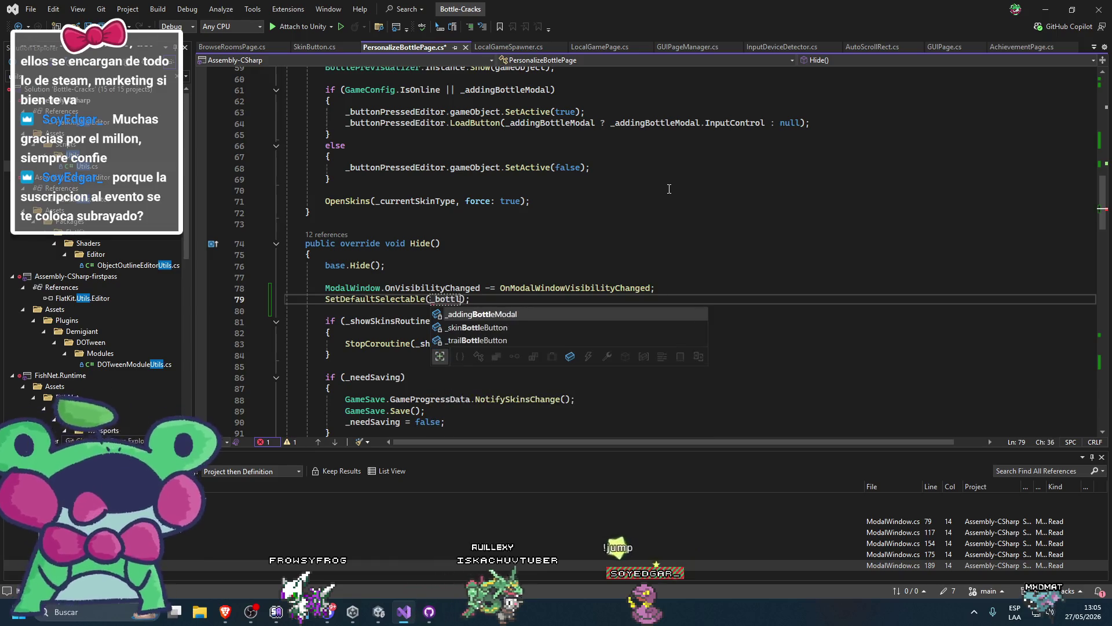
pyautogui.press('Down')
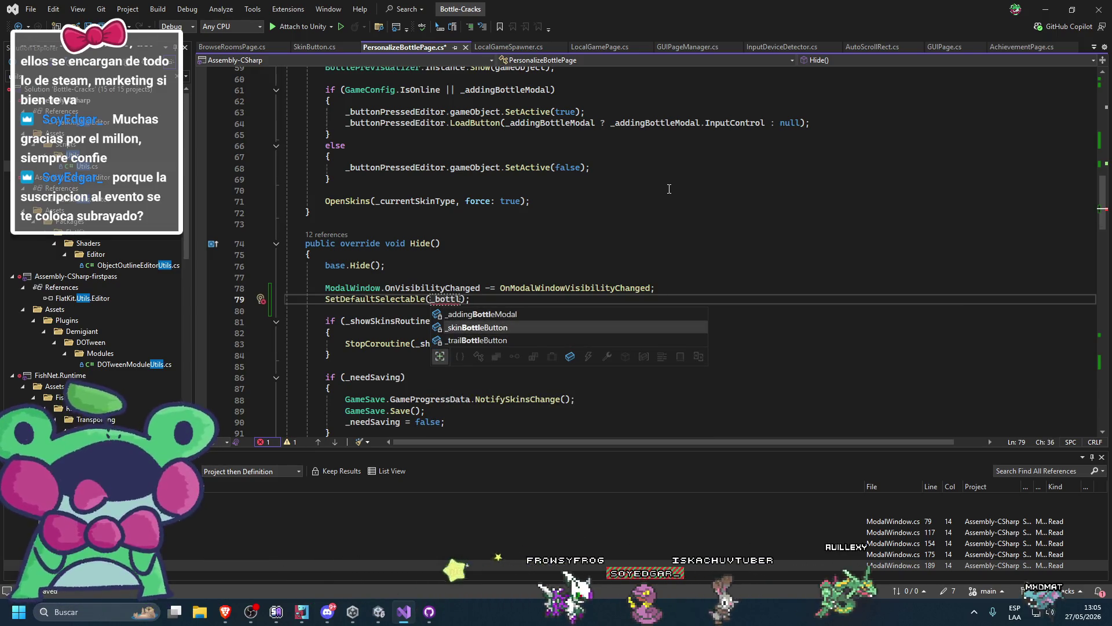
pyautogui.press('Tab')
# Correct the argument to _skinBottleButton.gameObject and save the file
pyautogui.hotkey('ctrl', 'shift', 'Left')
pyautogui.press('BackSpace')
pyautogui.write('_bo')
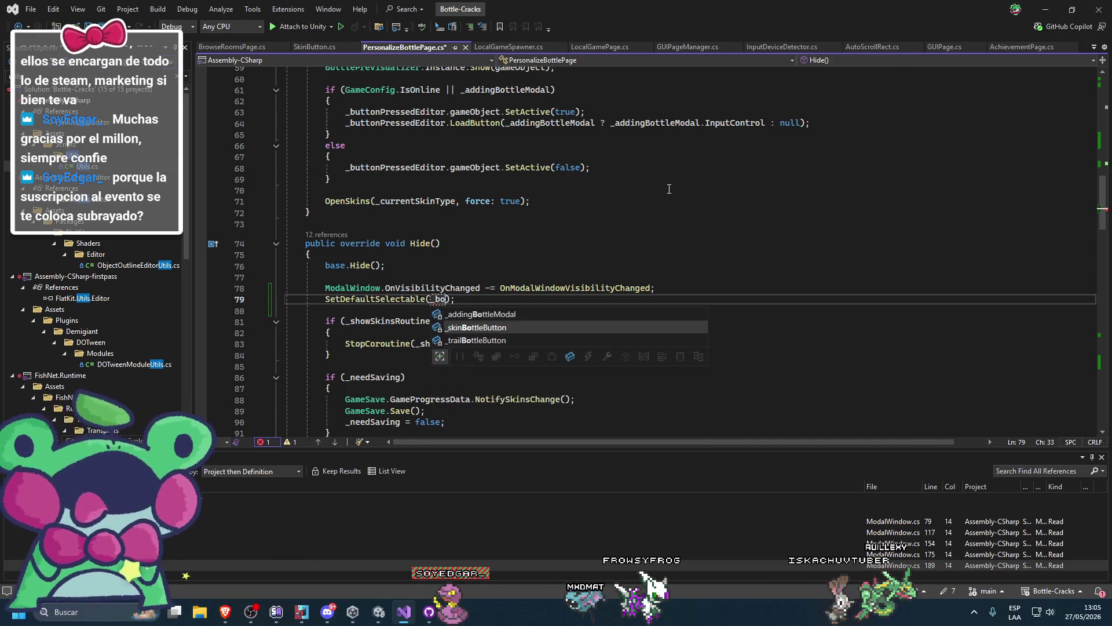
pyautogui.press('Tab')
pyautogui.write('.ga')
pyautogui.press('Tab')
pyautogui.hotkey('ctrl', 's')
pyautogui.click(669, 189)
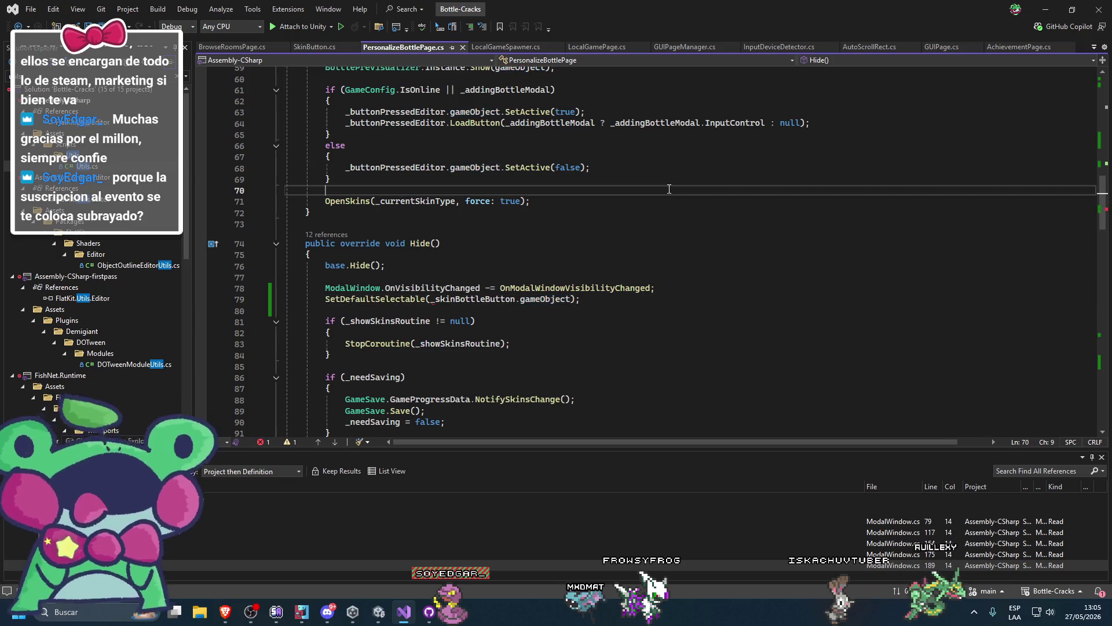
pyautogui.click(401, 299)
pyautogui.scroll(12, 405, 299)
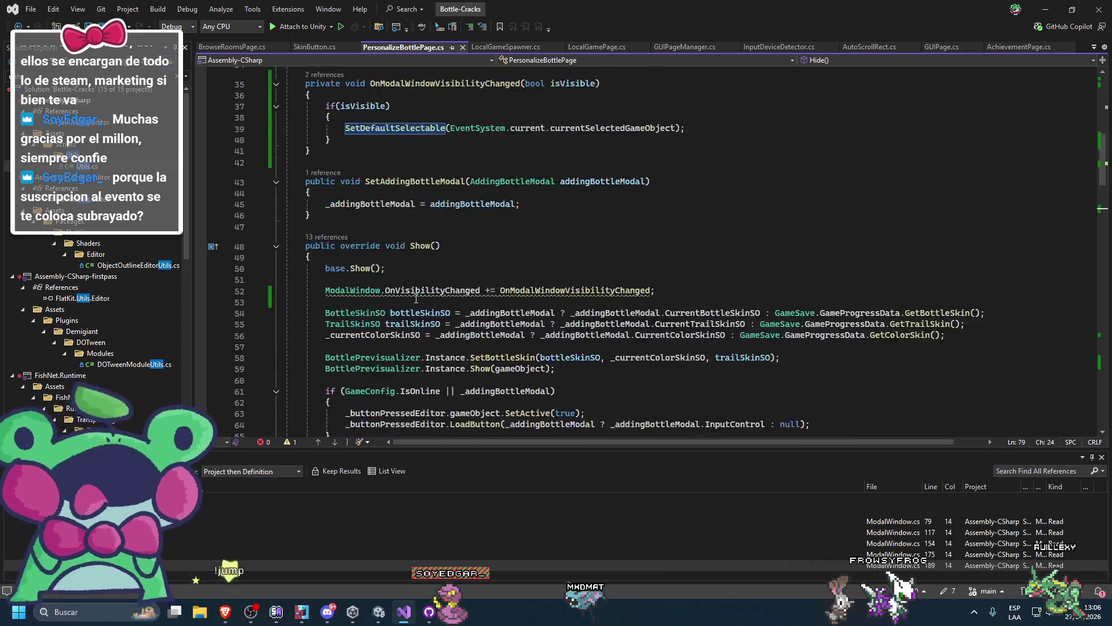
# Cut the OnModalWindowVisibilityChanged method (lines 35–42) from the top of the class and save
pyautogui.scroll(-9, 416, 298)
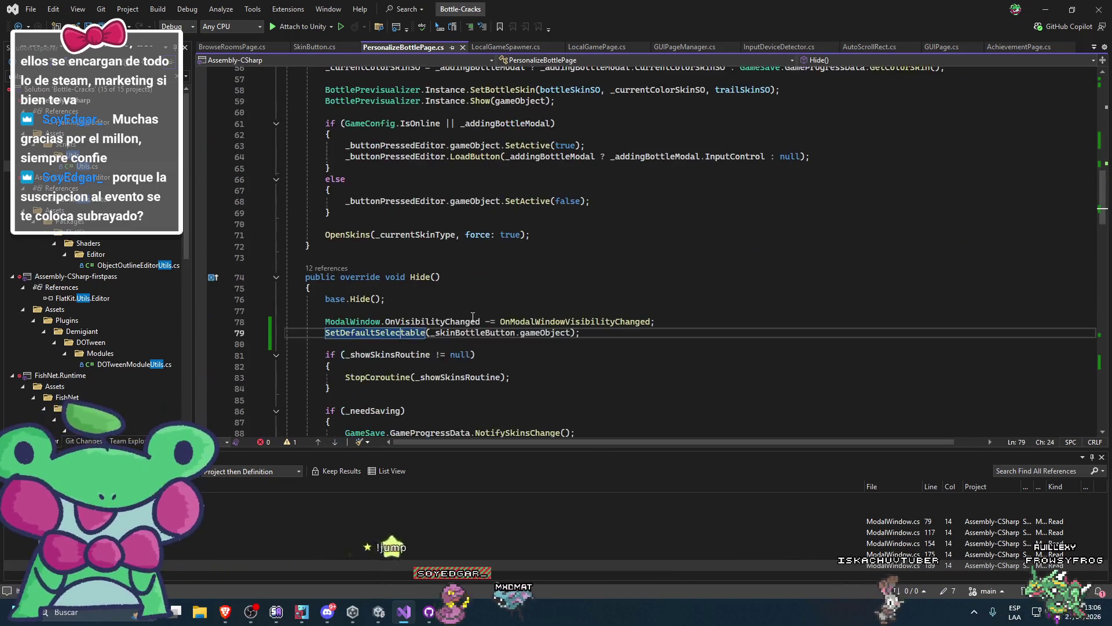
pyautogui.scroll(-3, 492, 283)
pyautogui.scroll(9, 405, 249)
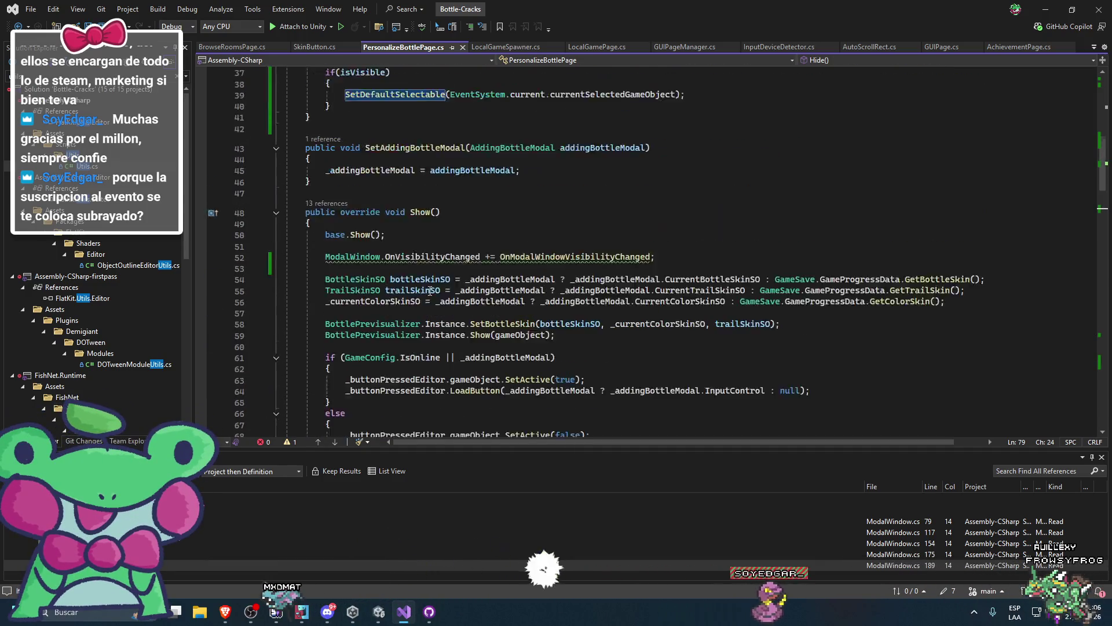
pyautogui.scroll(3, 550, 289)
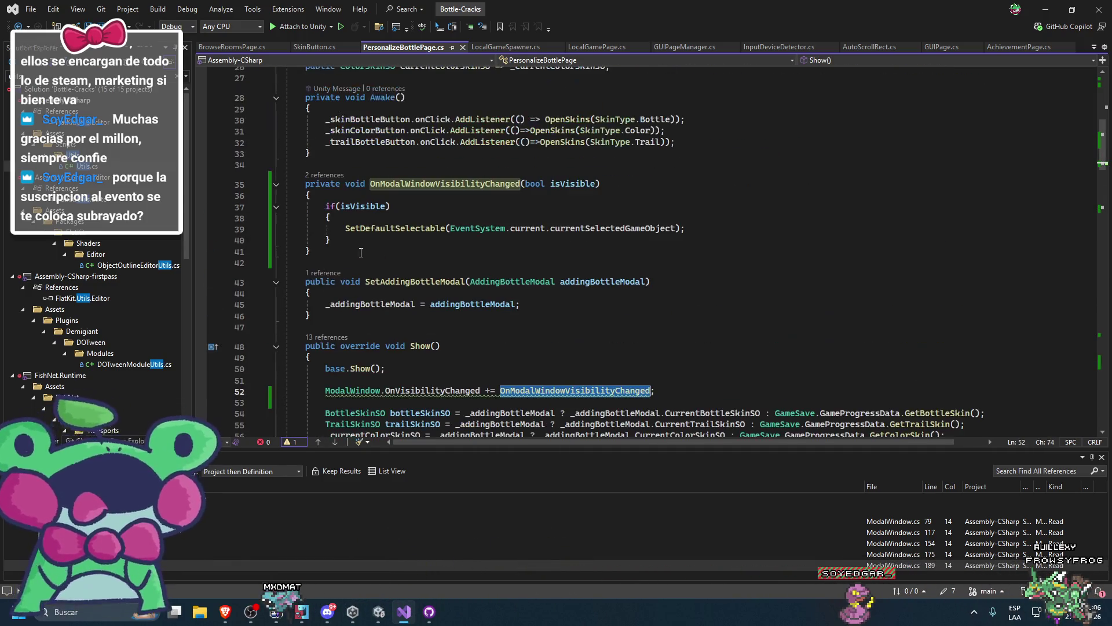
pyautogui.moveTo(325, 251); pyautogui.dragTo(231, 181)
pyautogui.press('Delete')
pyautogui.press('BackSpace')
pyautogui.hotkey('ctrl', 's')
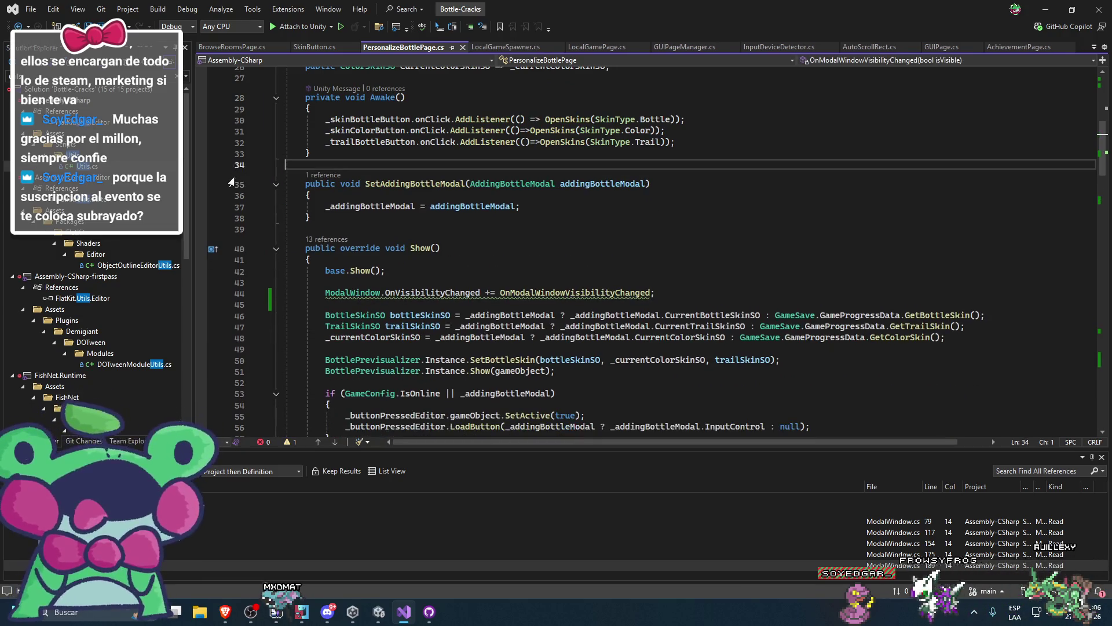
# Paste the method below SetFirstNavigationButton at the end of the class and save
pyautogui.scroll(-20, 610, 252)
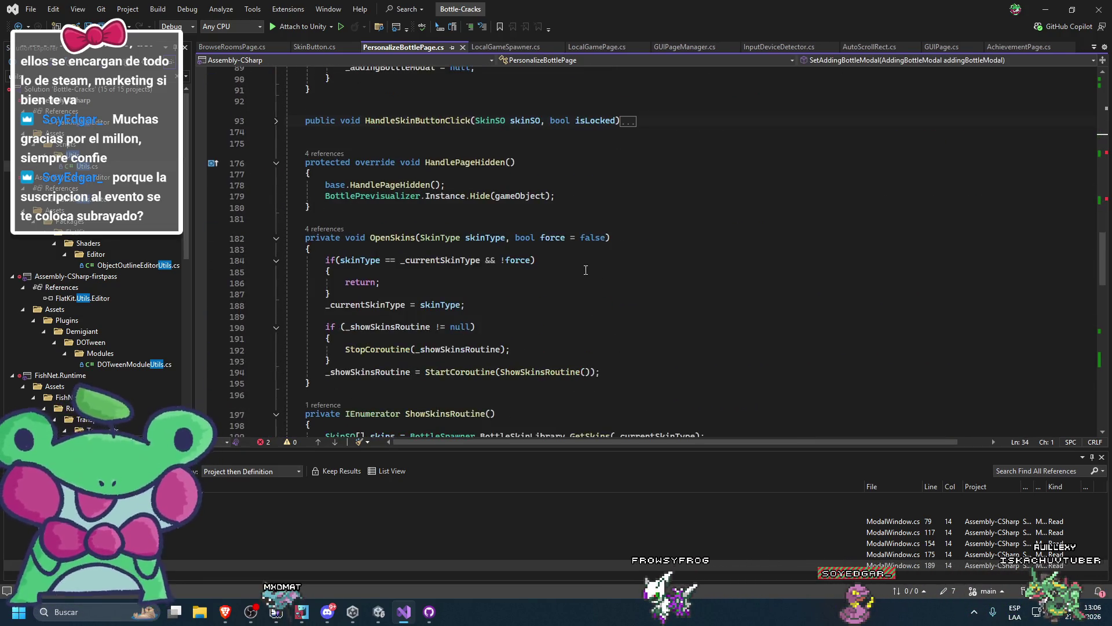
pyautogui.scroll(-15, 570, 268)
pyautogui.click(355, 281)
pyautogui.press('Return')
pyautogui.press('Return')
pyautogui.write('private void OnModalWindowVisibilityChanged(bool isVisible)     {         if (isVisible)         {             SetDefaultSelectable(EventSystem.current.currentSelectedGameObject);         }     }')
pyautogui.hotkey('ctrl', 's')
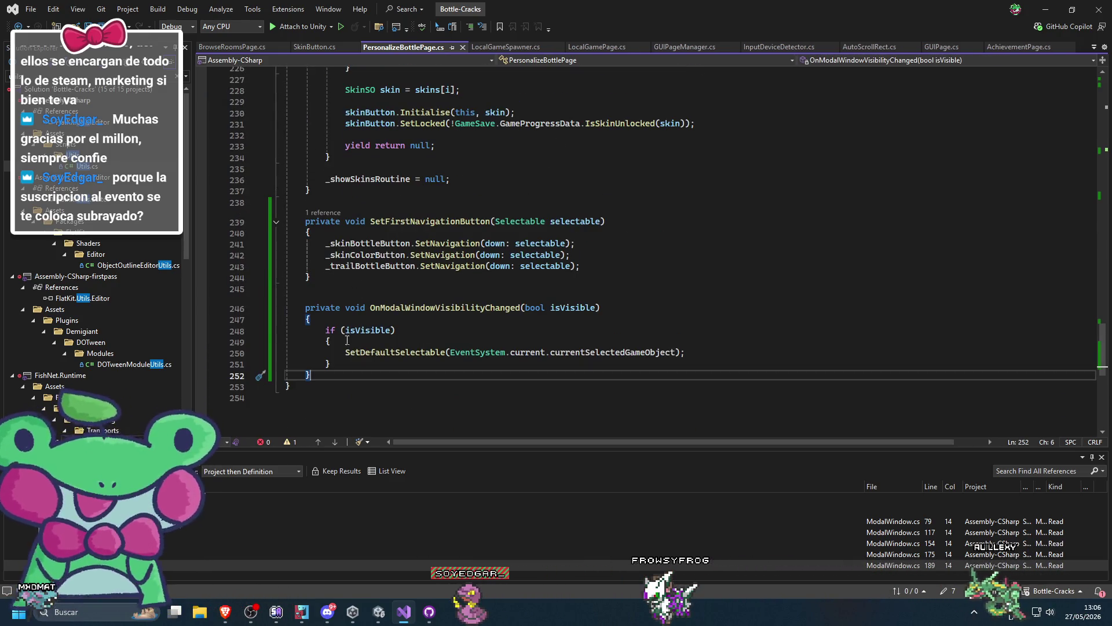
pyautogui.click(345, 330)
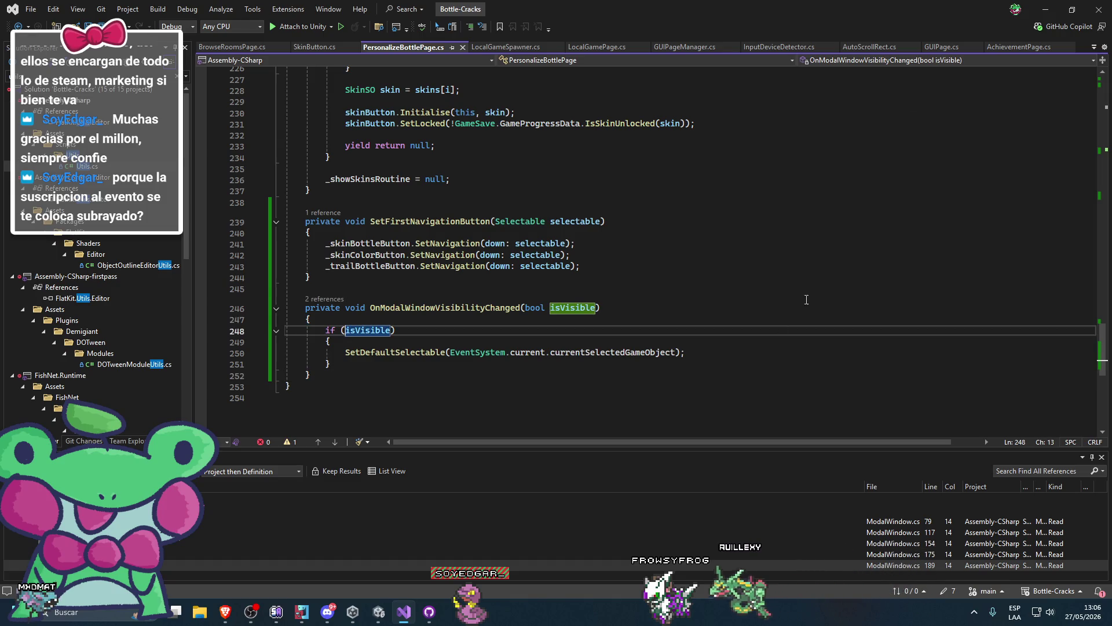
pyautogui.hotkey('alt', 'Tab')
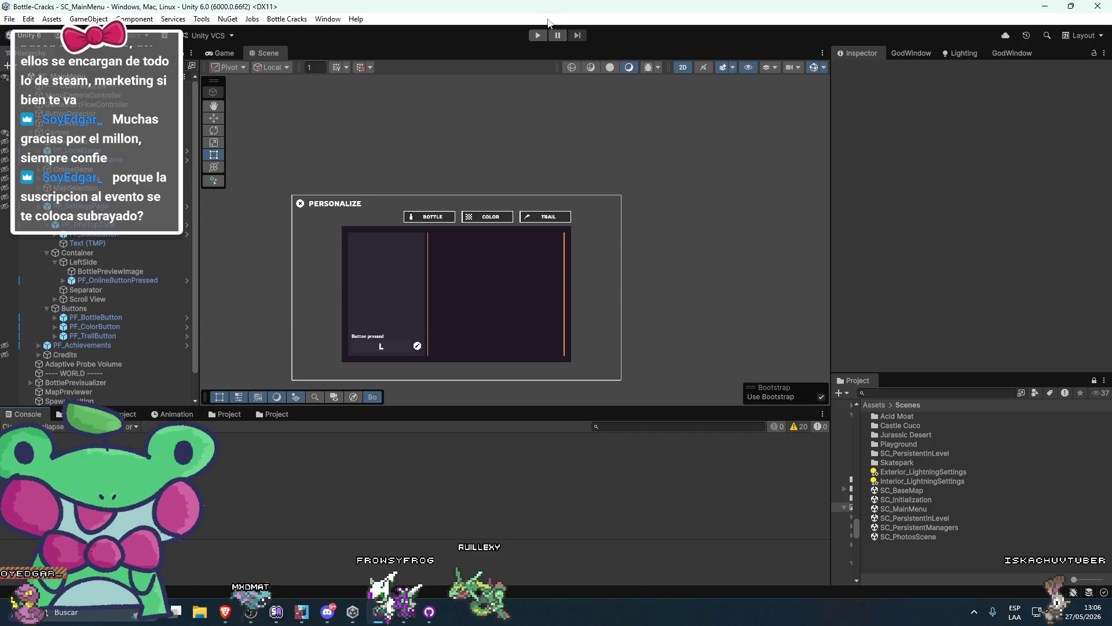
# Wait for Unity to finish compiling the scripts, then return to Visual Studio
pyautogui.hotkey('alt', 'Tab')
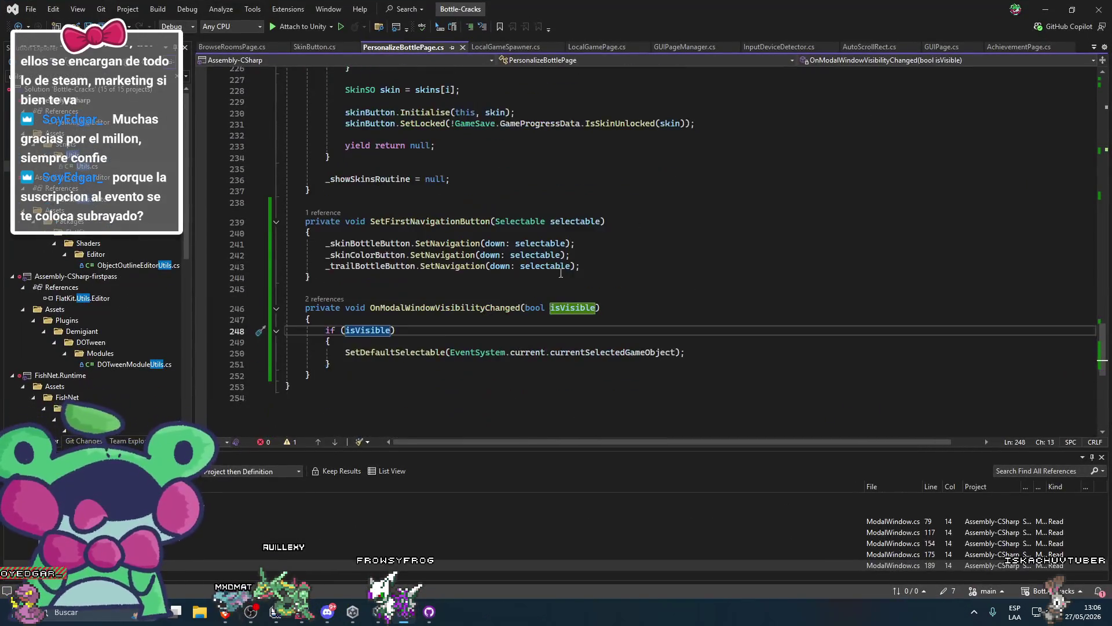
# Inspect the static OnVisibilityChanged event in ModalWindow.cs, close it, and select the line 44 subscription
pyautogui.scroll(20, 561, 207)
pyautogui.scroll(4, 506, 300)
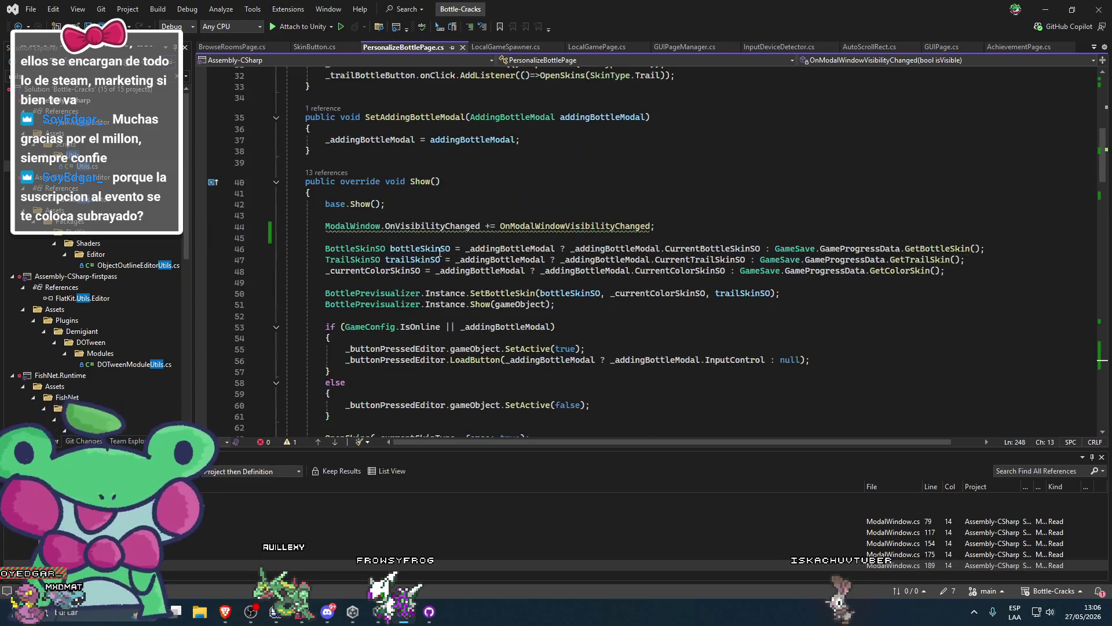
pyautogui.click(454, 226)
pyautogui.press('F12')
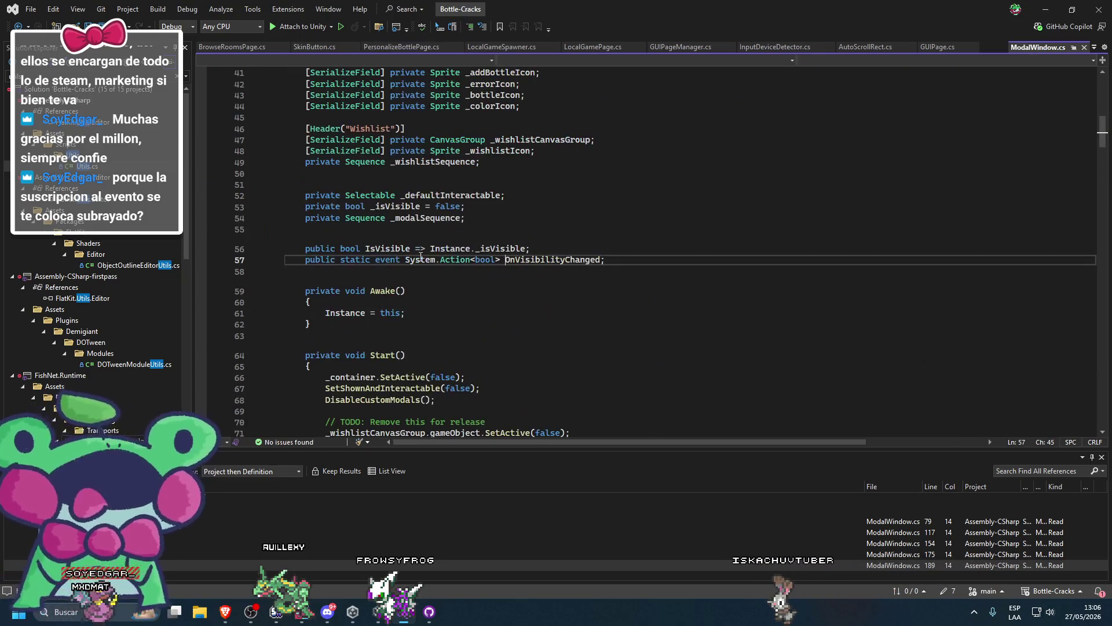
pyautogui.doubleClick(555, 259)
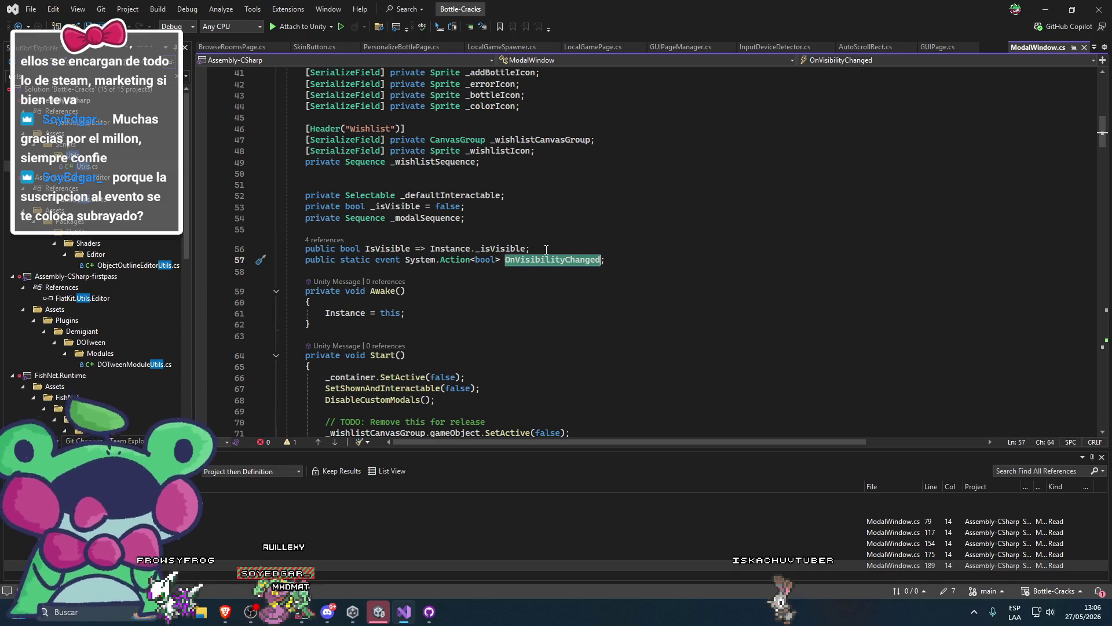
pyautogui.click(615, 258)
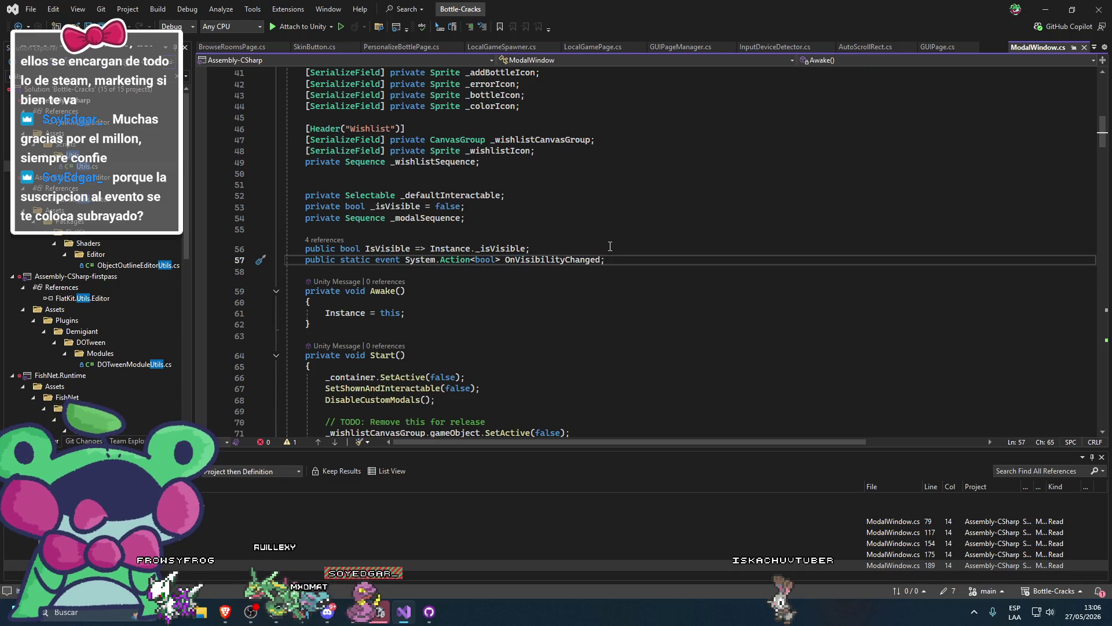
pyautogui.scroll(-6, 610, 247)
pyautogui.scroll(3, 610, 247)
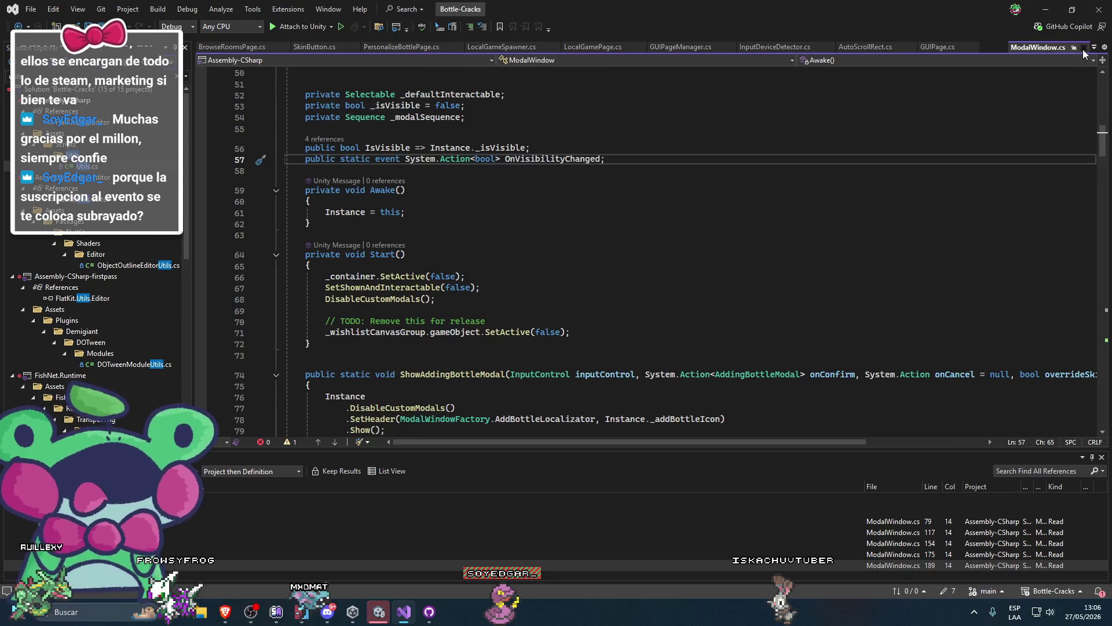
pyautogui.click(1084, 47)
pyautogui.moveTo(656, 227); pyautogui.dragTo(407, 231)
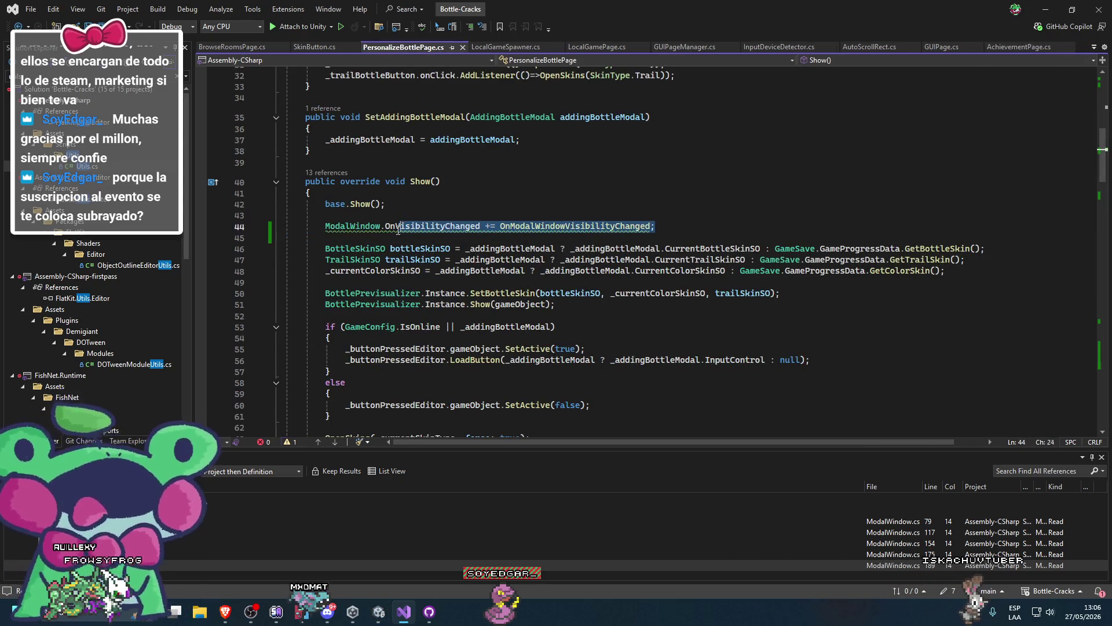
# Draft an OnDestroy method with ModalWindow.OnVisibilityChanged -= OnModalWindowVisibilityChanged
pyautogui.click(394, 171)
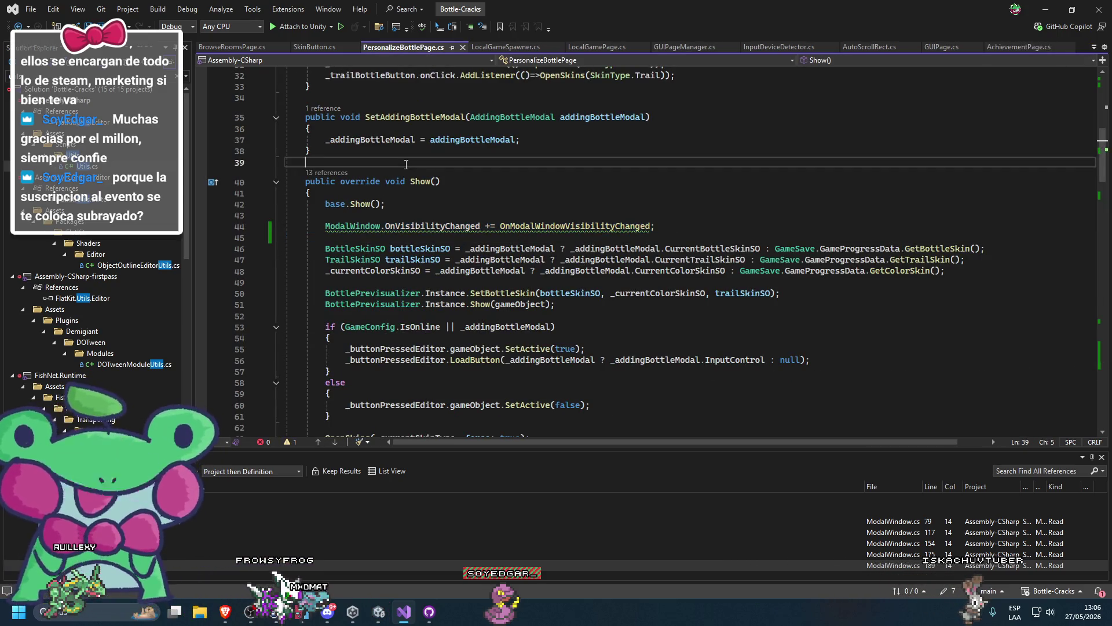
pyautogui.press('Return')
pyautogui.press('Return')
pyautogui.write('private void o')
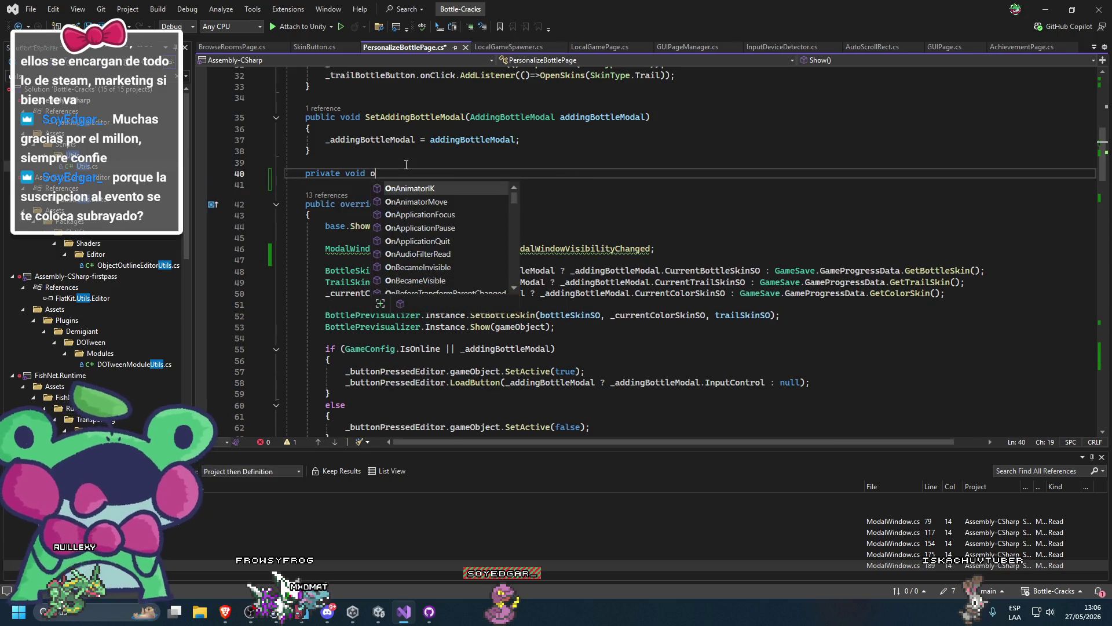
pyautogui.write('Des')
pyautogui.press('Tab')
pyautogui.write('ModalWindow.OnVisibilityChanged += OnModalWindowVisibilityChanged;')
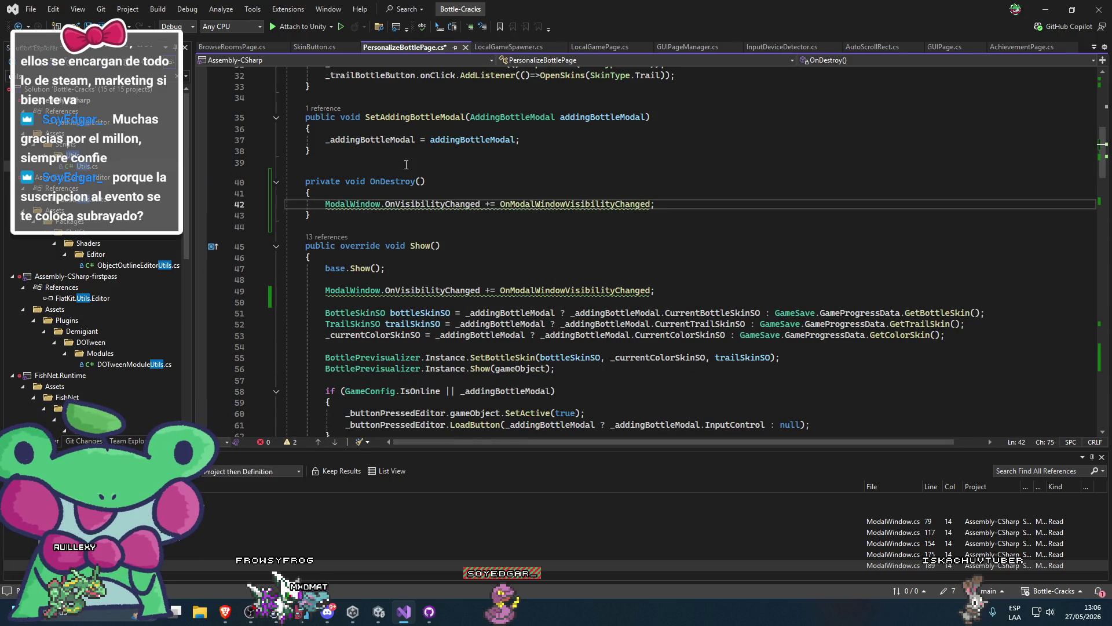
pyautogui.hotkey('ctrl', 'Left')
pyautogui.hotkey('ctrl', 'Left')
pyautogui.hotkey('ctrl', 'Left')
pyautogui.press('Delete')
pyautogui.write('-')
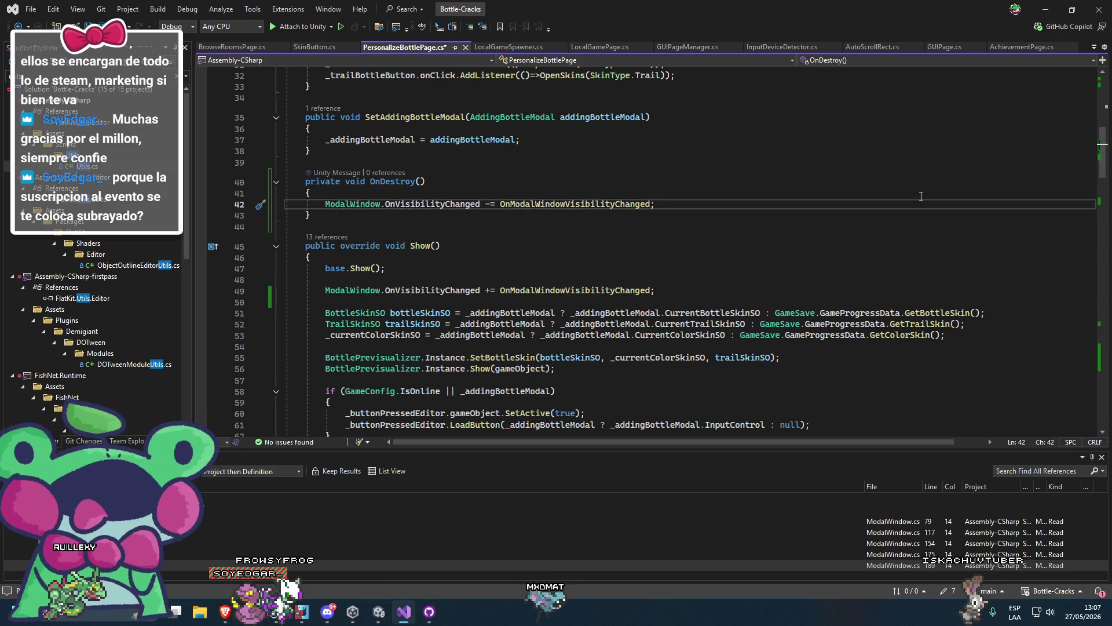
# Delete the OnDestroy method, save PersonalizeBottlePage.cs, and return to Unity
pyautogui.moveTo(331, 223); pyautogui.dragTo(259, 167)
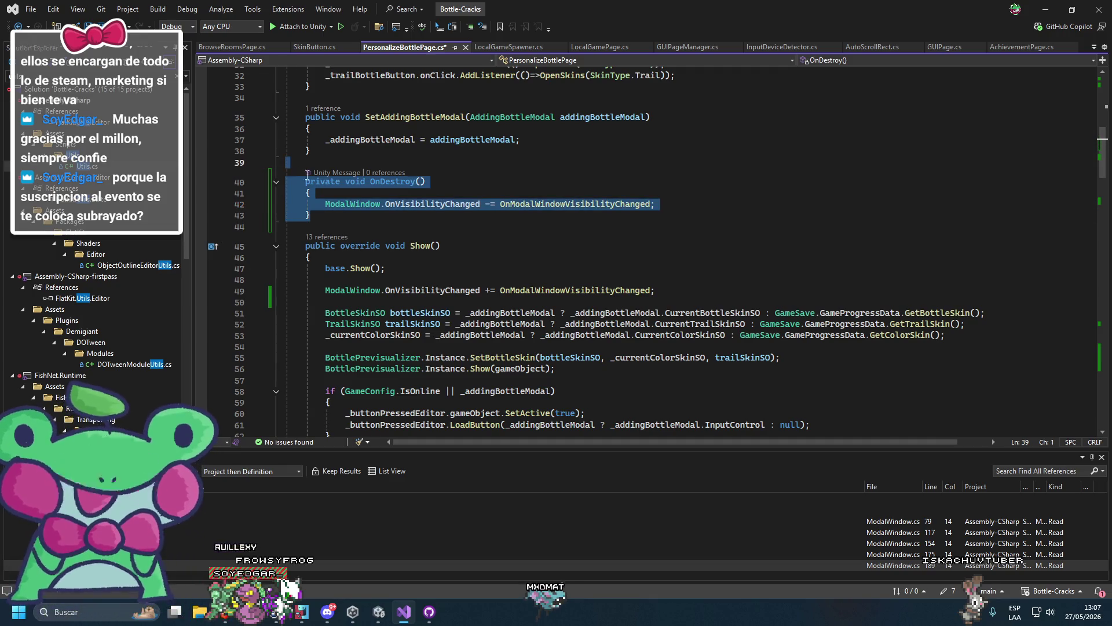
pyautogui.scroll(2, 643, 226)
pyautogui.click(467, 252)
pyautogui.scroll(-4, 405, 278)
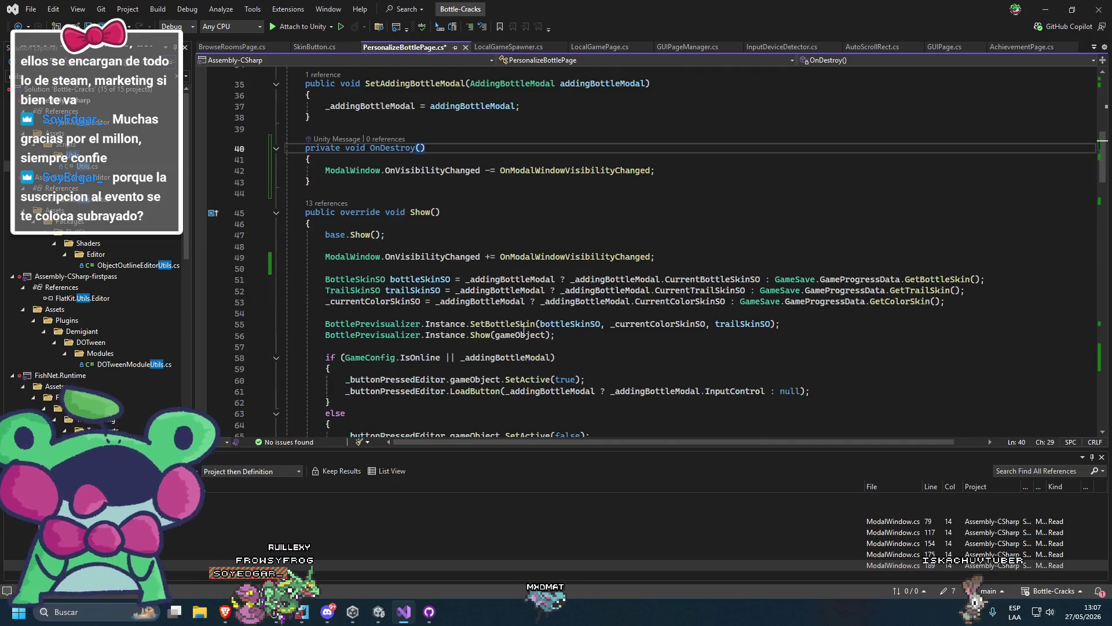
pyautogui.scroll(5, 377, 290)
pyautogui.click(353, 311)
pyautogui.scroll(3, 354, 311)
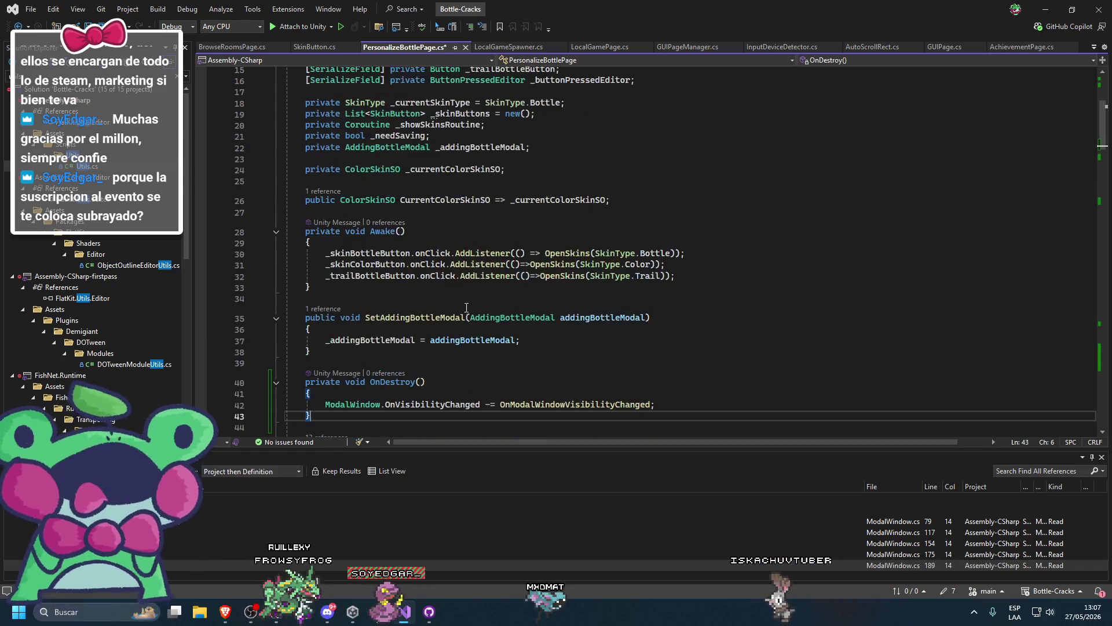
pyautogui.scroll(-4, 353, 312)
pyautogui.moveTo(324, 294); pyautogui.dragTo(226, 232)
pyautogui.press('Delete')
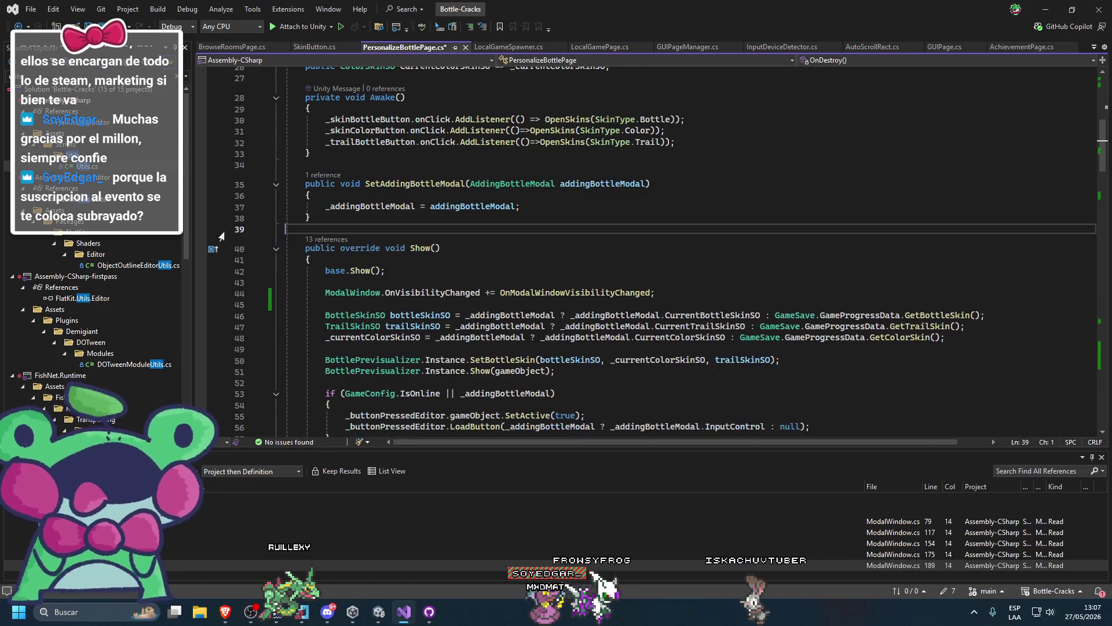
pyautogui.scroll(-4, 552, 225)
pyautogui.hotkey('ctrl', 's')
pyautogui.scroll(-5, 551, 226)
pyautogui.hotkey('alt', 'Tab')
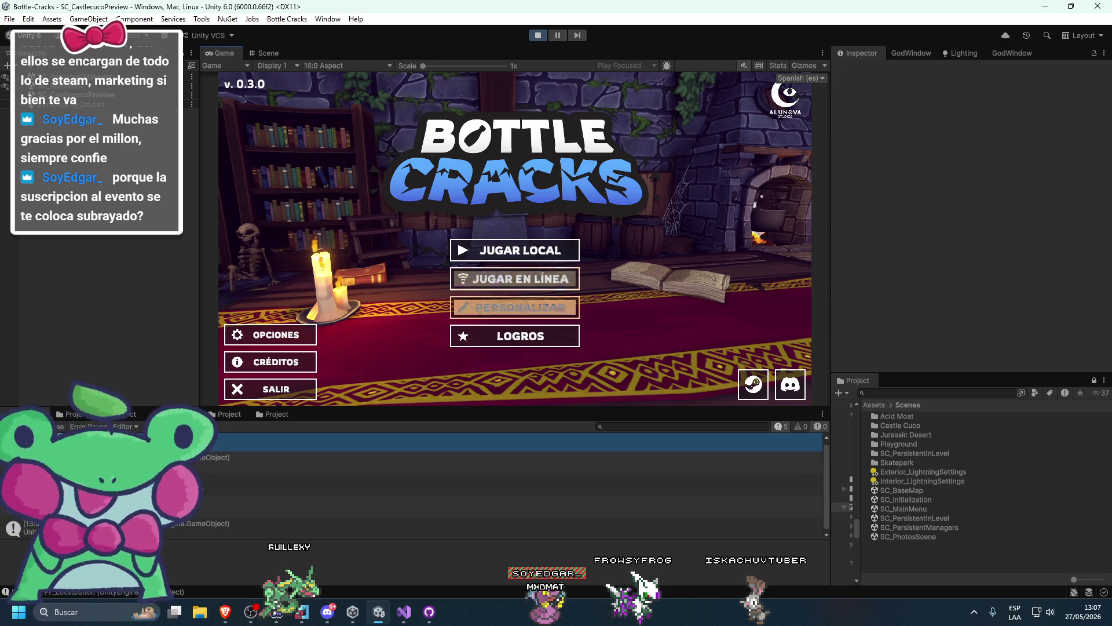
# Open PERSONALIZAR, step across its tabs and bottle grid, and test a locked bottle's ¡Próximamente! popup
pyautogui.press('Down')
pyautogui.press('Return')
pyautogui.press('Right')
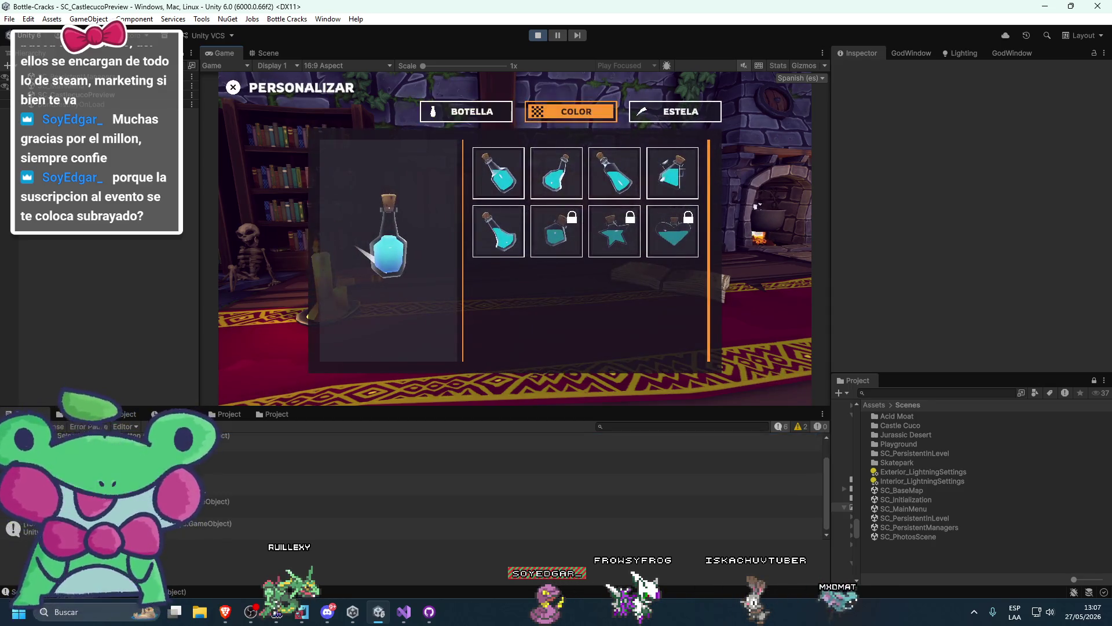
pyautogui.press('Right')
pyautogui.press('Down')
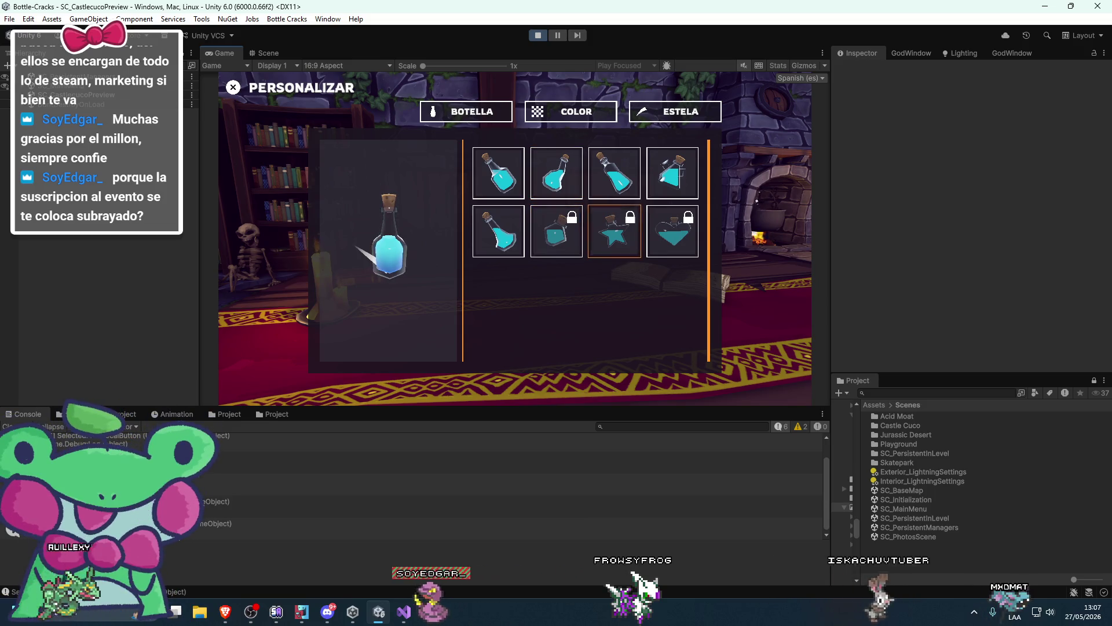
pyautogui.press('Return')
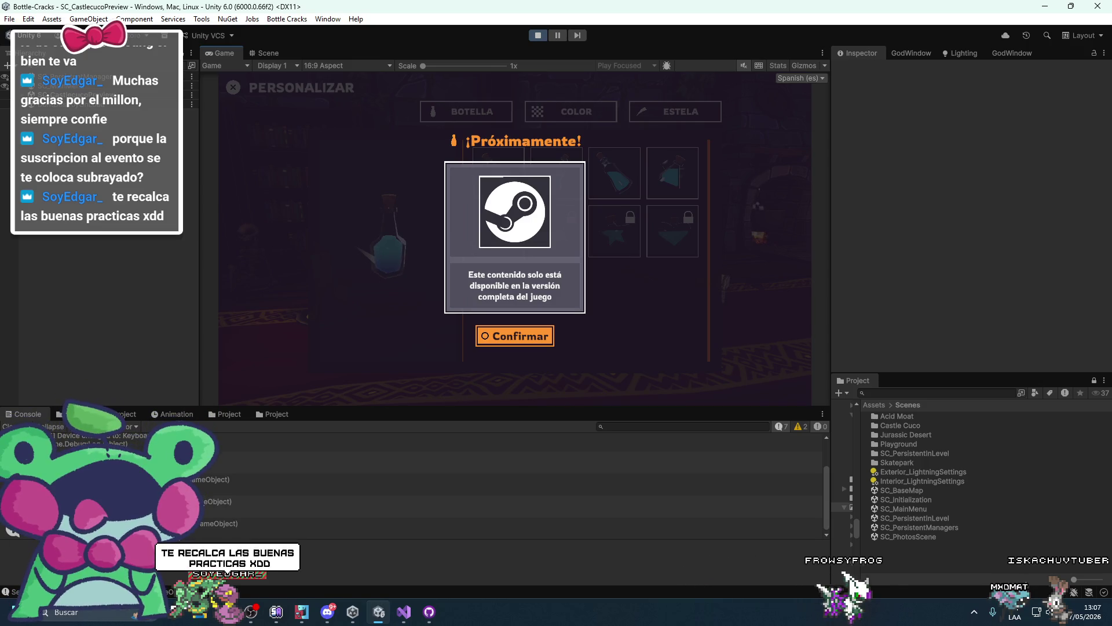
pyautogui.press('Return')
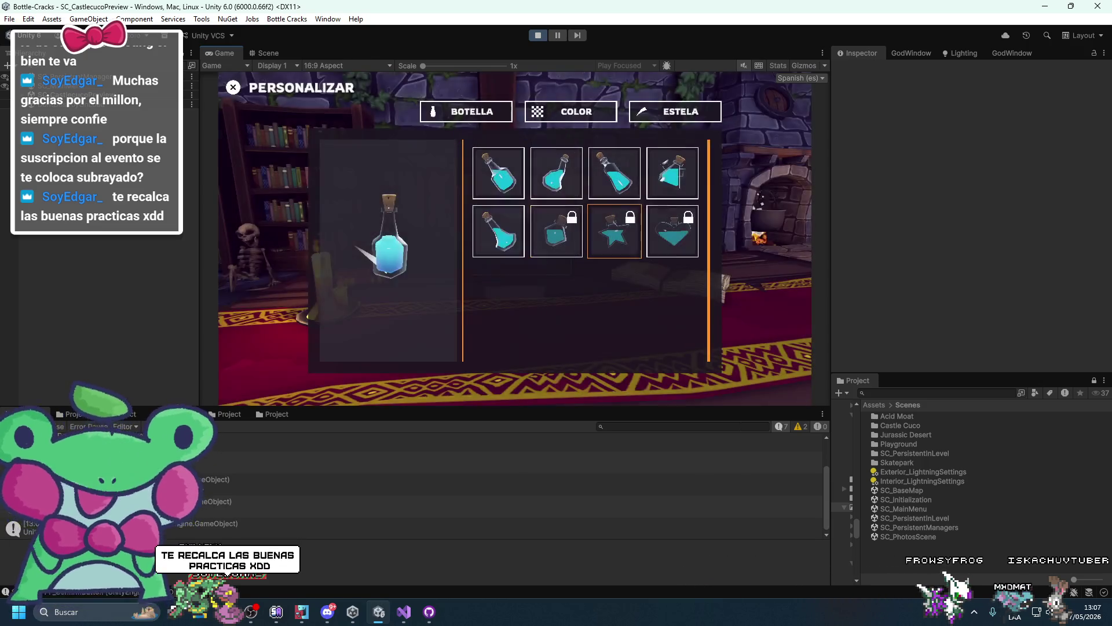
pyautogui.click(614, 230)
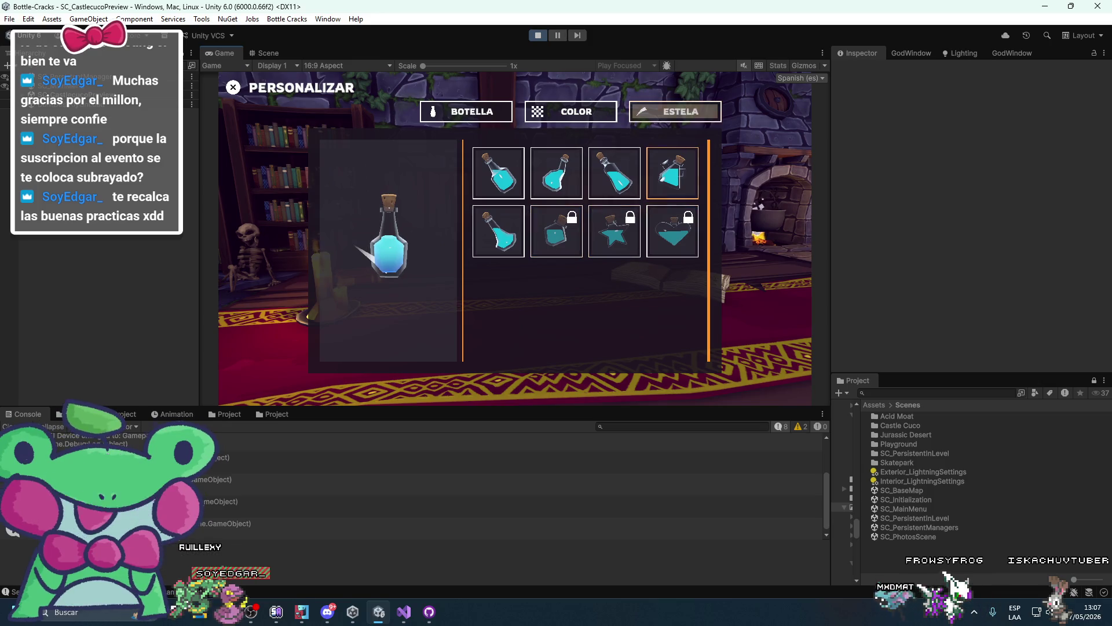
pyautogui.click(498, 172)
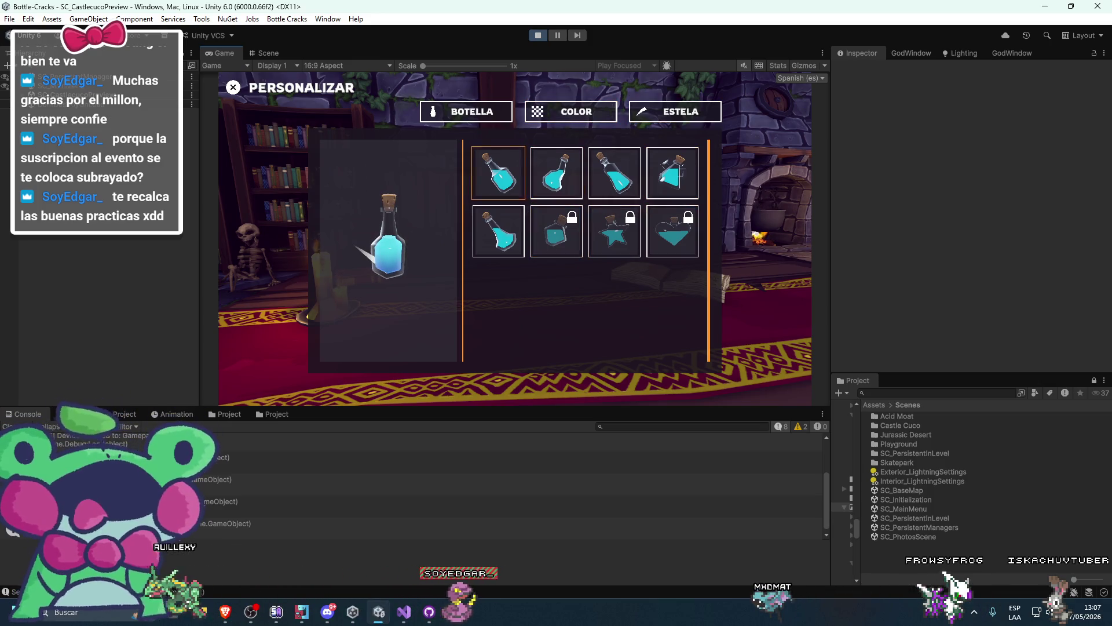
pyautogui.click(556, 173)
# Switch to the colour grid, try the locked teal and orange colours, and dismiss the ¡Victoria! popup
pyautogui.press('e')
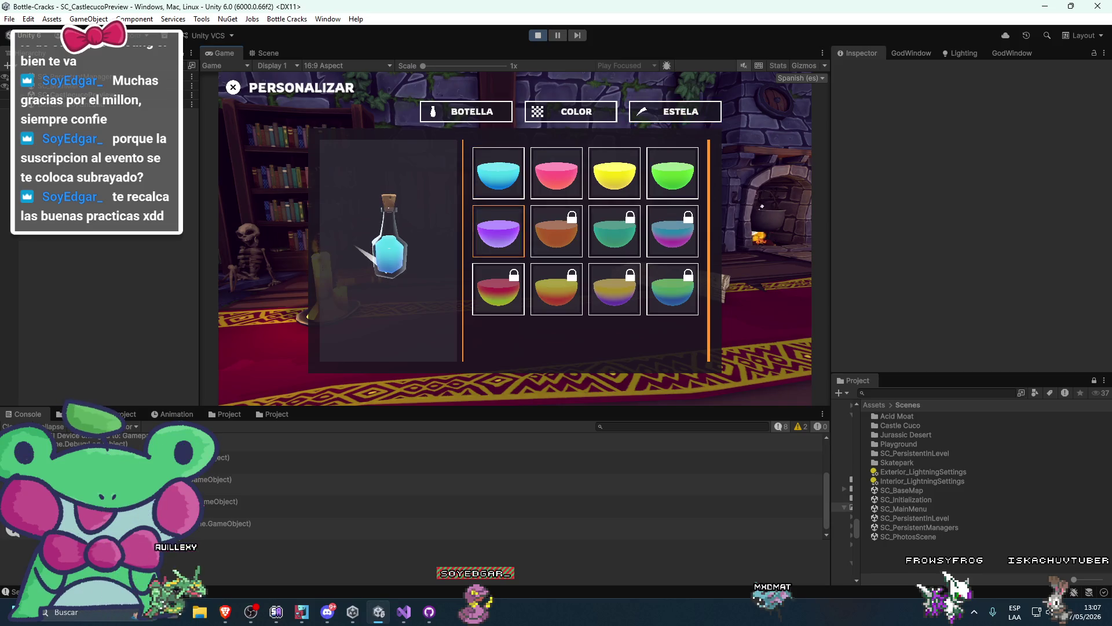
pyautogui.press('Return')
pyautogui.press('Return')
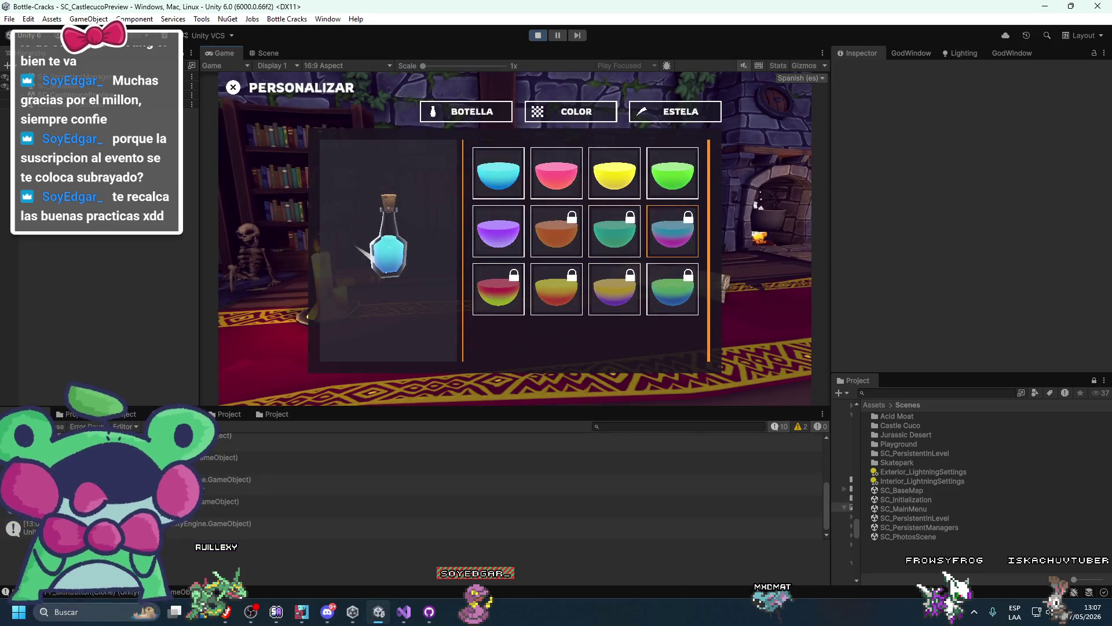
pyautogui.press('Return')
pyautogui.press('Return')
pyautogui.press('Left')
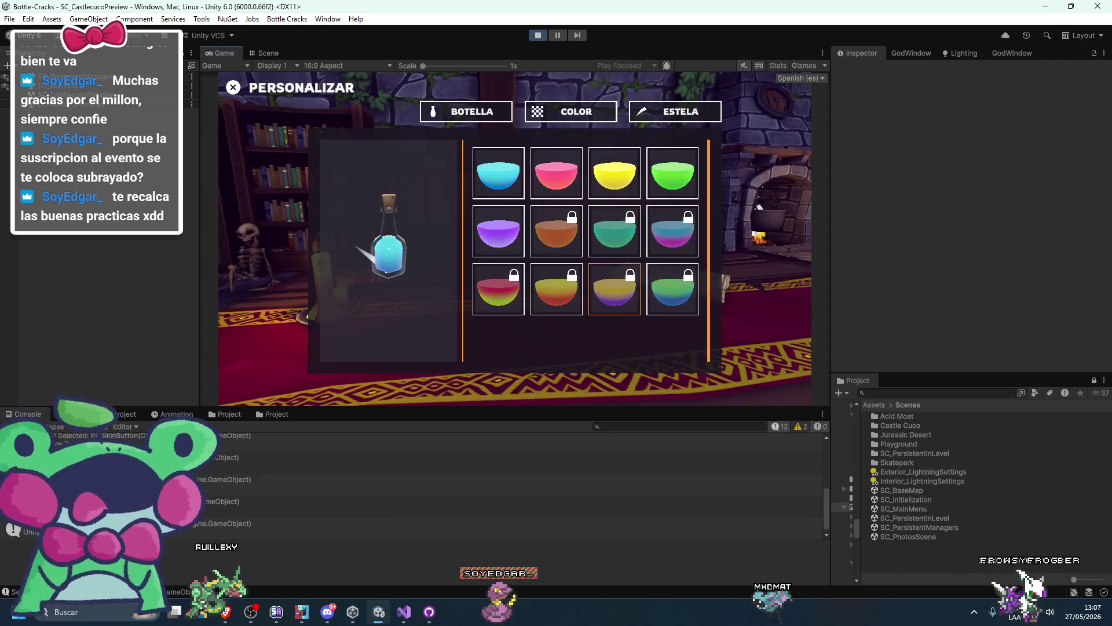
pyautogui.press('Return')
pyautogui.press('Return')
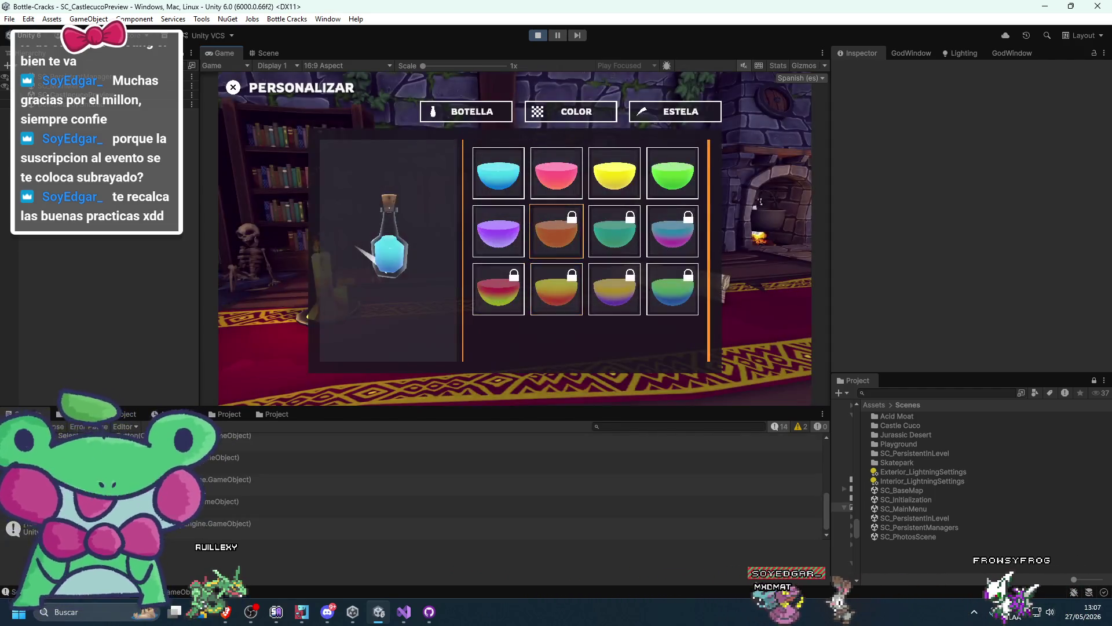
pyautogui.press('Up')
pyautogui.press('Right')
pyautogui.press('Return')
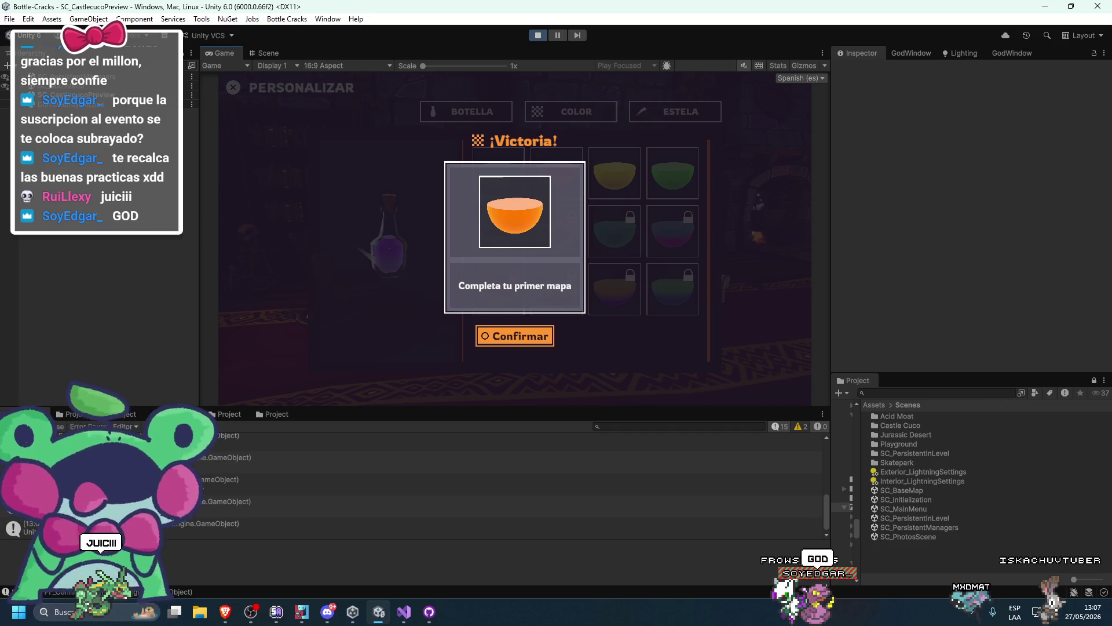
pyautogui.press('Return')
# Move through the colour grid from cyan to pink, pick green for the bottle, and stop play mode
pyautogui.press('Down')
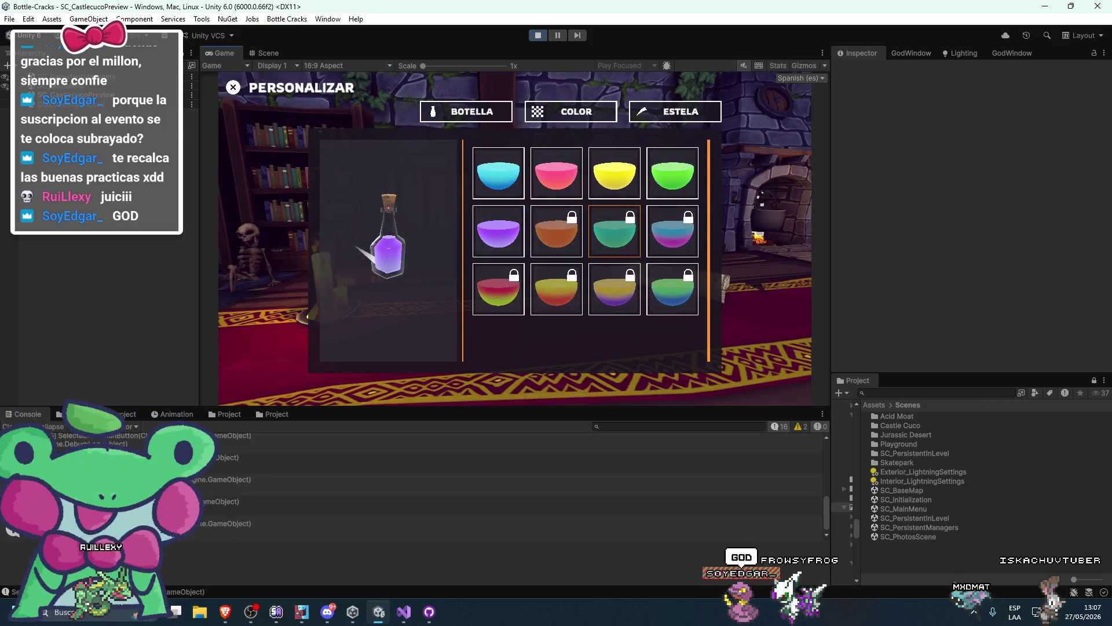
pyautogui.press('Up')
pyautogui.press('Left')
pyautogui.press('Left')
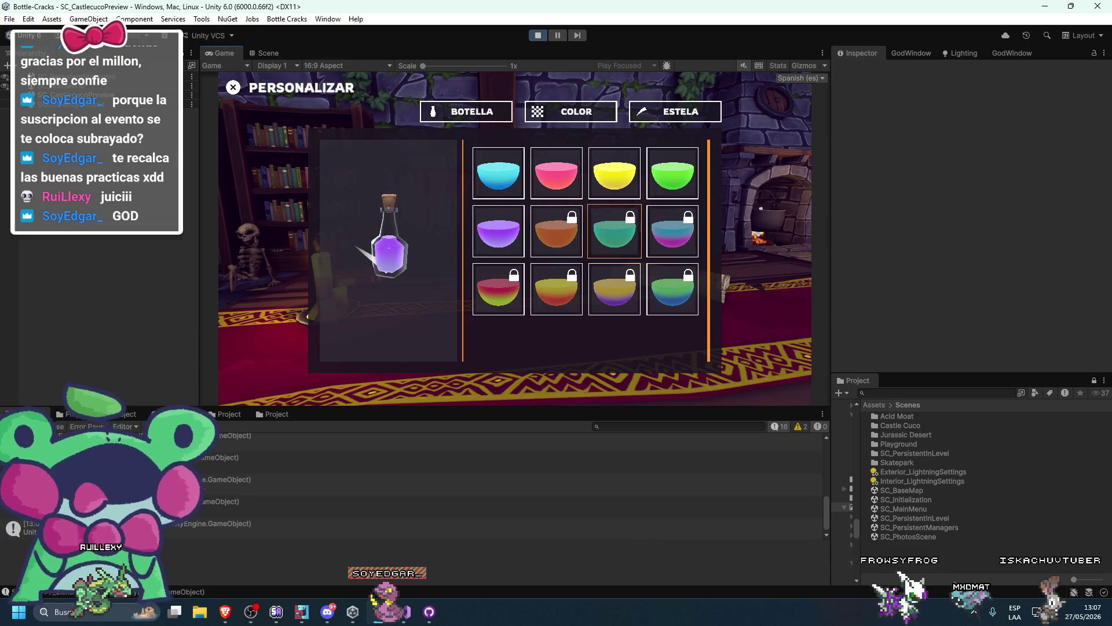
pyautogui.press('Right')
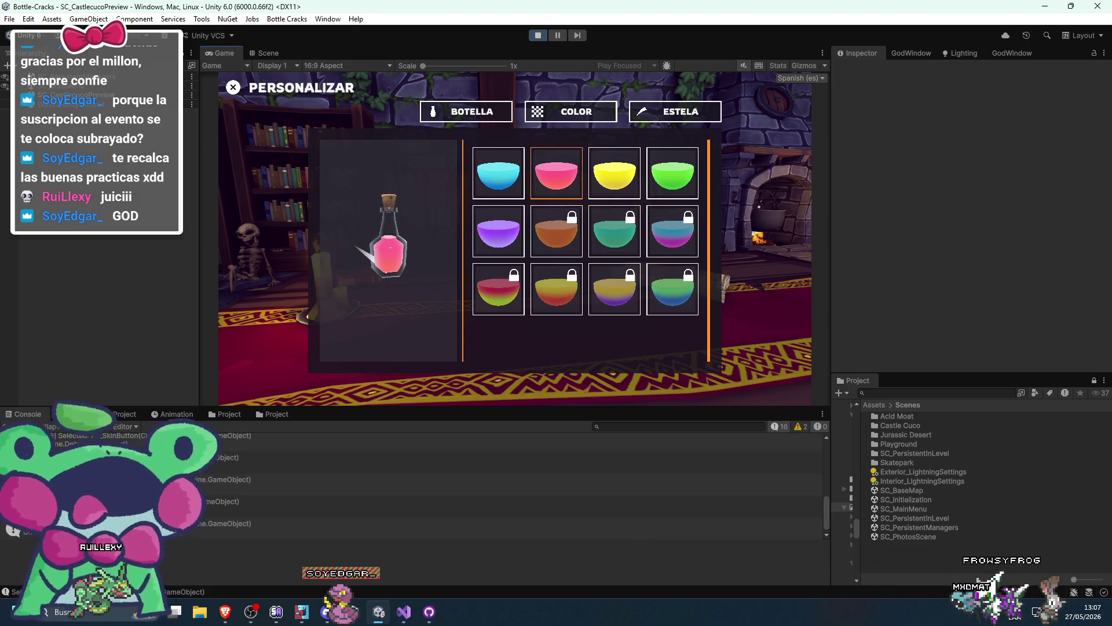
pyautogui.press('Right')
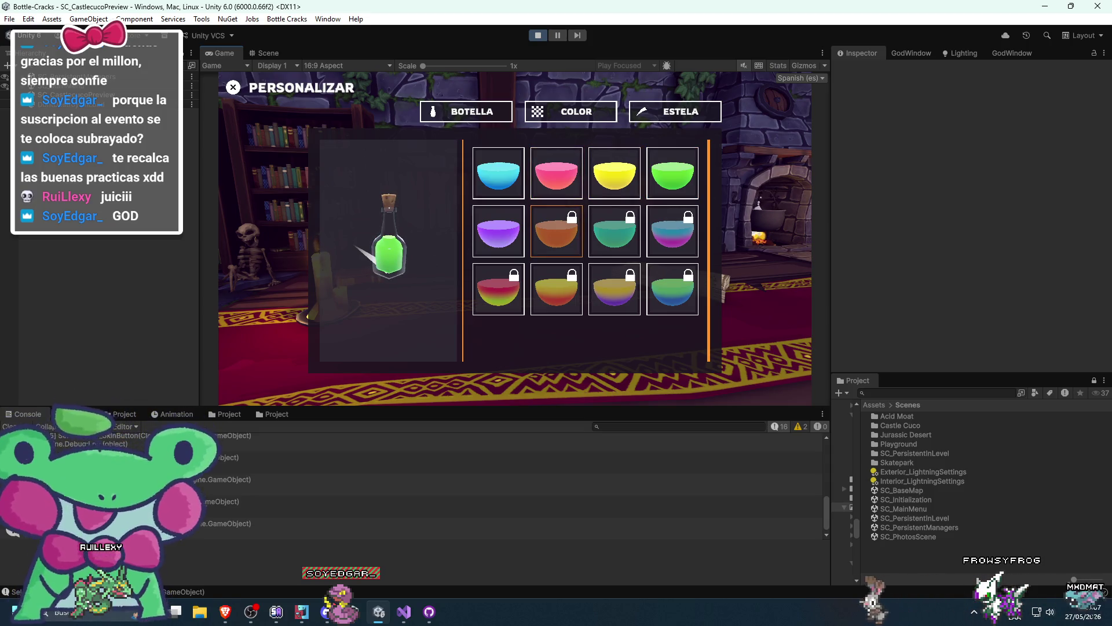
pyautogui.click(538, 36)
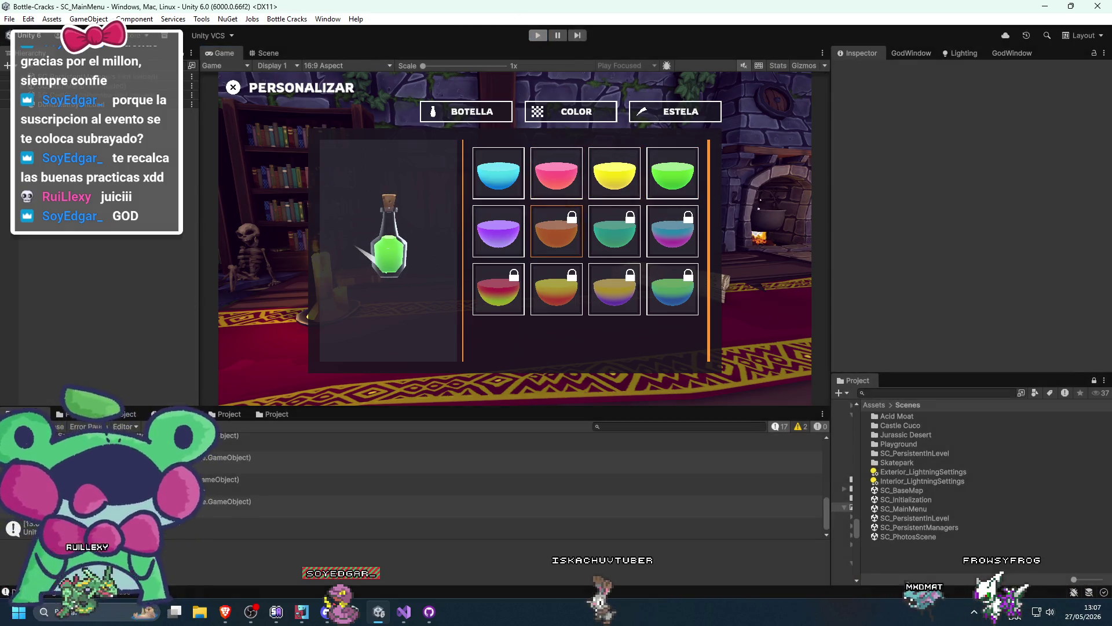
# Correct the summary to 'Fix personalize UI joystick', commit the 7 files to main and push to origin
pyautogui.hotkey('alt', 'Tab')
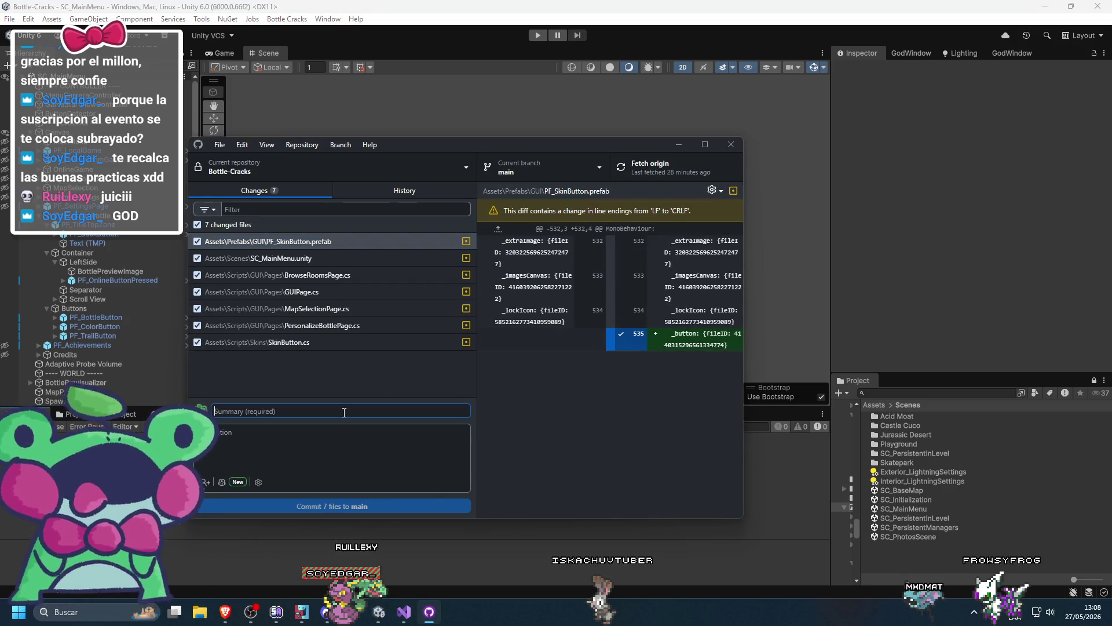
pyautogui.write('Add')
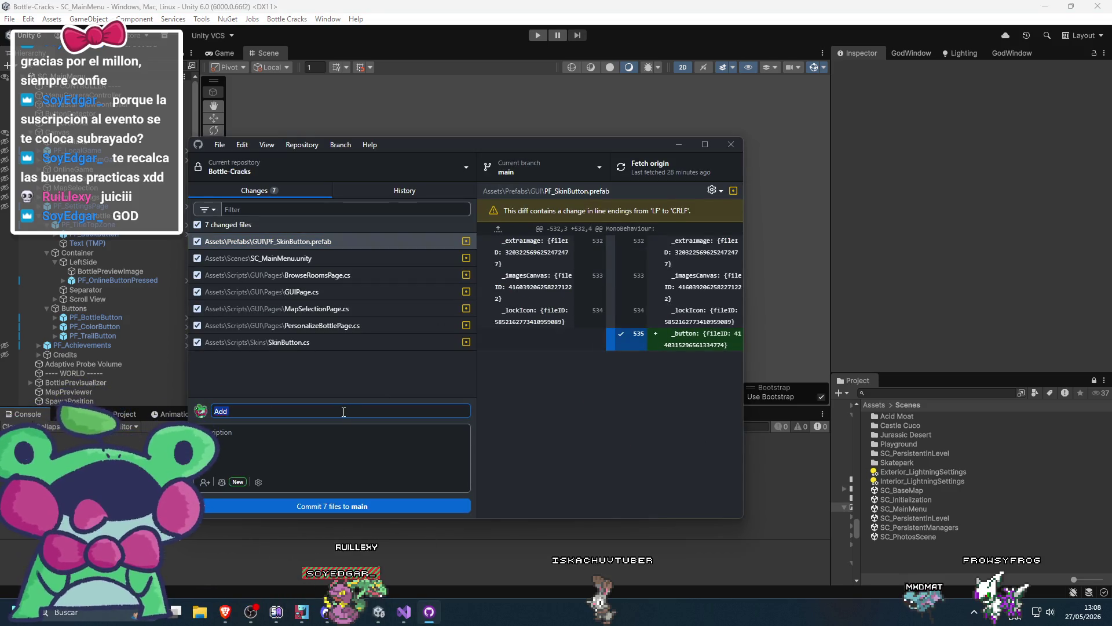
pyautogui.write('nalize UI')
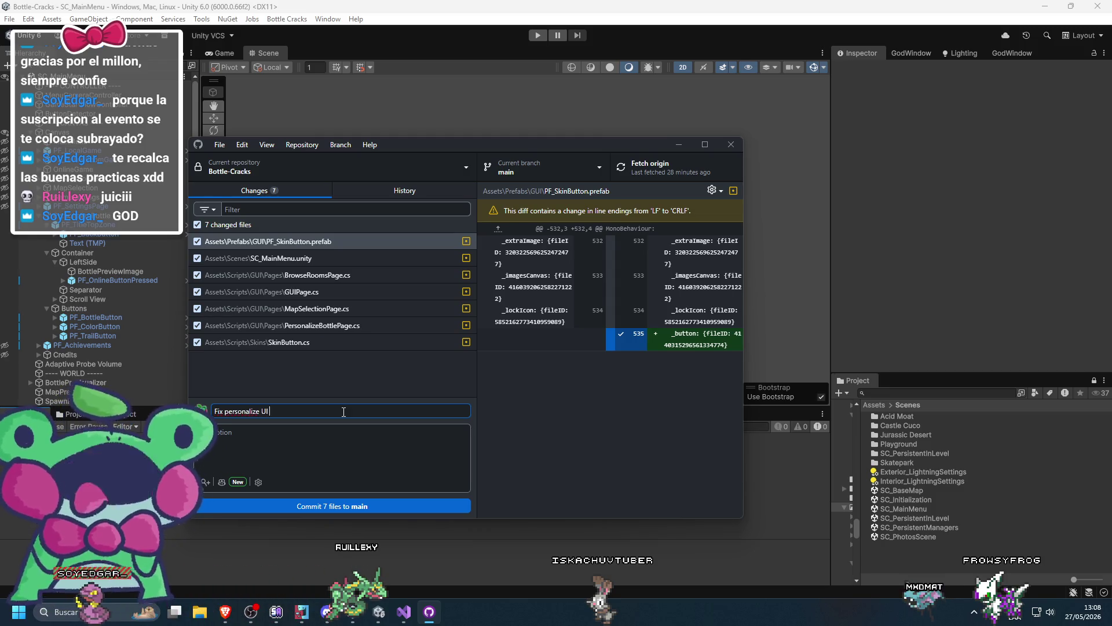
pyautogui.press('BackSpace')
pyautogui.press('BackSpace')
pyautogui.write('ick')
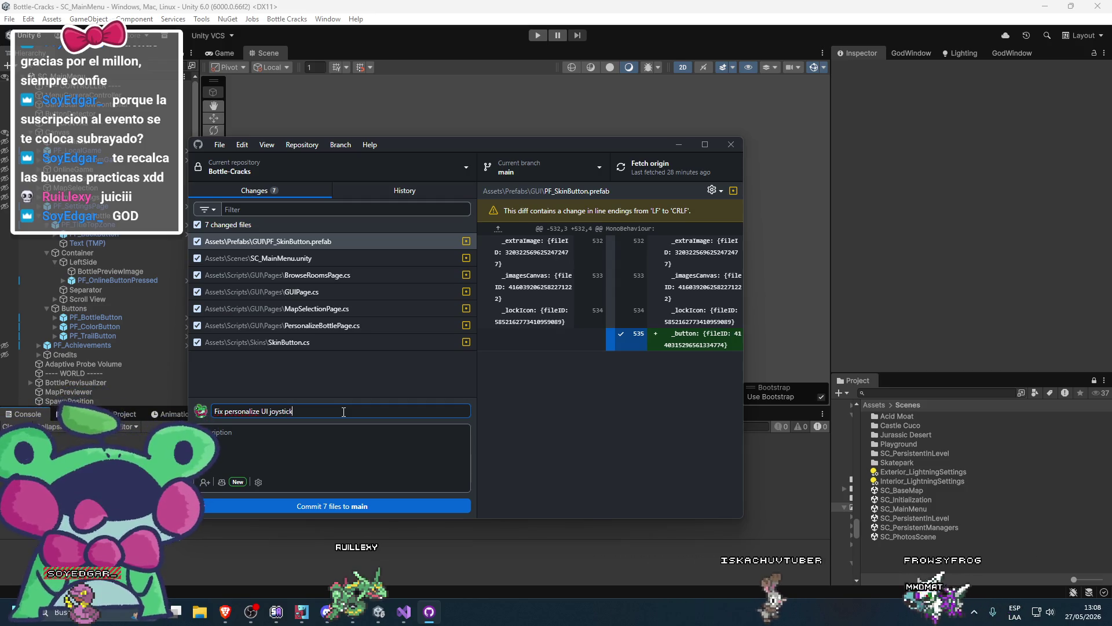
pyautogui.click(330, 504)
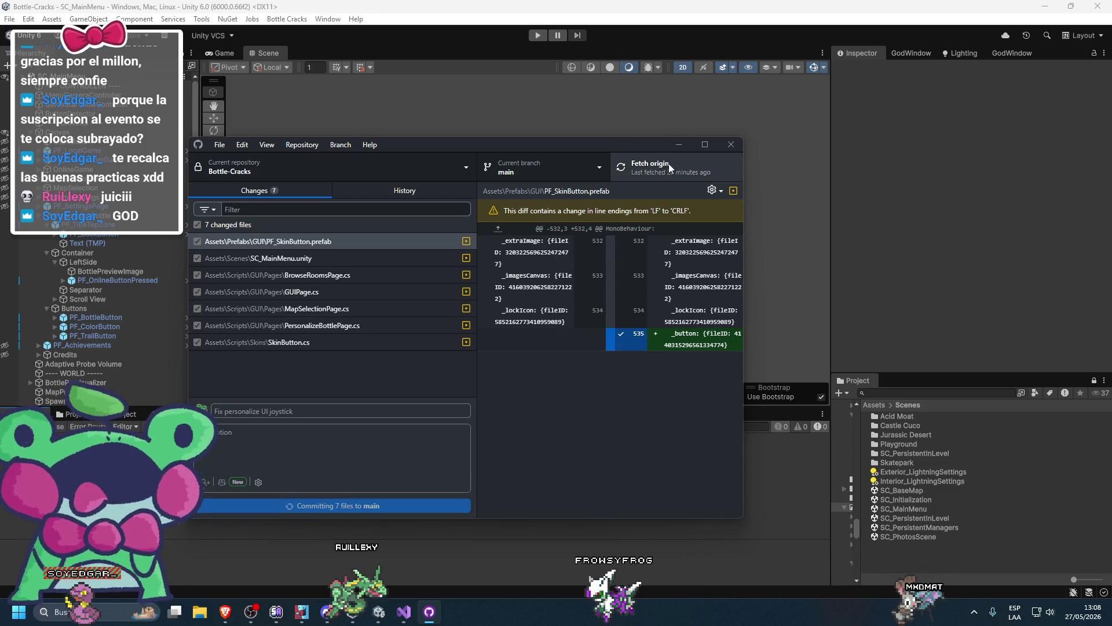
pyautogui.click(670, 165)
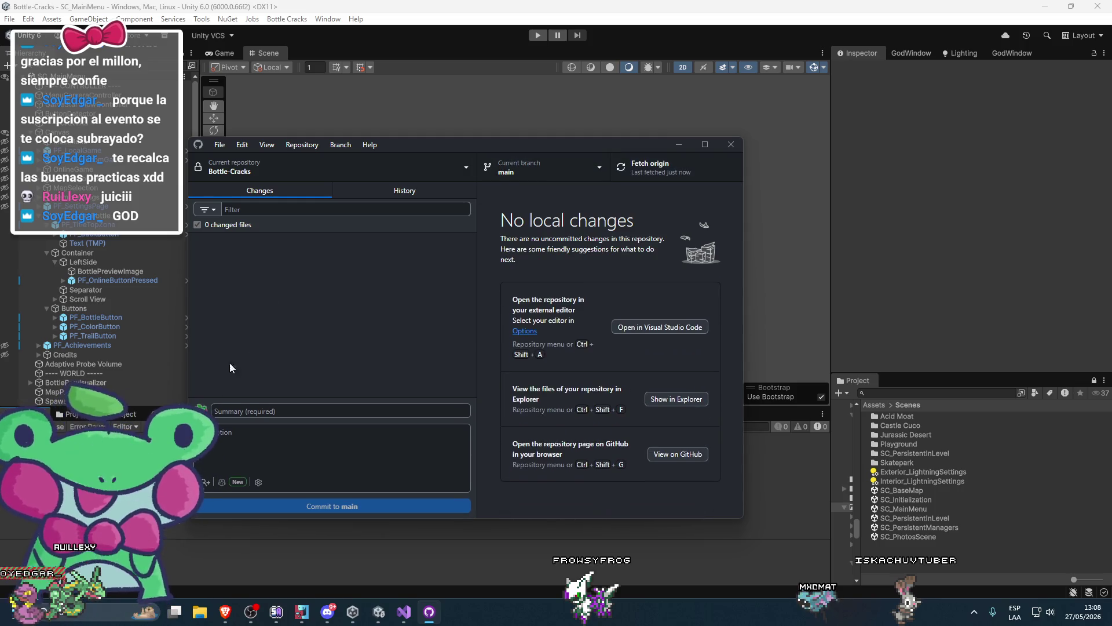
pyautogui.click(137, 440)
# Browse to Assets/ScriptableObjects/Skins/ColorSkins, enlarge the Project panel and select the Cyan colour skin
pyautogui.click(137, 440)
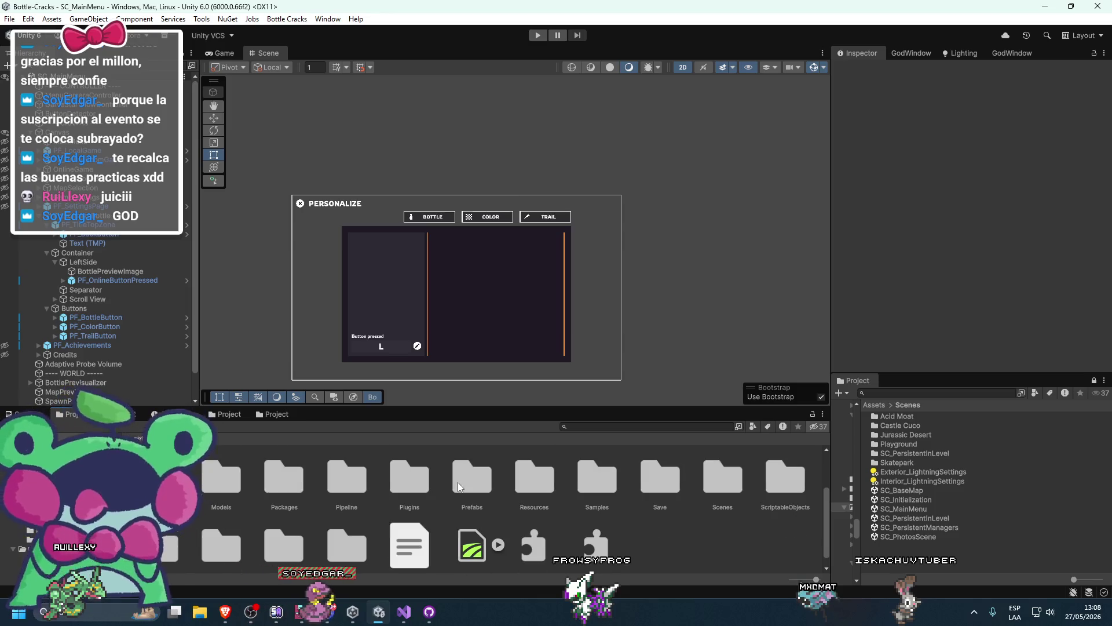
pyautogui.doubleClick(774, 496)
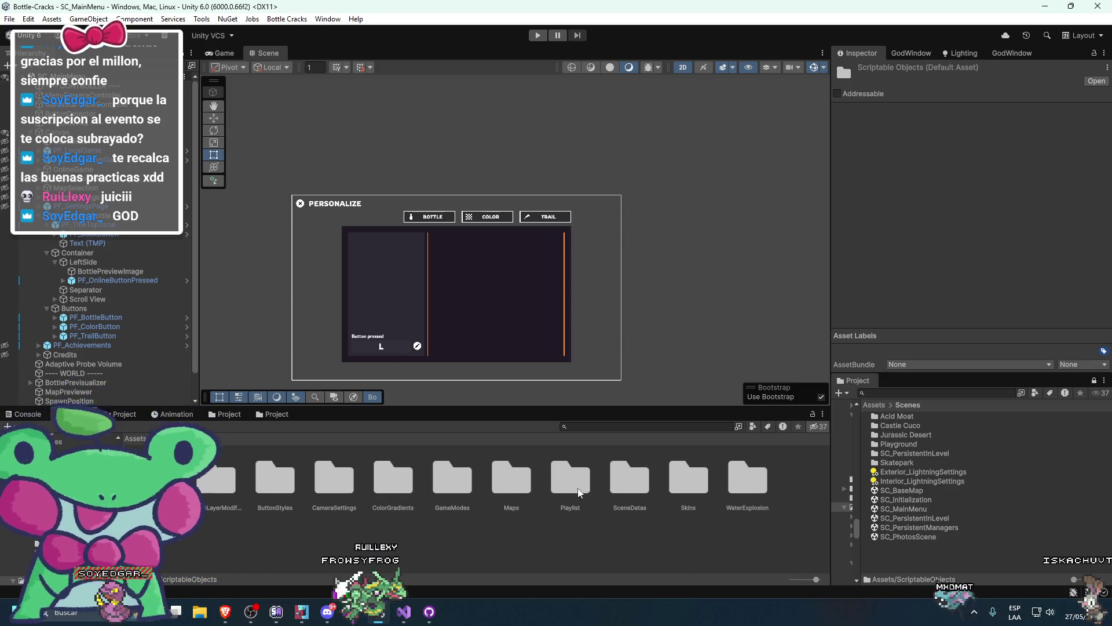
pyautogui.doubleClick(706, 489)
pyautogui.doubleClick(224, 481)
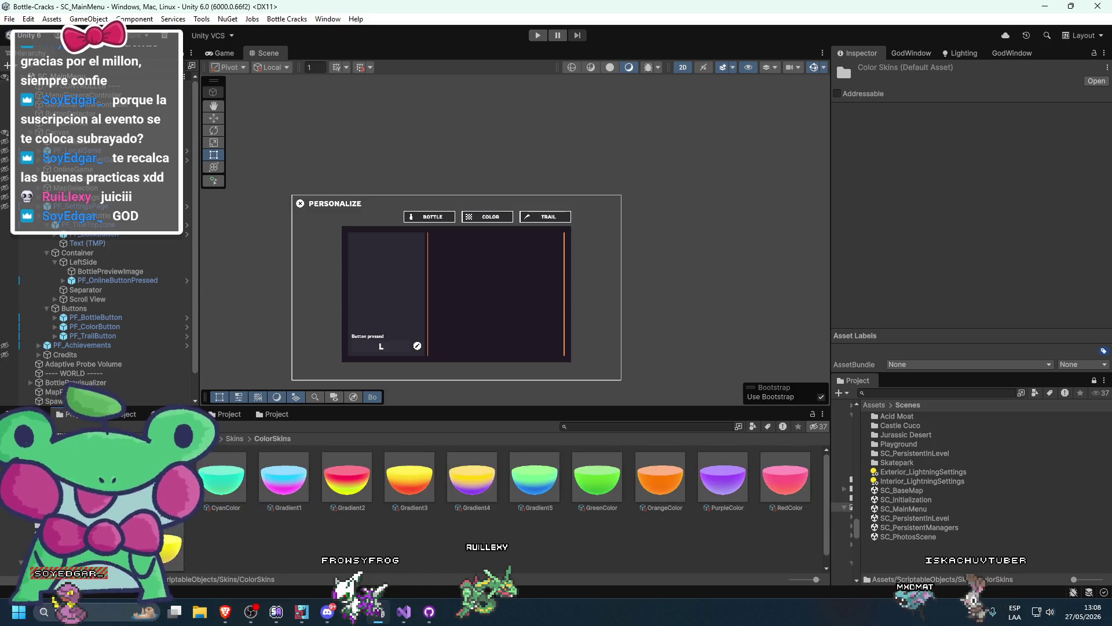
pyautogui.moveTo(139, 408); pyautogui.dragTo(139, 359)
pyautogui.click(139, 428)
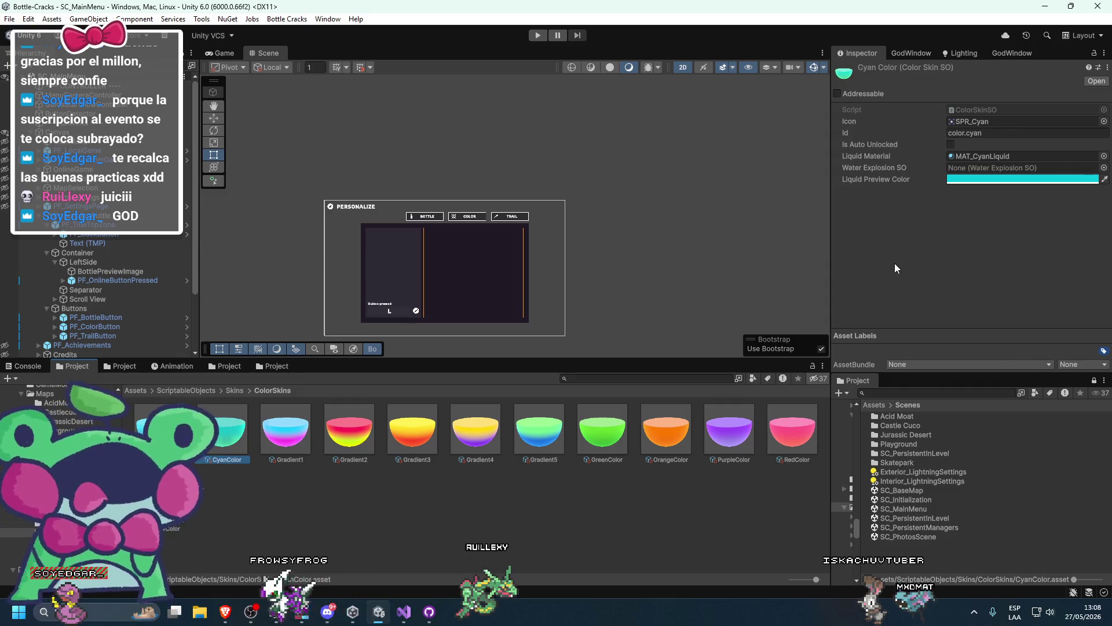
# Inspect the Orange, Green, Purple and Red colour skins' settings, then select Gradient1
pyautogui.press('Right')
pyautogui.press('Right')
pyautogui.press('Right')
pyautogui.press('Left')
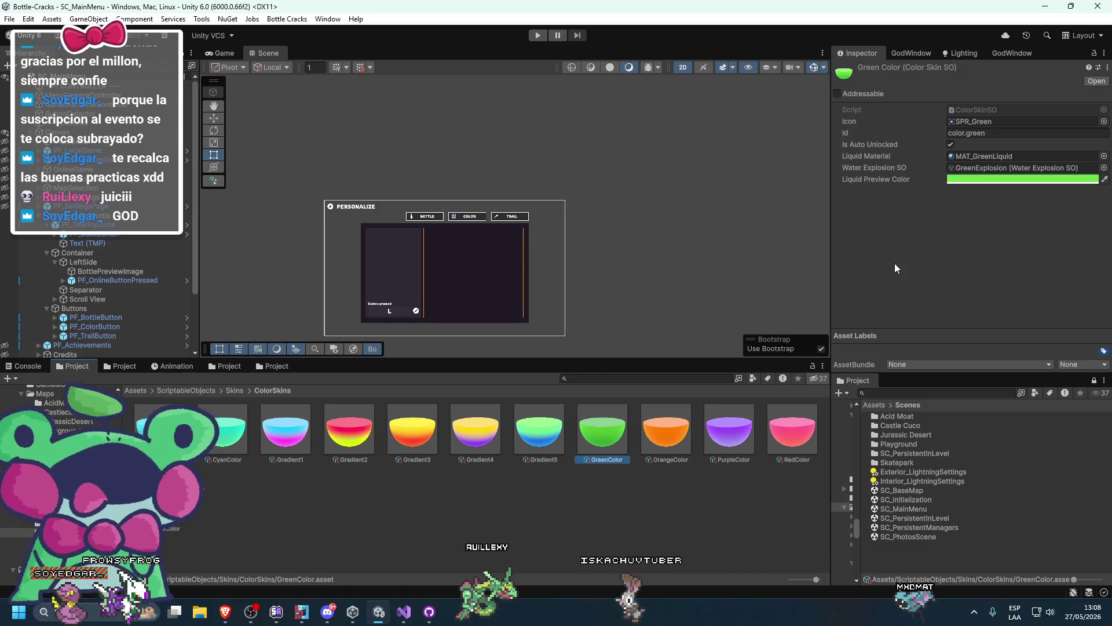
pyautogui.press('Right')
pyautogui.press('Right')
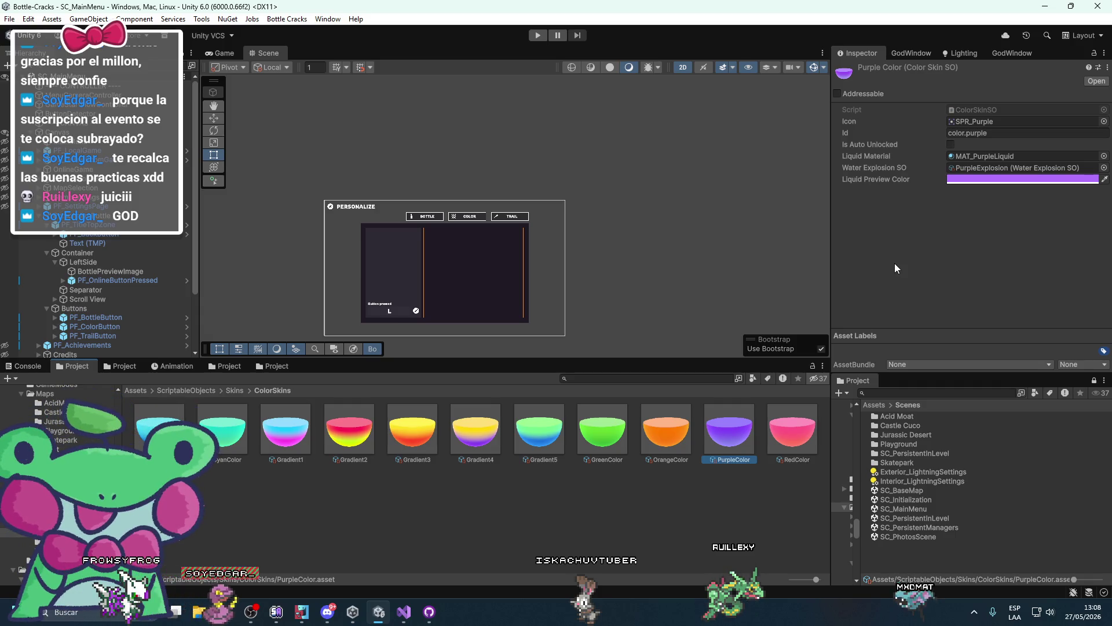
pyautogui.press('Right')
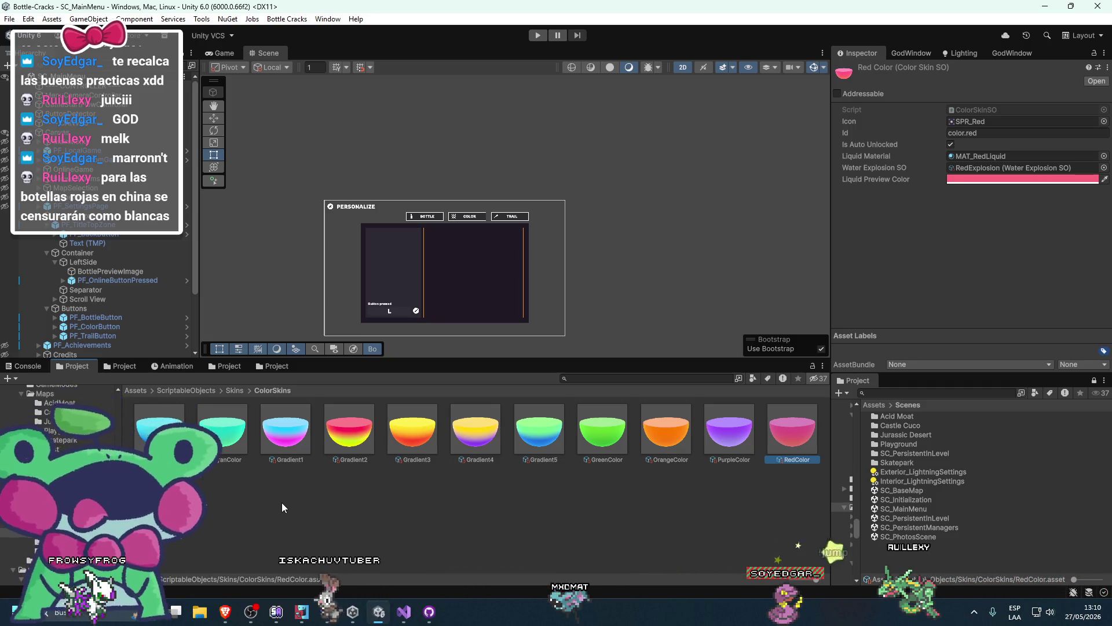
pyautogui.click(303, 460)
# Tick Is Auto Unlocked on Gradient1 through Gradient5 and save the project
pyautogui.keyDown('shift'); pyautogui.click(530, 440); pyautogui.keyUp('shift')
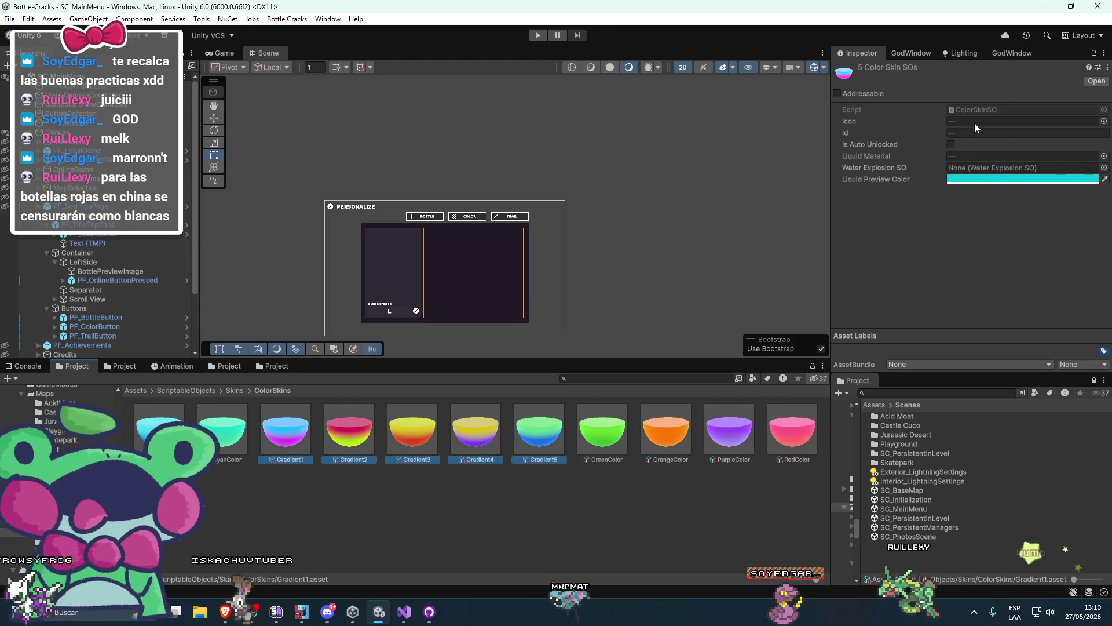
pyautogui.click(950, 144)
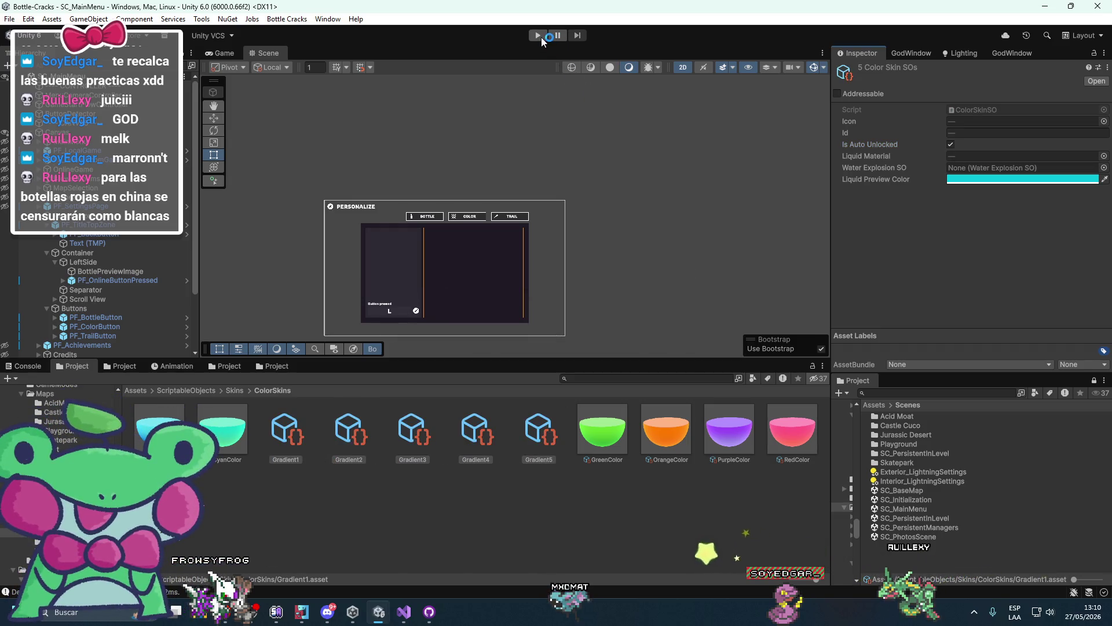
pyautogui.hotkey('ctrl', 's')
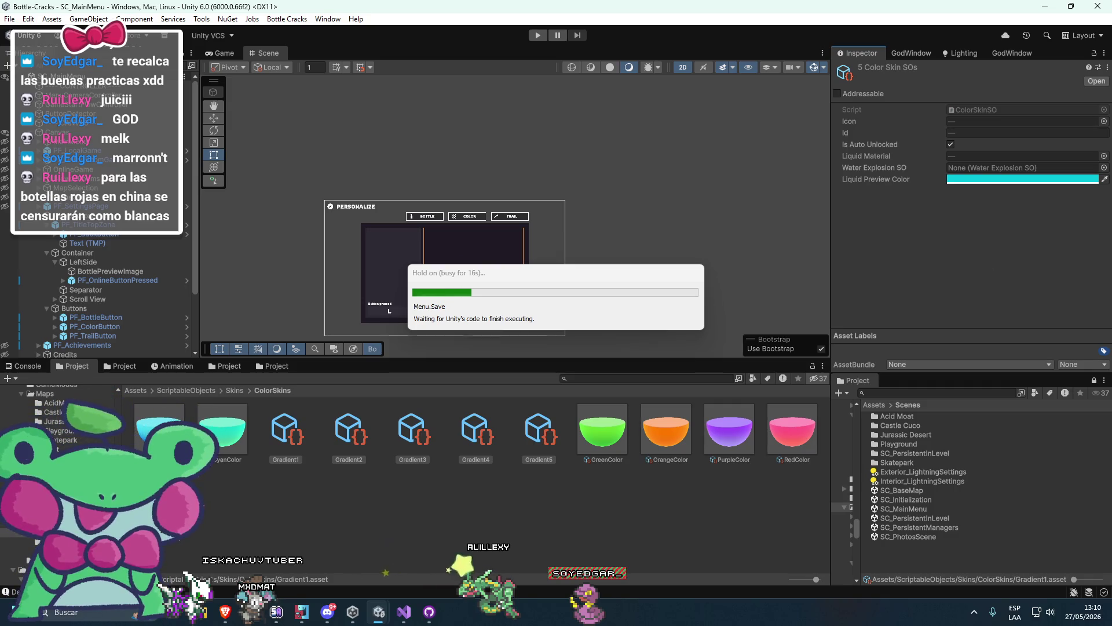
pyautogui.hotkey('alt', 'Tab')
pyautogui.hotkey('alt', 'Tab')
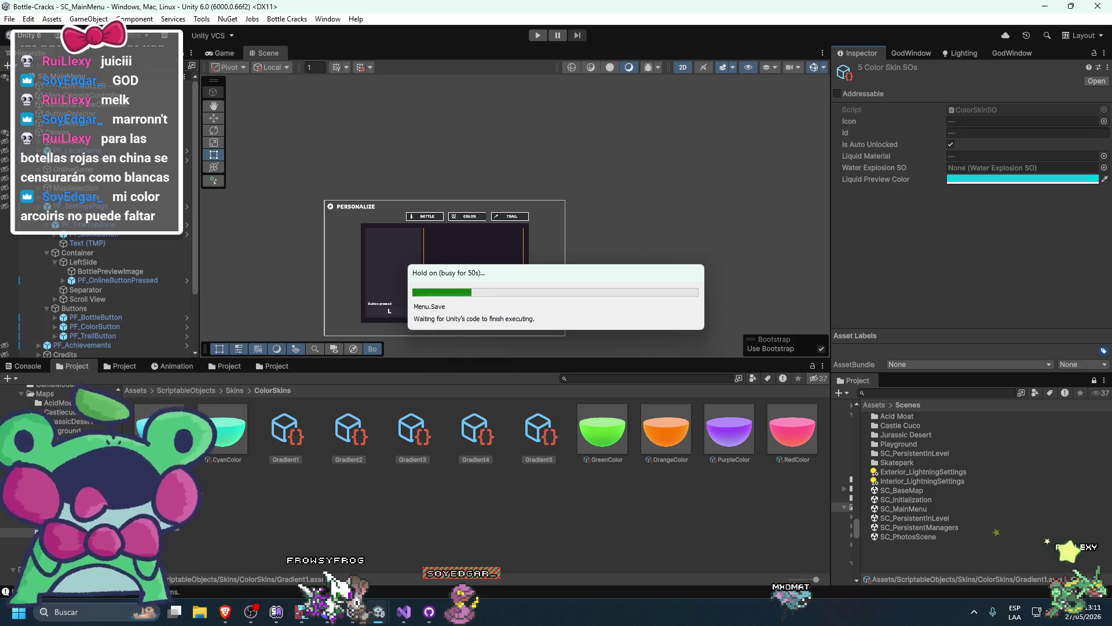
# Glance at PersonalizeBottlePage.cs in Visual Studio, then return to Unity as play mode starts
pyautogui.hotkey('alt', 'Tab')
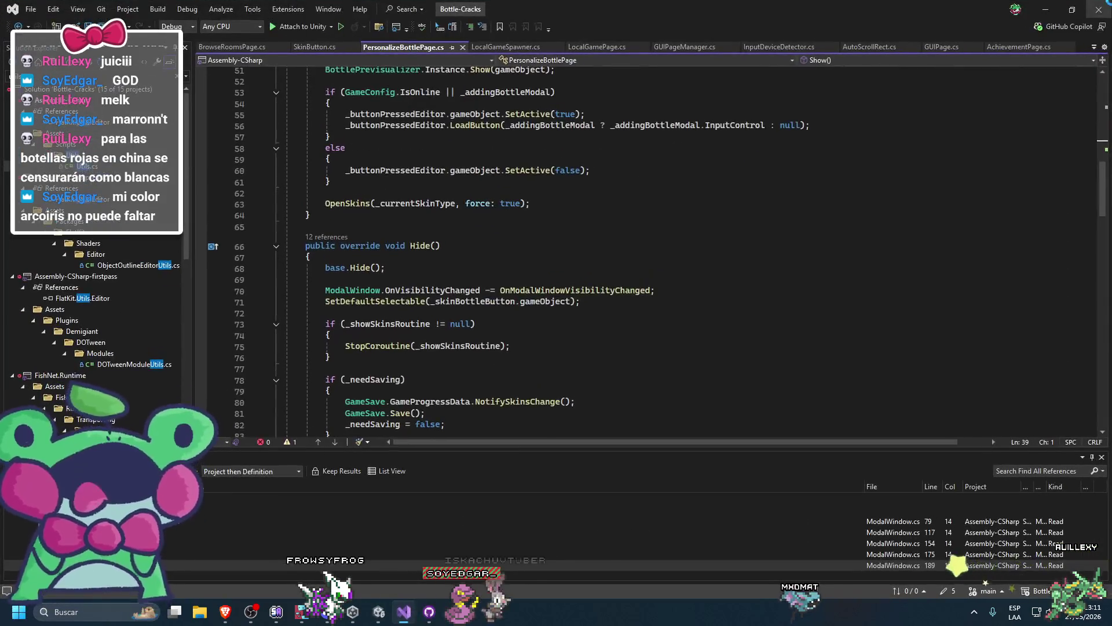
pyautogui.hotkey('alt', 'Tab')
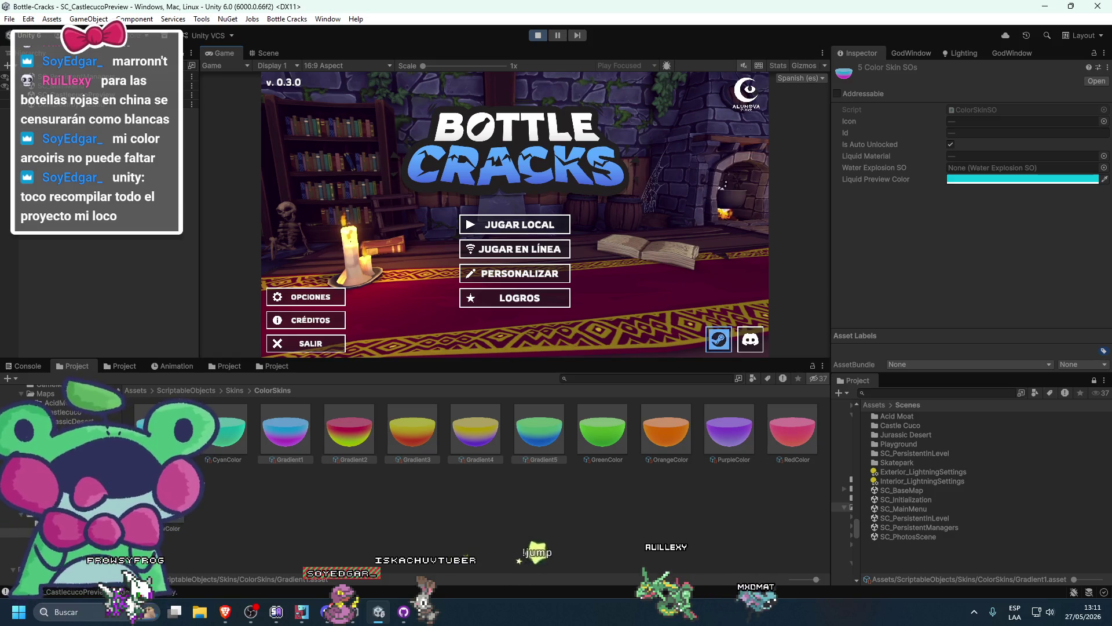
# Open the PERSONALIZAR screen's COLOR tab and maximize the Game view
pyautogui.press('Down')
pyautogui.press('Down')
pyautogui.press('Down')
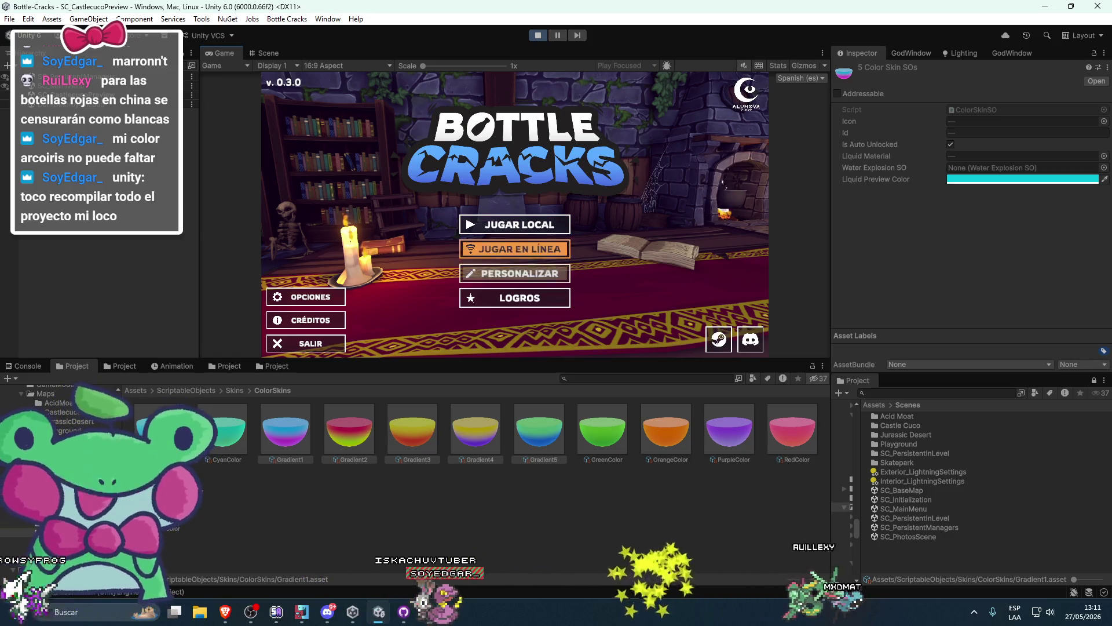
pyautogui.press('Return')
pyautogui.press('e')
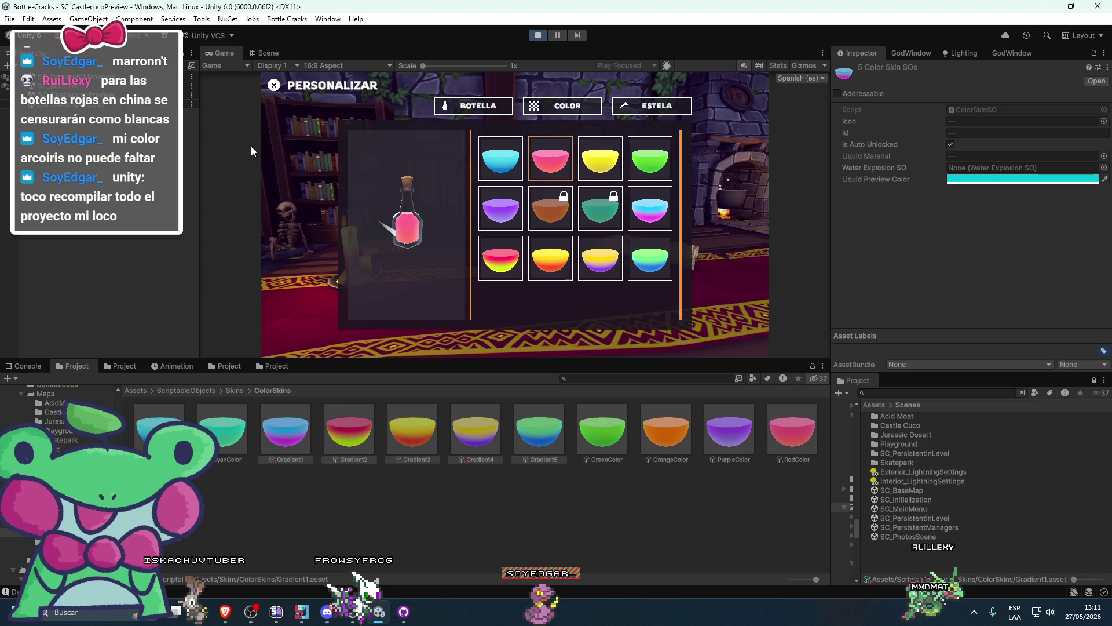
pyautogui.doubleClick(216, 54)
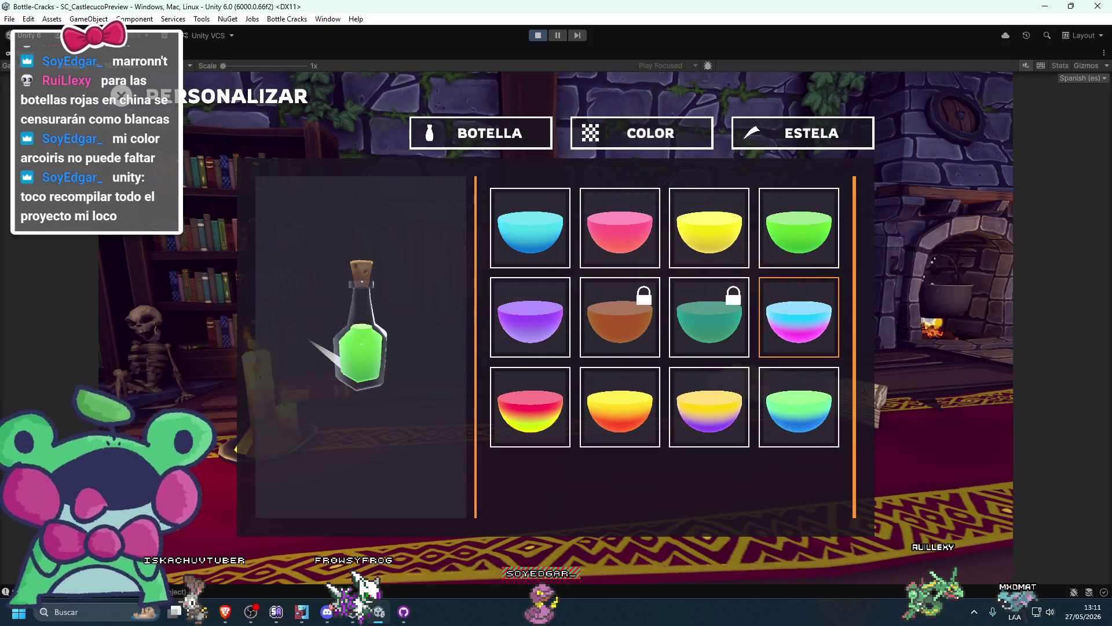
# Preview the cyan-magenta, orange, rainbow and blue-green gradient bowls on the bottle, then check the locked teal bowl
pyautogui.press('Right')
pyautogui.press('Right')
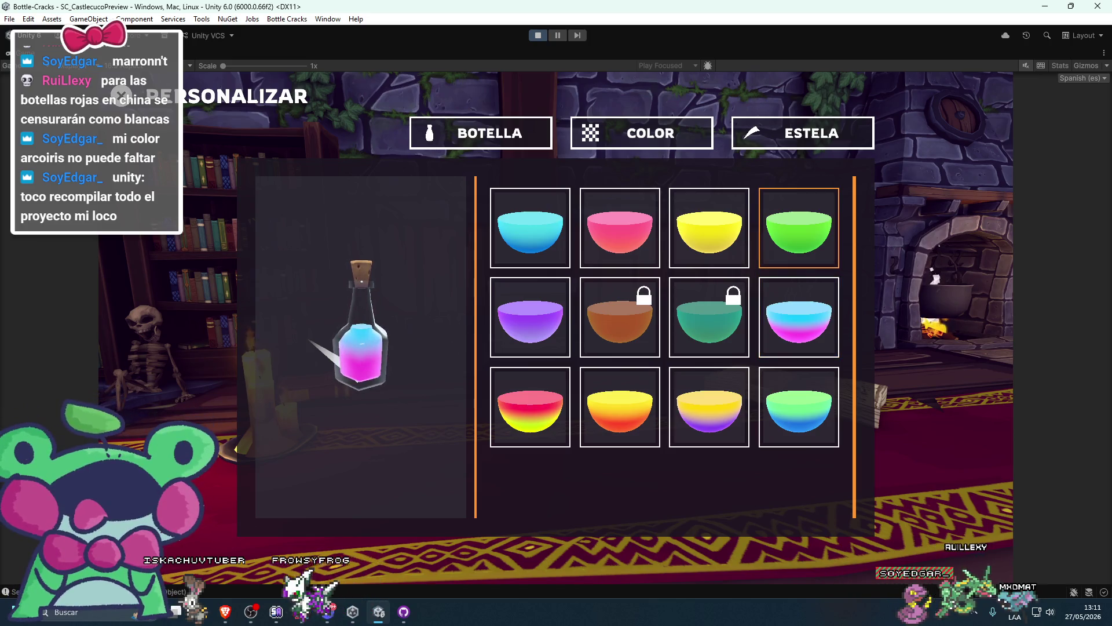
pyautogui.press('Down')
pyautogui.press('Left')
pyautogui.press('Left')
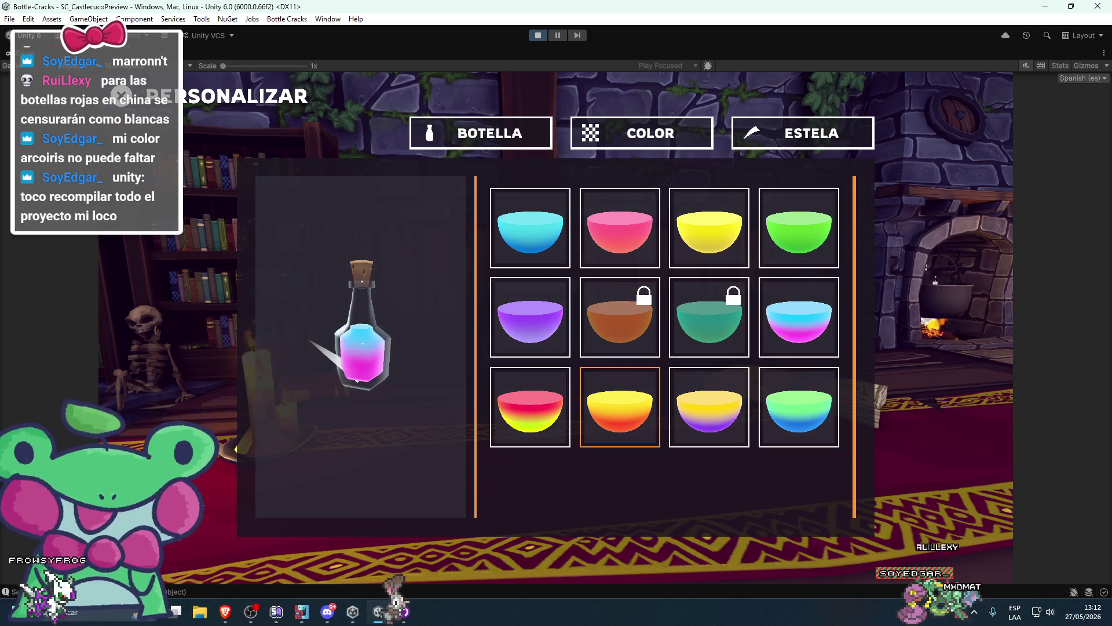
pyautogui.press('Left')
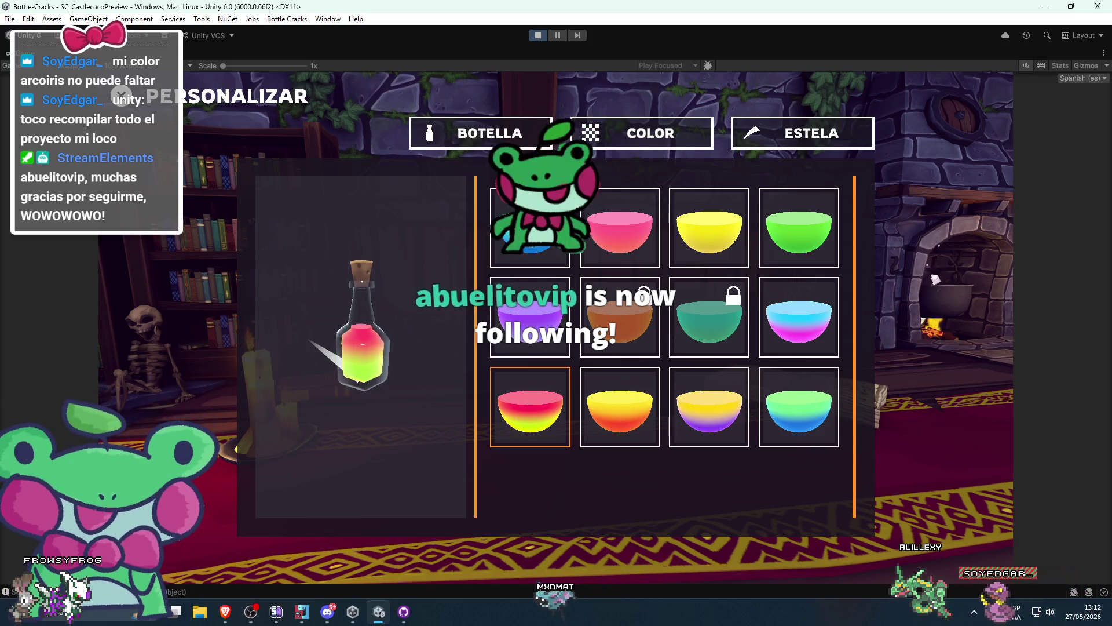
pyautogui.press('Right')
pyautogui.press('Up')
pyautogui.press('Left')
pyautogui.press('Up')
pyautogui.press('Right')
pyautogui.press('Right')
pyautogui.press('Right')
pyautogui.press('Down')
pyautogui.press('Down')
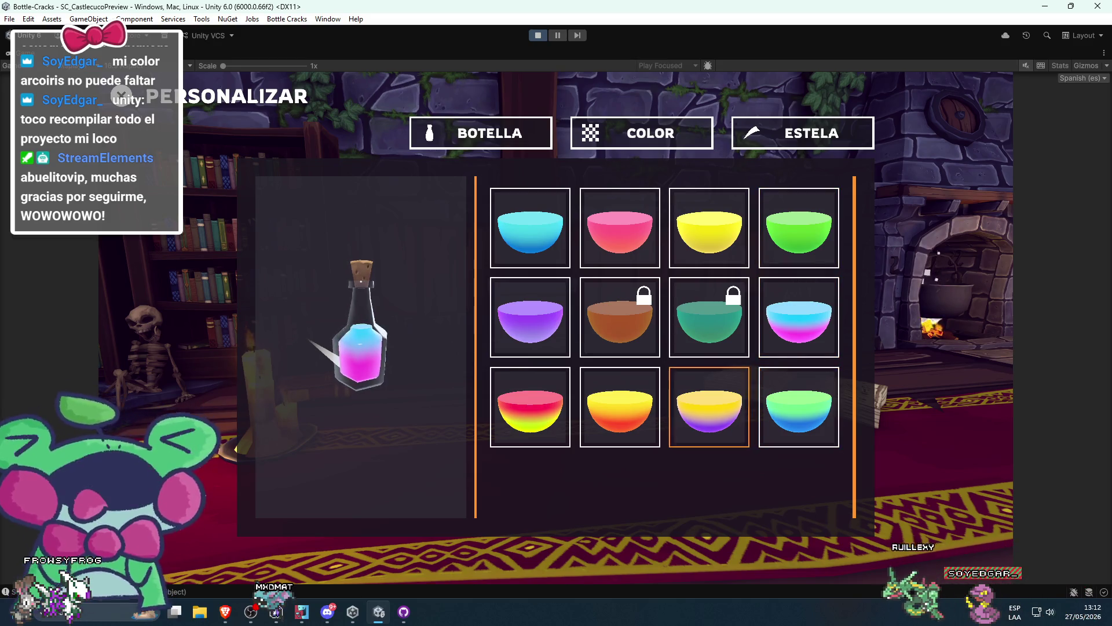
pyautogui.press('Right')
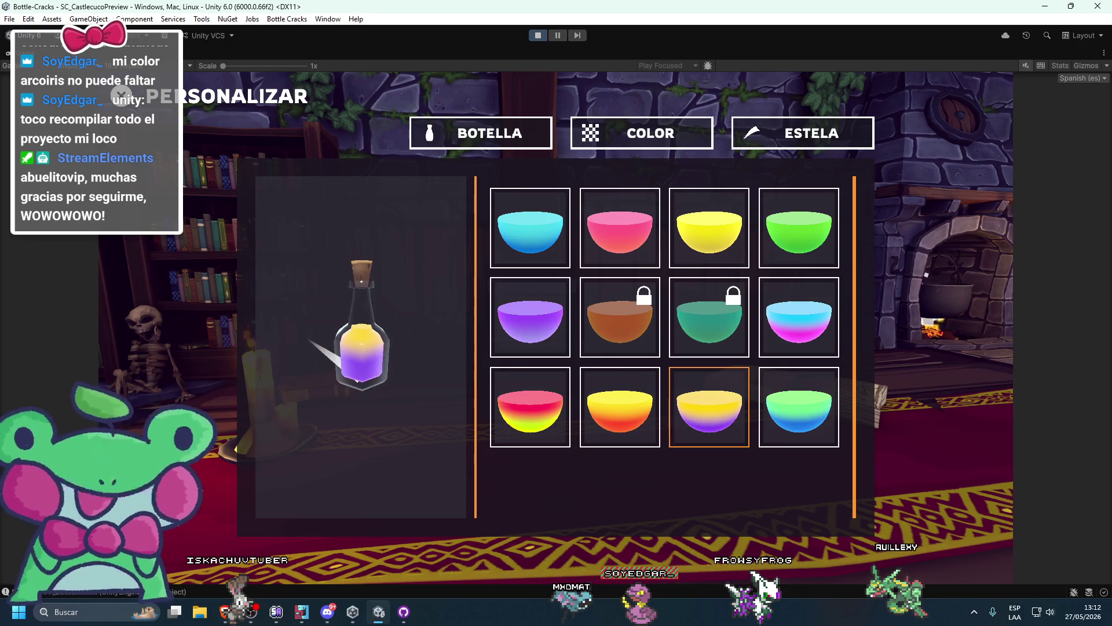
pyautogui.click(799, 407)
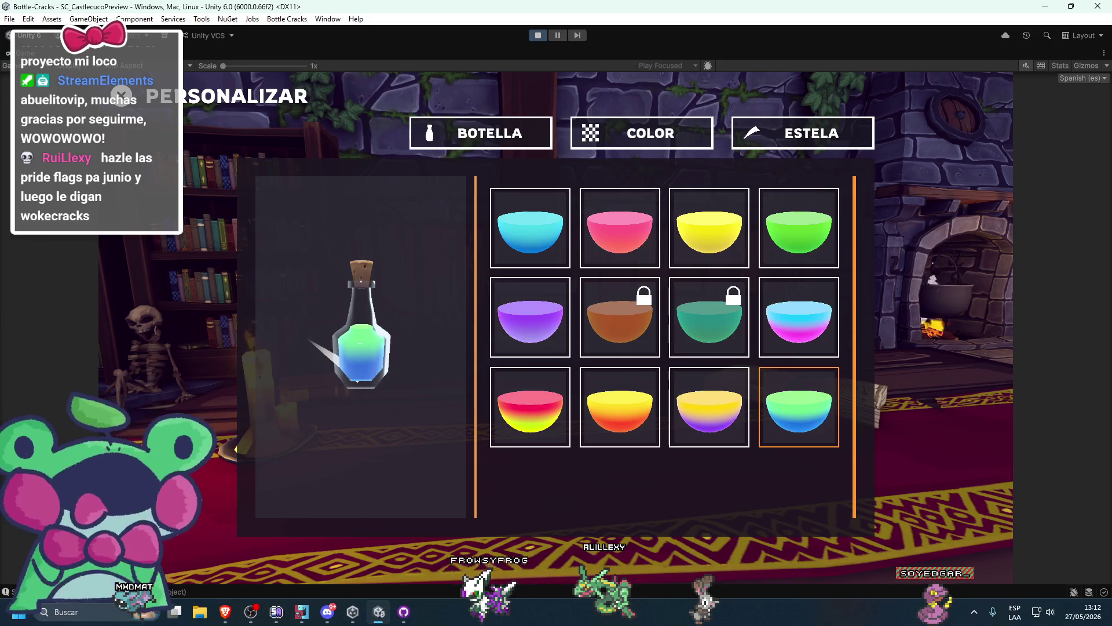
pyautogui.click(709, 317)
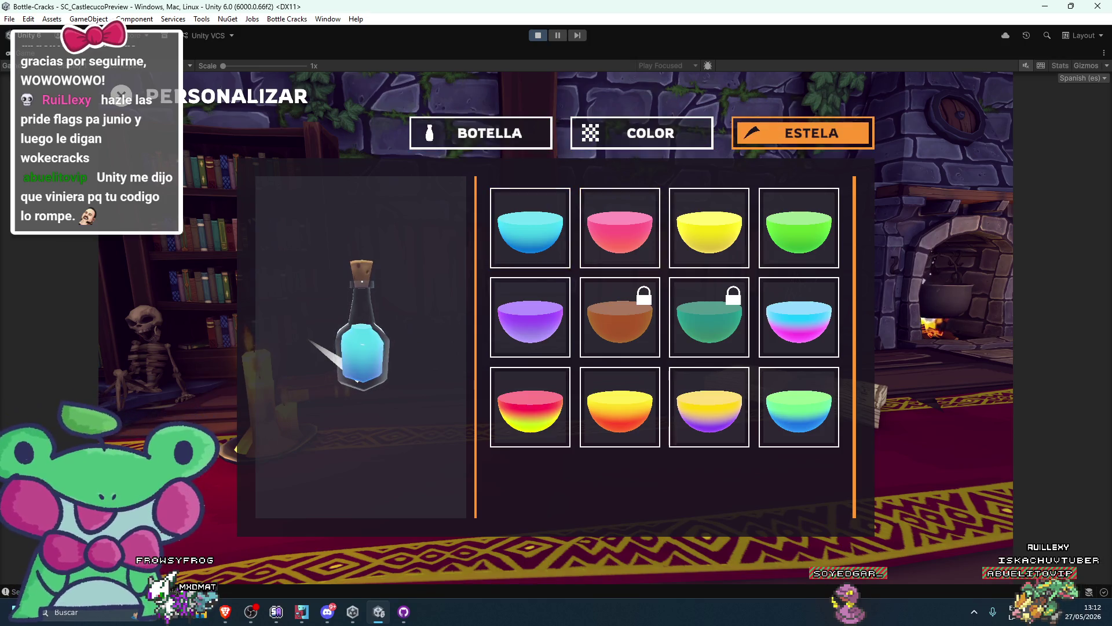
# Try the locked blue trail under ESTELA, close its unlock popup, and return to the main menu
pyautogui.click(802, 133)
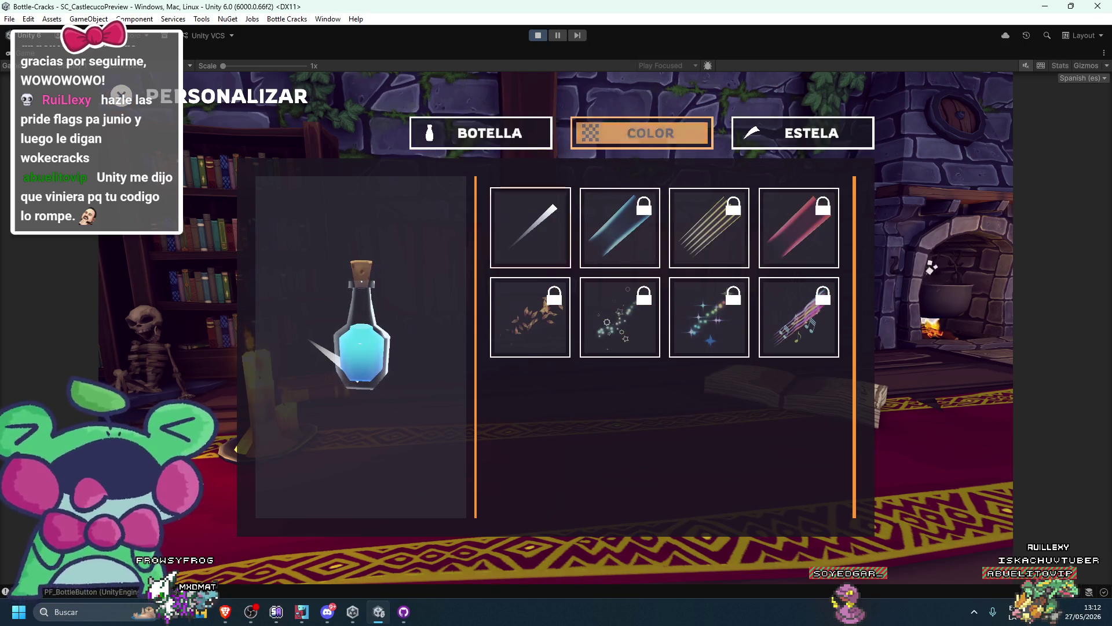
pyautogui.click(620, 227)
pyautogui.press('Return')
pyautogui.press('Return')
pyautogui.press('Escape')
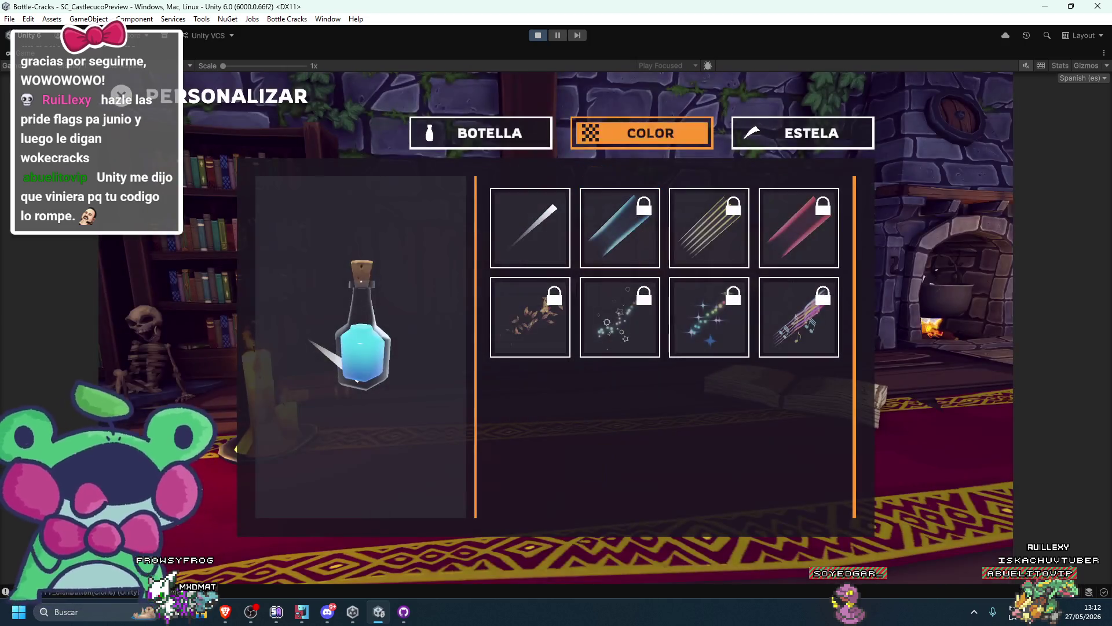
pyautogui.press('Escape')
# Choose the Castlecuco map, add one player, start the level and pause it
pyautogui.press('Return')
pyautogui.press('Return')
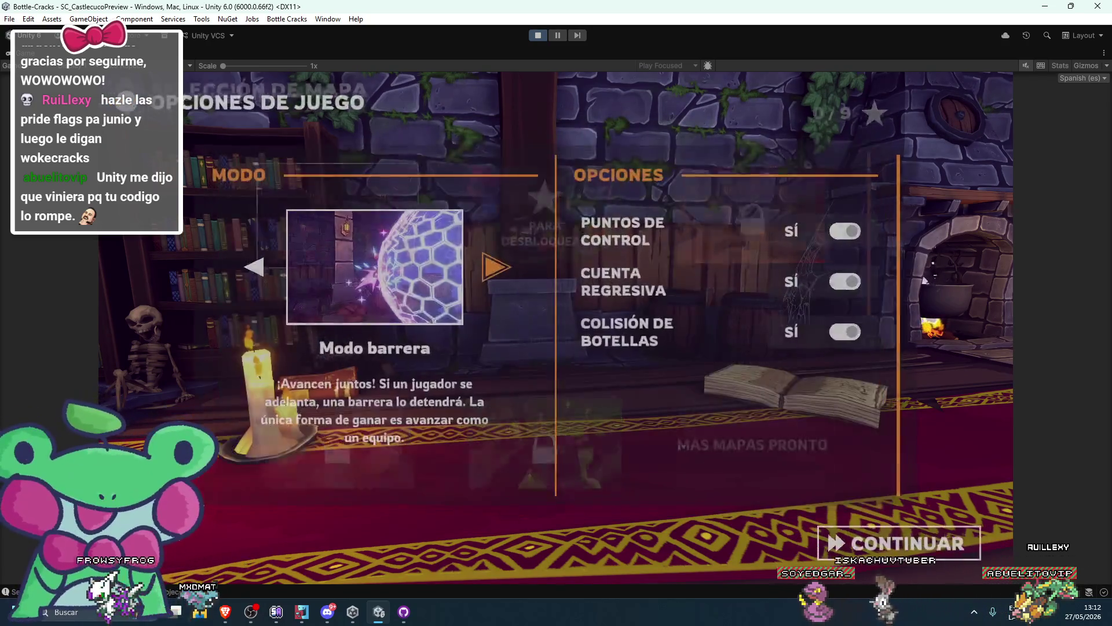
pyautogui.press('Return')
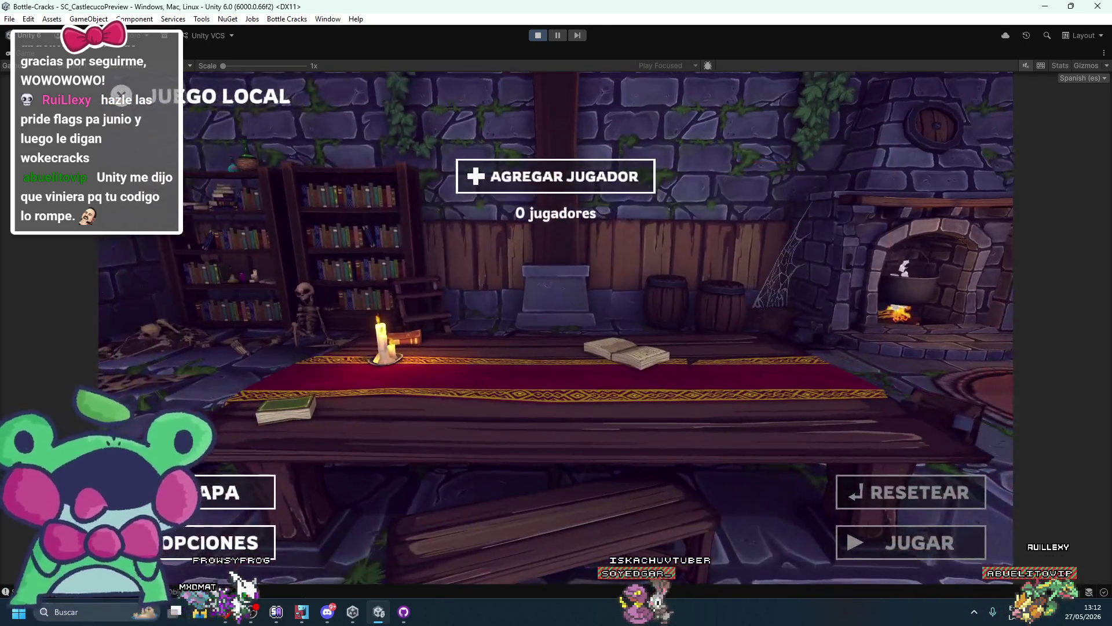
pyautogui.press('Return')
pyautogui.press('Return')
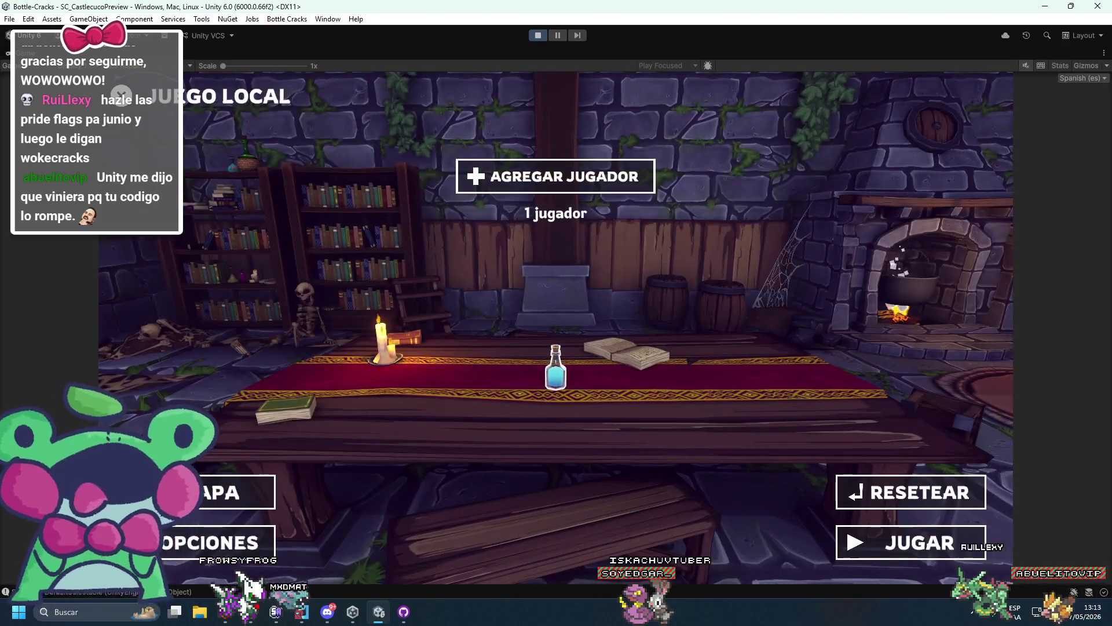
pyautogui.press('Down')
pyautogui.press('Down')
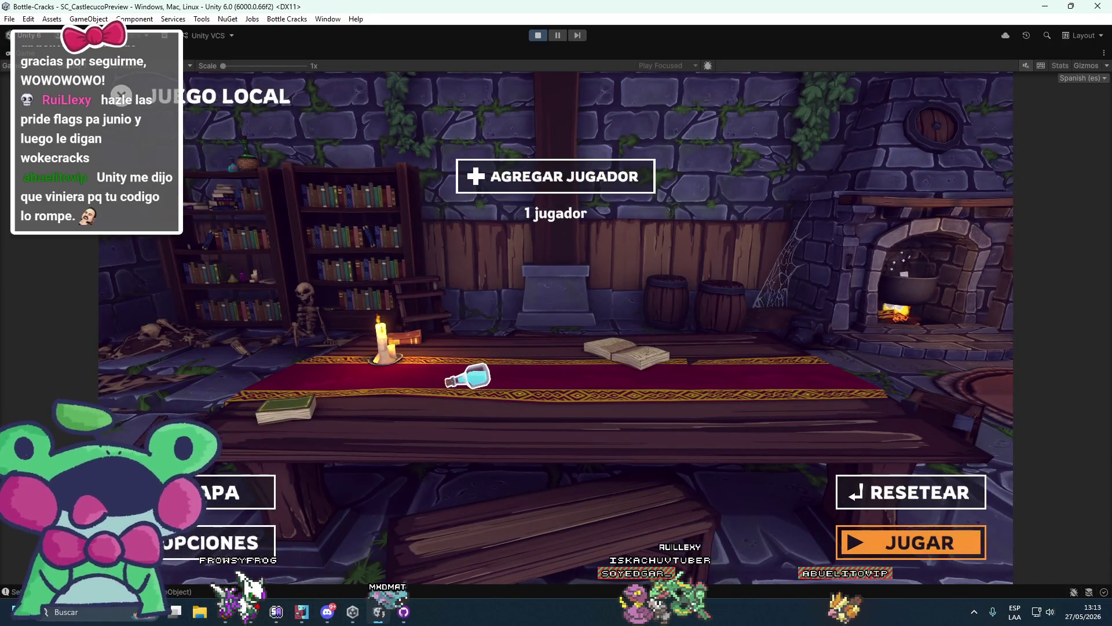
pyautogui.press('Return')
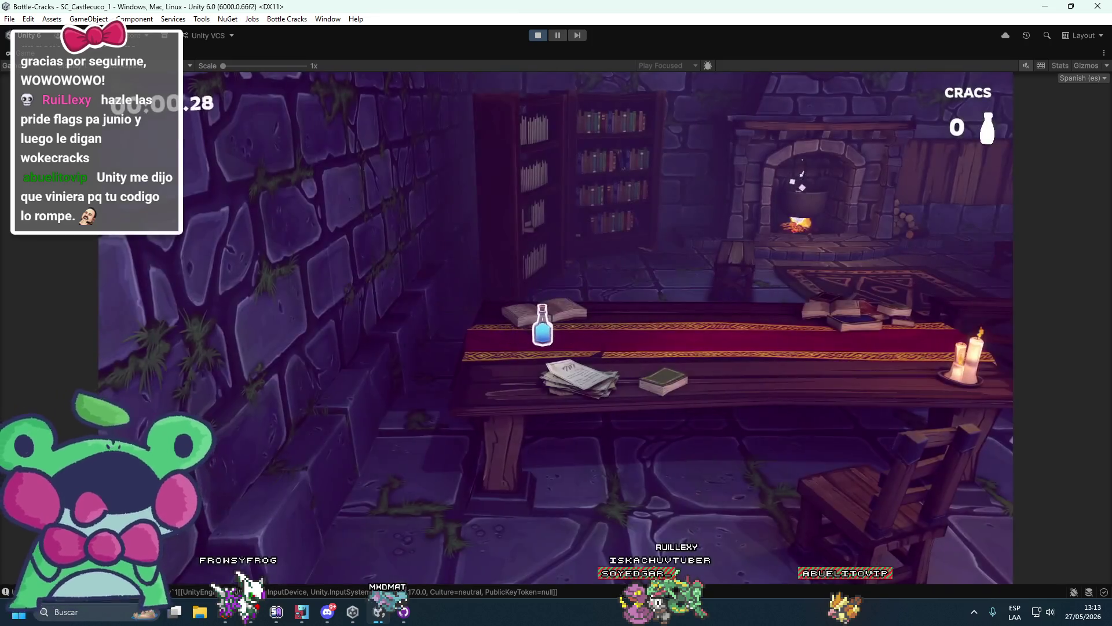
pyautogui.press('Escape')
# Open LOGROS from the pause menu, scroll to the Intocable achievement, and return to the pause menu
pyautogui.press('Up')
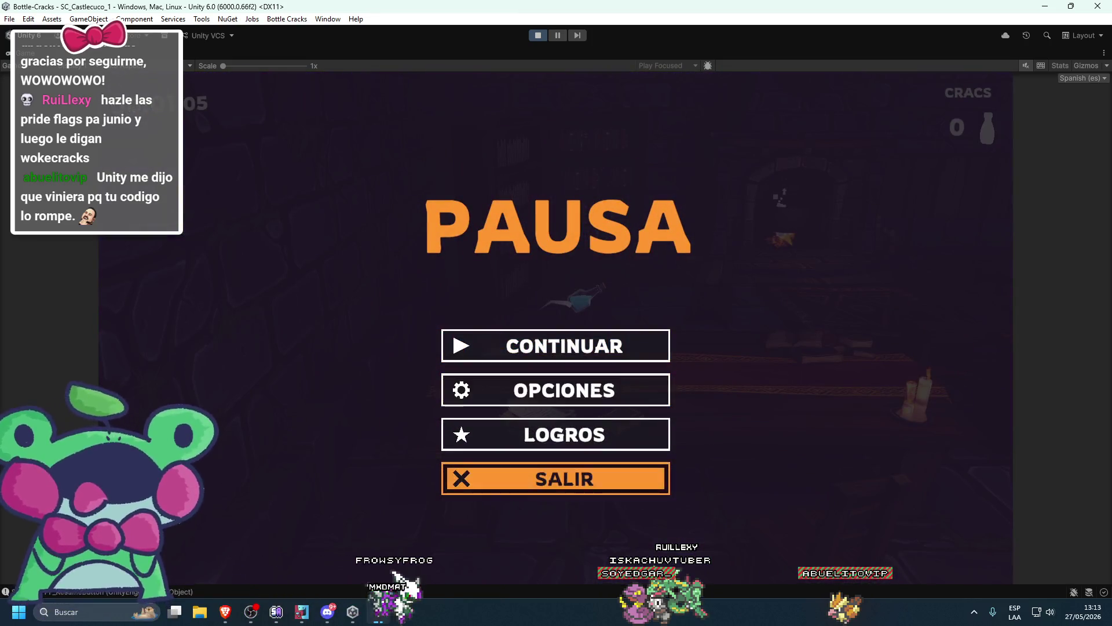
pyautogui.press('Up')
pyautogui.press('Up')
pyautogui.press('Down')
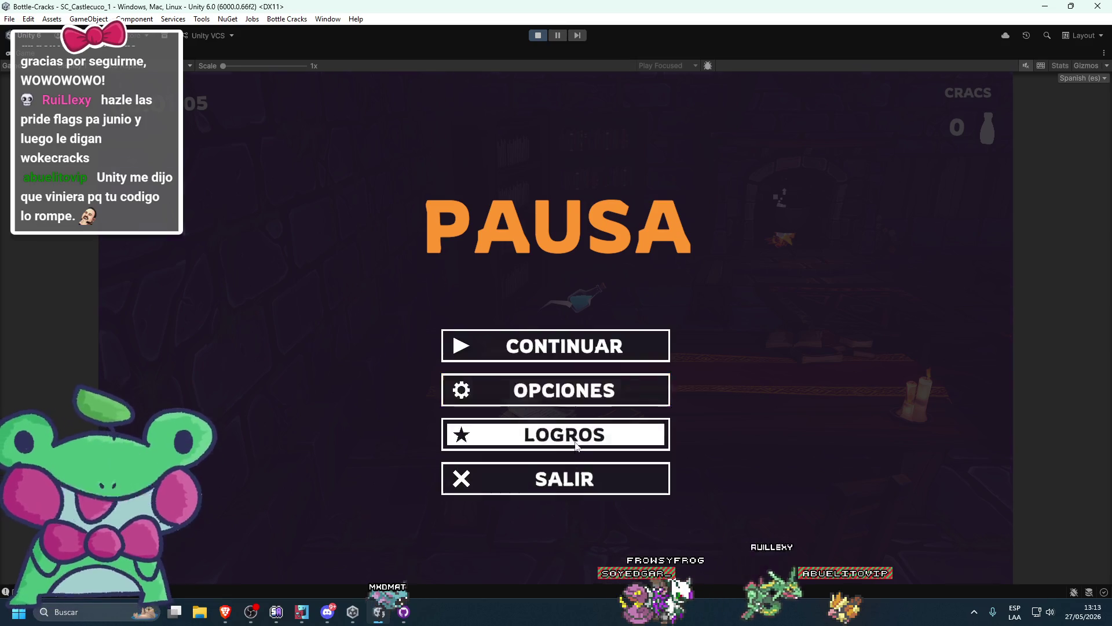
pyautogui.press('Return')
pyautogui.press('Down')
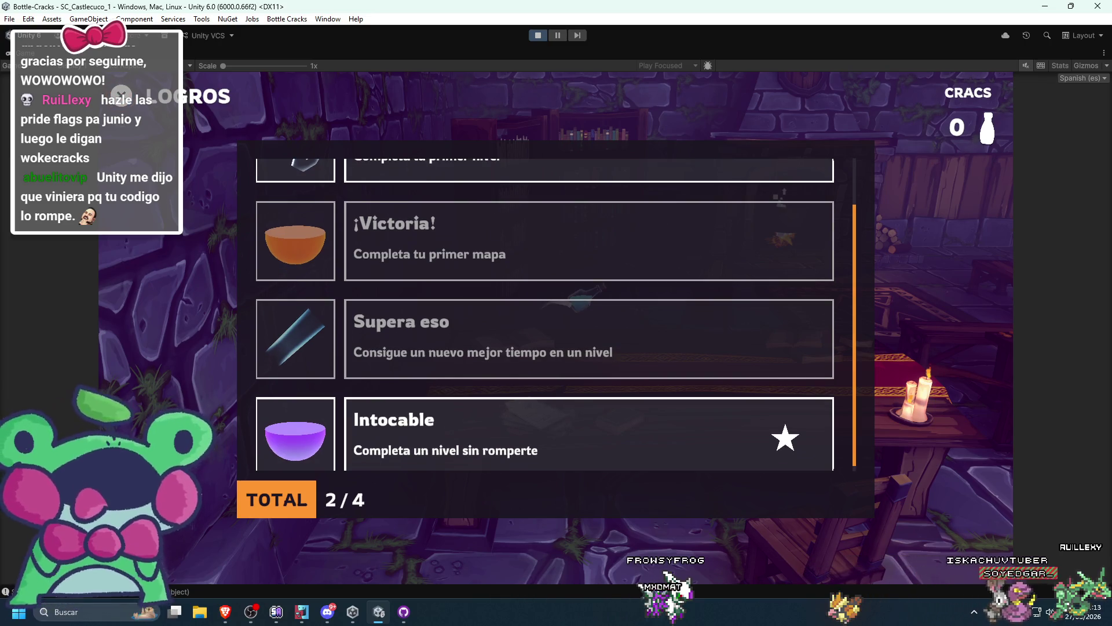
pyautogui.scroll(1, 544, 313)
pyautogui.scroll(2, 545, 312)
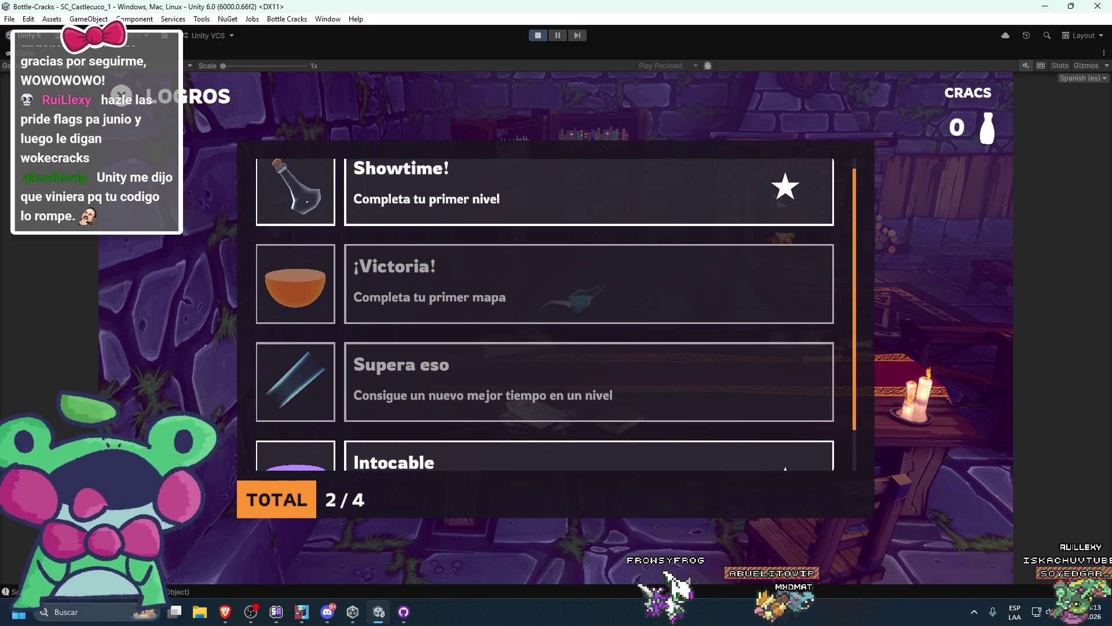
pyautogui.press('Return')
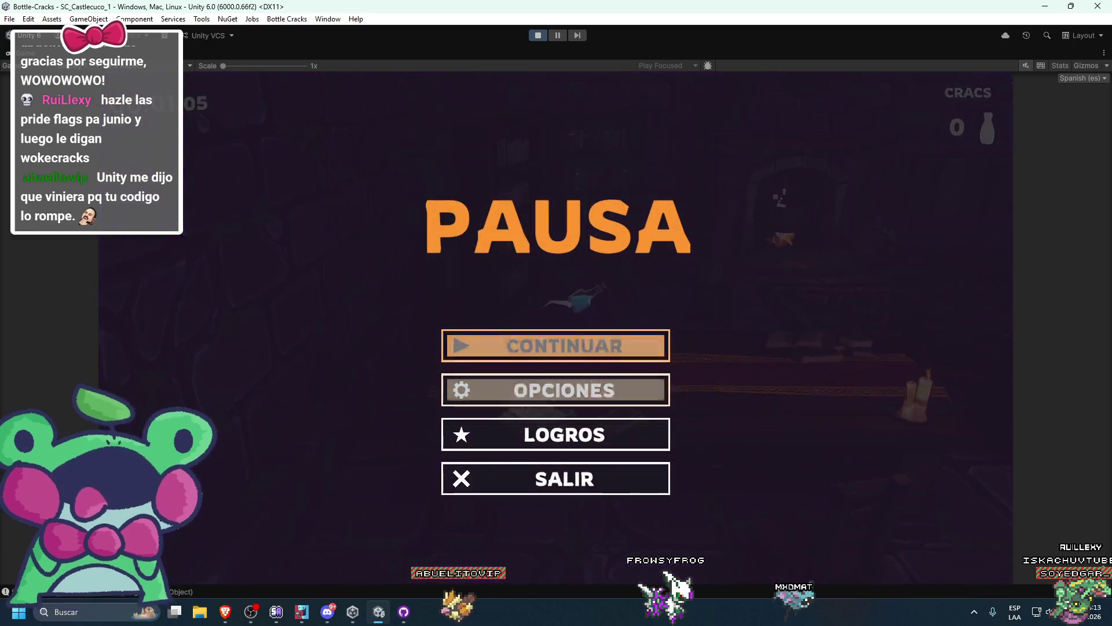
# Resume and hop the bottle across tables, crates and bookshelf to finish Castlecuco_1 in 00:31.38
pyautogui.press('Escape')
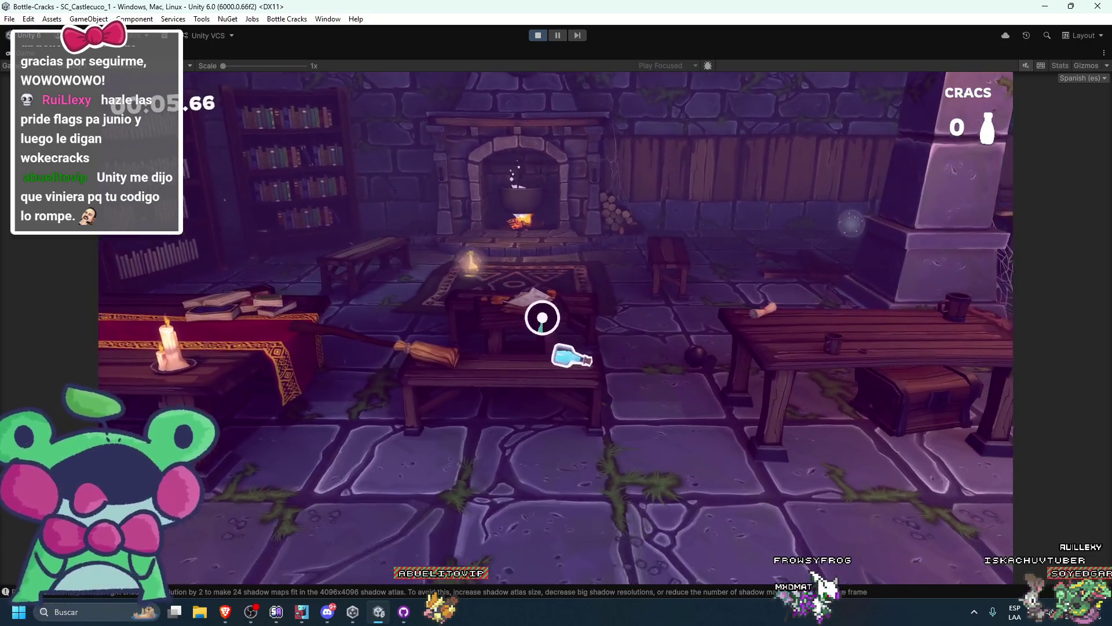
pyautogui.click(539, 315)
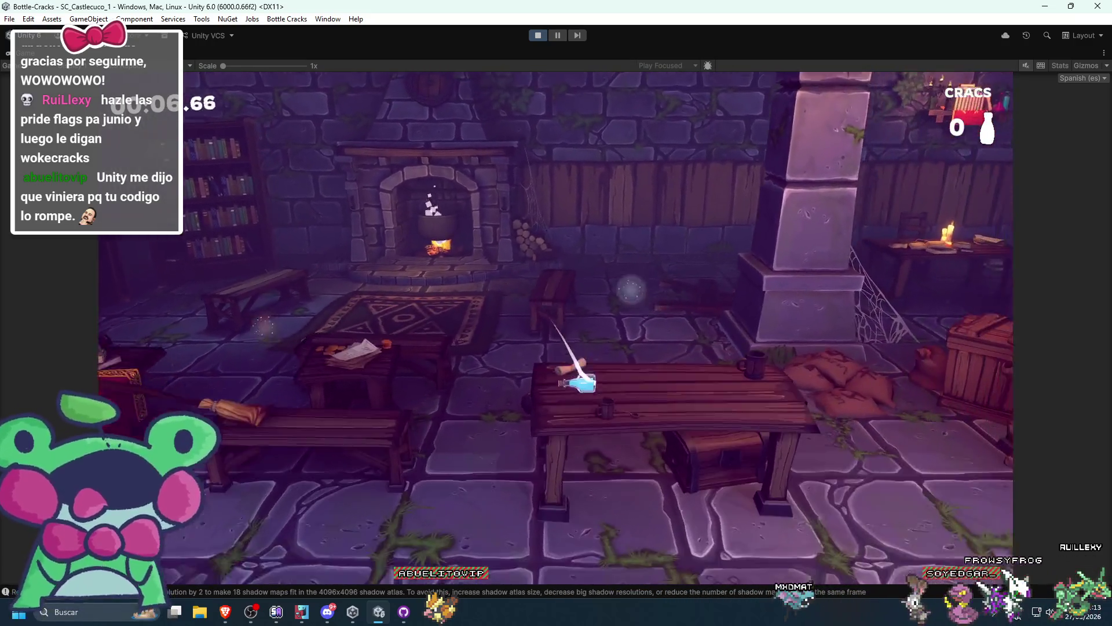
pyautogui.click(630, 289)
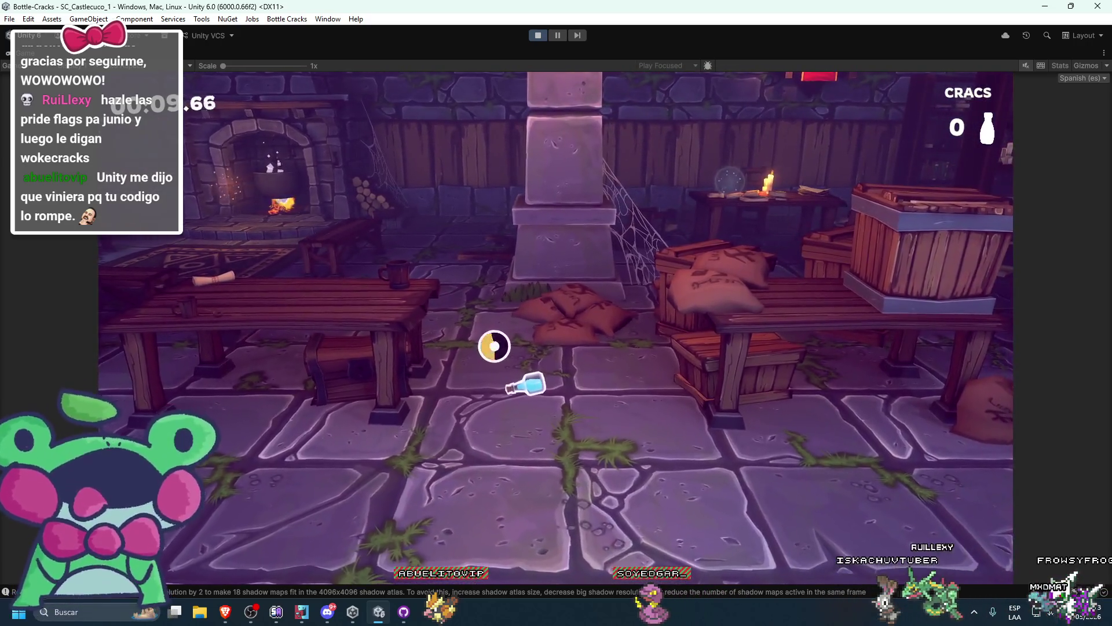
pyautogui.click(494, 345)
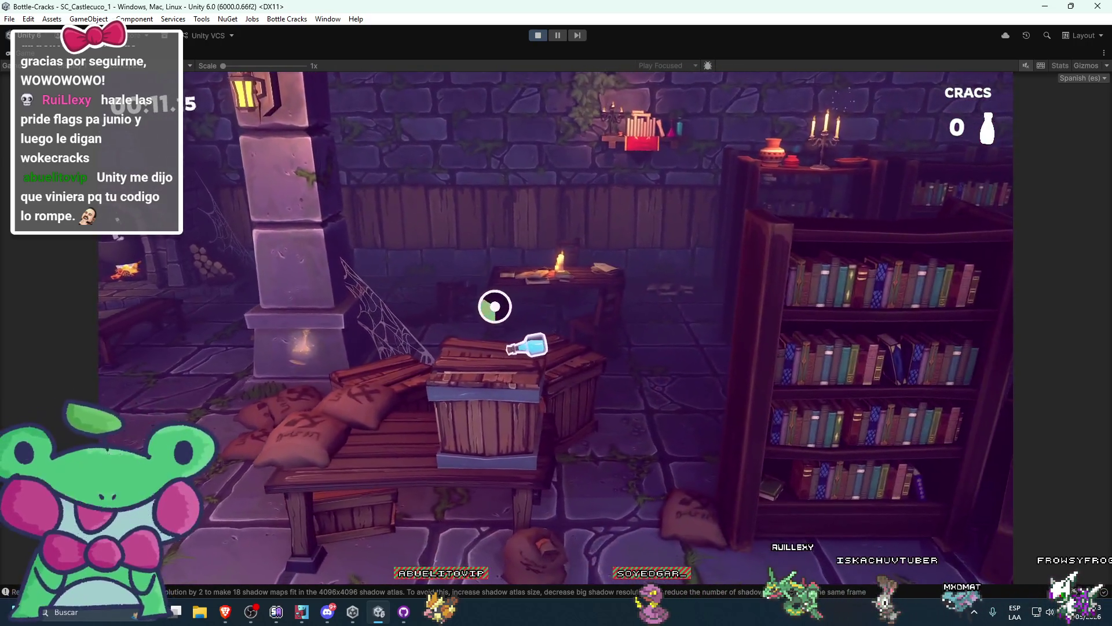
pyautogui.click(492, 305)
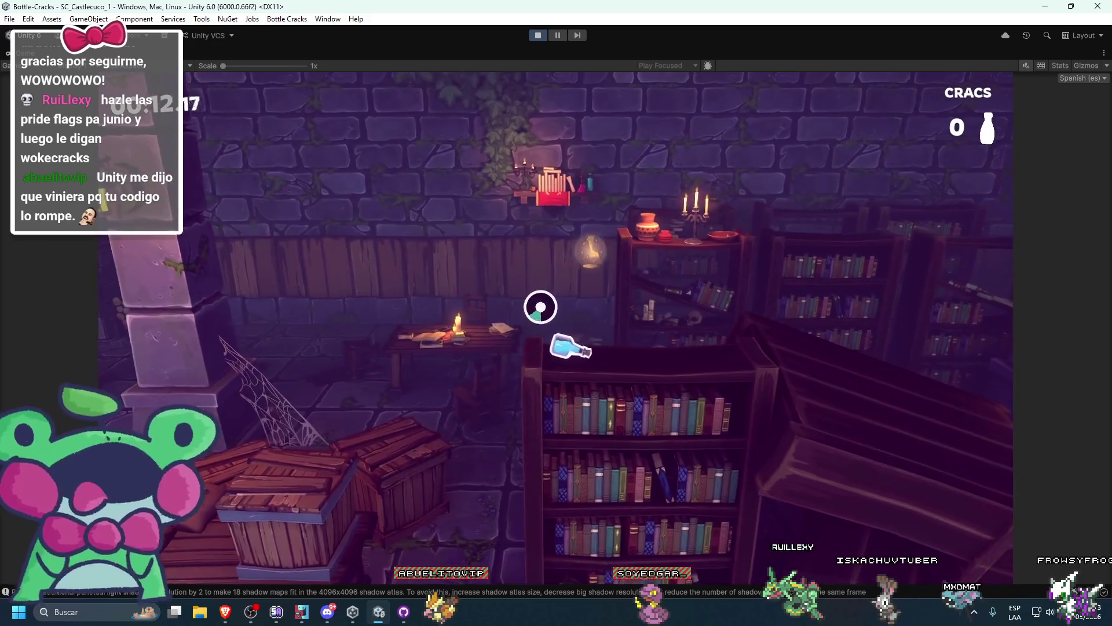
pyautogui.click(541, 305)
pyautogui.click(520, 319)
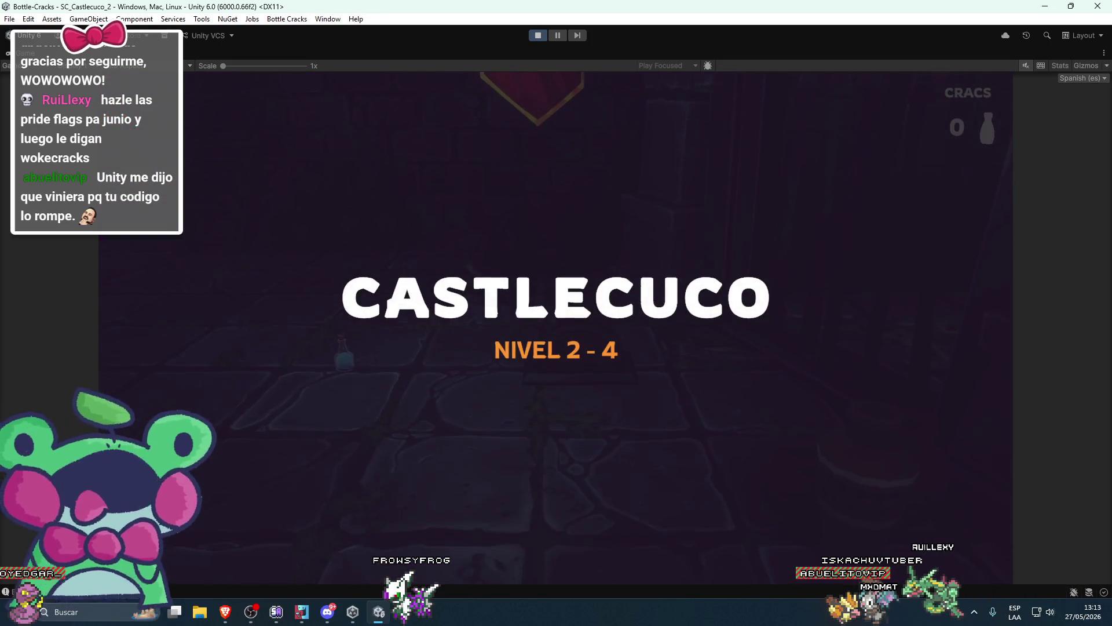
pyautogui.press('Return')
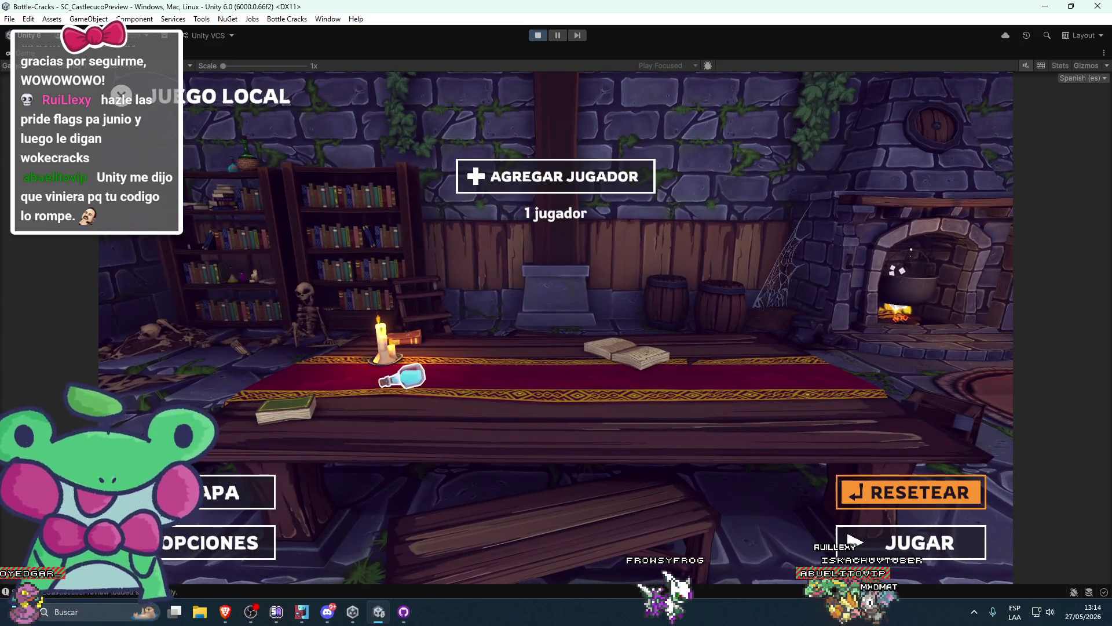
# Replay Castlecuco_1 for a new 00:20.47 best, then pause and quit to the JUEGO LOCAL lobby
pyautogui.press('Return')
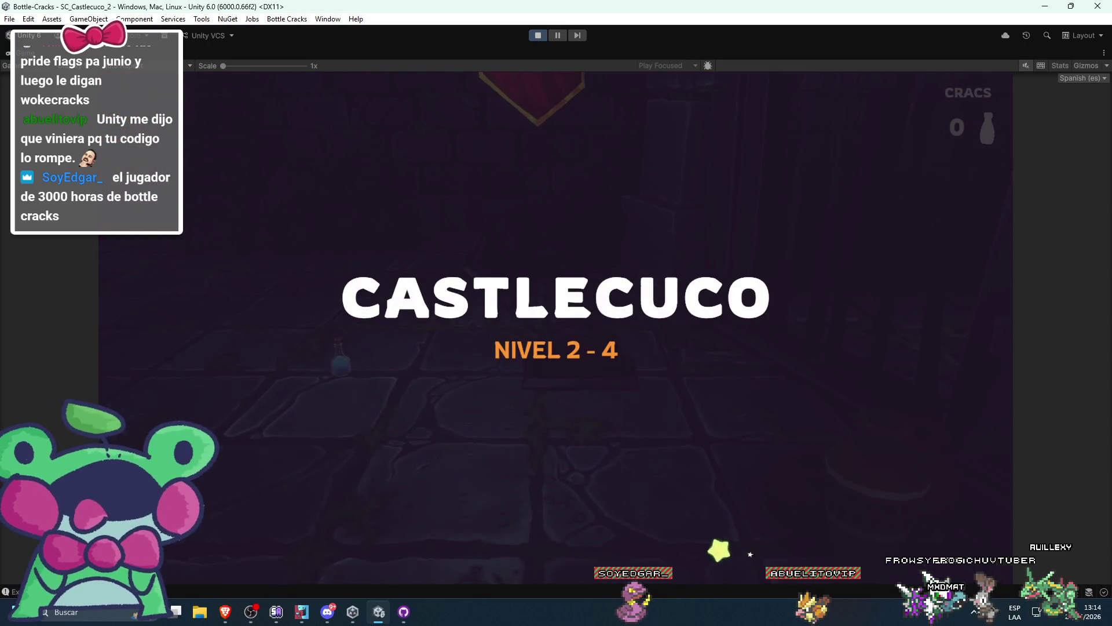
pyautogui.press('Escape')
pyautogui.press('Return')
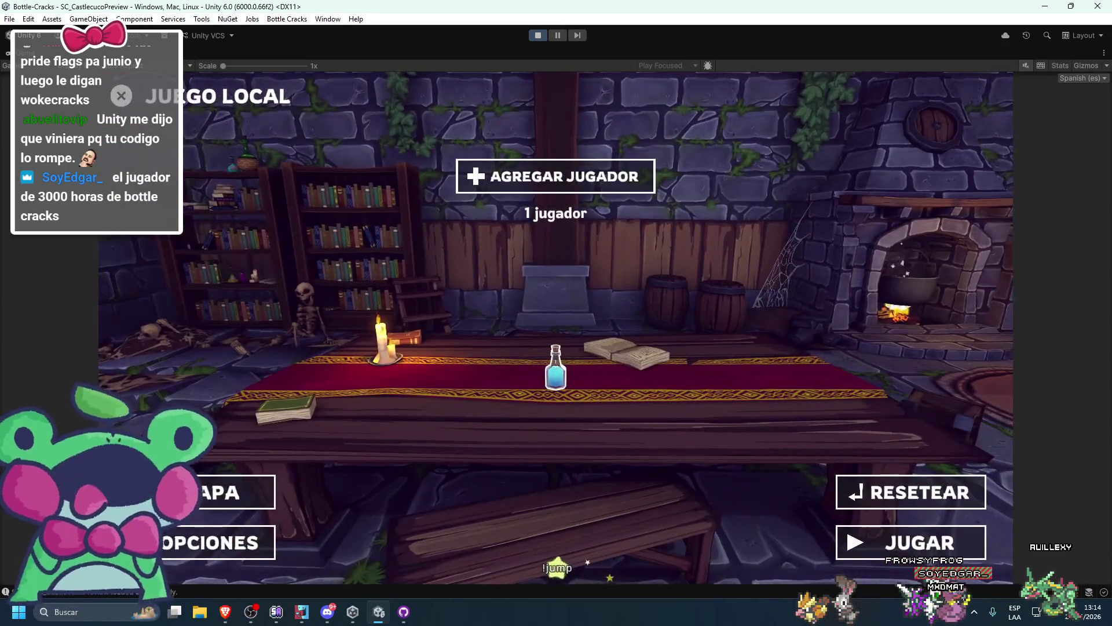
# Reset the lobby to remove the player, then begin adding a new player
pyautogui.press('Down')
pyautogui.press('Return')
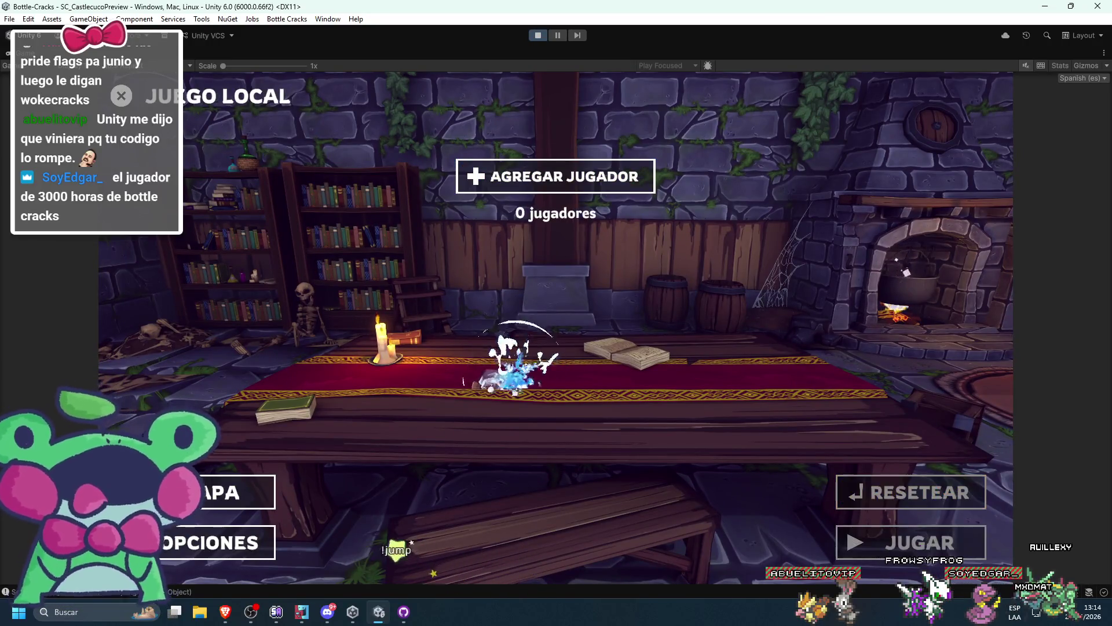
pyautogui.press('Return')
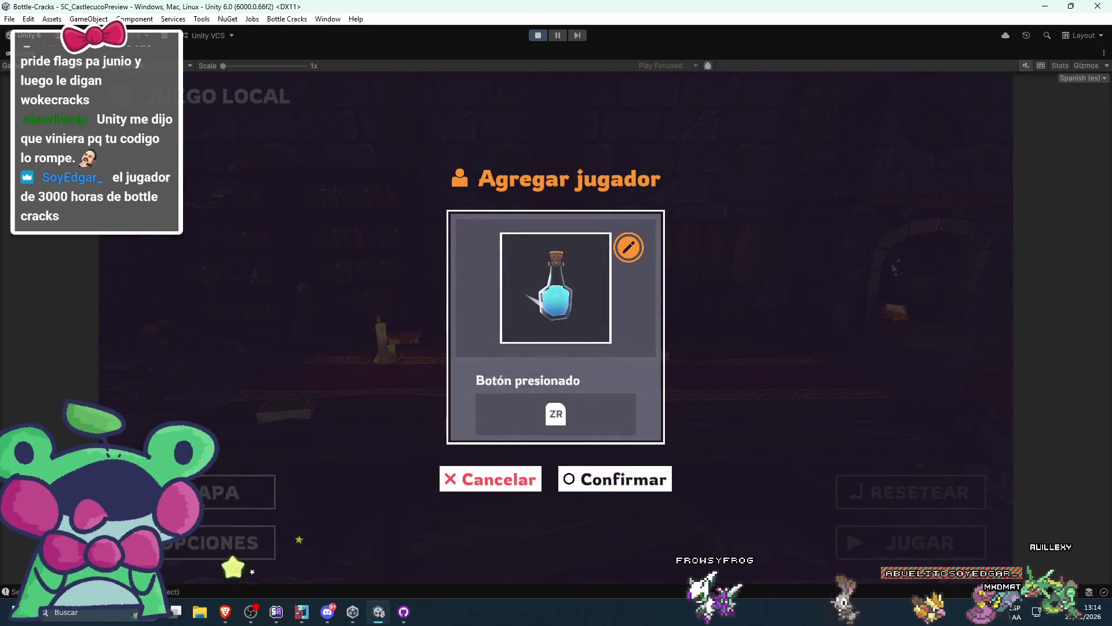
# Open the new player's bottle customization and browse the ESTELA trail options before closing it
pyautogui.press('Return')
pyautogui.press('e')
pyautogui.press('e')
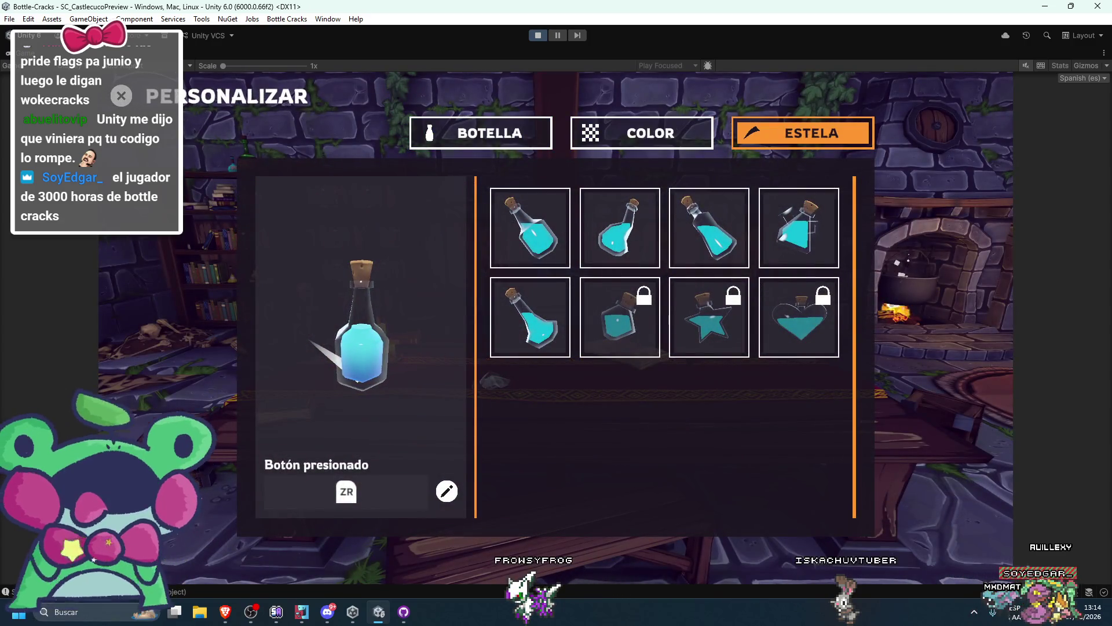
pyautogui.press('Down')
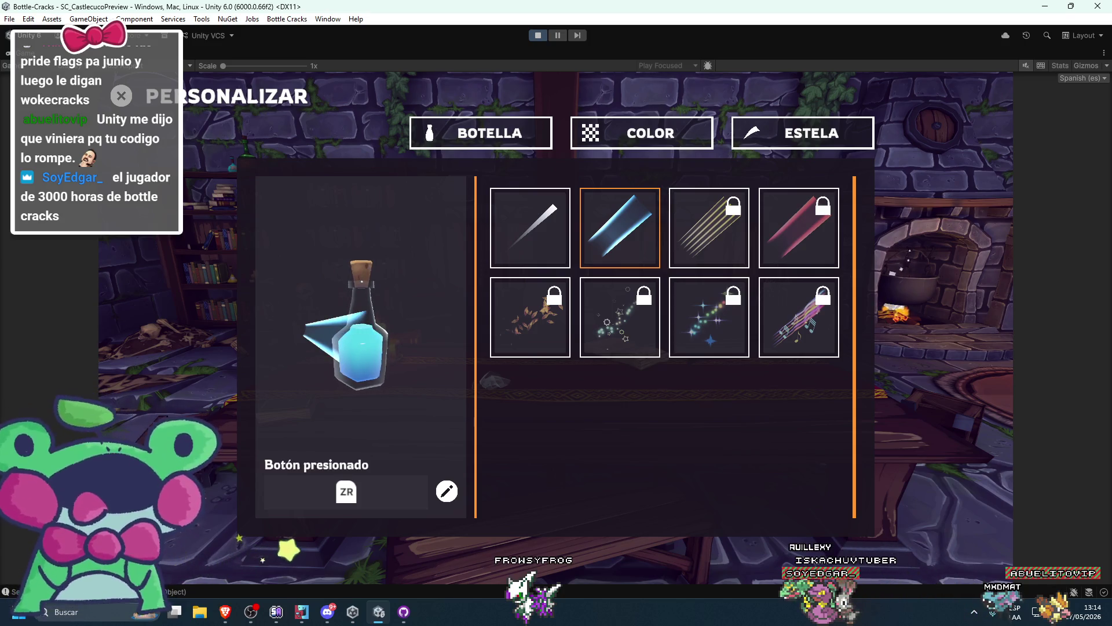
pyautogui.press('Right')
pyautogui.press('Left')
pyautogui.press('Left')
pyautogui.press('Up')
pyautogui.press('Left')
pyautogui.press('Return')
# Confirm the player so the lobby shows 1 jugador, and start the Castlecuco level
pyautogui.press('Down')
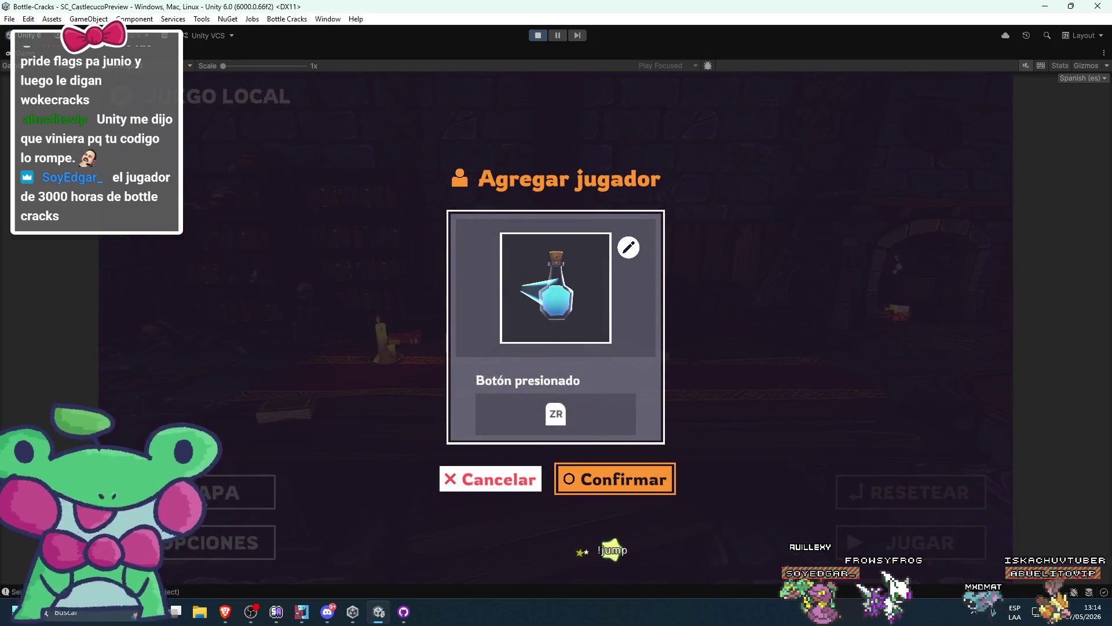
pyautogui.press('Return')
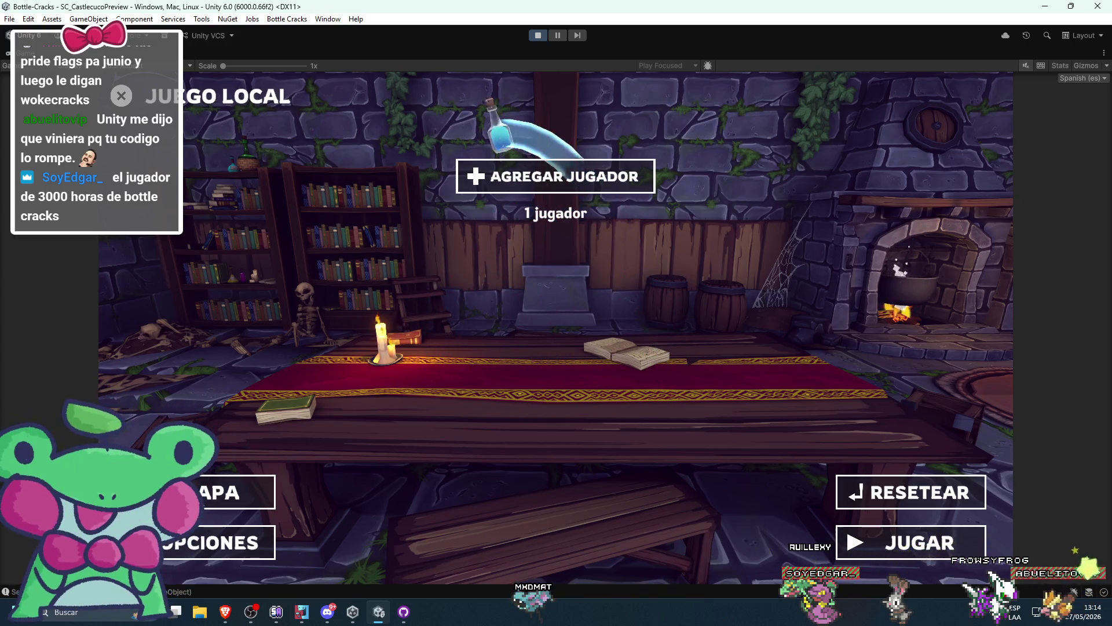
pyautogui.press('Down')
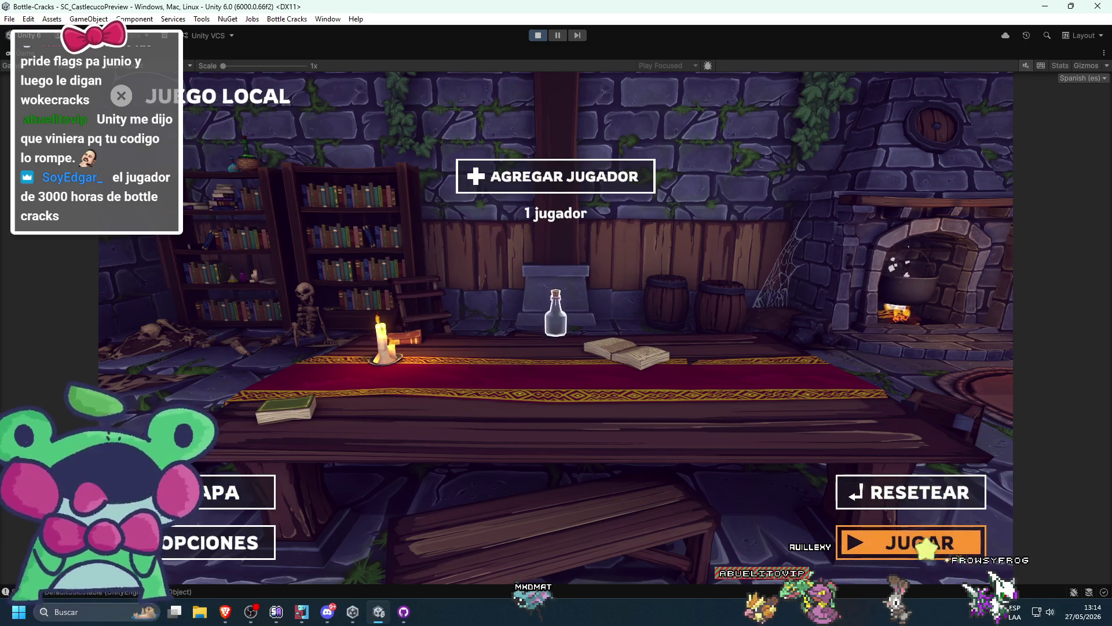
pyautogui.press('Return')
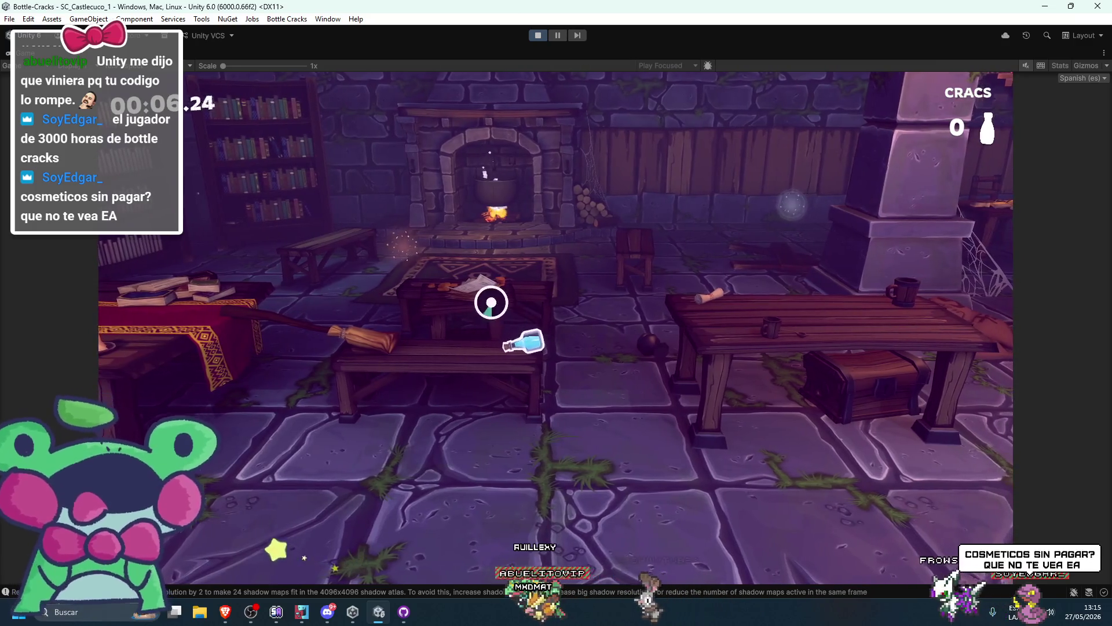
# Launch the bottle through Castlecuco_1, then pause the game once level 2-4 loads
pyautogui.press('space')
pyautogui.press('space')
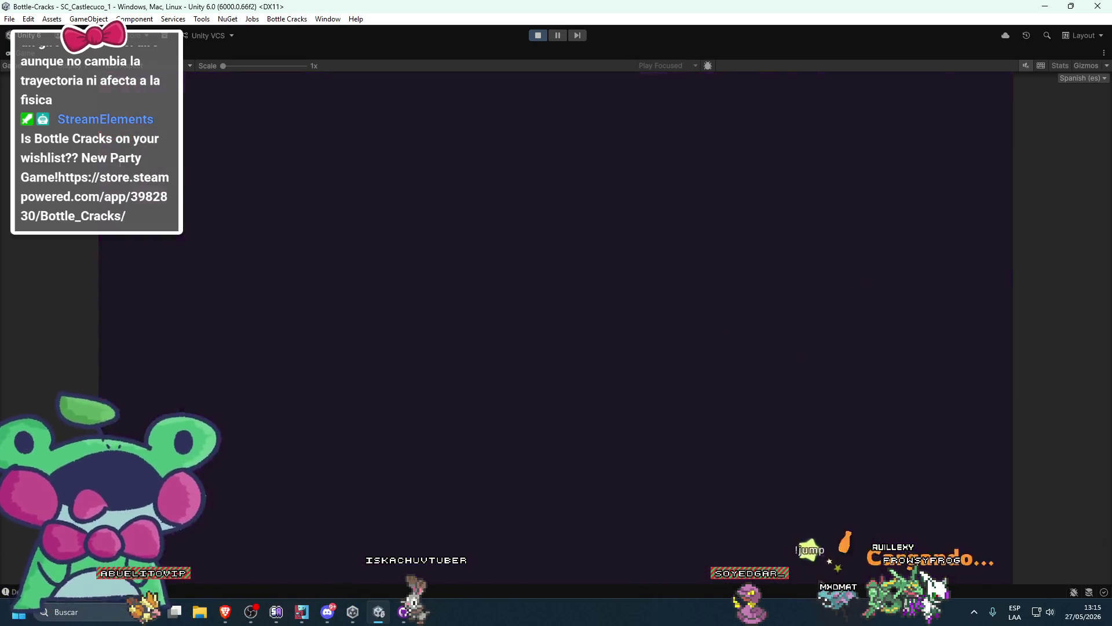
pyautogui.press('Escape')
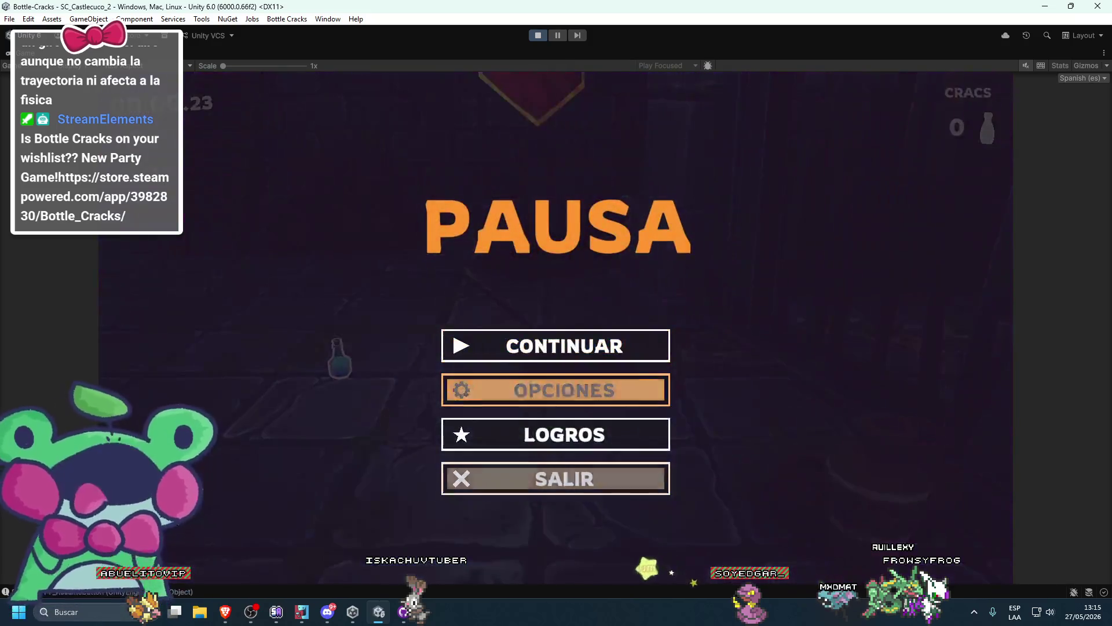
# Quit the level back to the main menu and check the LOGROS panel at 3/4
pyautogui.press('Down')
pyautogui.press('Down')
pyautogui.press('Return')
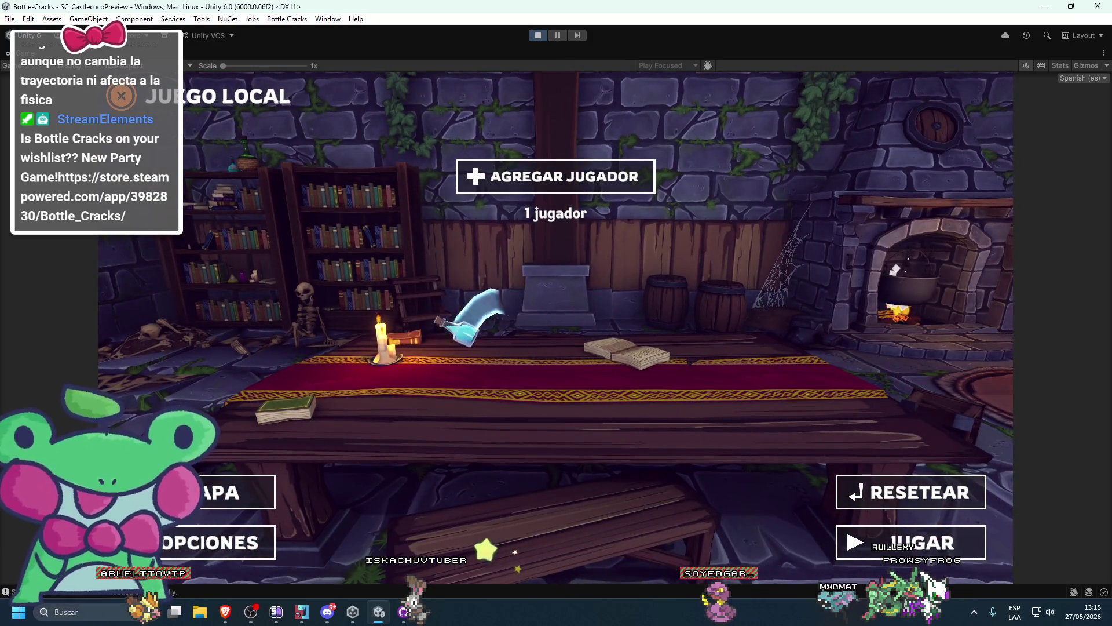
pyautogui.press('Escape')
pyautogui.press('Down')
pyautogui.press('Down')
pyautogui.press('Down')
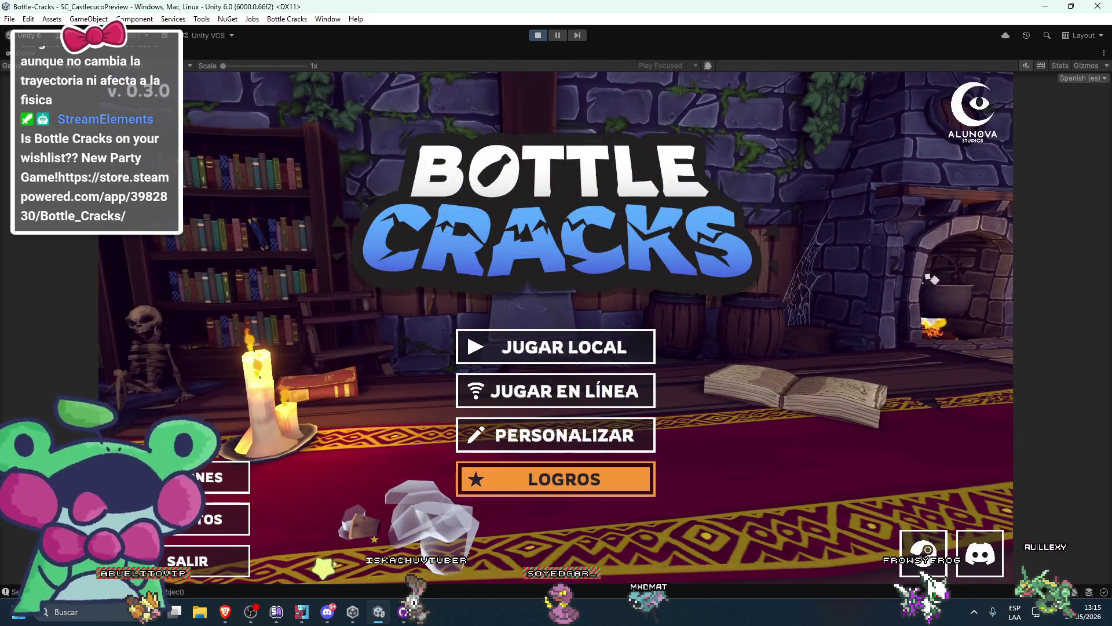
pyautogui.press('Return')
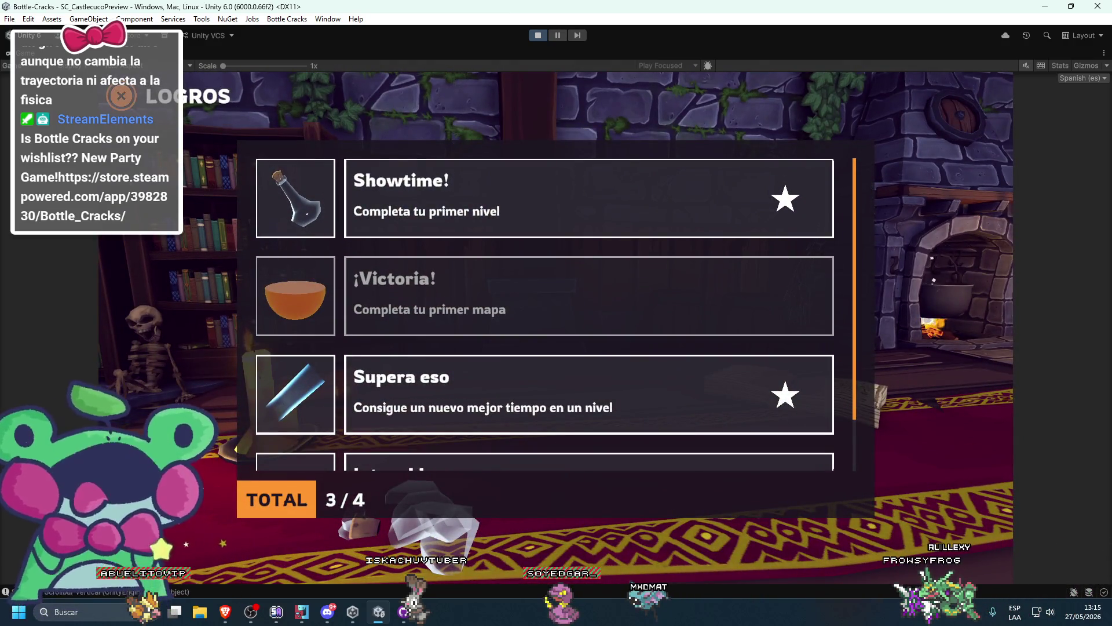
pyautogui.press('Escape')
# Open PERSONALIZAR and arrow through the ESTELA trail grid, including the locked trails
pyautogui.press('Up')
pyautogui.press('Return')
pyautogui.press('Right')
pyautogui.press('Down')
pyautogui.press('Right')
pyautogui.press('Right')
pyautogui.press('Down')
pyautogui.press('Right')
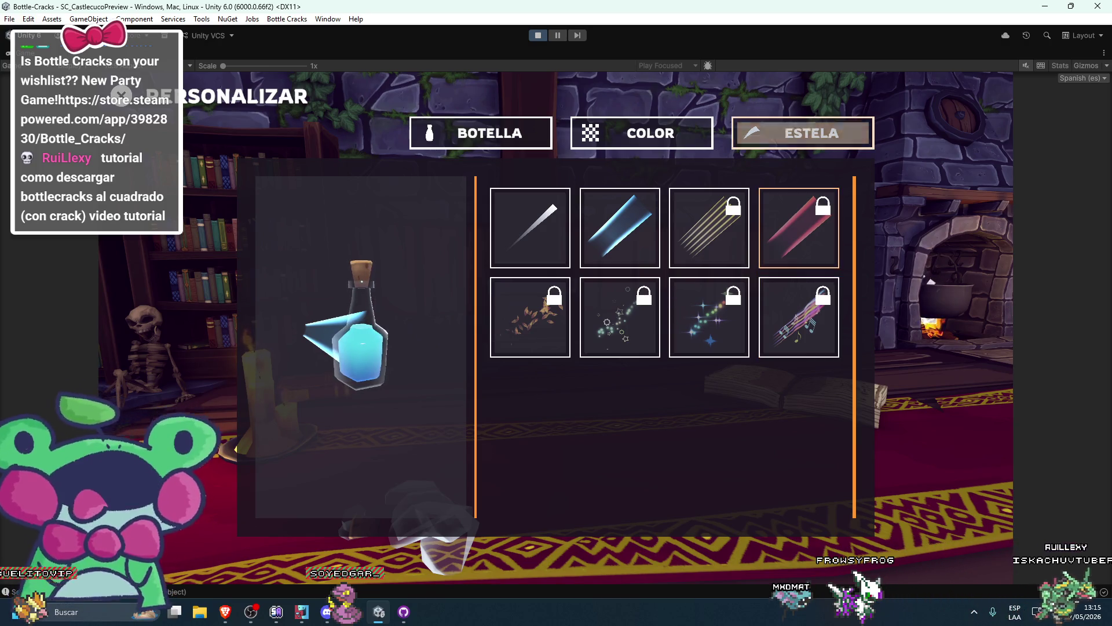
# Leave PERSONALIZAR for the main menu and choose JUGAR LOCAL to reach map selection
pyautogui.press('Escape')
pyautogui.press('Up')
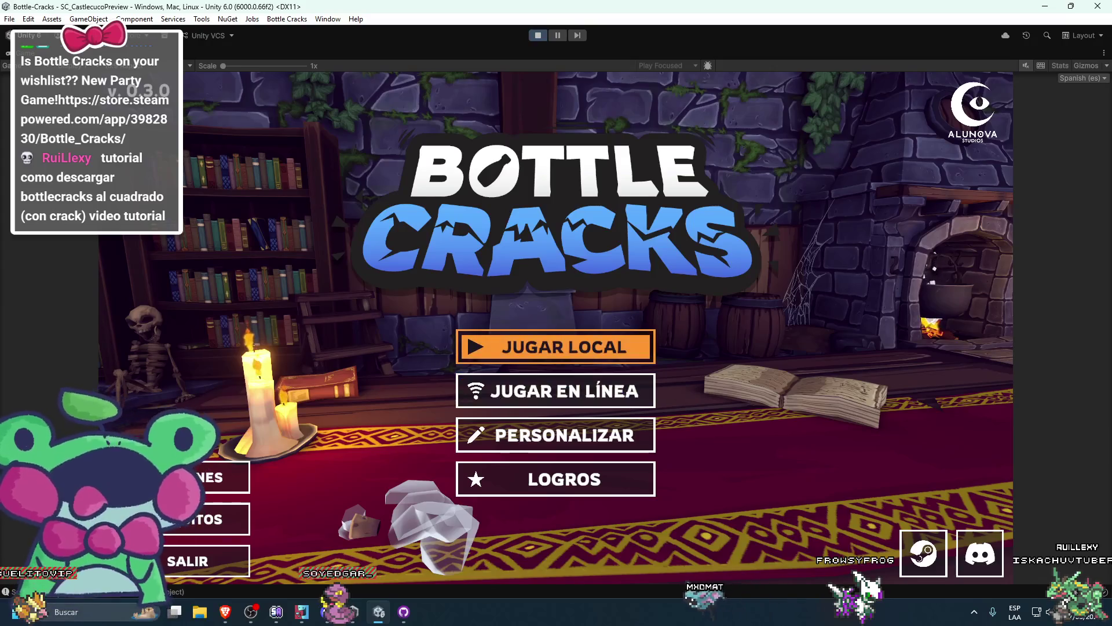
pyautogui.press('Return')
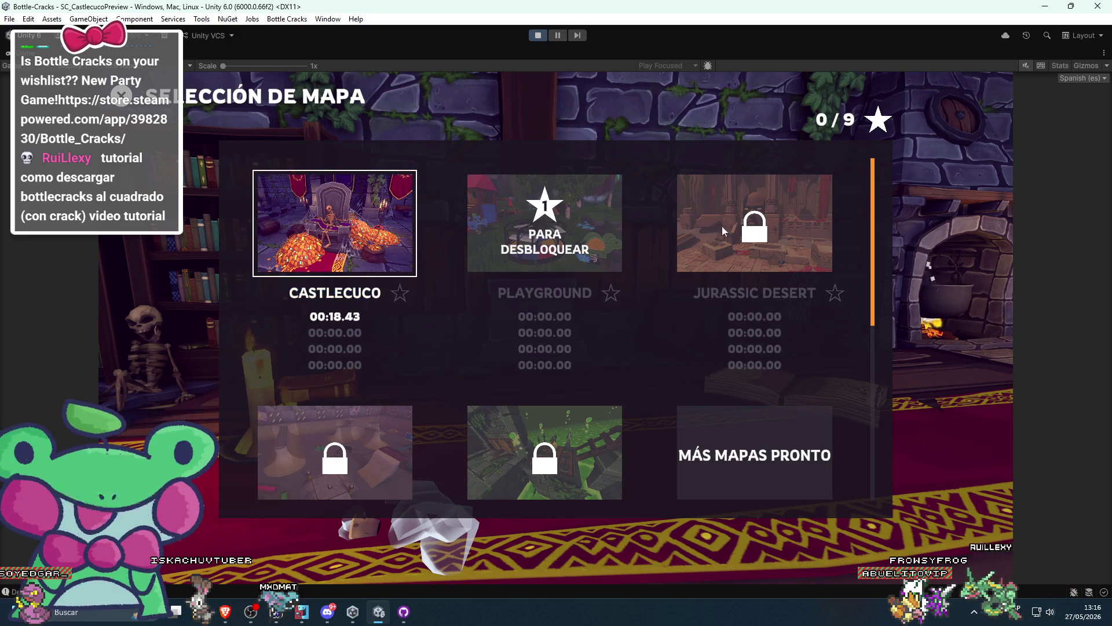
pyautogui.scroll(-3, 700, 259)
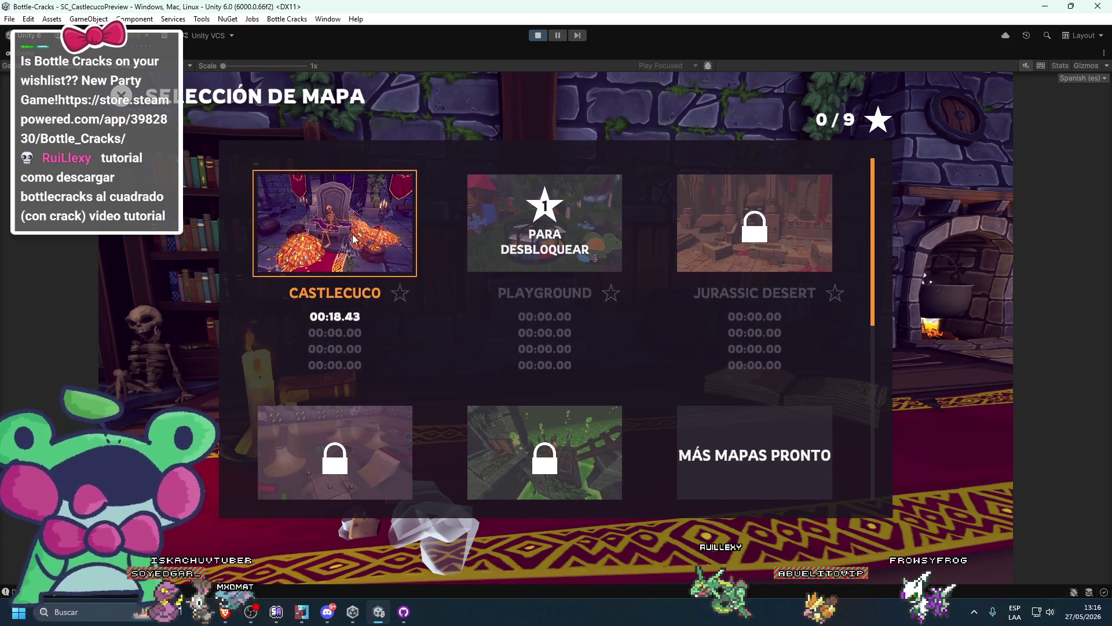
pyautogui.scroll(-2, 440, 249)
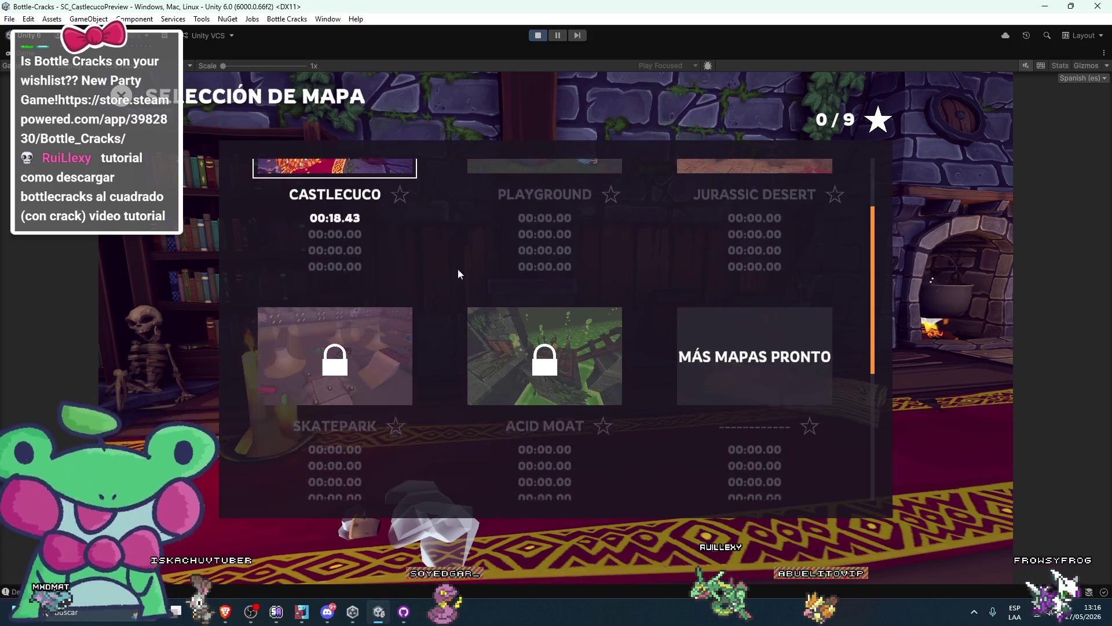
pyautogui.scroll(1, 318, 304)
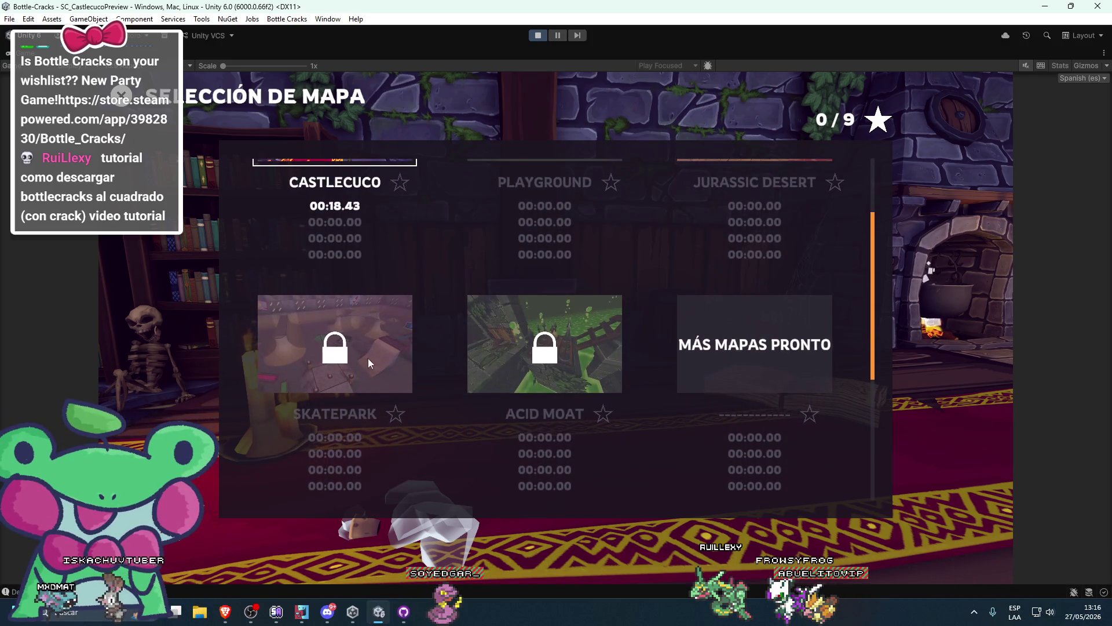
pyautogui.scroll(1, 472, 360)
pyautogui.scroll(1, 635, 376)
pyautogui.scroll(-4, 380, 324)
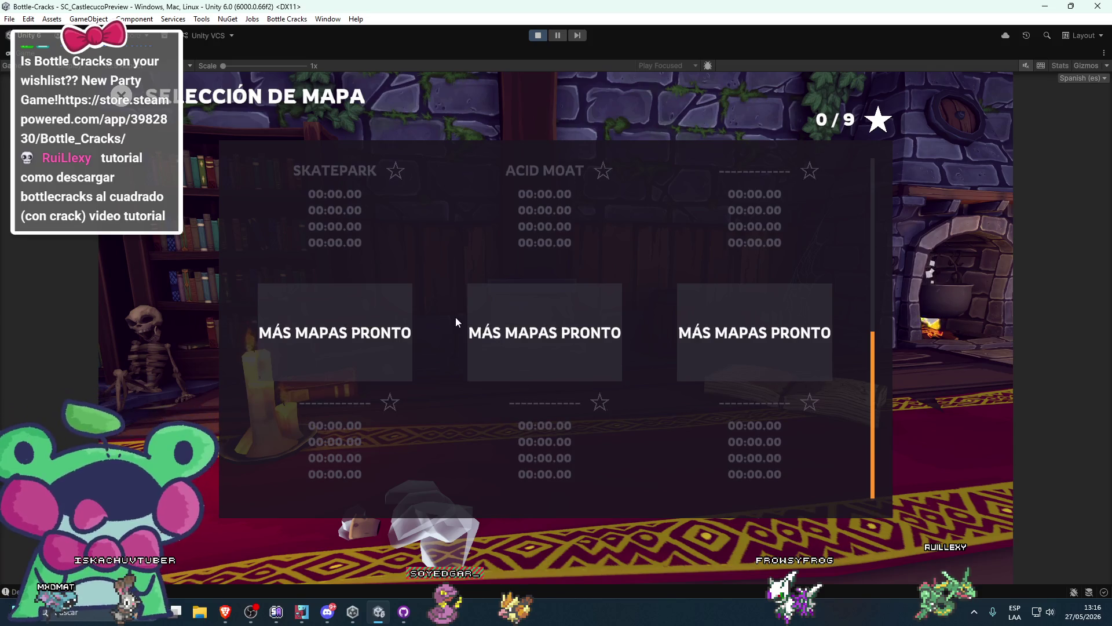
pyautogui.scroll(10, 445, 380)
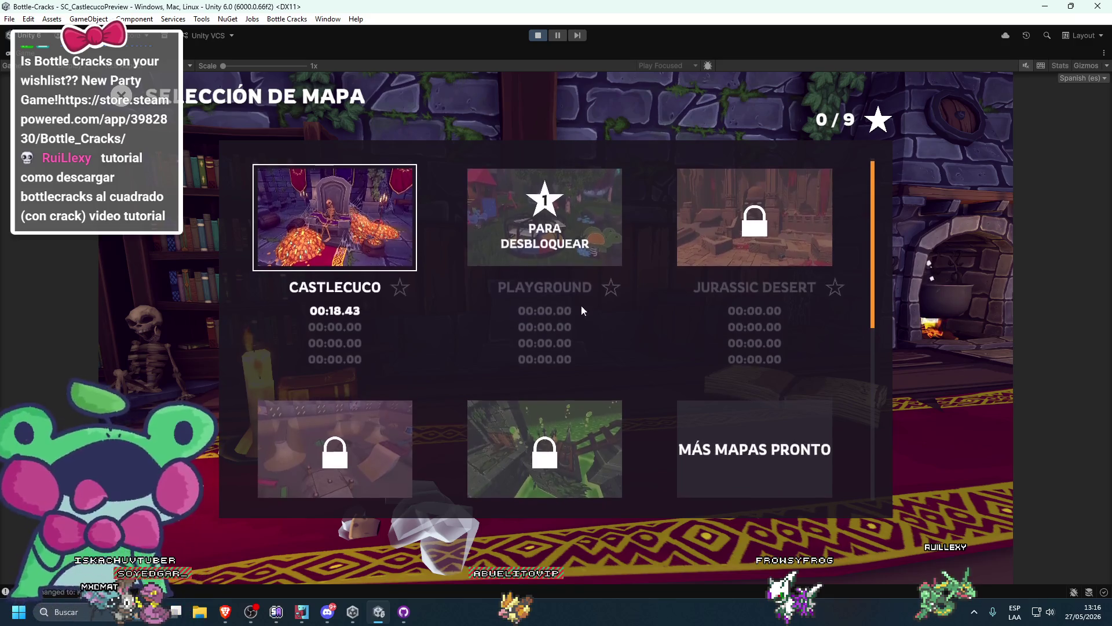
pyautogui.scroll(-5, 471, 417)
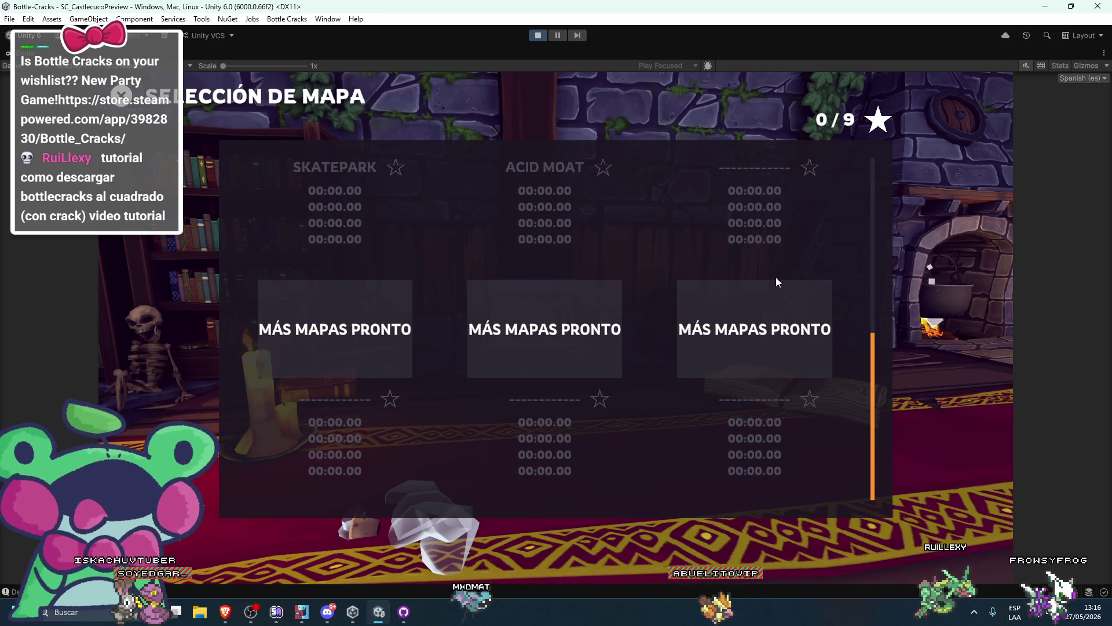
pyautogui.scroll(5, 747, 342)
pyautogui.scroll(-2, 660, 359)
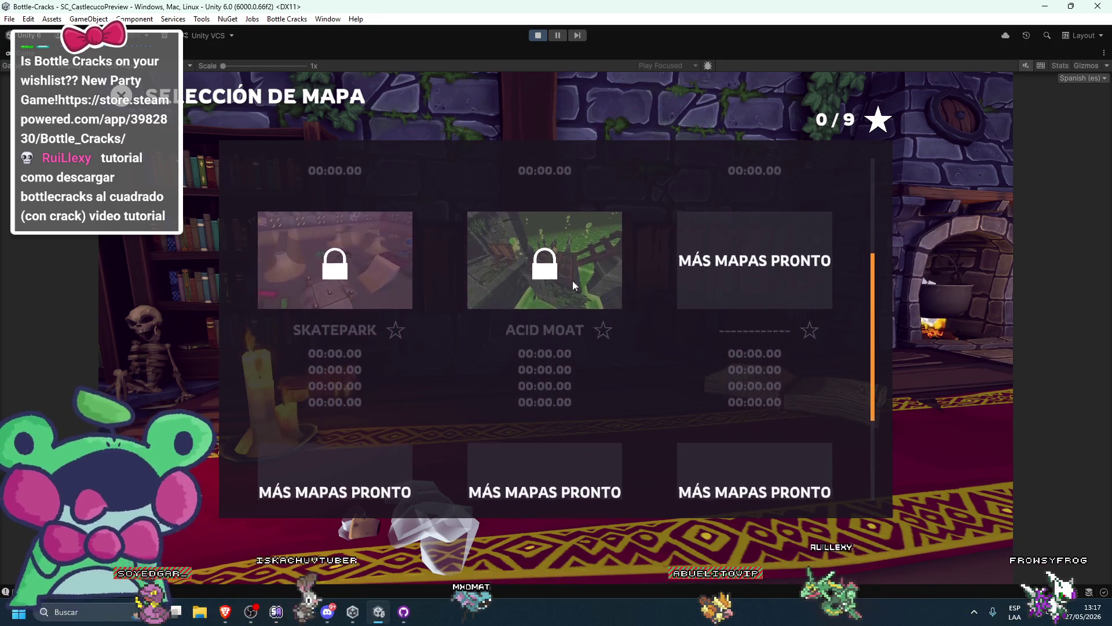
pyautogui.scroll(-2, 583, 239)
pyautogui.scroll(-3, 729, 380)
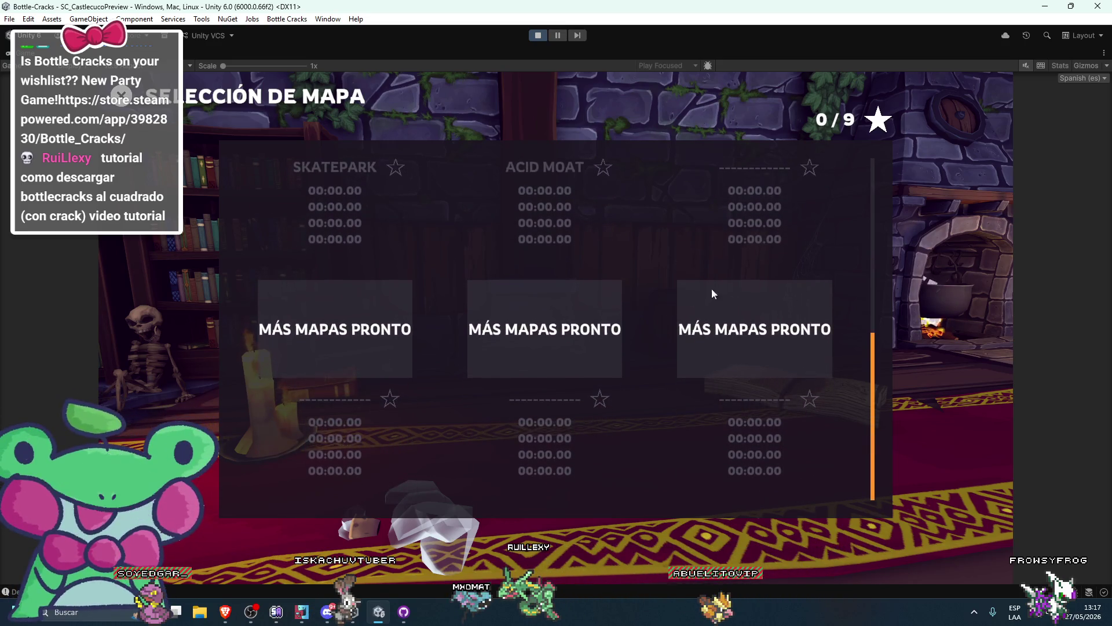
pyautogui.scroll(5, 718, 278)
pyautogui.scroll(-3, 618, 206)
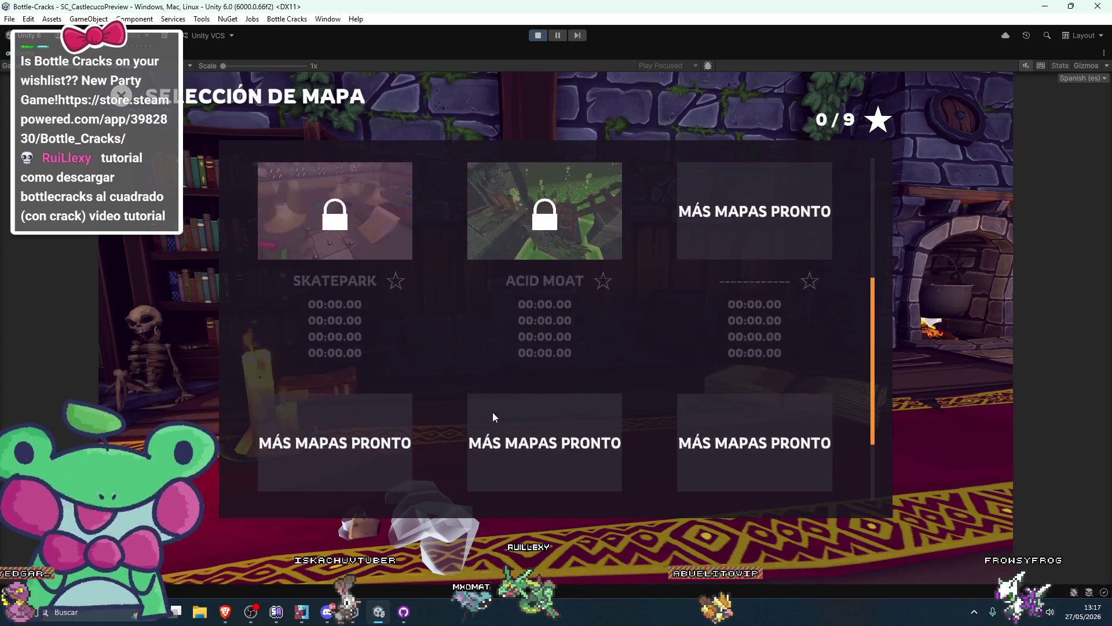
pyautogui.scroll(4, 651, 365)
pyautogui.scroll(-5, 651, 417)
pyautogui.scroll(2, 813, 303)
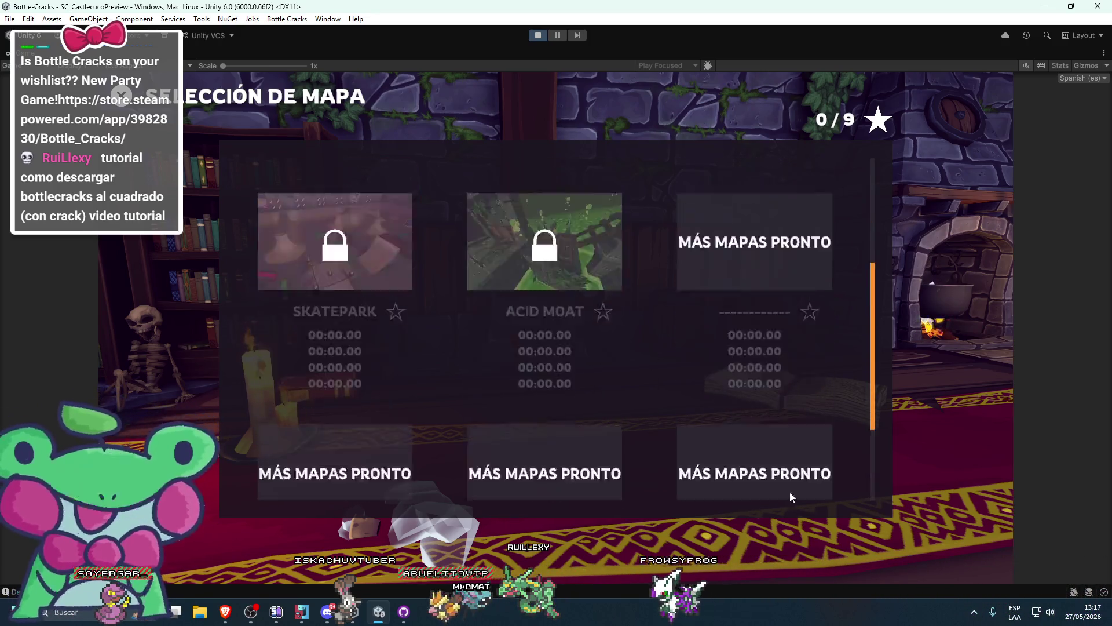
pyautogui.scroll(4, 792, 447)
pyautogui.scroll(-4, 748, 423)
pyautogui.scroll(4, 688, 397)
pyautogui.scroll(-2, 656, 203)
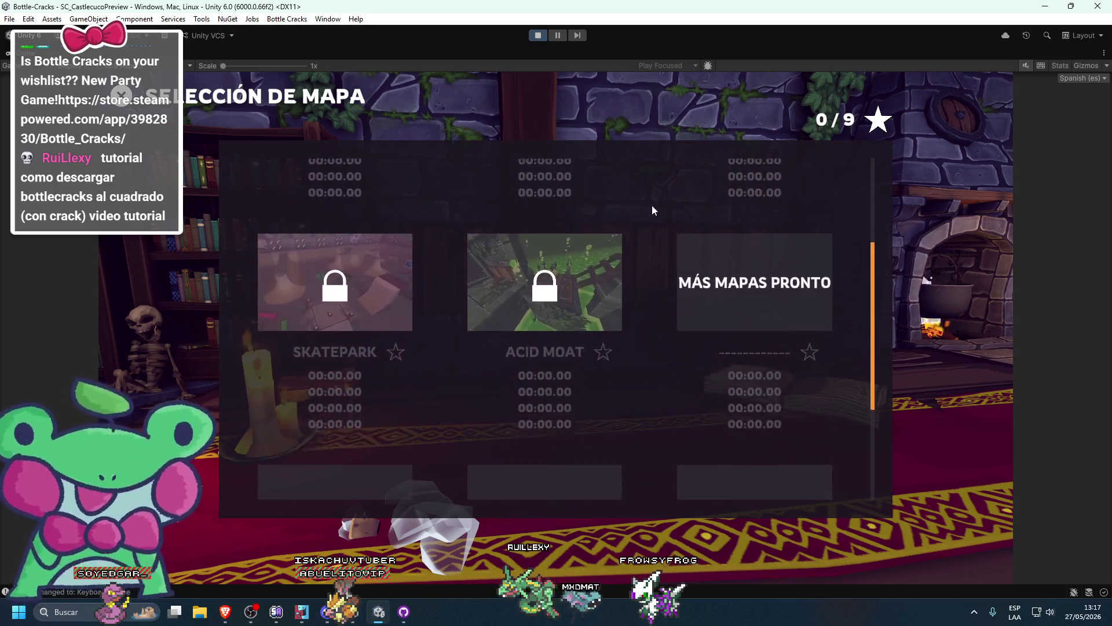
pyautogui.scroll(3, 655, 204)
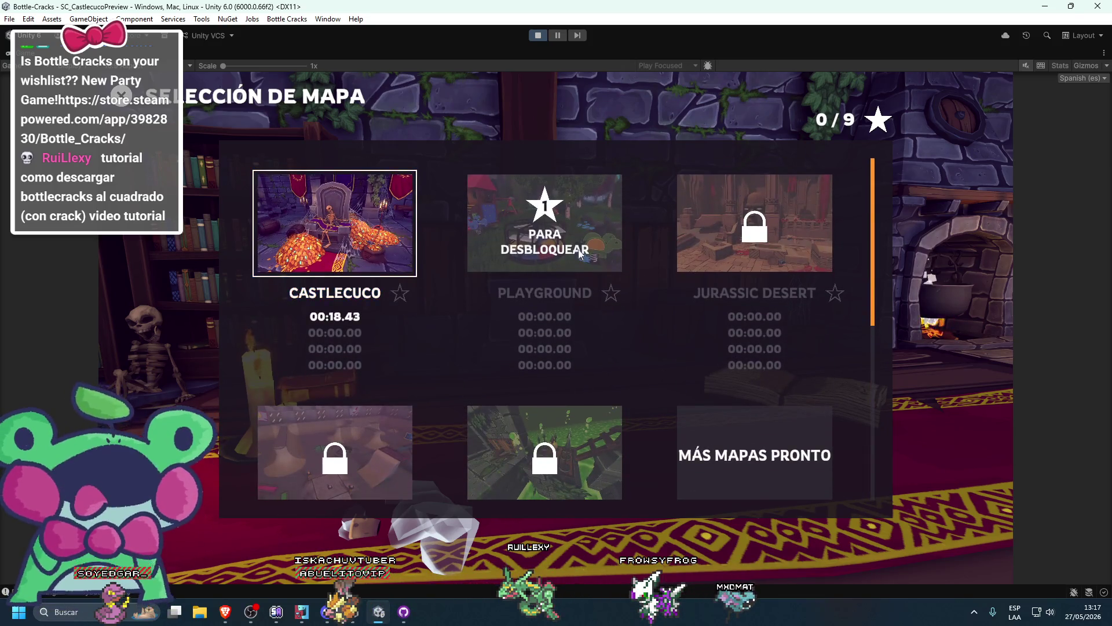
pyautogui.scroll(-5, 727, 256)
pyautogui.scroll(4, 646, 392)
pyautogui.scroll(-4, 703, 227)
pyautogui.scroll(5, 665, 273)
pyautogui.scroll(-3, 659, 154)
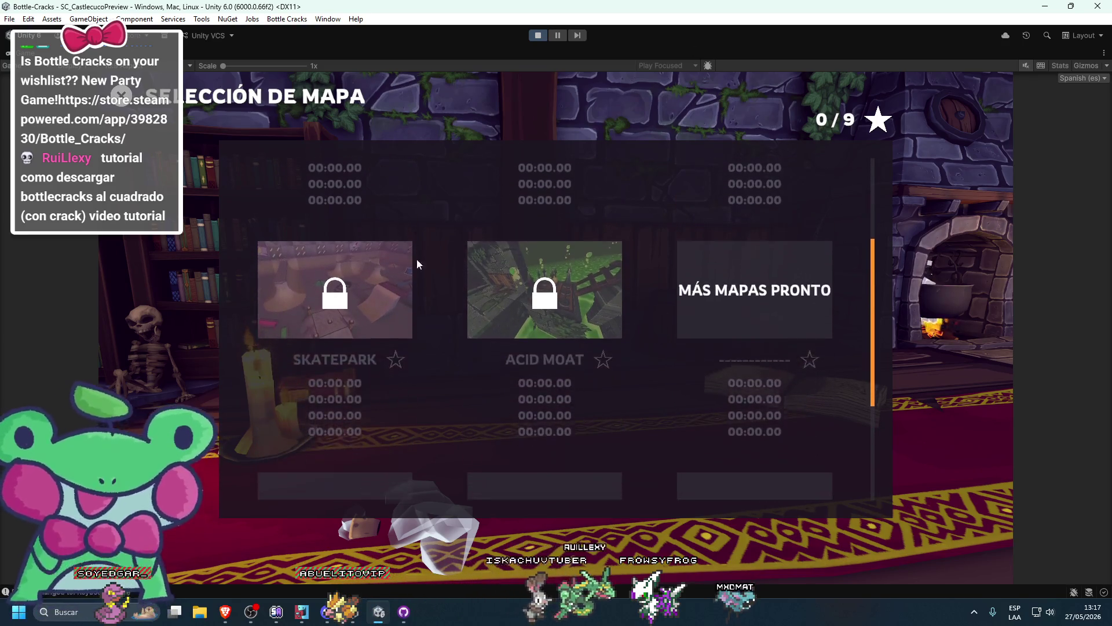
pyautogui.scroll(-2, 326, 431)
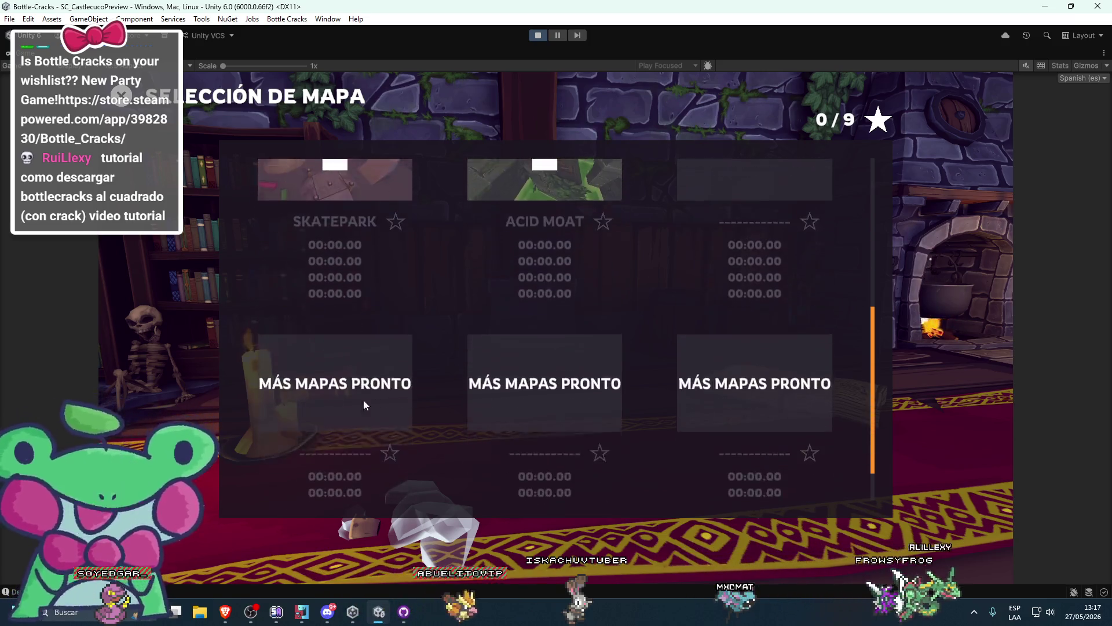
pyautogui.scroll(-1, 327, 432)
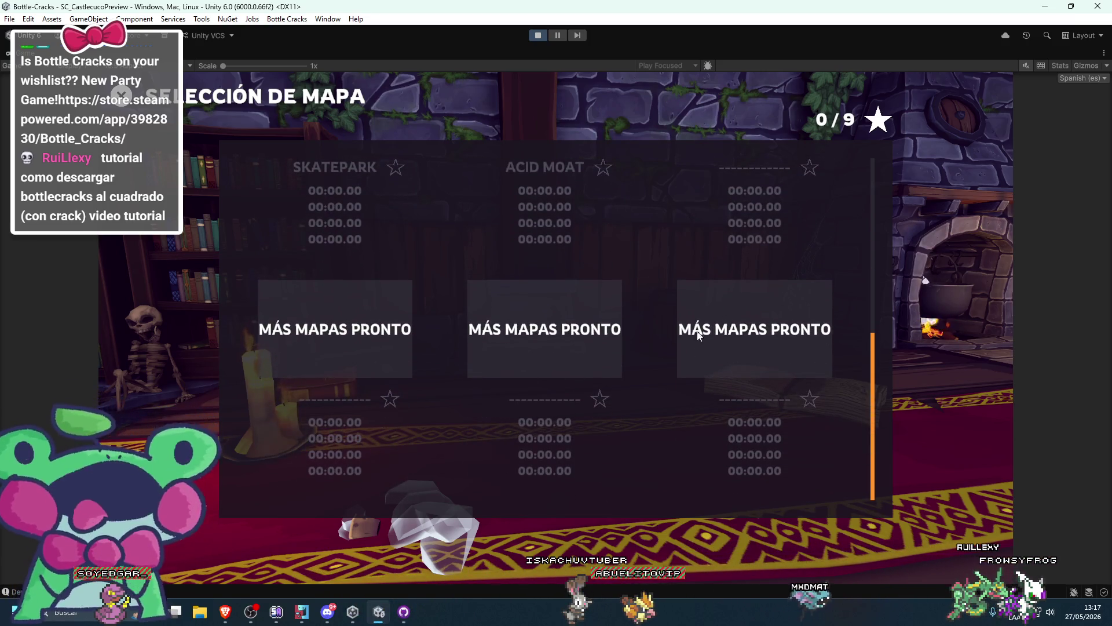
pyautogui.scroll(2, 721, 453)
pyautogui.scroll(-2, 679, 290)
pyautogui.scroll(4, 677, 400)
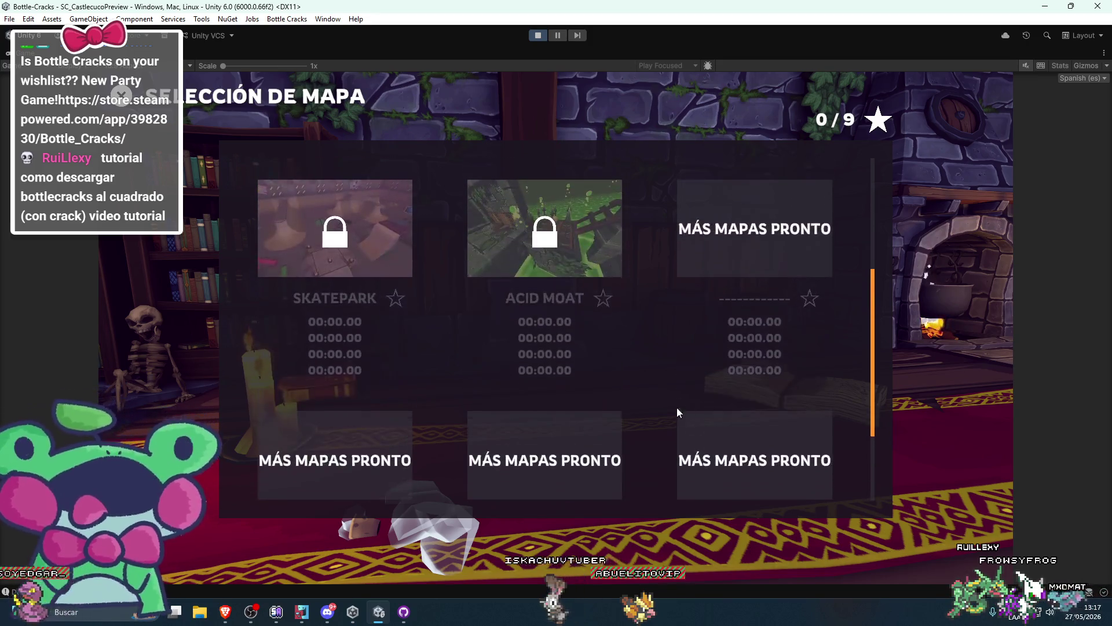
pyautogui.scroll(-5, 652, 314)
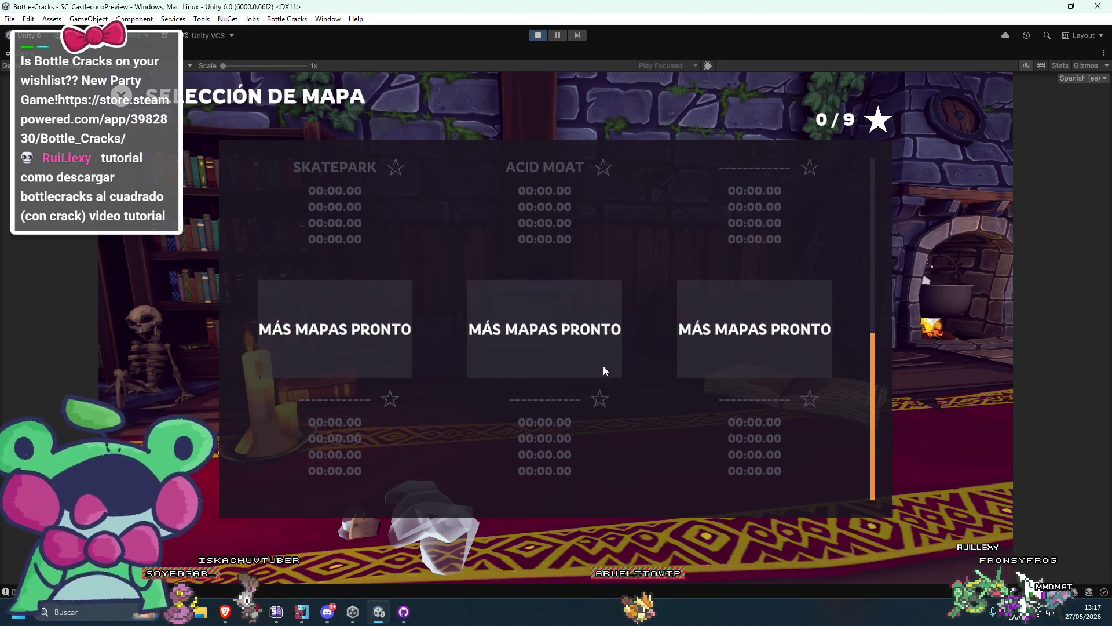
pyautogui.scroll(4, 582, 374)
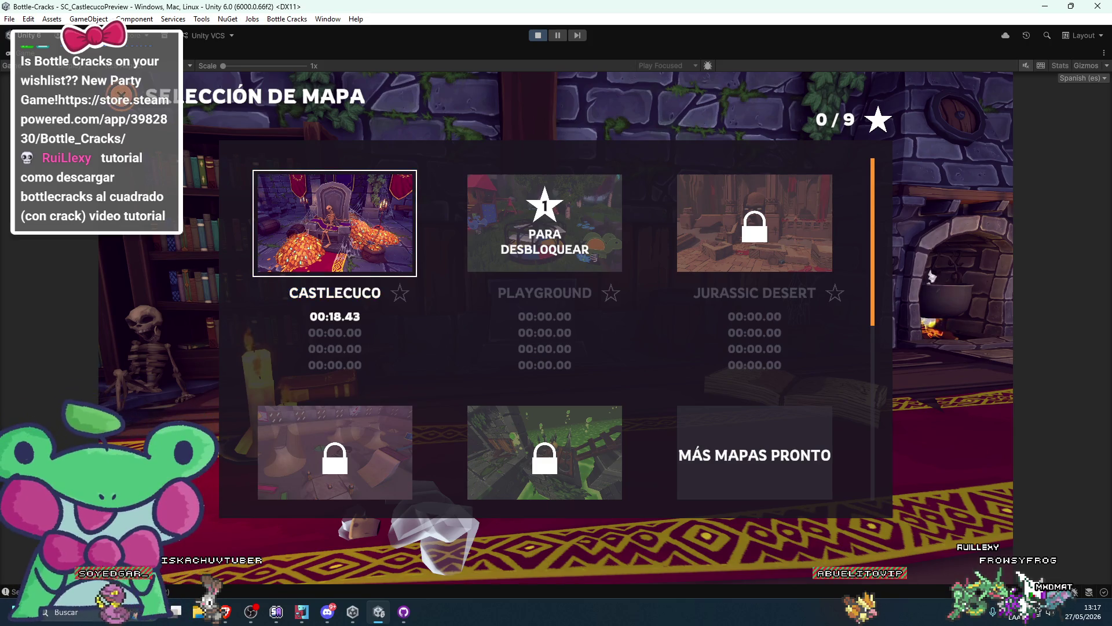
pyautogui.scroll(-3, 661, 316)
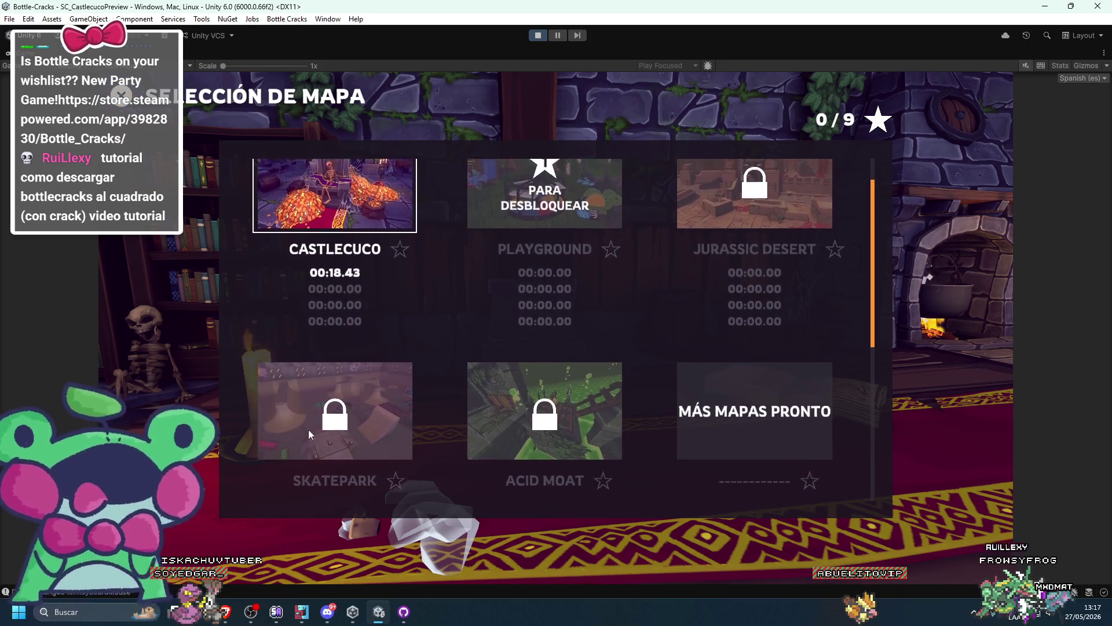
pyautogui.scroll(3, 544, 323)
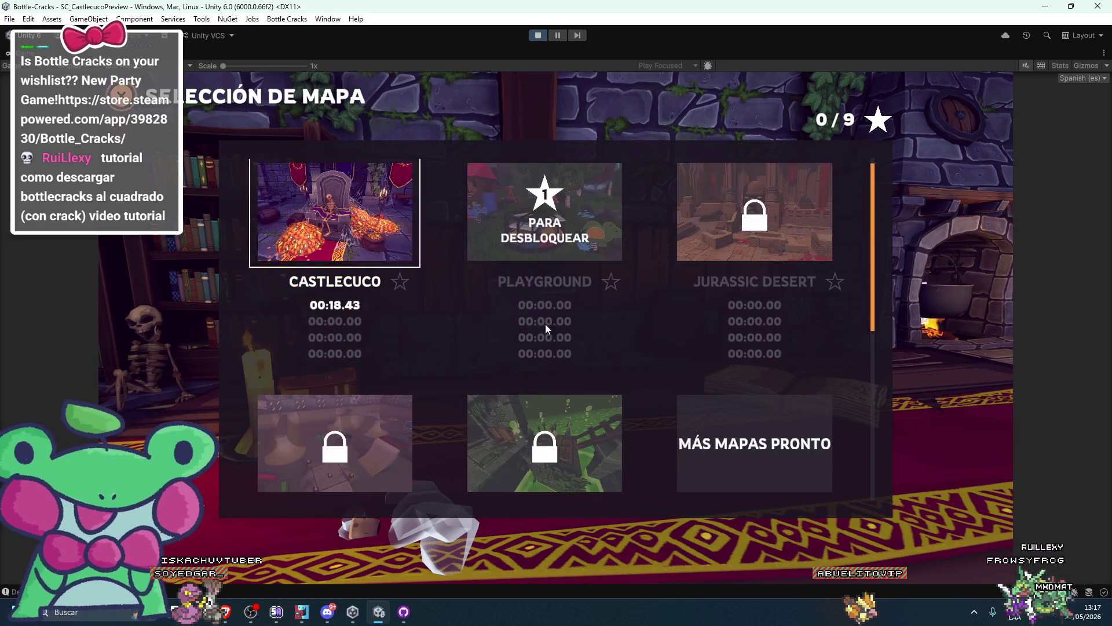
pyautogui.click(411, 236)
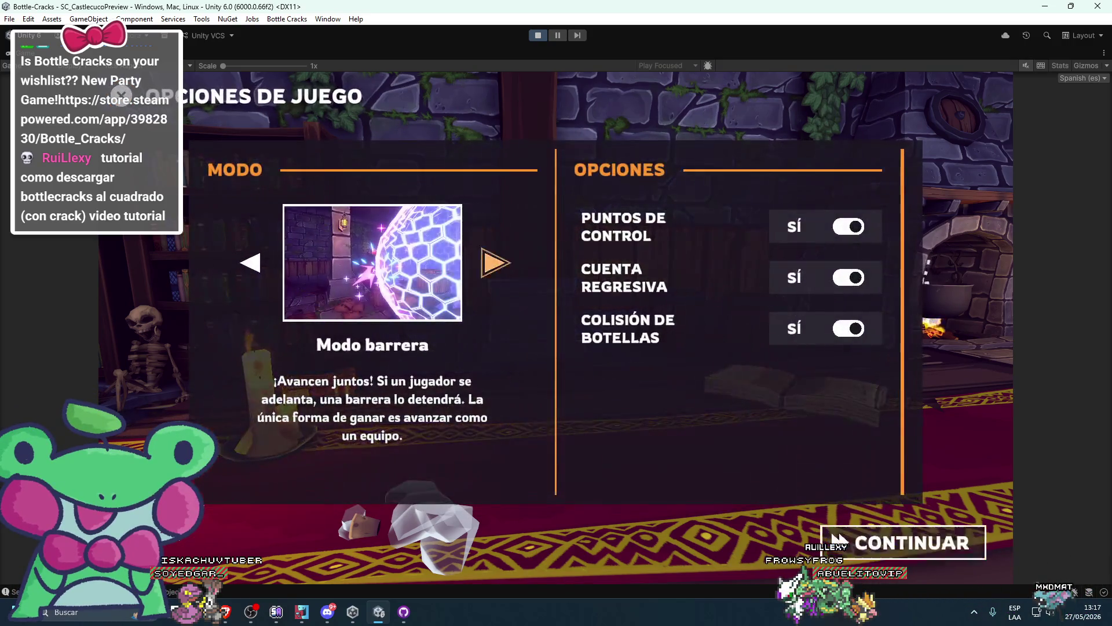
# Add a bottle player to the local match, then back out to the main menu
pyautogui.click(839, 541)
pyautogui.press('Return')
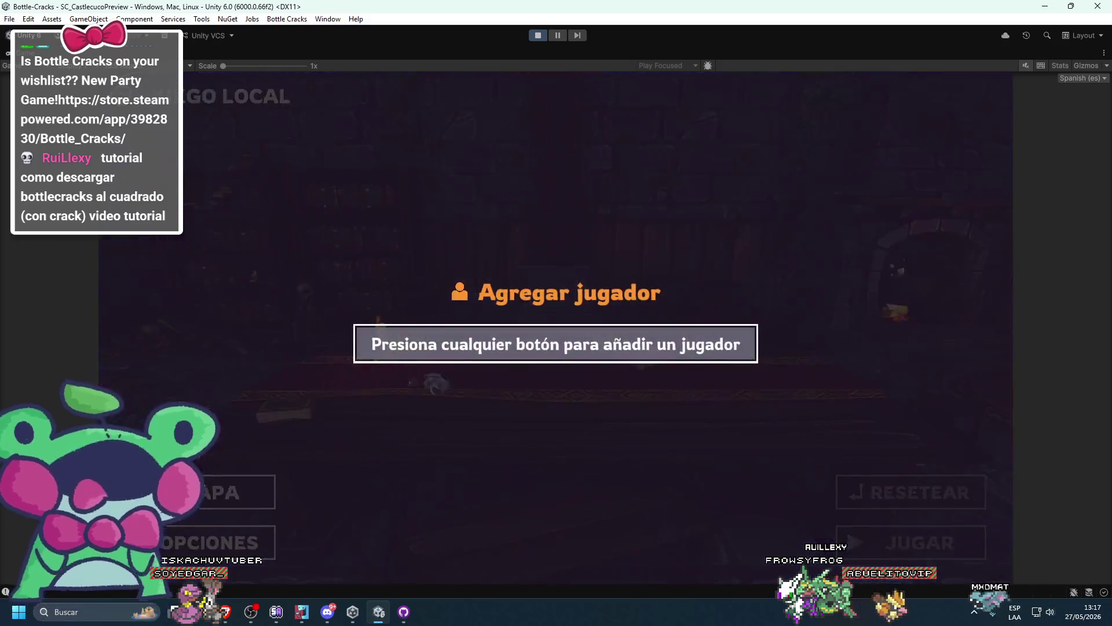
pyautogui.press('space')
pyautogui.press('Return')
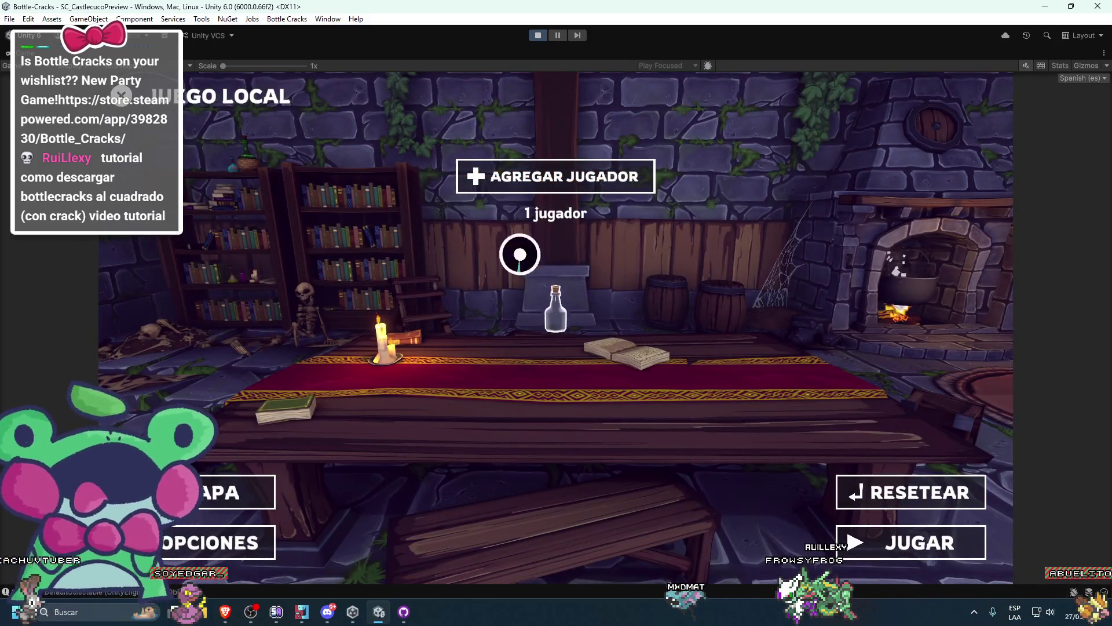
pyautogui.press('Escape')
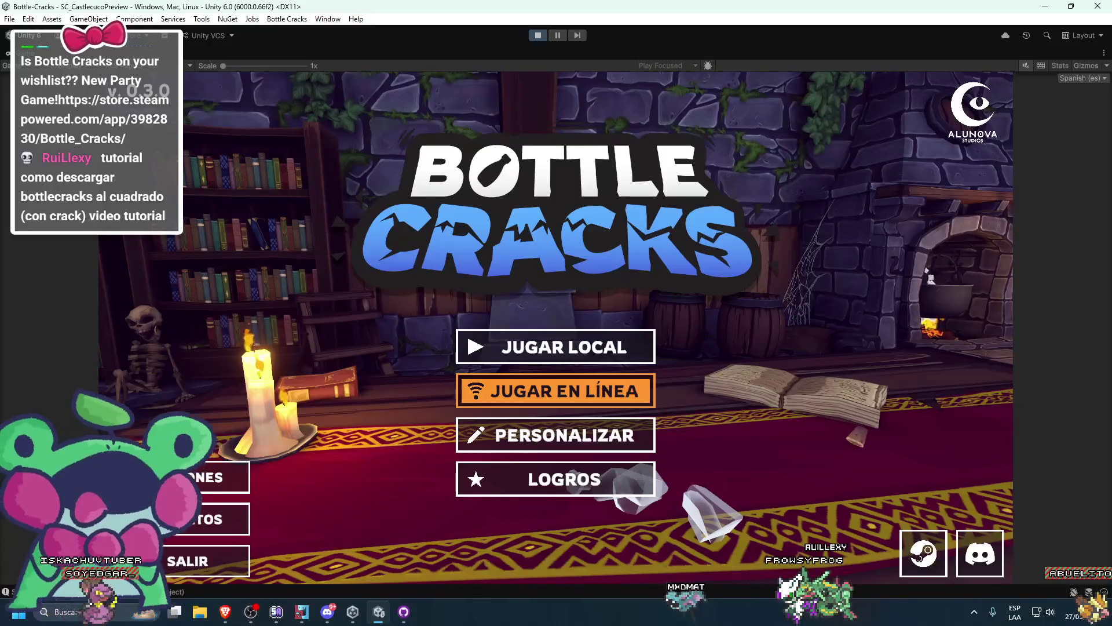
# Open JUGAR EN LÍNEA and cycle up and down through the online play options
pyautogui.press('Return')
pyautogui.press('r')
pyautogui.press('Down')
pyautogui.press('Down')
pyautogui.press('Up')
pyautogui.press('Up')
pyautogui.press('Down')
pyautogui.press('Down')
pyautogui.press('Up')
pyautogui.press('Up')
pyautogui.press('Down')
pyautogui.press('Down')
pyautogui.press('Up')
pyautogui.press('Down')
pyautogui.press('Up')
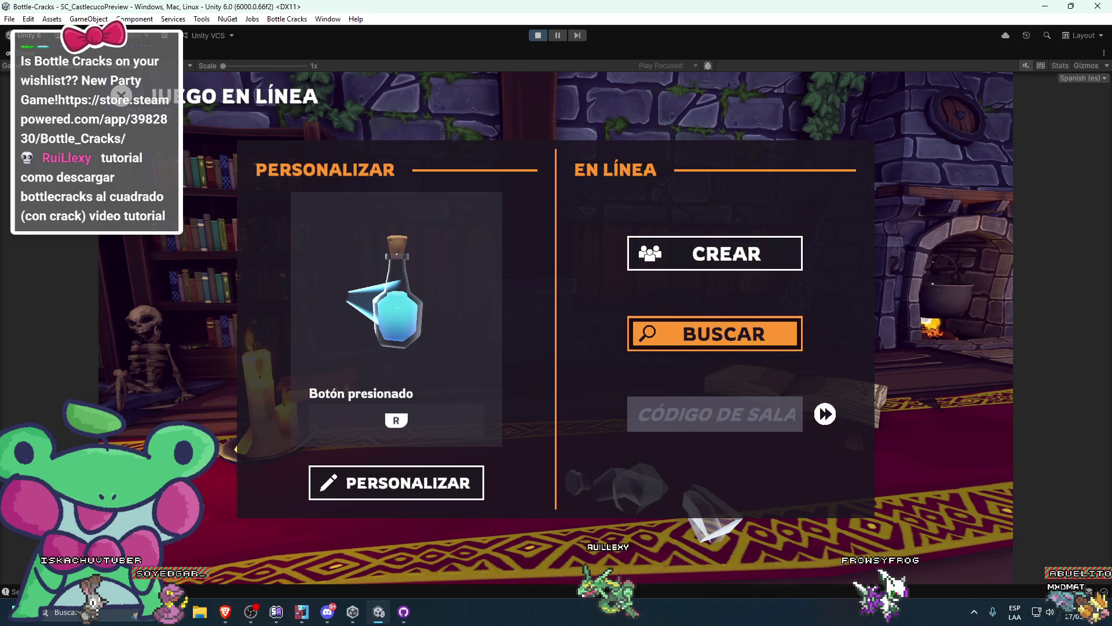
pyautogui.press('Down')
pyautogui.press('Up')
# Visit bottle customization from the online screen, return, and stop the running game
pyautogui.press('Up')
pyautogui.press('Down')
pyautogui.press('Down')
pyautogui.press('Up')
pyautogui.press('Up')
pyautogui.press('Left')
pyautogui.press('Up')
pyautogui.press('Down')
pyautogui.press('Return')
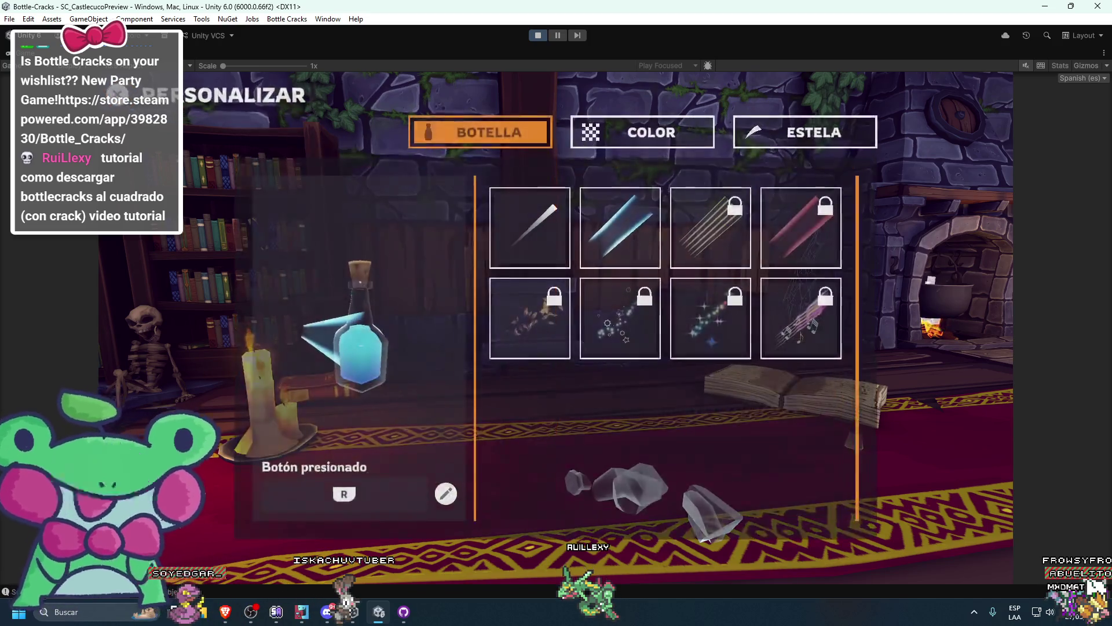
pyautogui.press('Escape')
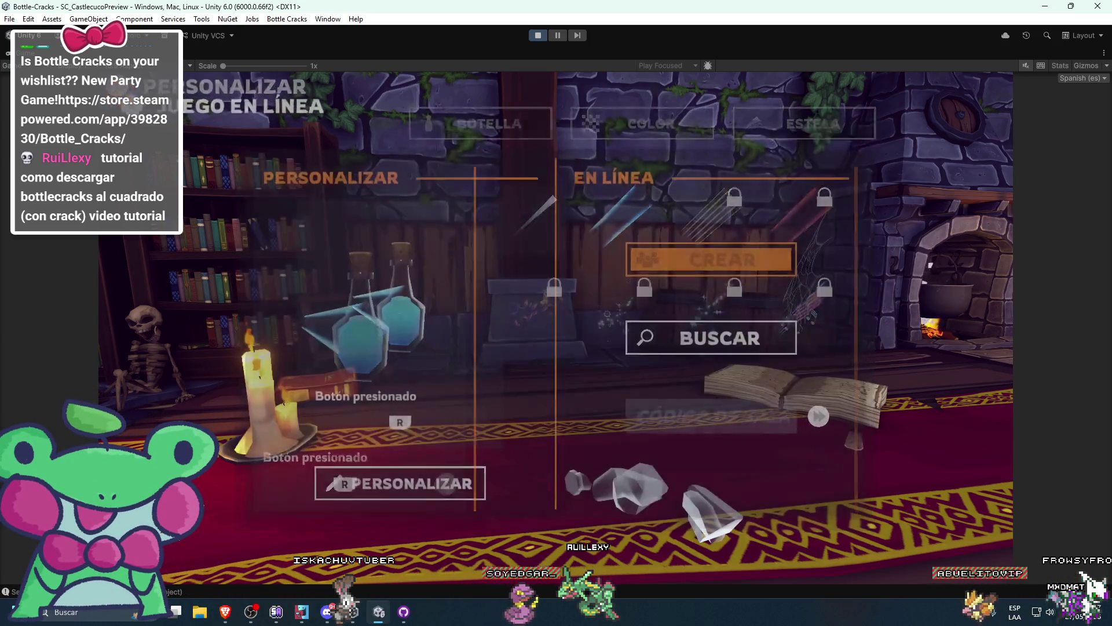
pyautogui.press('Up')
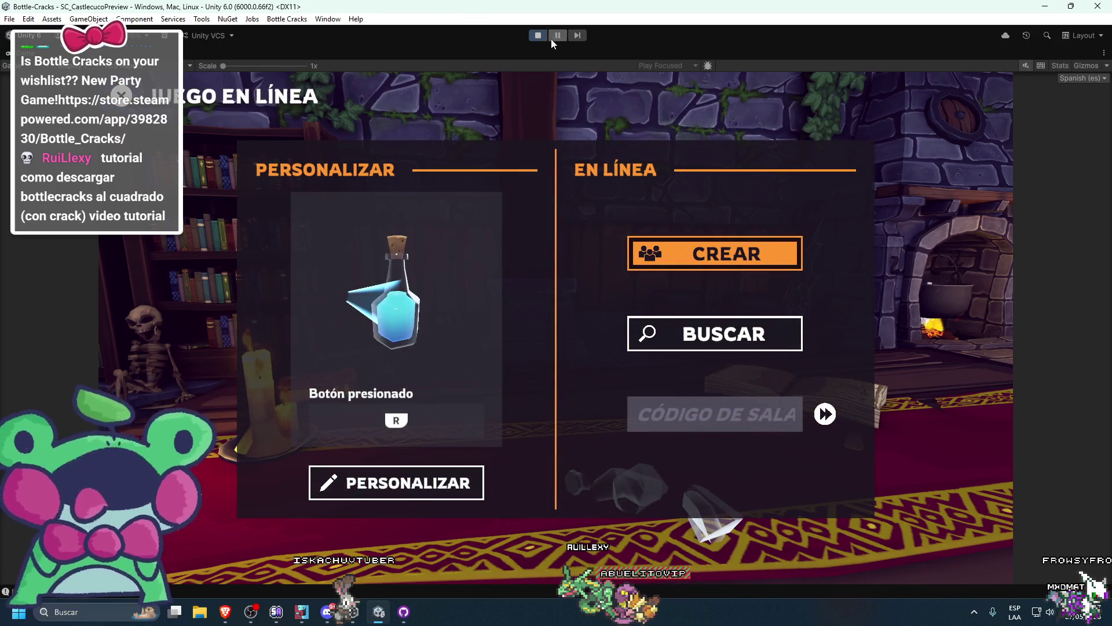
pyautogui.click(541, 38)
# Dismiss the Windows Start menu and clear the Console messages
pyautogui.press('super')
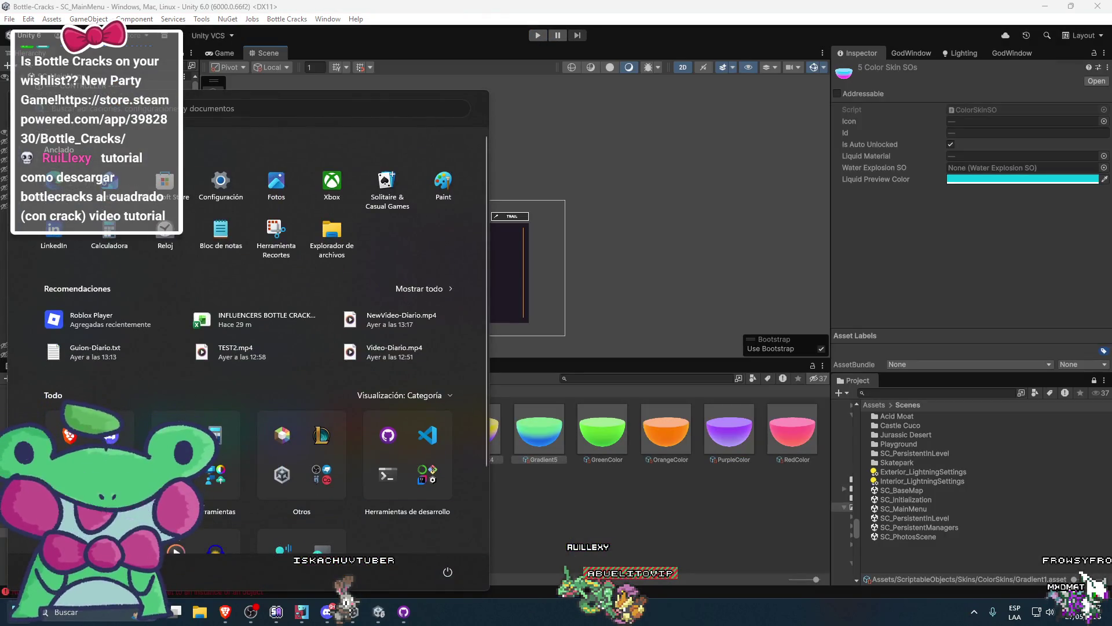
pyautogui.click(502, 515)
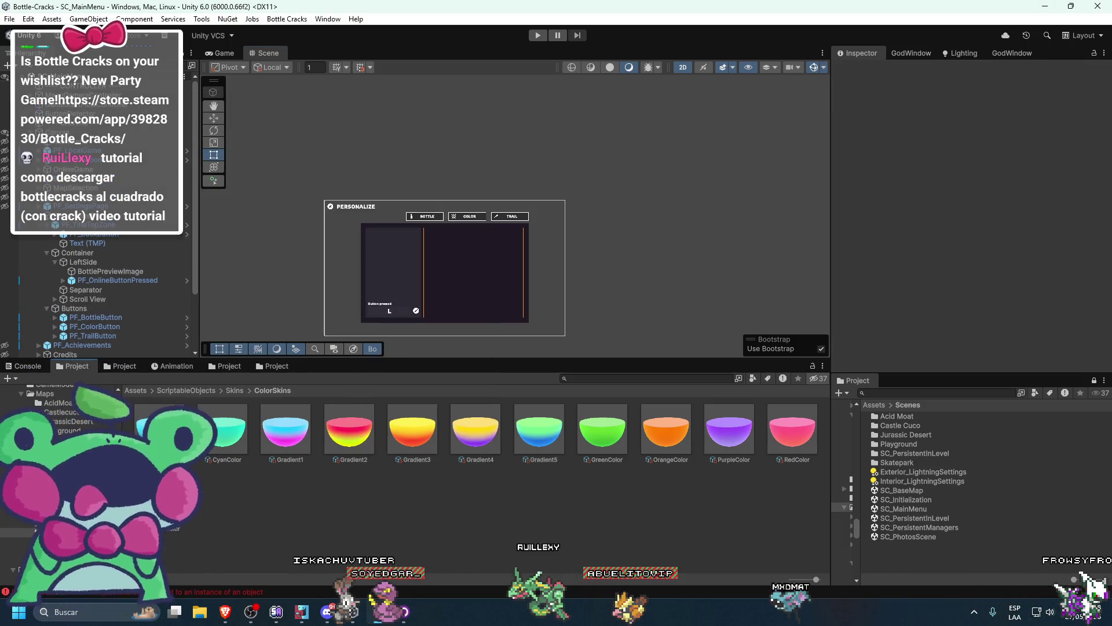
pyautogui.click(27, 365)
pyautogui.click(11, 378)
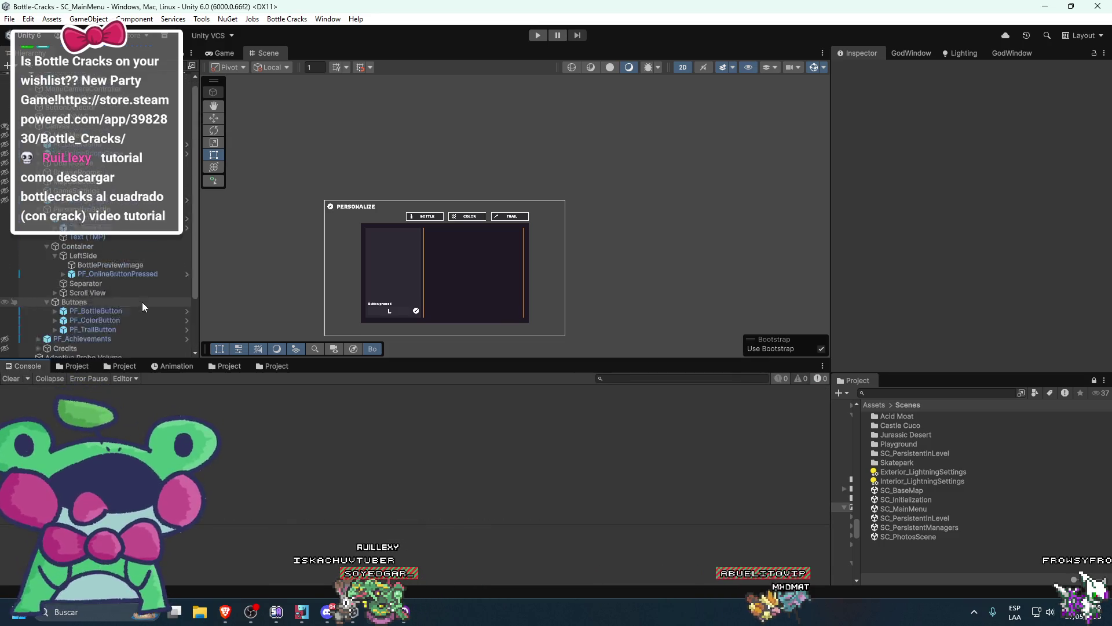
# Open the SC_PersistentInLevel scene and inspect CameraManager, InGameCanvas and Chronometer
pyautogui.click(913, 519)
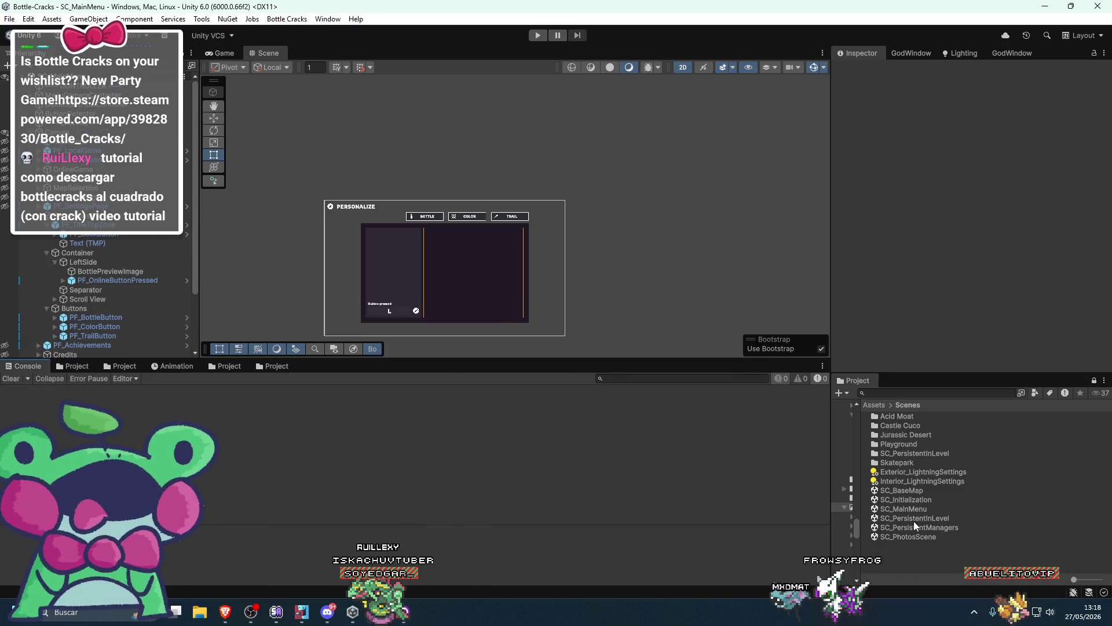
pyautogui.doubleClick(909, 518)
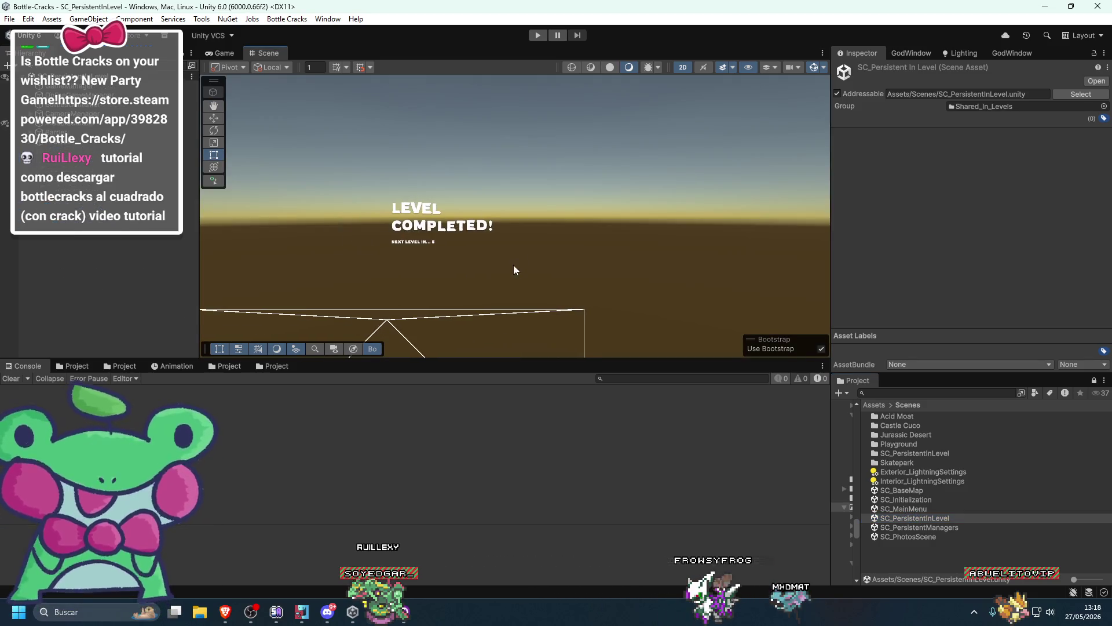
pyautogui.click(72, 114)
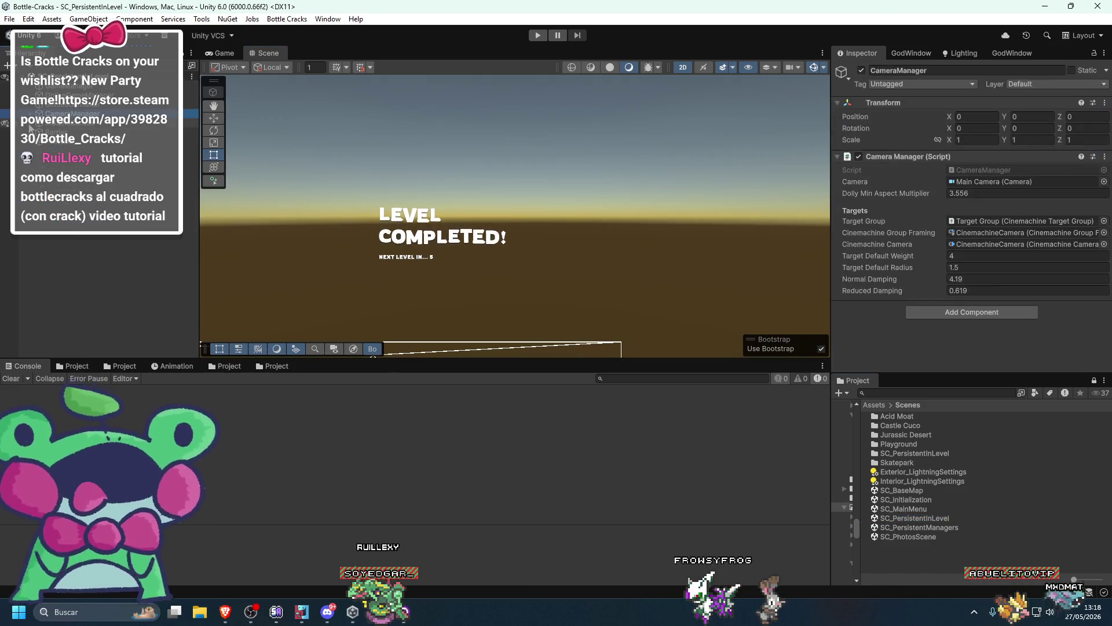
pyautogui.click(41, 124)
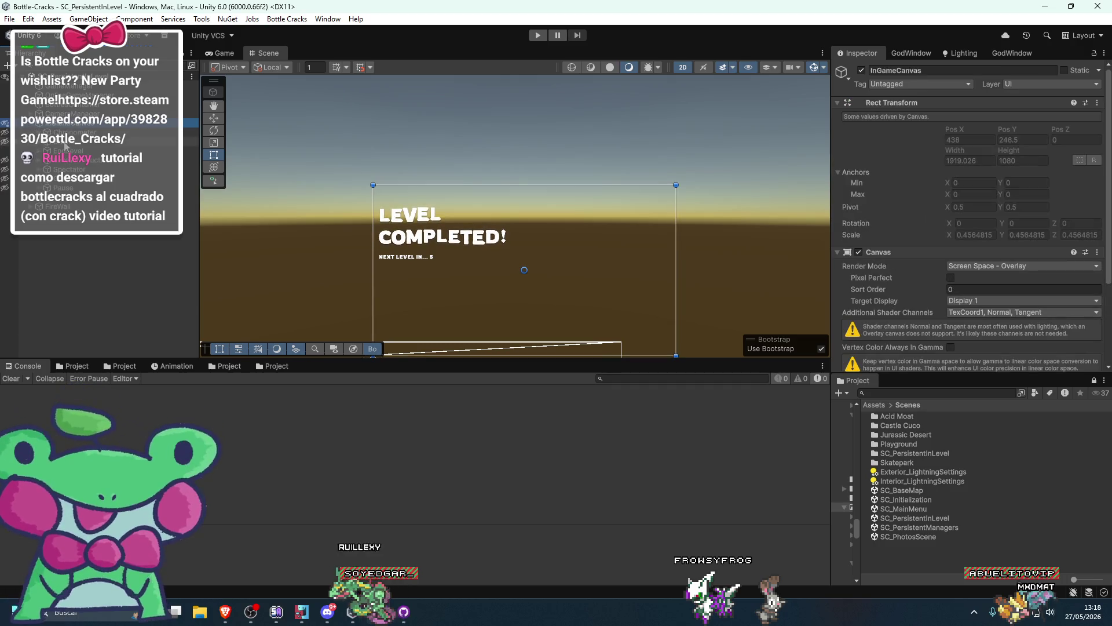
pyautogui.click(35, 132)
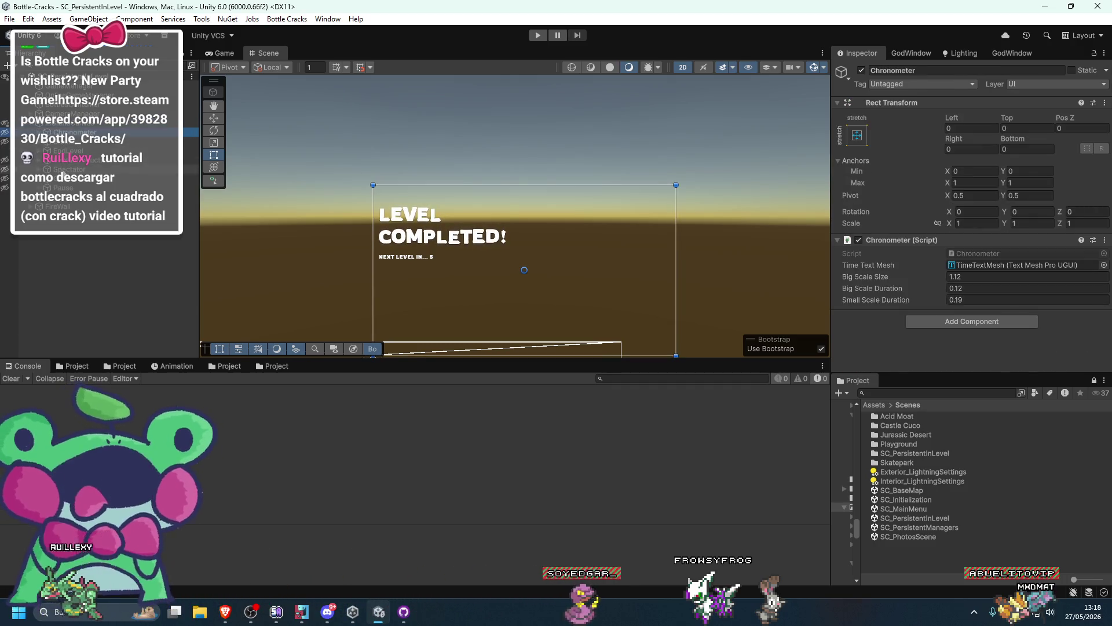
# Make the Pause menu visible and frame its CenterButtons in the Scene view
pyautogui.click(5, 187)
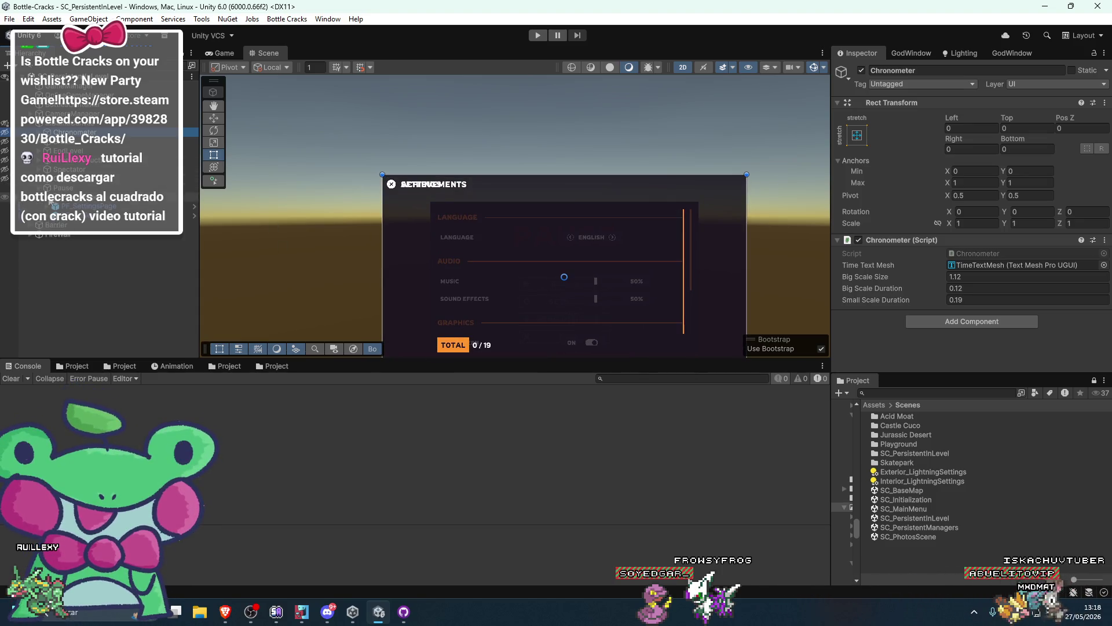
pyautogui.doubleClick(83, 226)
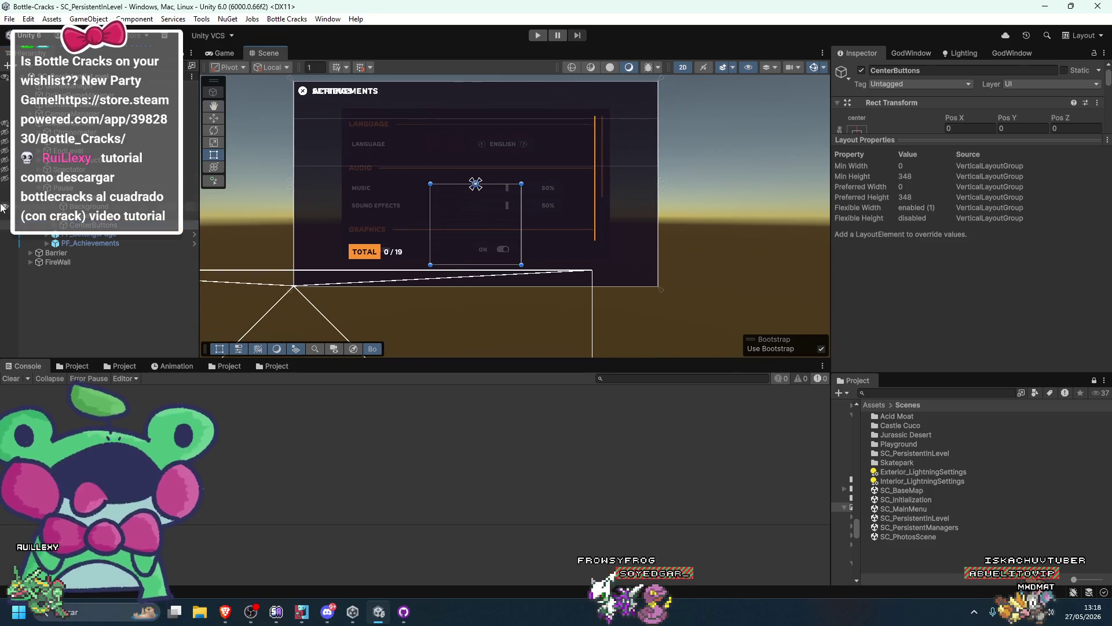
pyautogui.scroll(1, 422, 190)
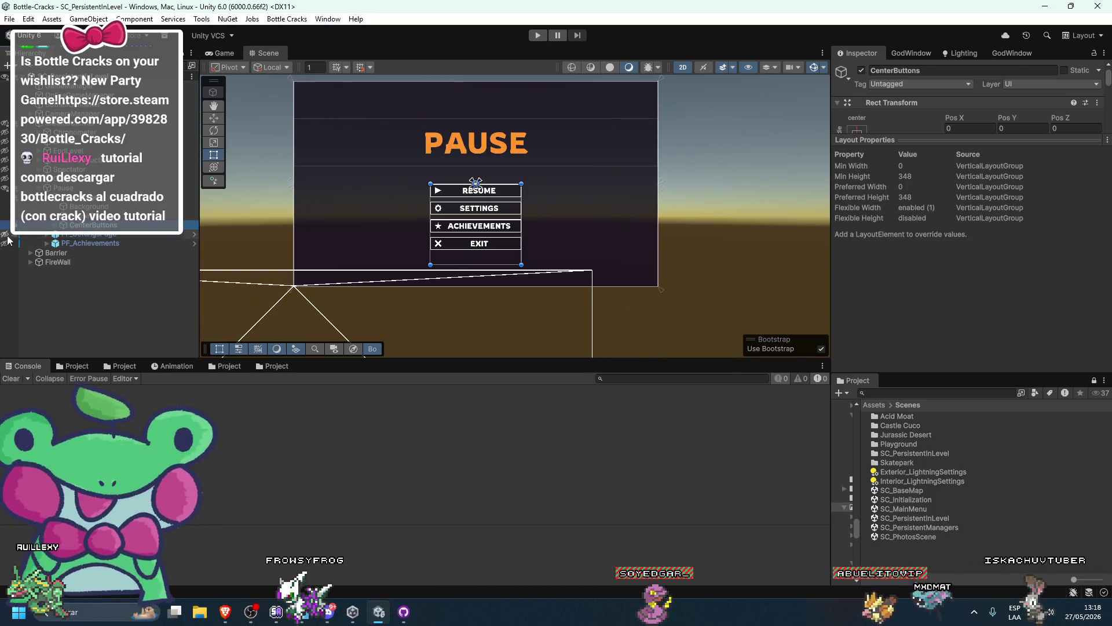
pyautogui.scroll(2, 422, 190)
pyautogui.scroll(2, 422, 190)
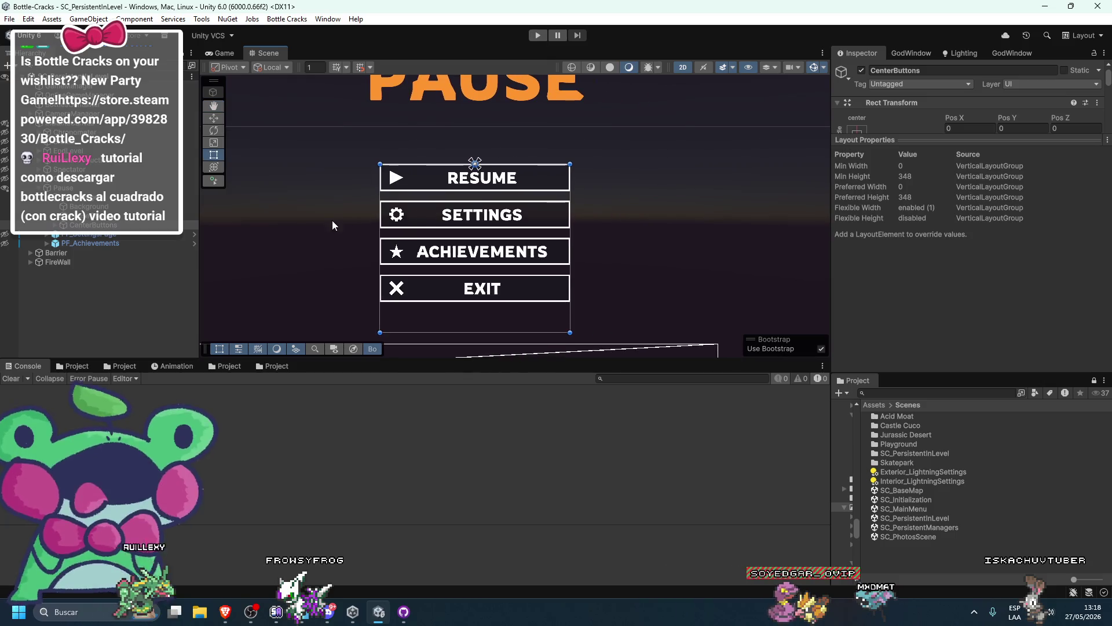
# Set Settings' Select On Down to PF_AchievementsButton and Achievements' Select On Up to PF_SettingsButton
pyautogui.click(431, 187)
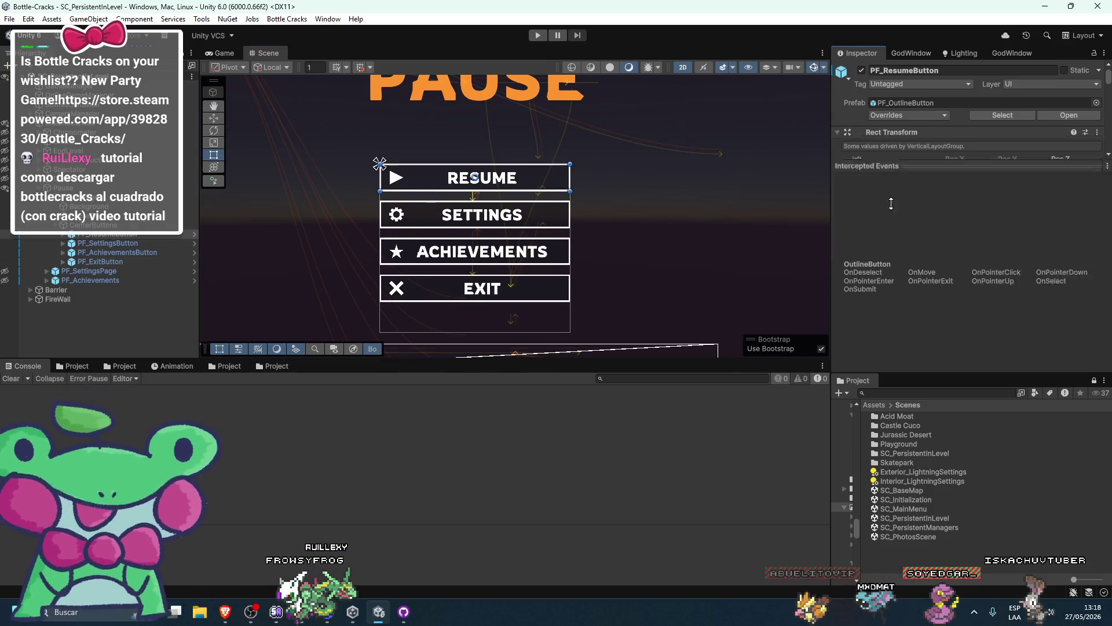
pyautogui.scroll(-3, 872, 309)
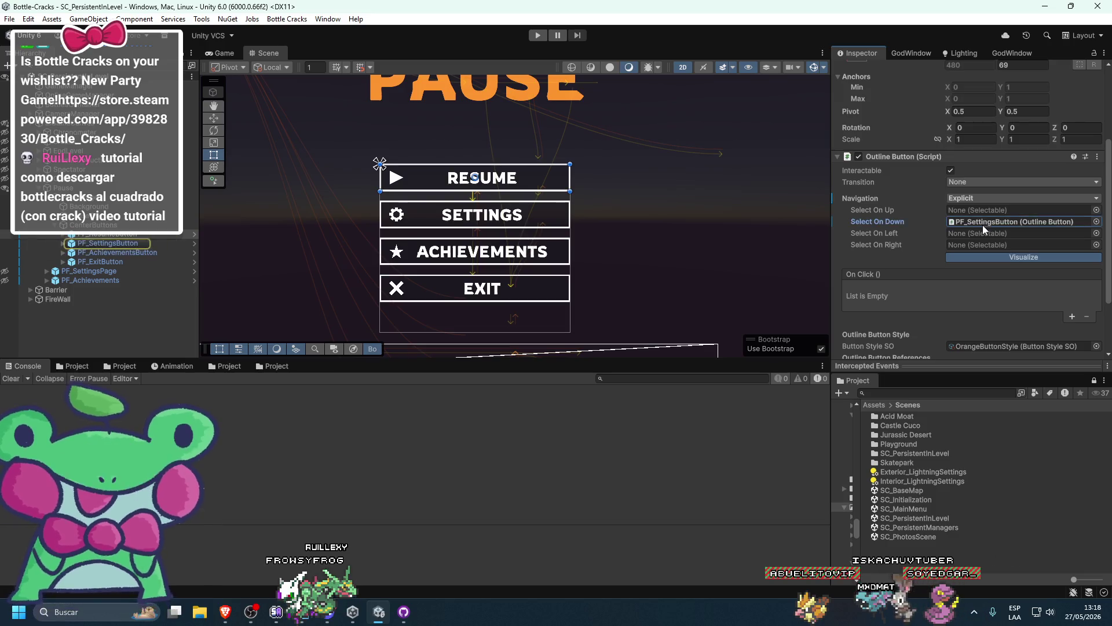
pyautogui.click(120, 243)
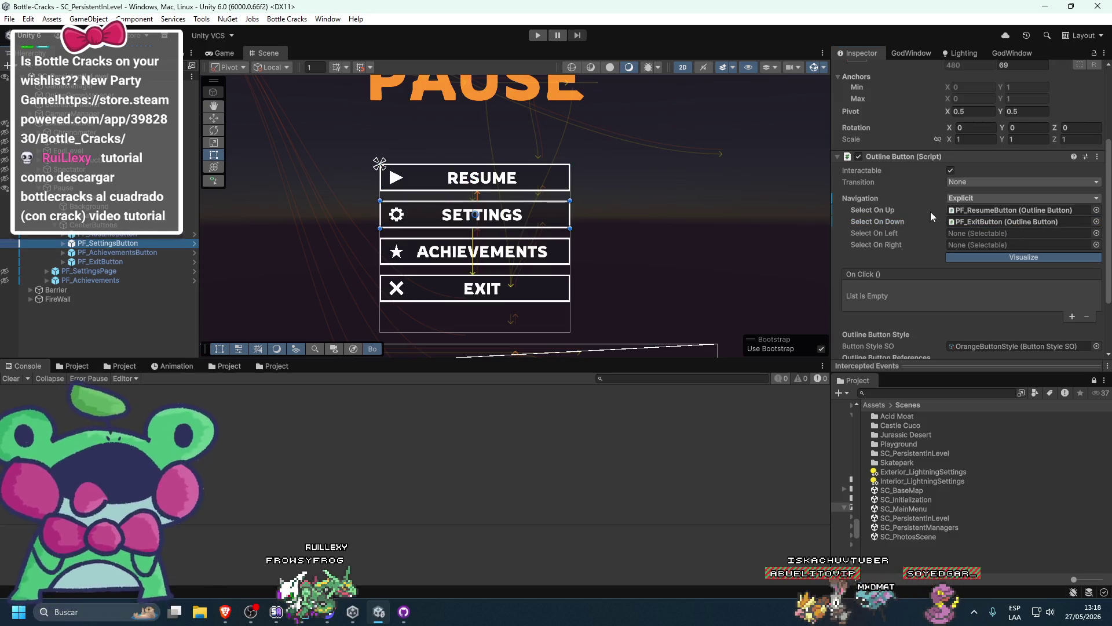
pyautogui.click(985, 223)
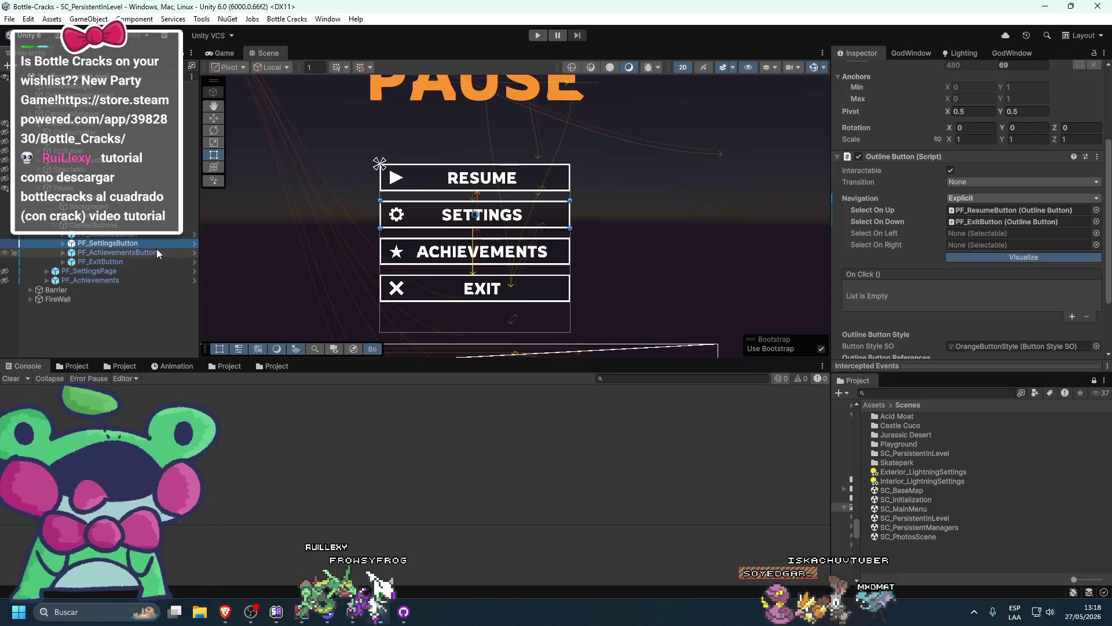
pyautogui.moveTo(985, 221); pyautogui.dragTo(985, 223)
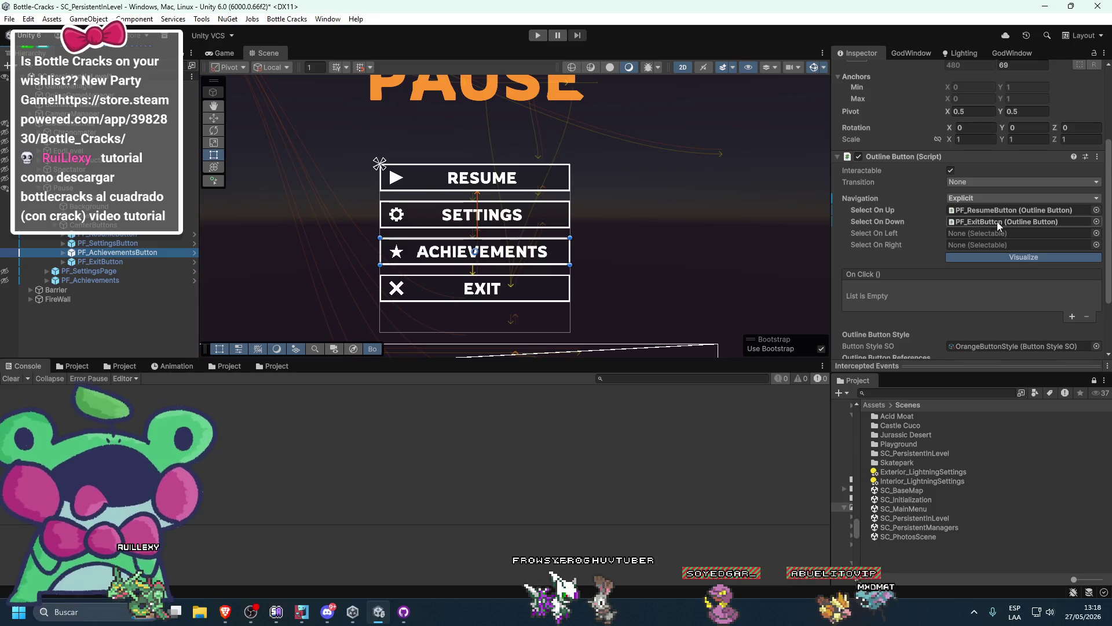
pyautogui.click(1009, 211)
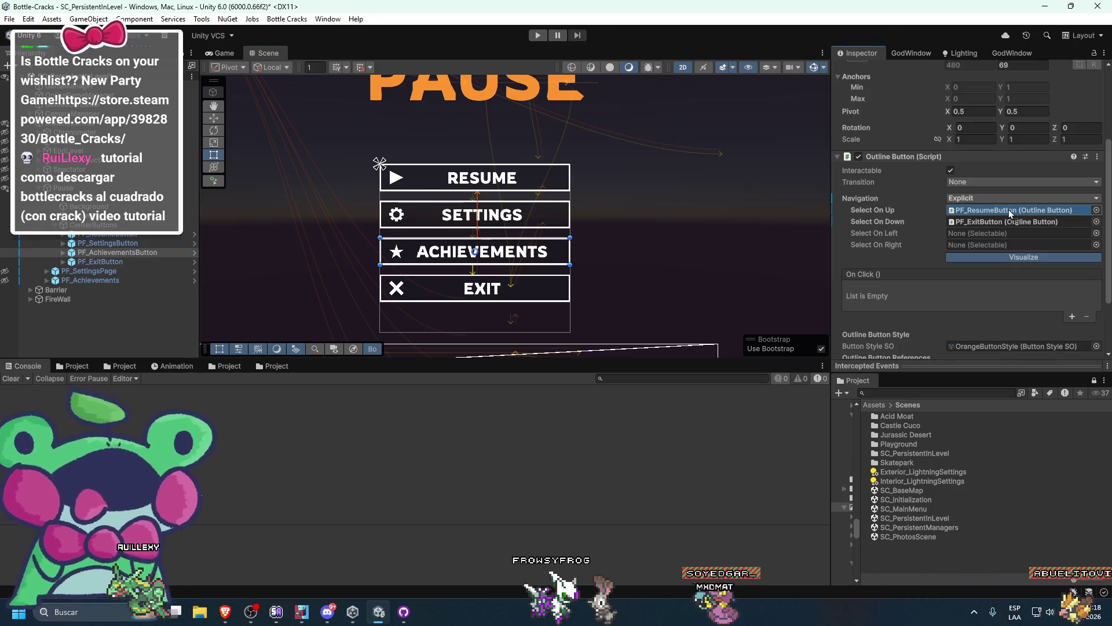
pyautogui.moveTo(1009, 209); pyautogui.dragTo(1008, 209)
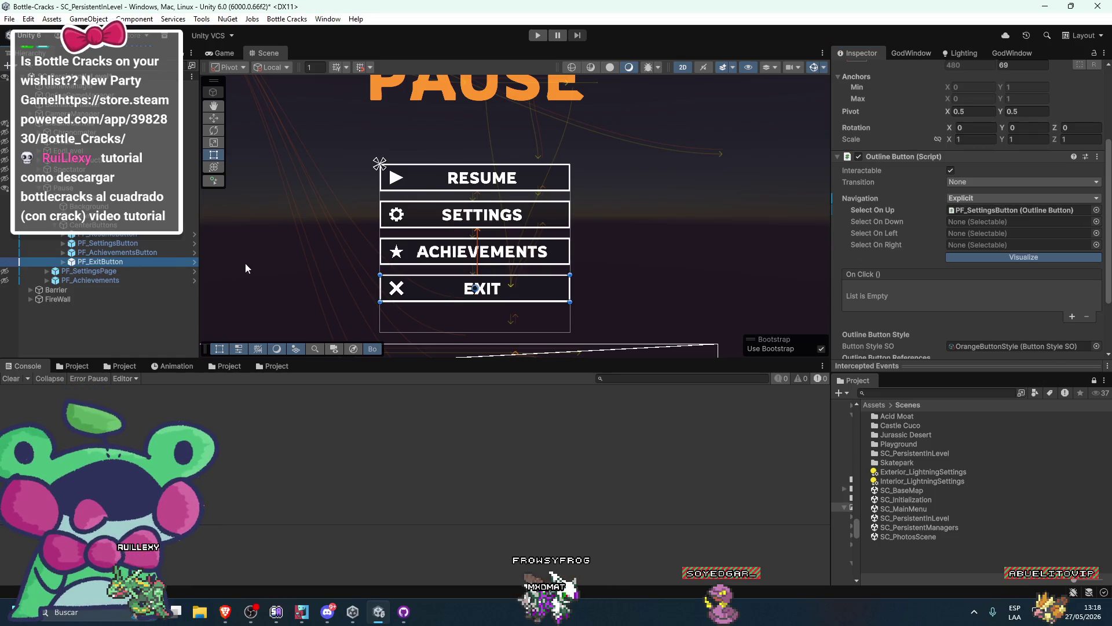
# Set Exit's Select On Up to PF_AchievementsButton, deselect, and run the game in play mode
pyautogui.moveTo(130, 255); pyautogui.dragTo(999, 214)
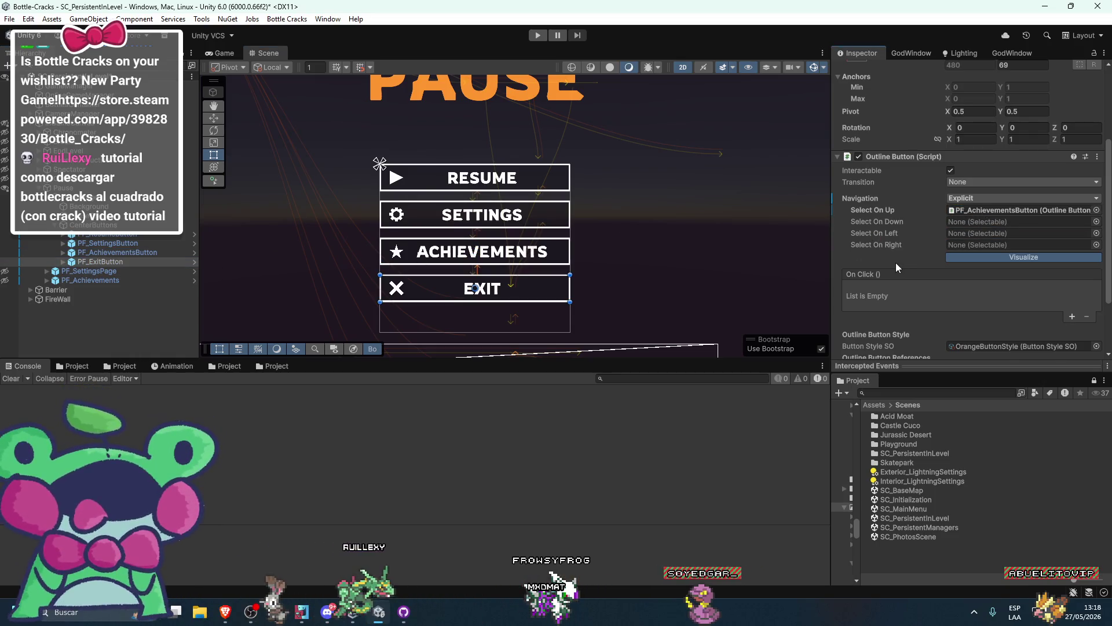
pyautogui.scroll(-5, 658, 210)
pyautogui.click(795, 143)
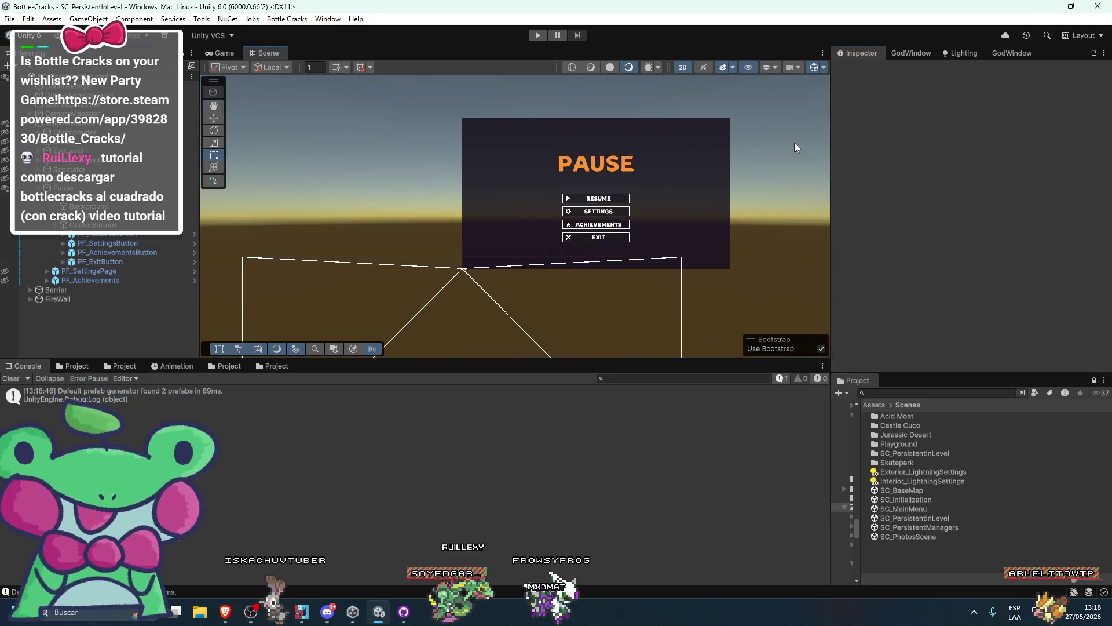
pyautogui.click(543, 35)
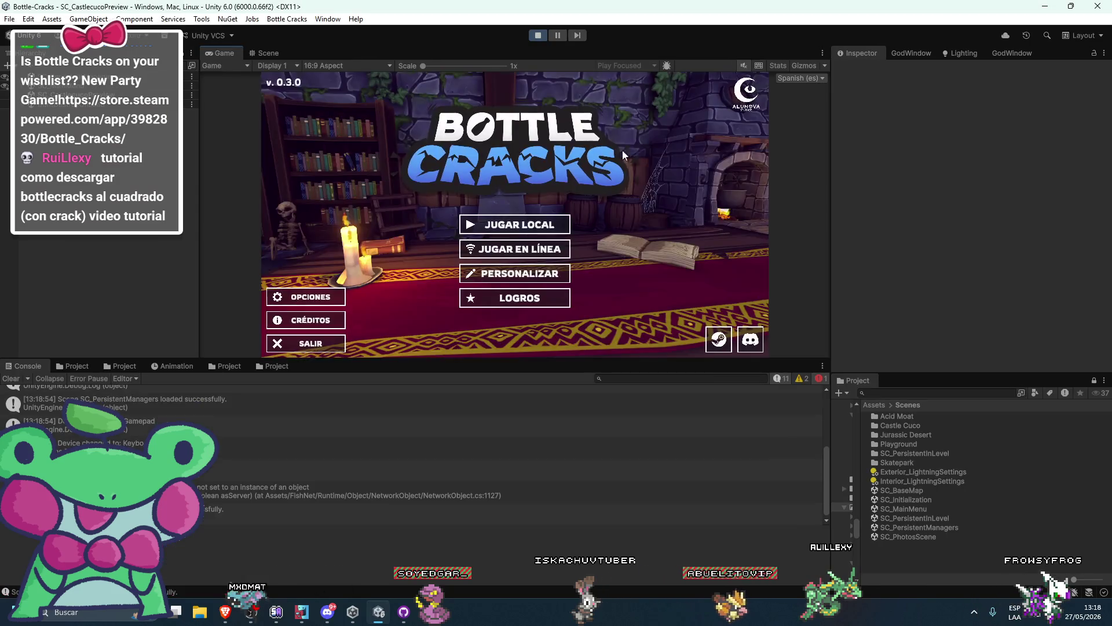
# Maximize the Game view and switch the game's language to Simplified Chinese in options
pyautogui.doubleClick(208, 53)
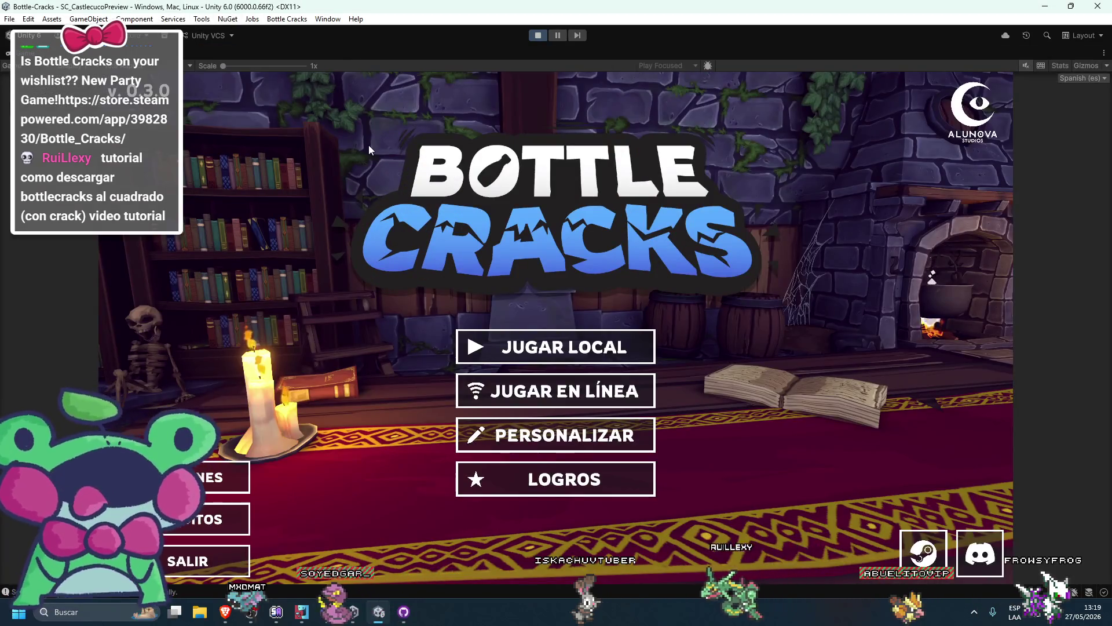
pyautogui.press('Left')
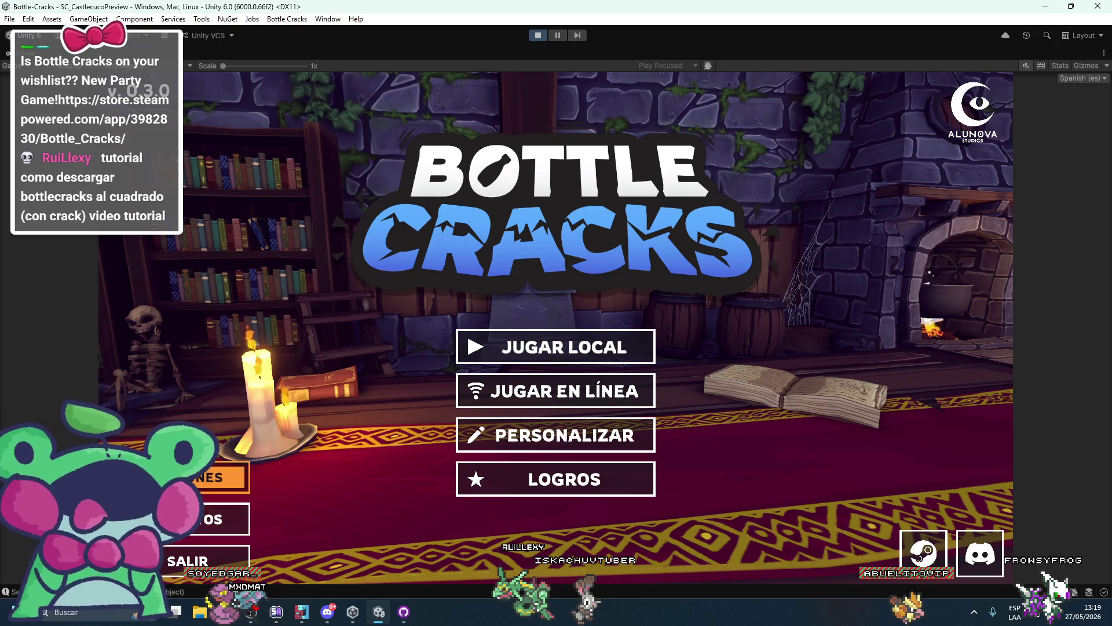
pyautogui.press('Return')
pyautogui.press('Right')
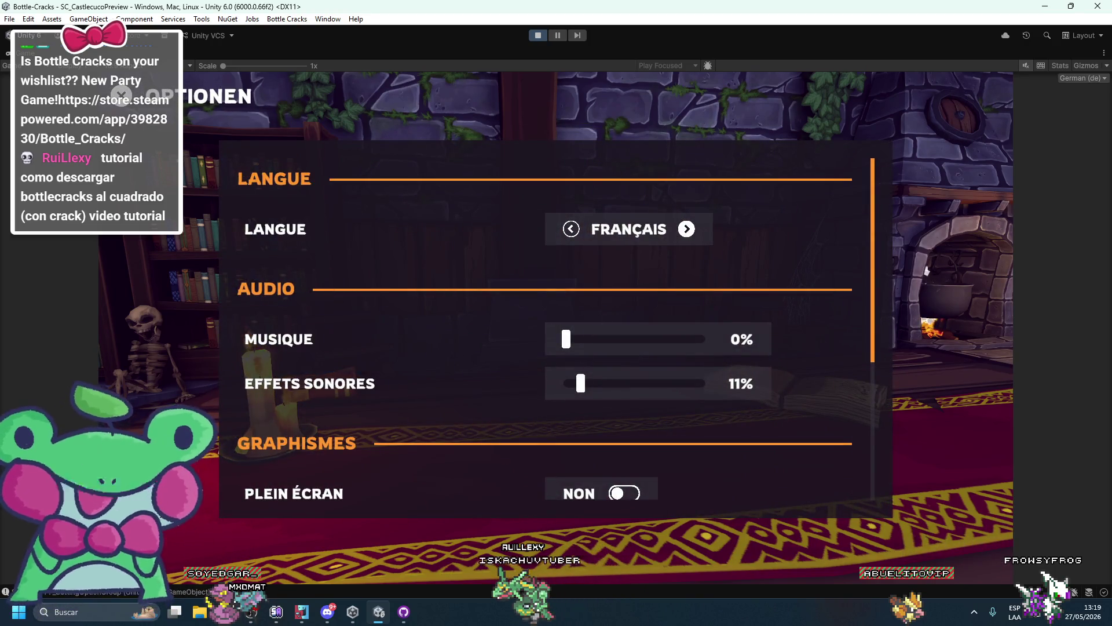
pyautogui.press('Right')
pyautogui.press('Left')
pyautogui.press('Escape')
# Step up and down through the Chinese main menu buttons 在线游玩, 外观 and 成就
pyautogui.press('Down')
pyautogui.press('Down')
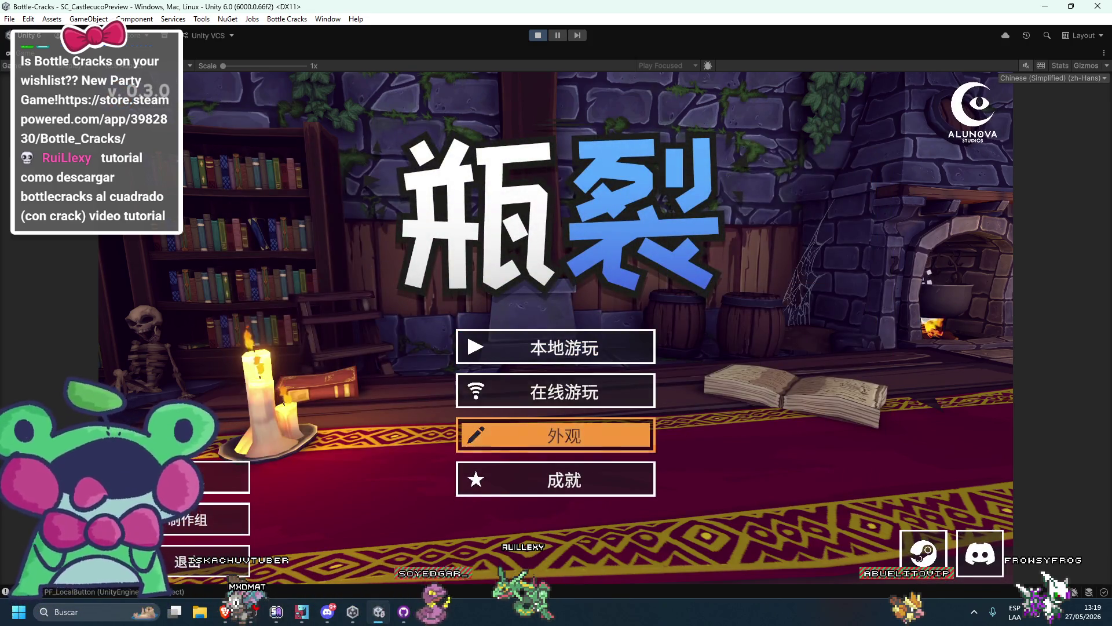
pyautogui.press('Up')
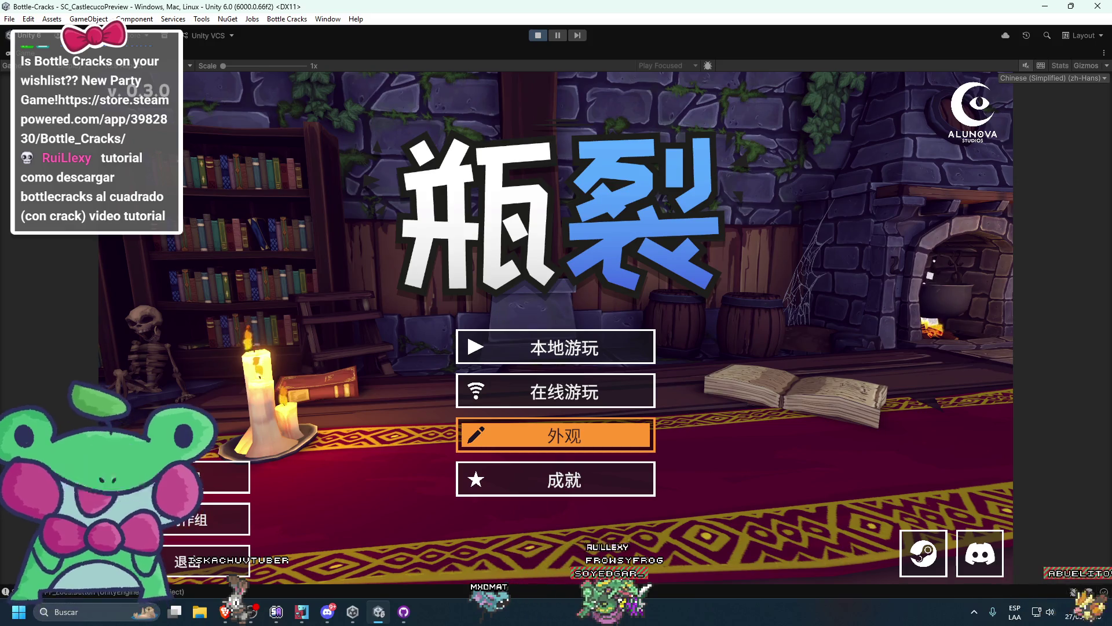
pyautogui.press('Down')
pyautogui.press('Up')
pyautogui.press('Up')
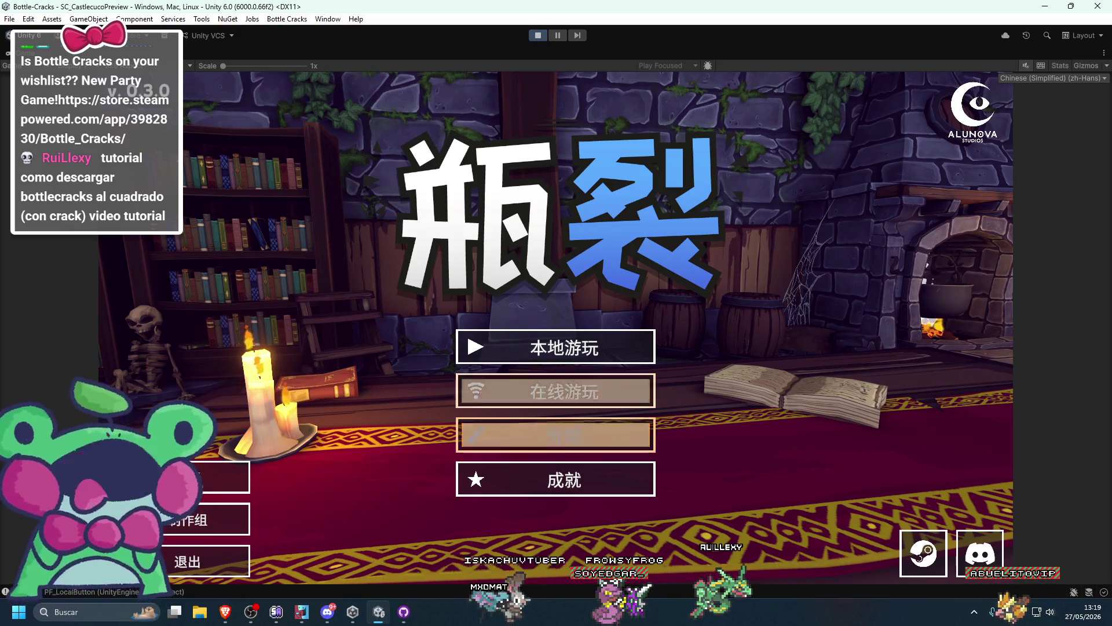
pyautogui.press('Up')
pyautogui.press('Up')
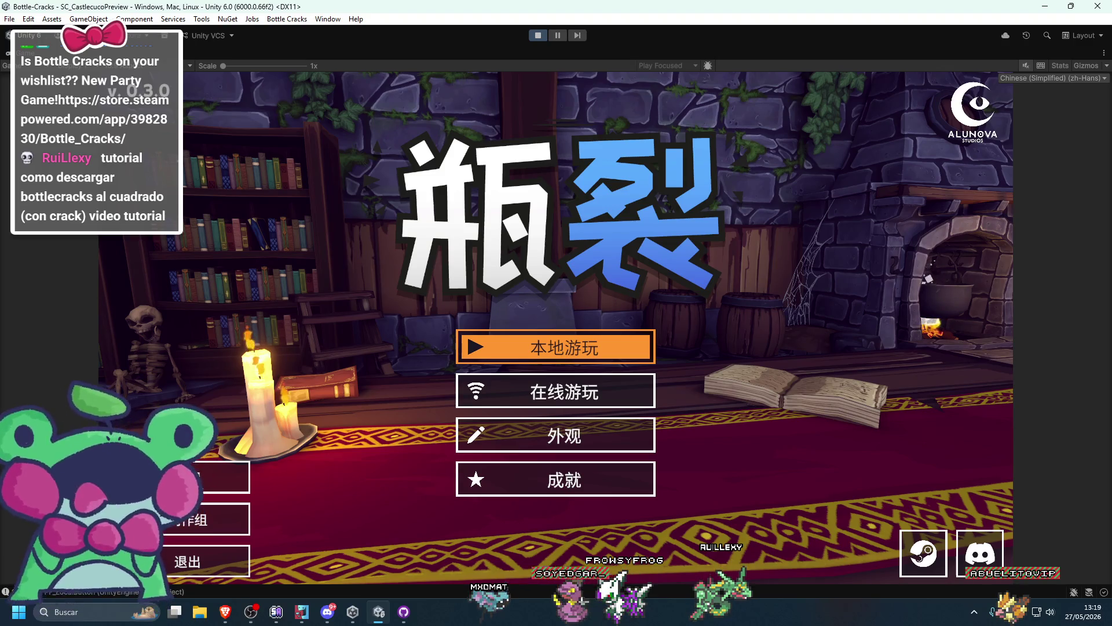
pyautogui.press('Down')
pyautogui.press('Down')
pyautogui.press('Down')
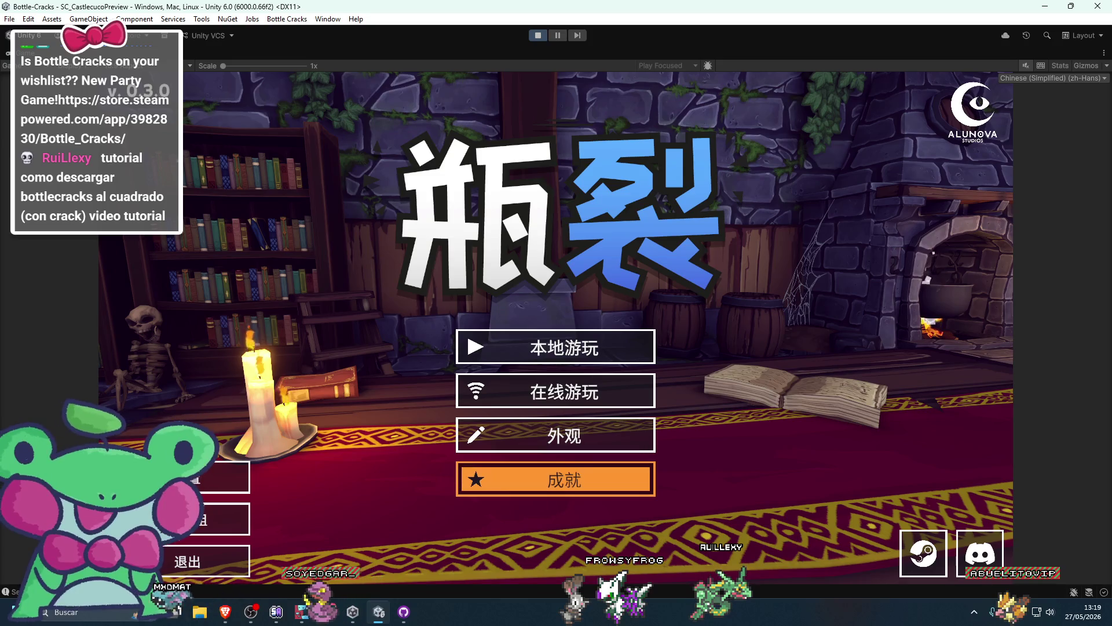
pyautogui.press('Up')
pyautogui.press('Up')
pyautogui.press('Up')
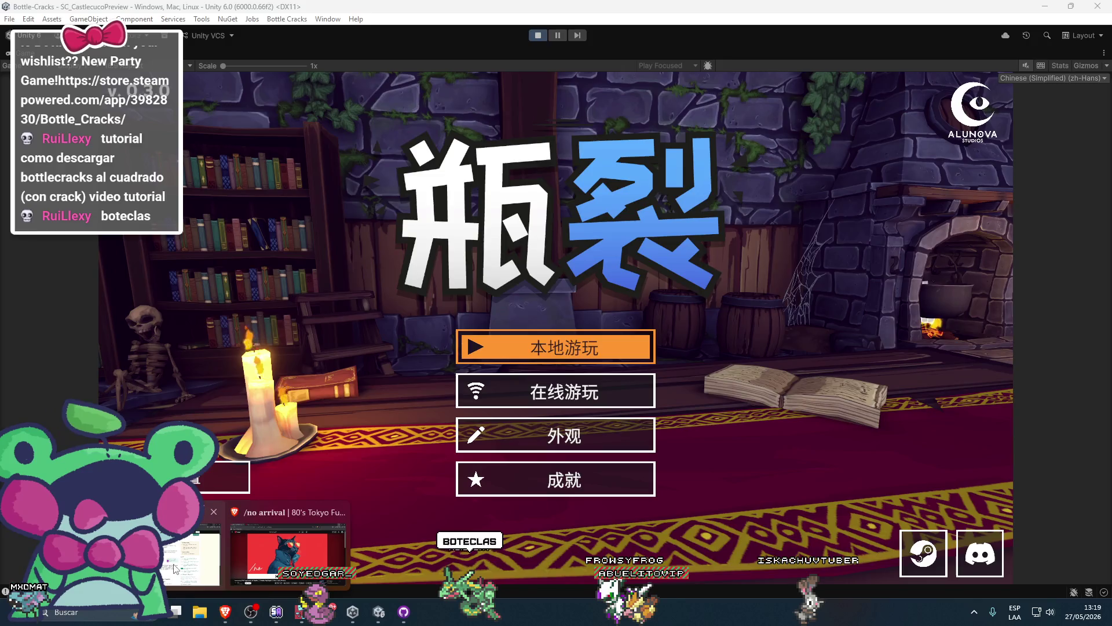
# Open Google Translate in the browser with Spanish to Chino (simplificado)
pyautogui.click(226, 611)
pyautogui.click(748, 34)
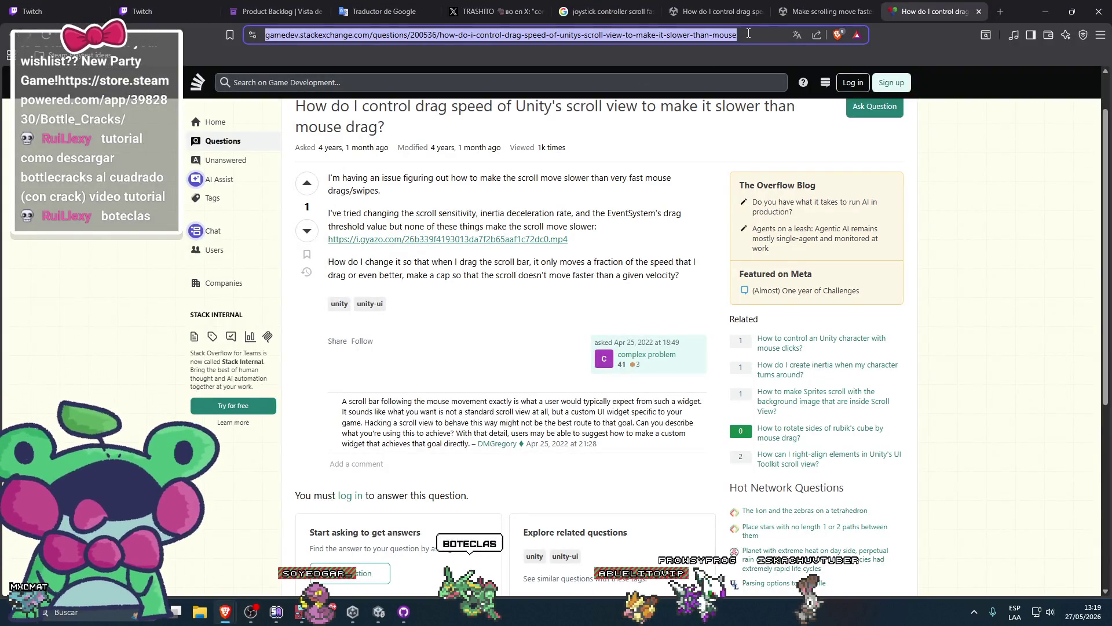
pyautogui.write('translate.google.com/?hl=es&sl=de&tl=es&op=translate')
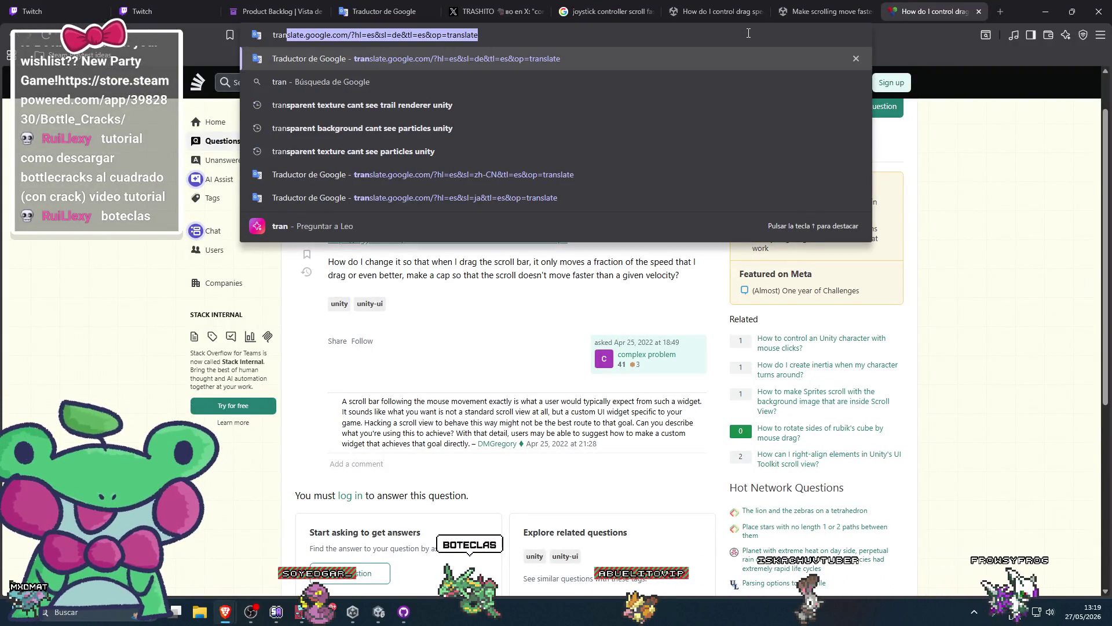
pyautogui.click(659, 58)
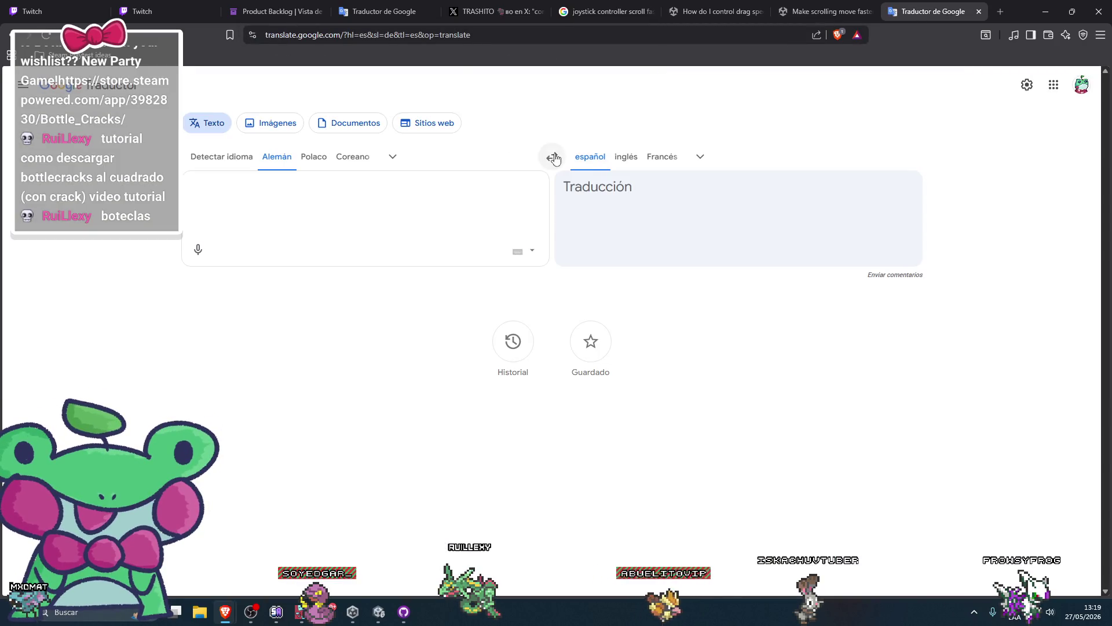
pyautogui.click(392, 158)
pyautogui.click(552, 156)
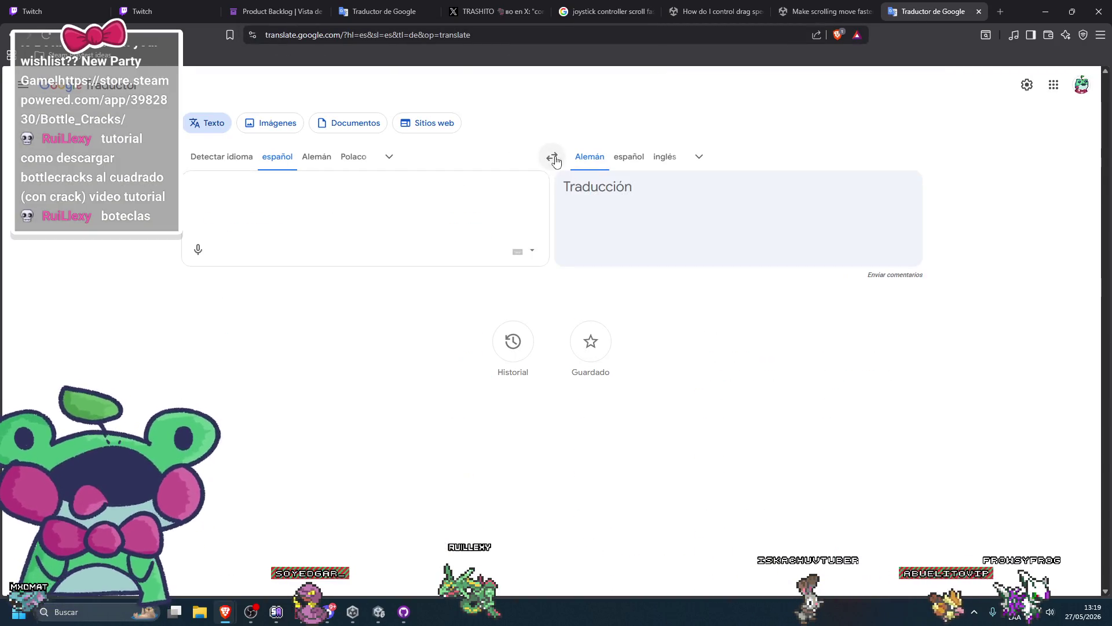
pyautogui.click(692, 161)
pyautogui.write('chino')
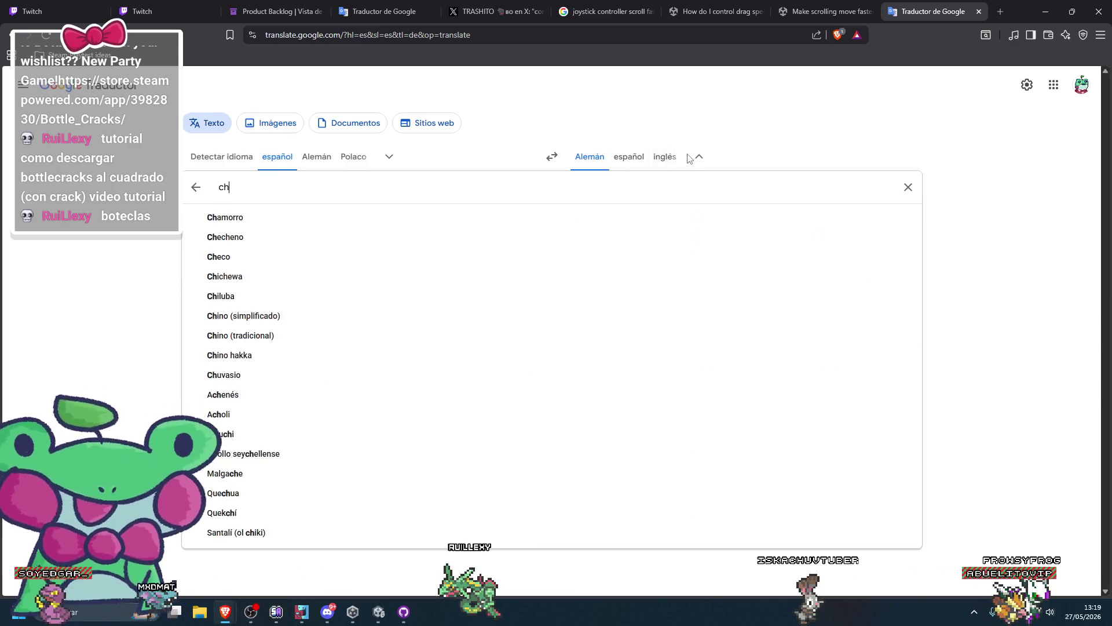
pyautogui.click(322, 217)
pyautogui.write('bienvenido')
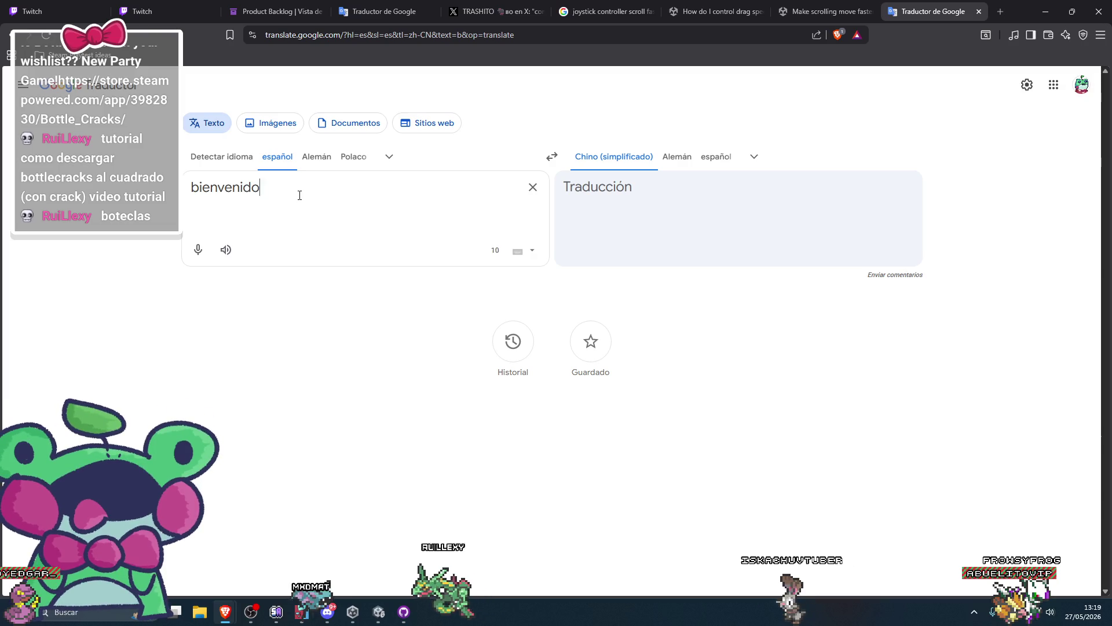
# Translate 'bienvenidos a bottle cracks' into Chinese, edit the source text, then close the browser
pyautogui.write('s a bottle cracks')
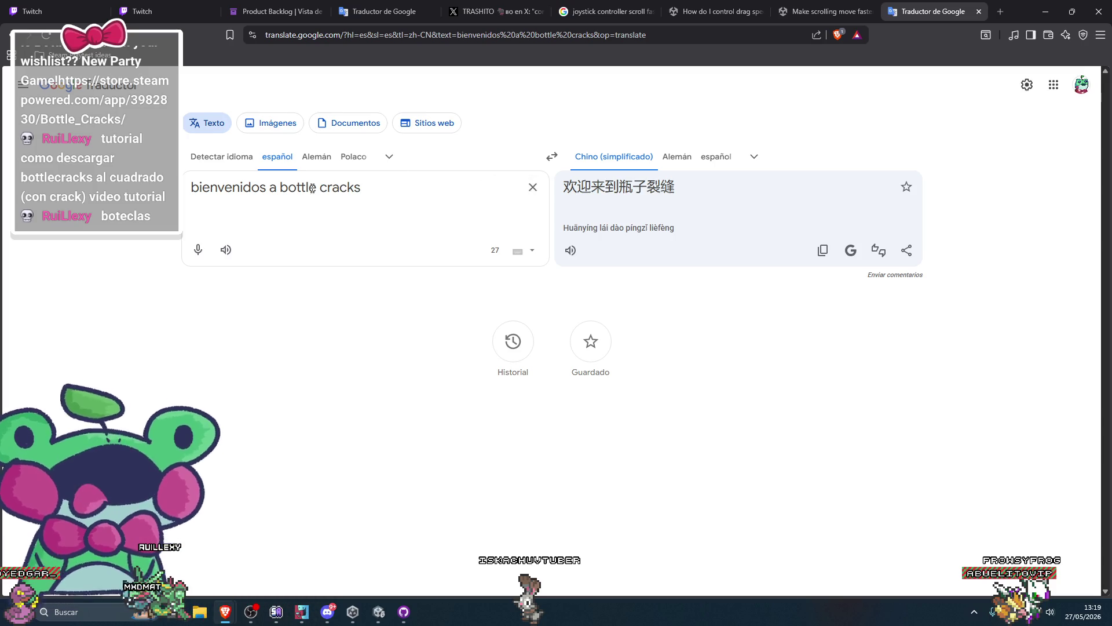
pyautogui.hotkey('shift', 'Home')
pyautogui.press('BackSpace')
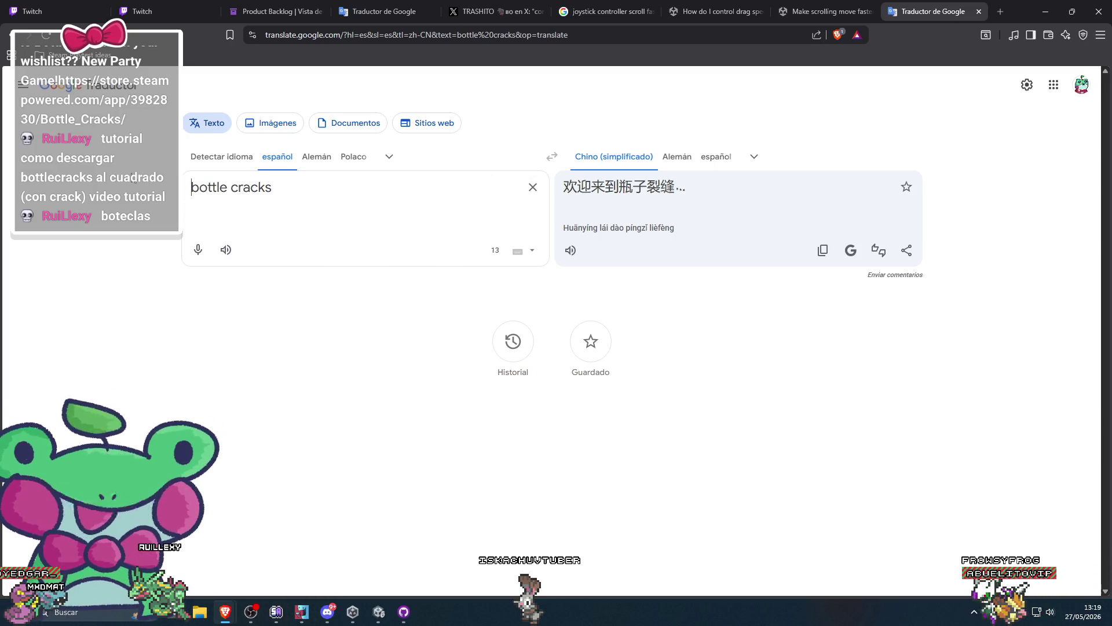
pyautogui.write('bienvenidos a')
pyautogui.click(478, 195)
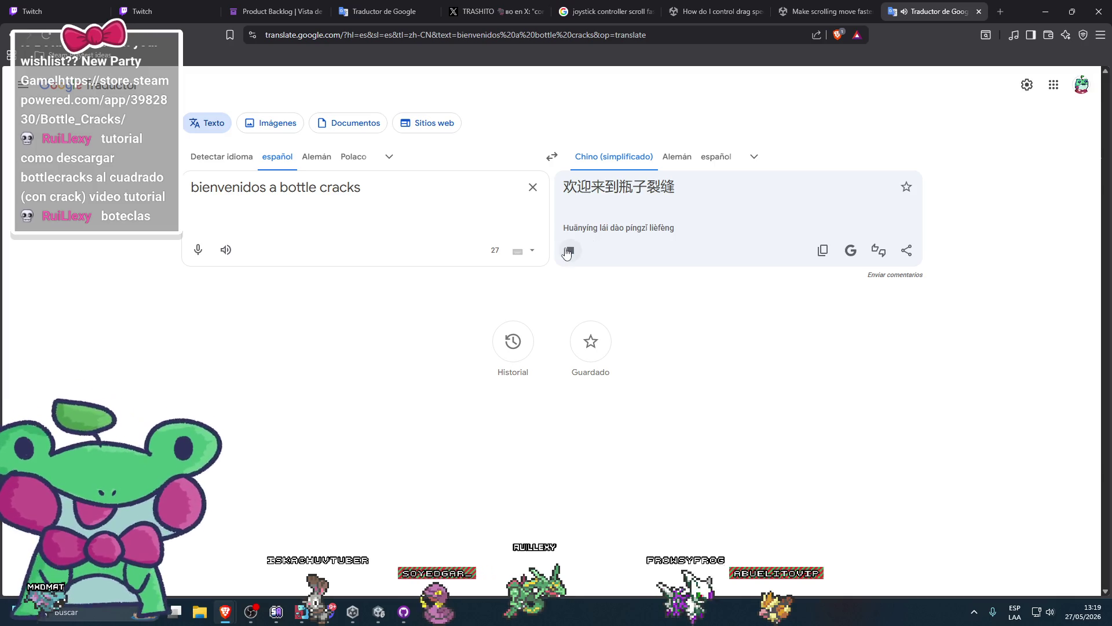
pyautogui.click(1095, 15)
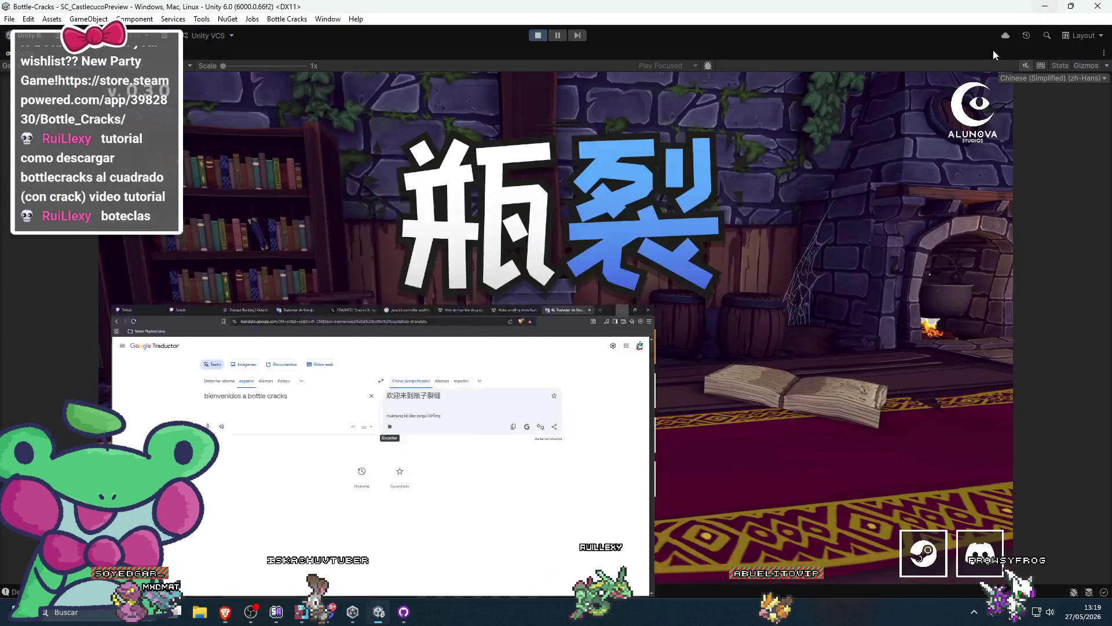
# Choose 本地游玩, pick CASTLECUCO, add one player, and start the match with 开始游戏
pyautogui.press('Down')
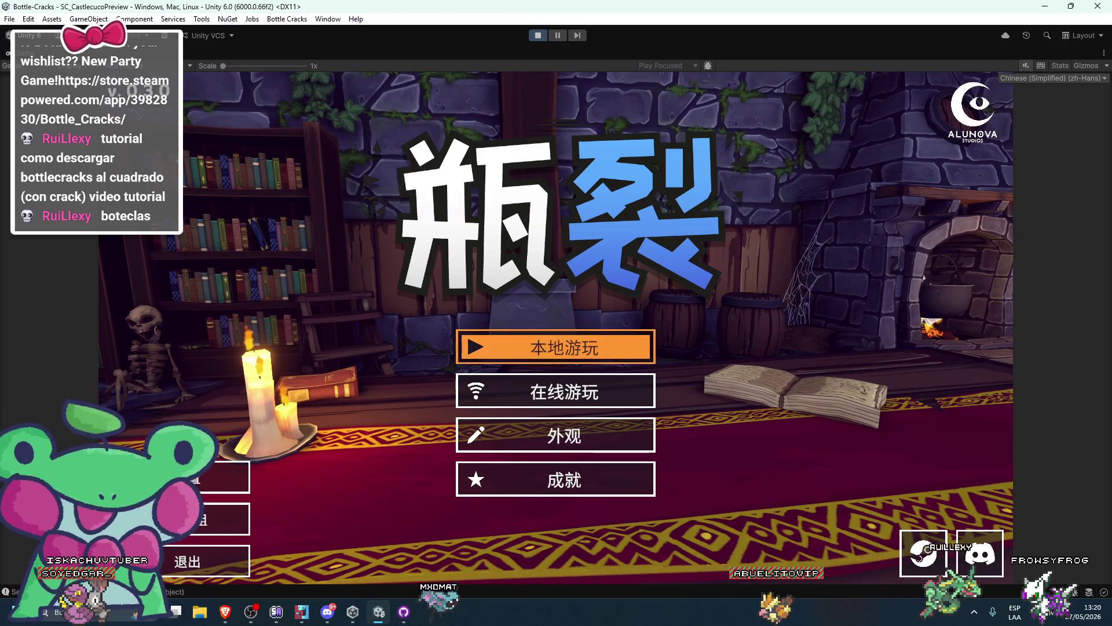
pyautogui.press('Return')
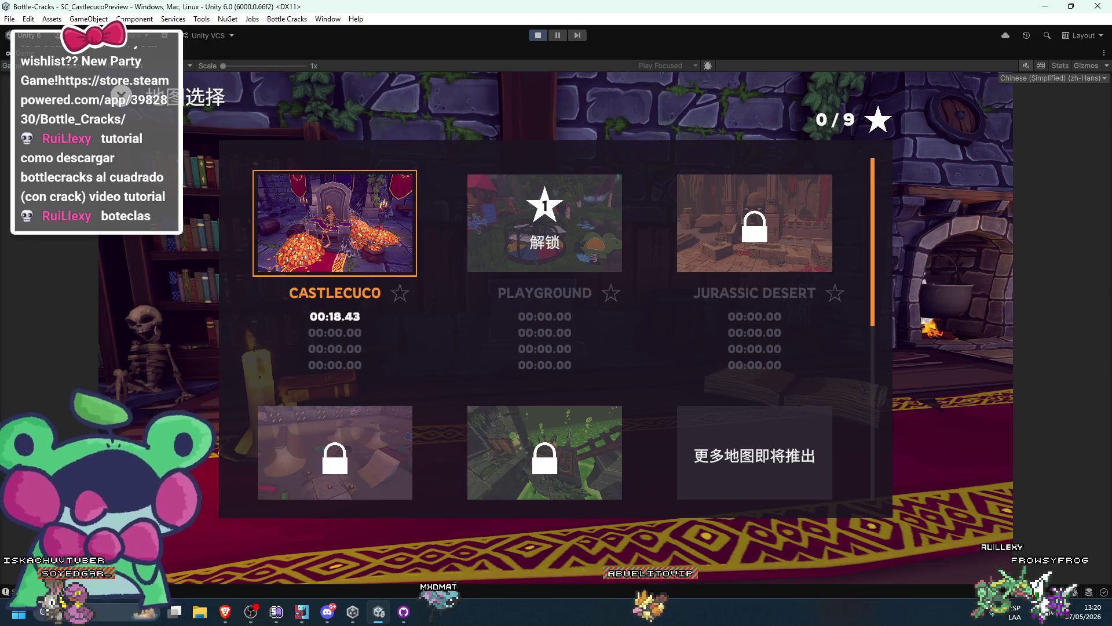
pyautogui.press('Return')
pyautogui.press('Down')
pyautogui.press('Down')
pyautogui.press('Down')
pyautogui.press('Up')
pyautogui.press('Down')
pyautogui.press('Return')
pyautogui.press('Return')
pyautogui.press('Return')
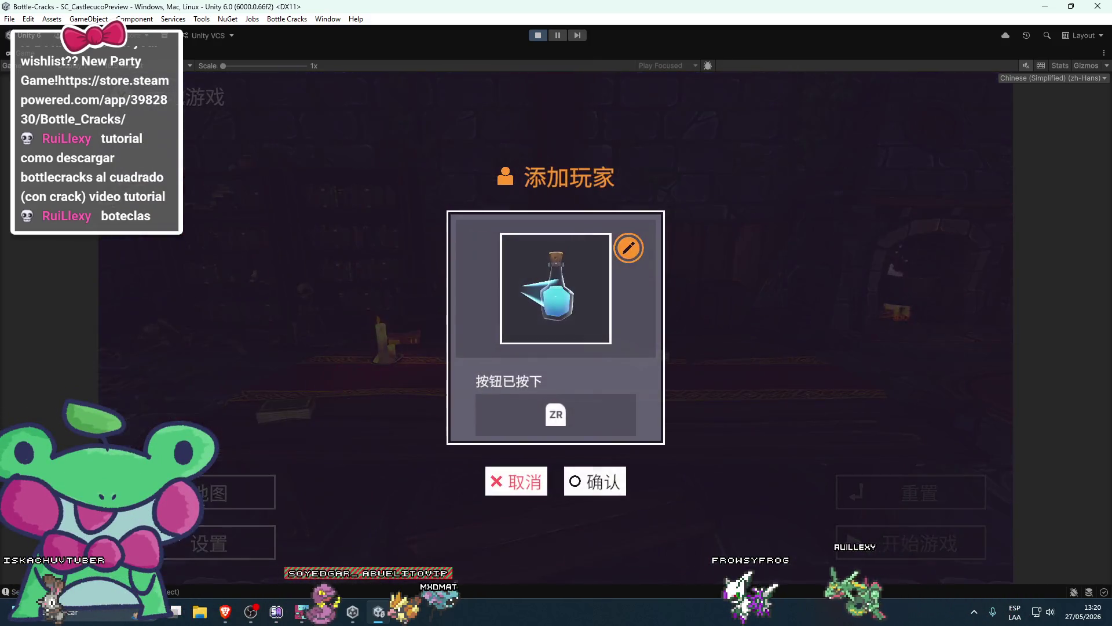
pyautogui.press('Return')
pyautogui.press('Down')
pyautogui.press('Right')
pyautogui.press('Down')
pyautogui.press('Return')
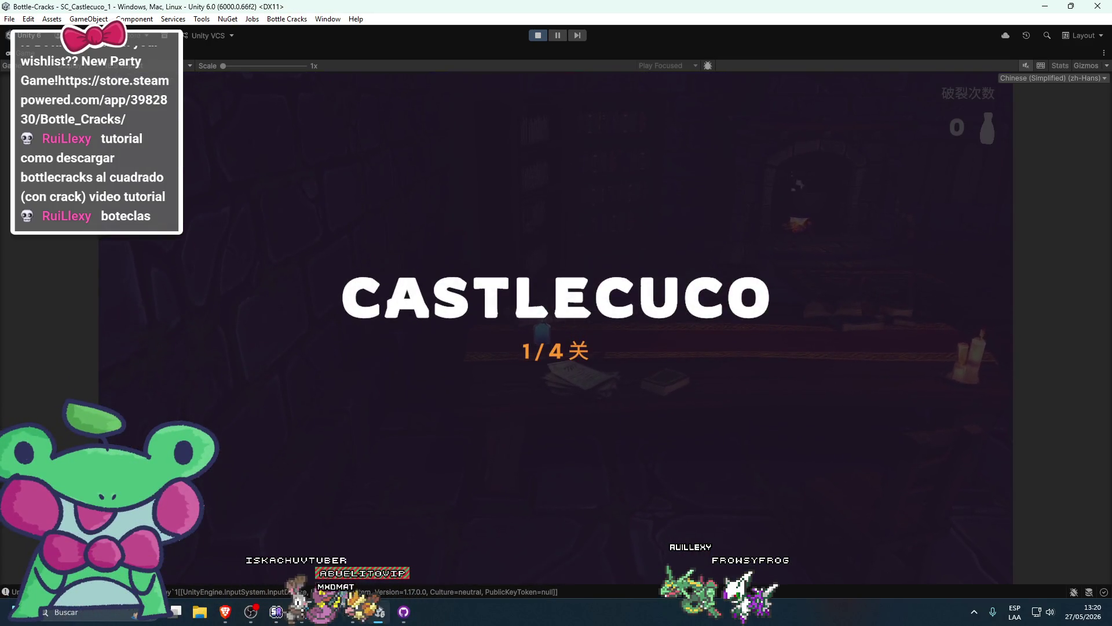
# Pause the Castlecuco level with Escape and rapidly toggle the 暂停 menu focus up and down
pyautogui.press('Escape')
pyautogui.press('Down')
pyautogui.press('Down')
pyautogui.press('Up')
pyautogui.press('Up')
pyautogui.press('Down')
pyautogui.press('Down')
pyautogui.press('Up')
pyautogui.press('Down')
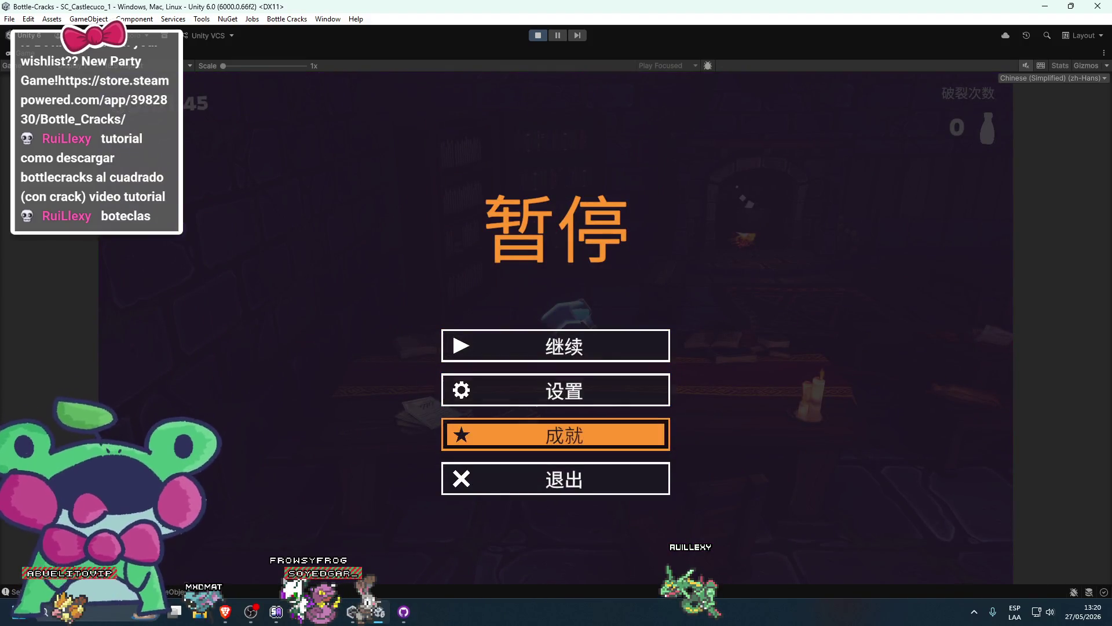
pyautogui.press('Up')
pyautogui.press('Down')
pyautogui.press('Down')
pyautogui.press('Up')
pyautogui.press('Up')
pyautogui.press('Down')
pyautogui.press('Down')
pyautogui.press('Up')
pyautogui.press('Up')
pyautogui.press('Down')
pyautogui.press('Down')
pyautogui.press('Up')
pyautogui.press('Up')
pyautogui.press('Up')
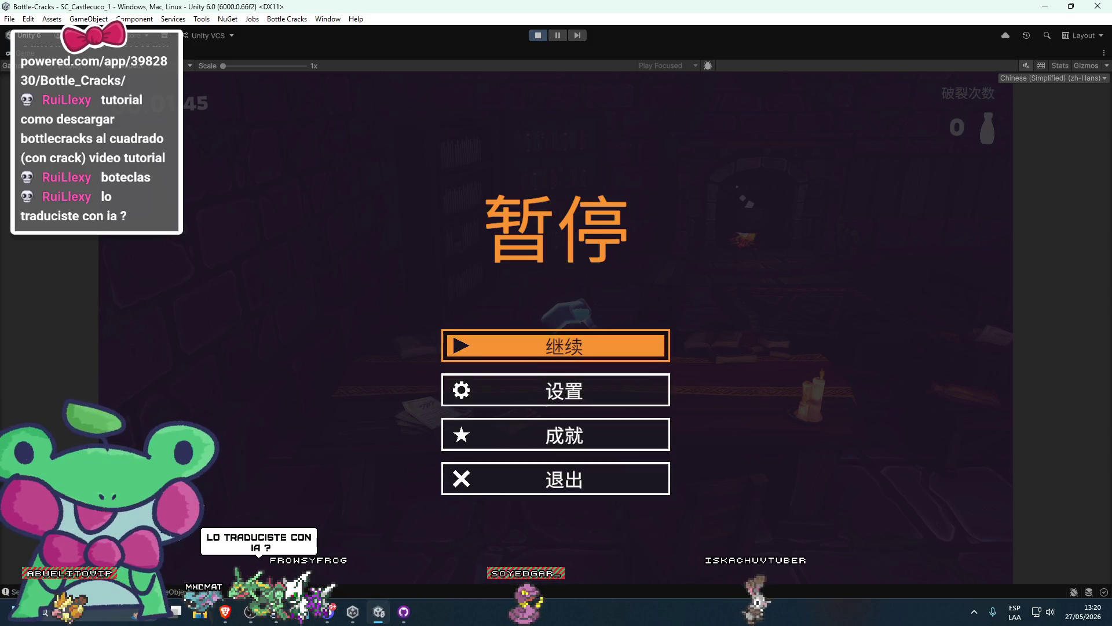
# Step the focus through 设置, 成就, 退出 and back up to 继续, confirming each button is reachable
pyautogui.press('Down')
pyautogui.press('Down')
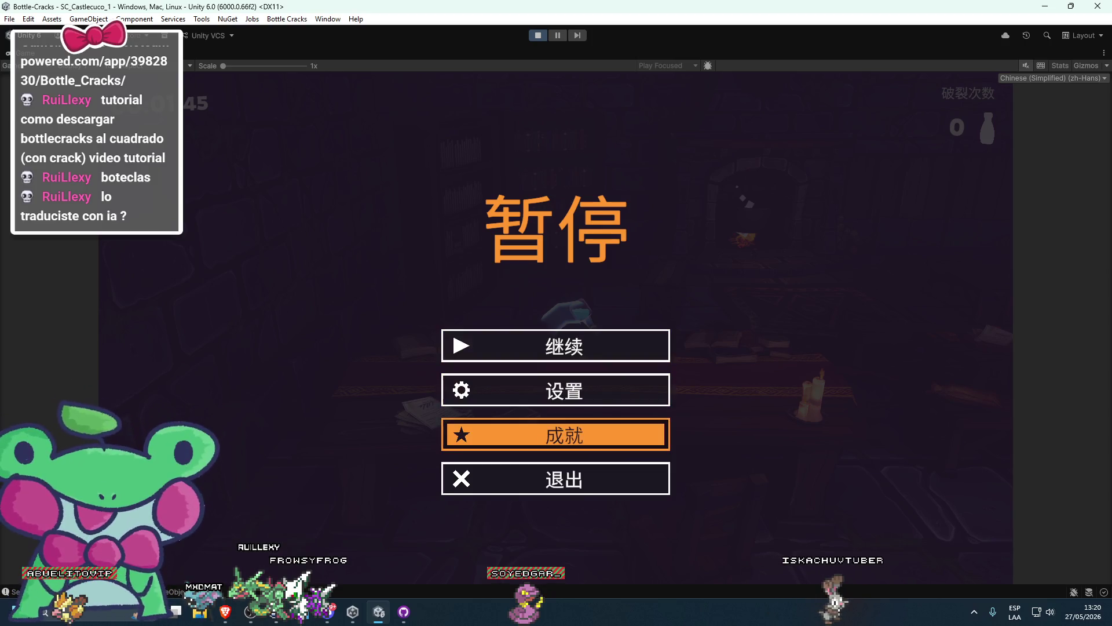
pyautogui.press('Down')
pyautogui.press('Up')
pyautogui.press('Up')
pyautogui.press('Down')
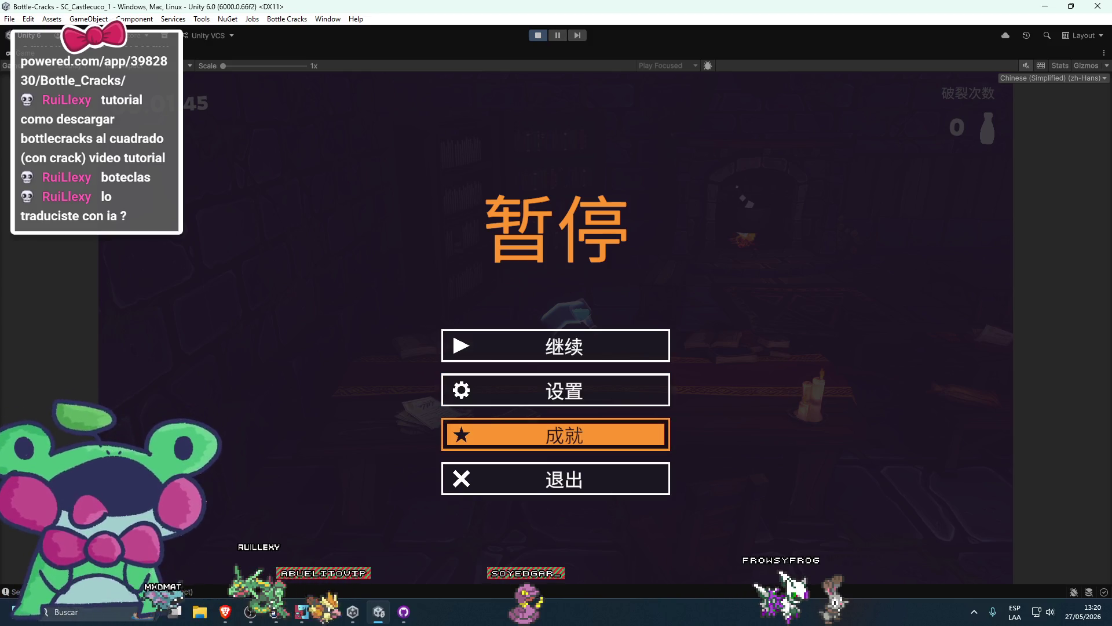
pyautogui.press('Down')
pyautogui.press('Up')
pyautogui.press('Up')
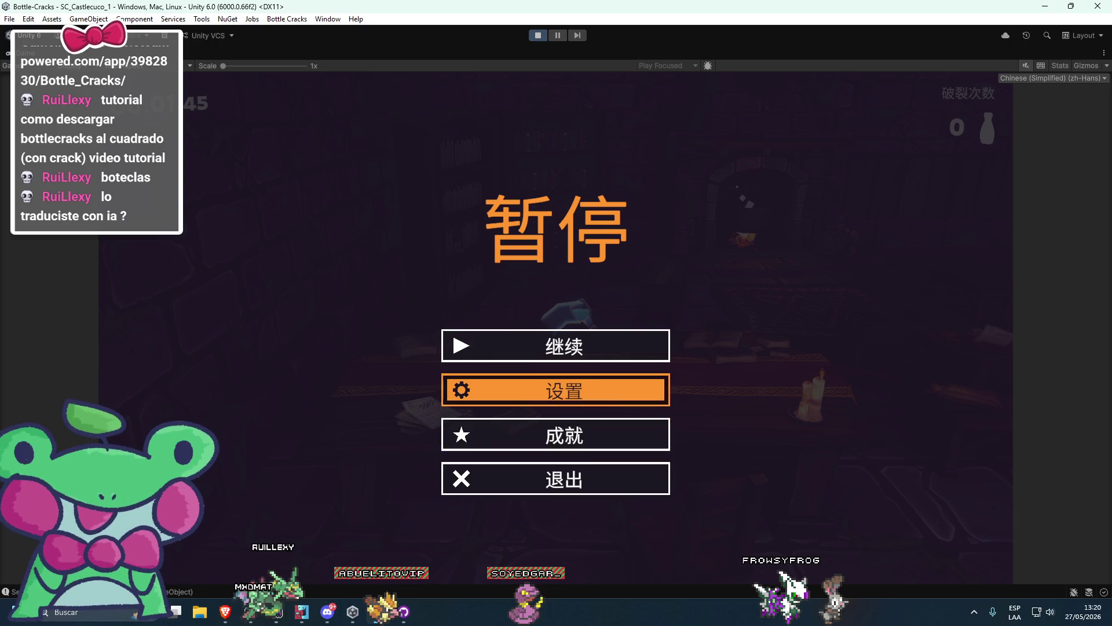
pyautogui.press('Up')
pyautogui.press('Down')
pyautogui.press('Down')
pyautogui.press('Up')
pyautogui.press('Down')
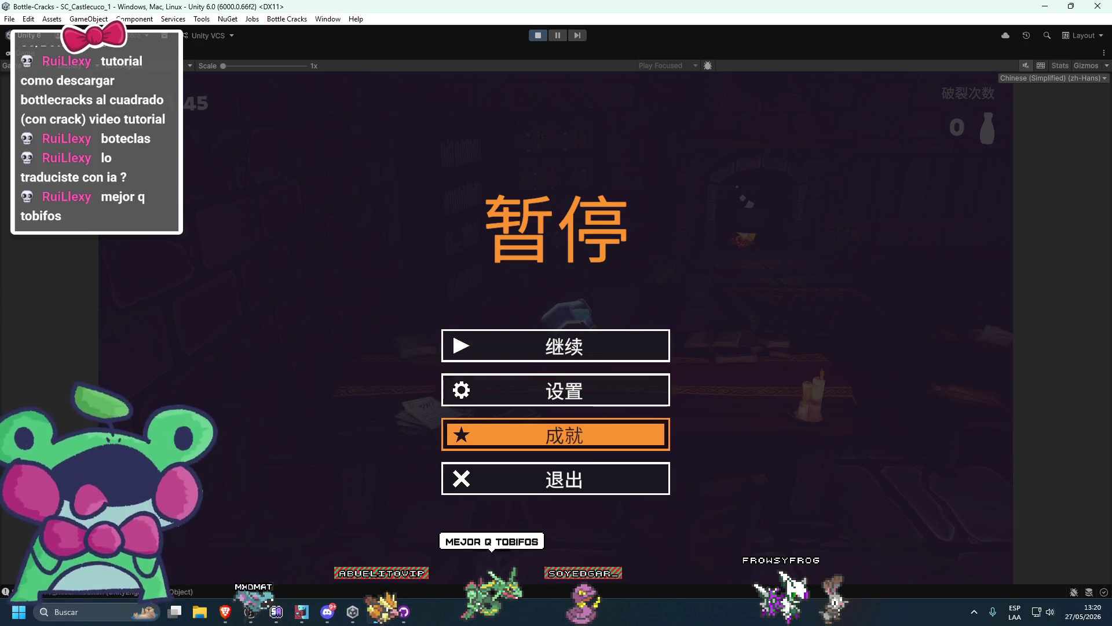
pyautogui.press('Down')
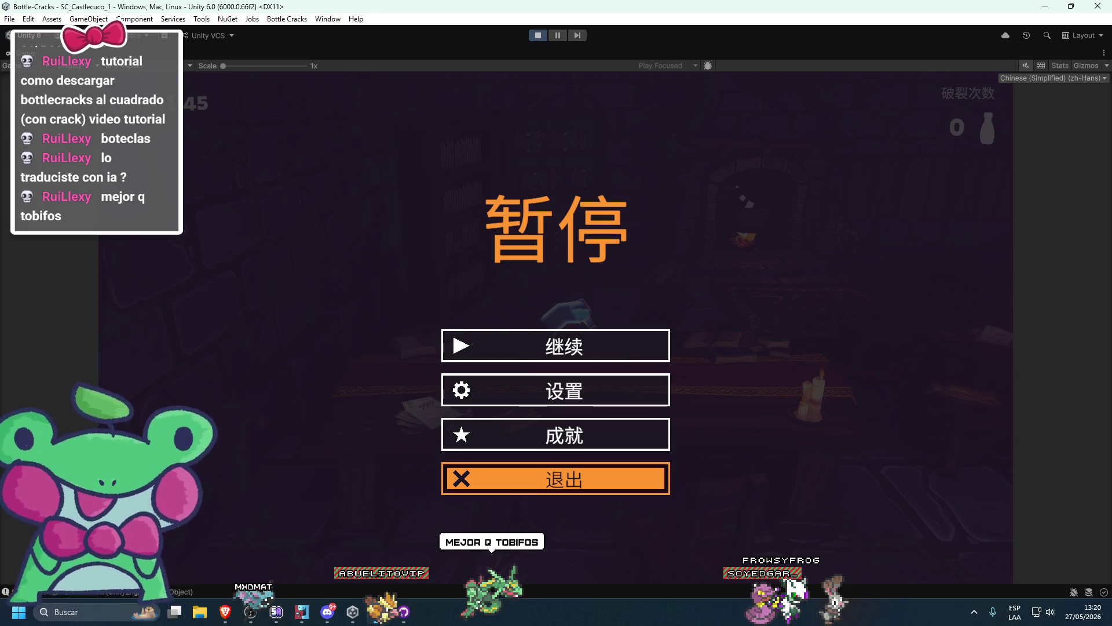
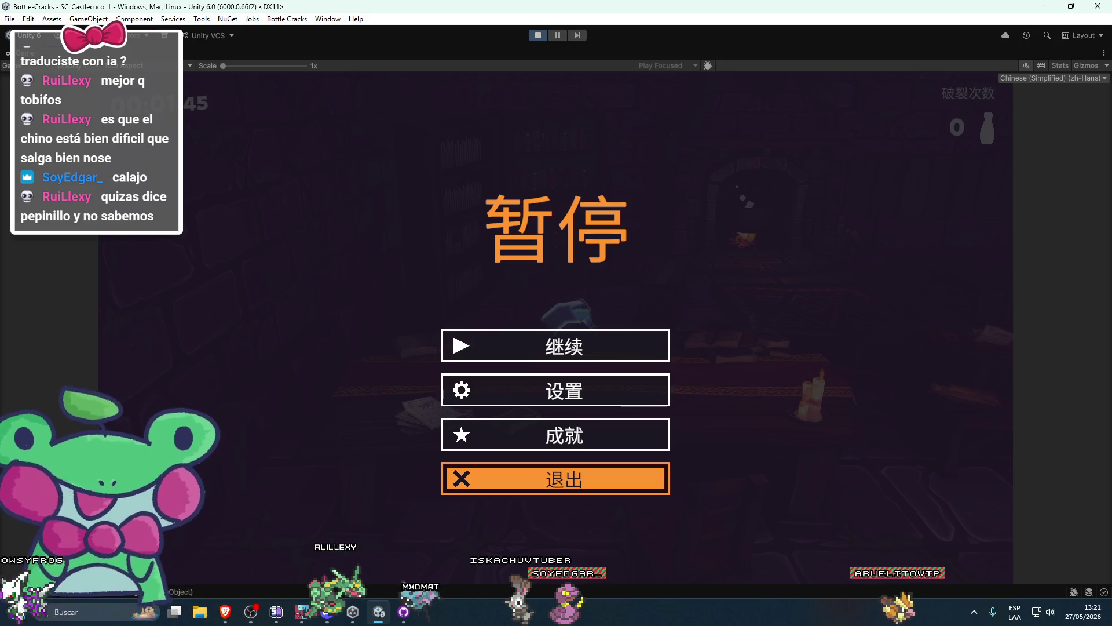
# Open the achievements list from the pause menu and scroll through its entries
pyautogui.press('Up')
pyautogui.press('Return')
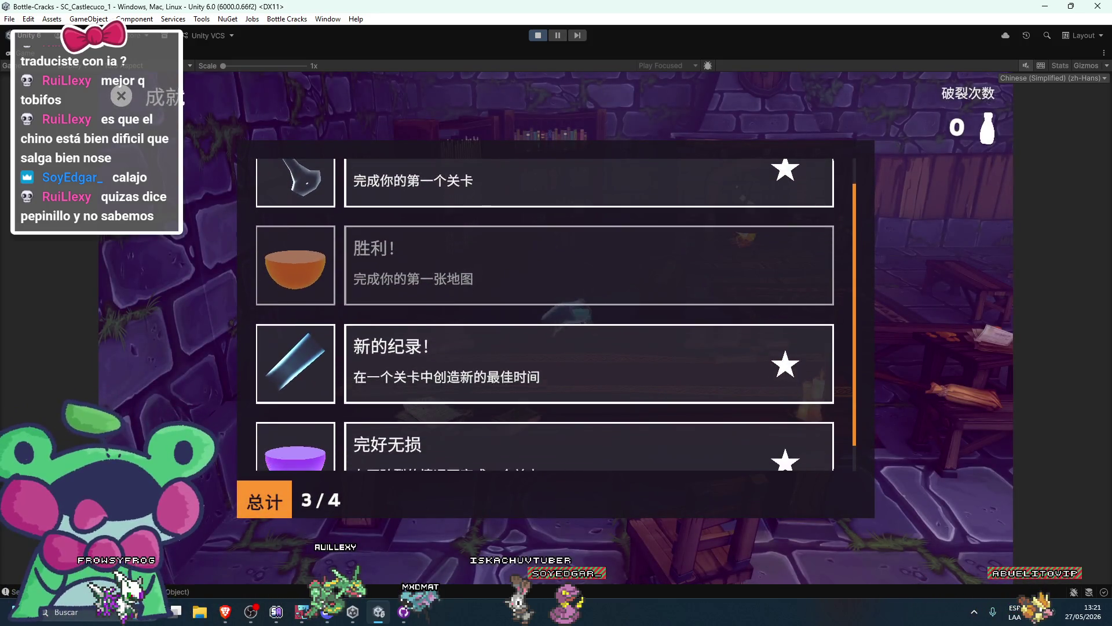
pyautogui.press('Down')
pyautogui.press('Up')
pyautogui.press('Up')
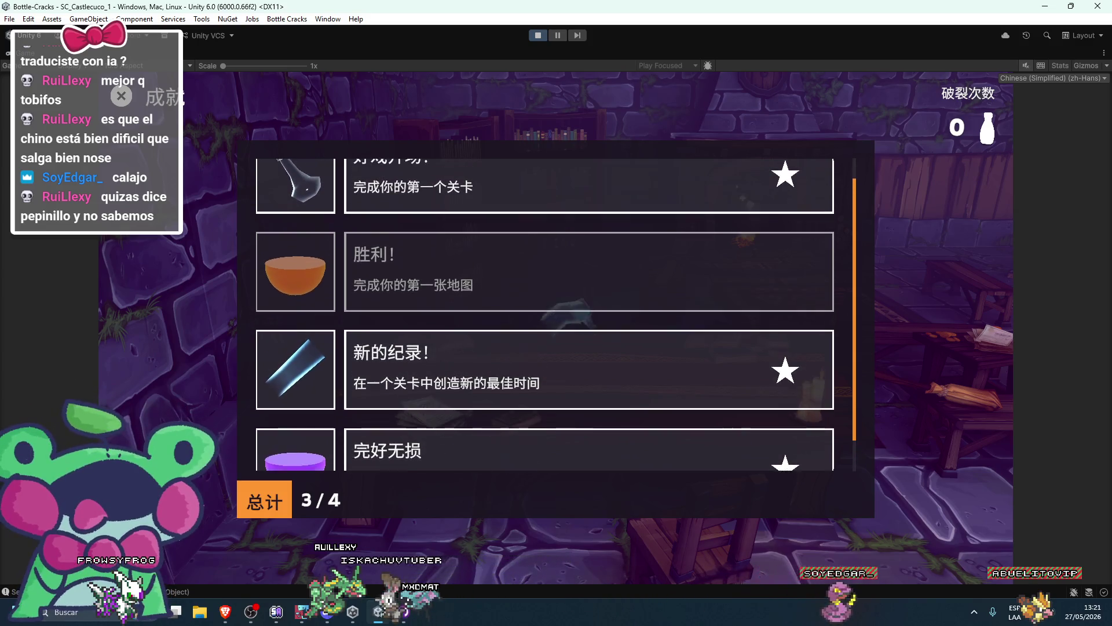
# Quit to the lobby, add a local player and open the map selection screen
pyautogui.press('Escape')
pyautogui.press('Down')
pyautogui.press('Down')
pyautogui.press('Down')
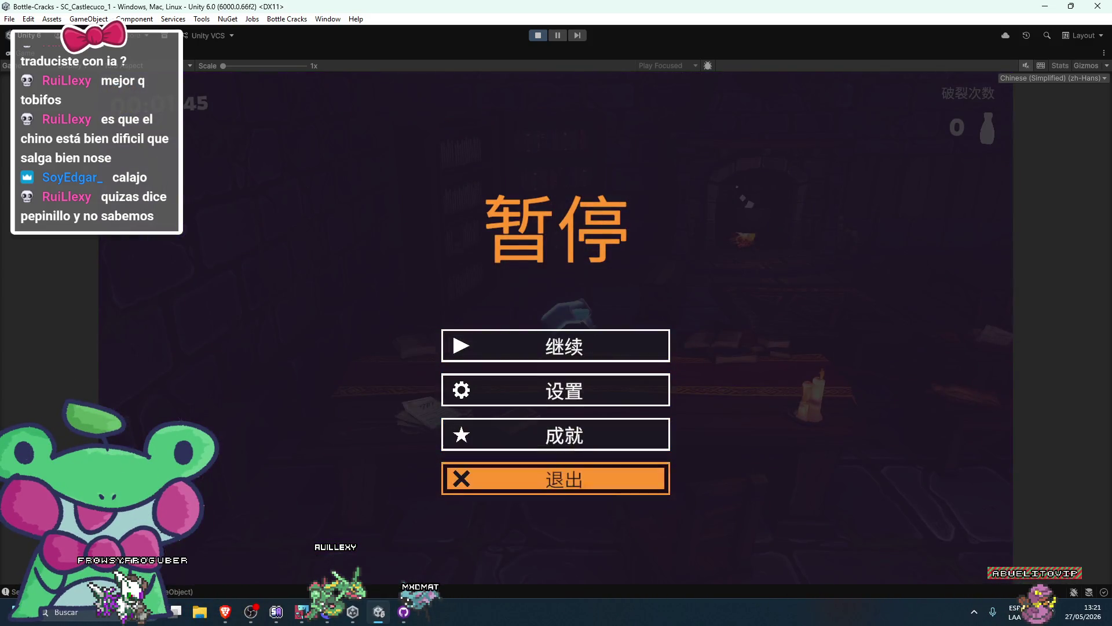
pyautogui.press('Return')
pyautogui.press('Return')
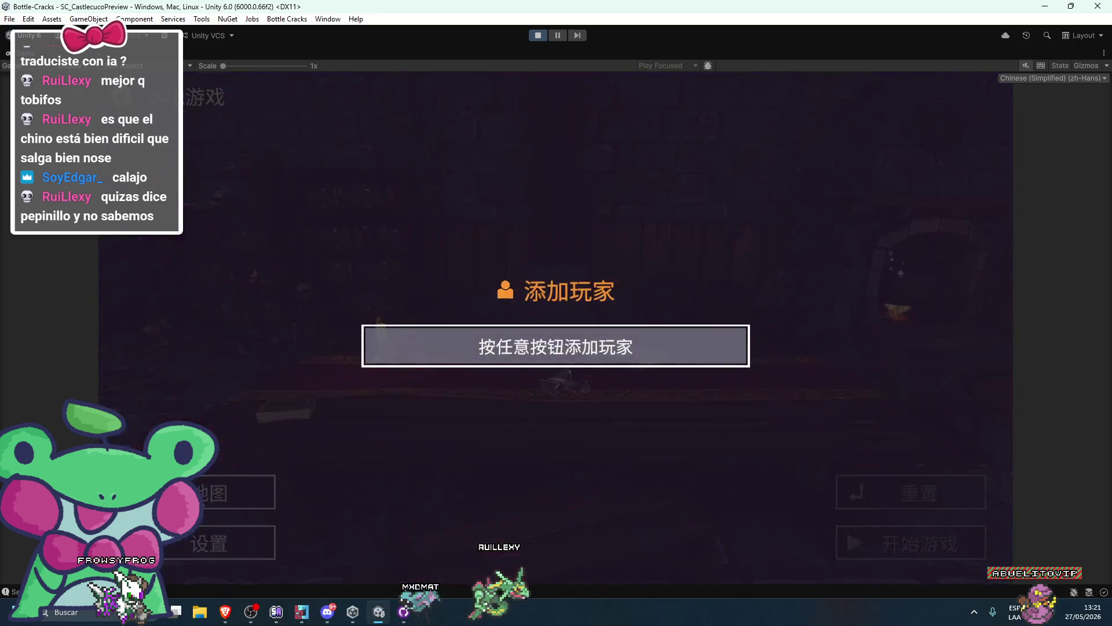
pyautogui.press('Return')
pyautogui.press('Return')
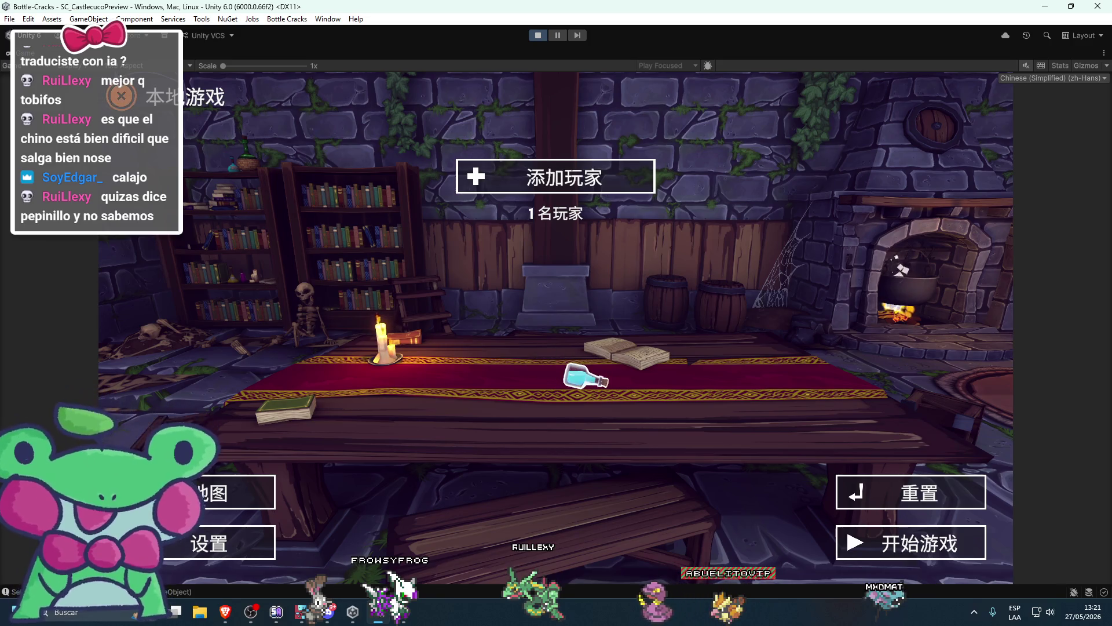
pyautogui.press('Return')
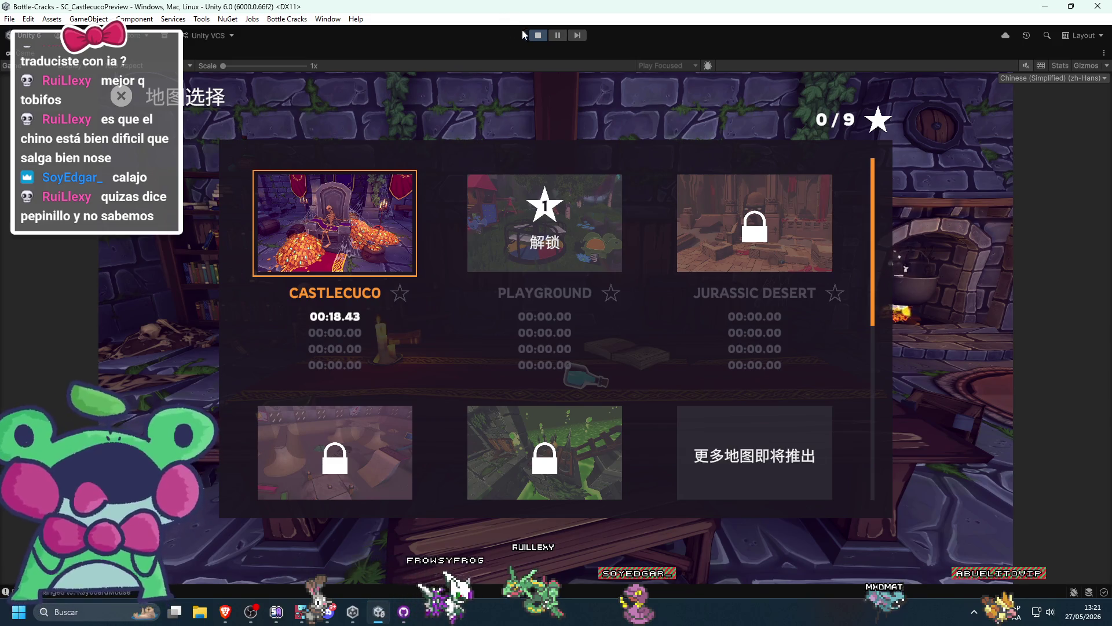
# Stop the running game and show the project's asset folders
pyautogui.click(538, 35)
pyautogui.click(71, 366)
pyautogui.click(132, 384)
# Bring up the changed files in GitHub Desktop and discard all of them
pyautogui.click(404, 612)
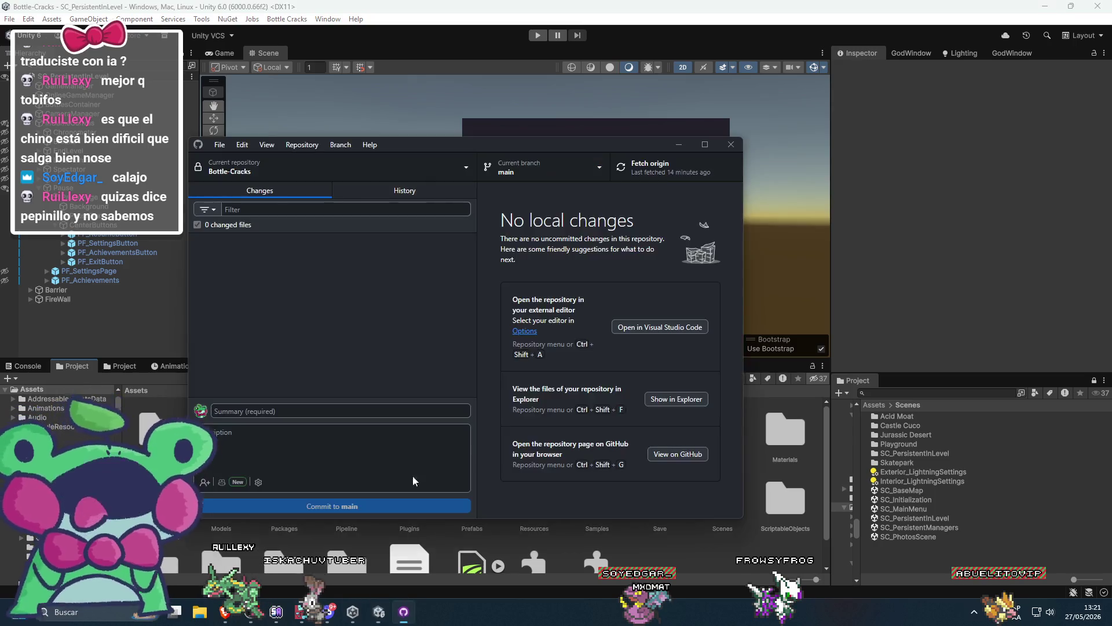
pyautogui.rightClick(319, 228)
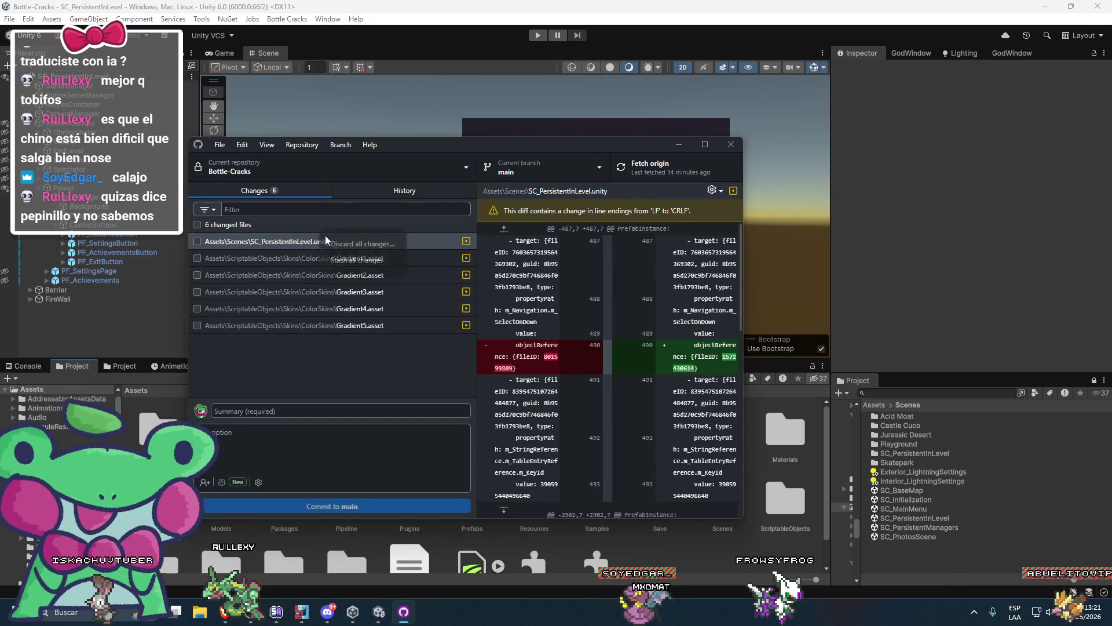
pyautogui.click(322, 234)
pyautogui.click(472, 405)
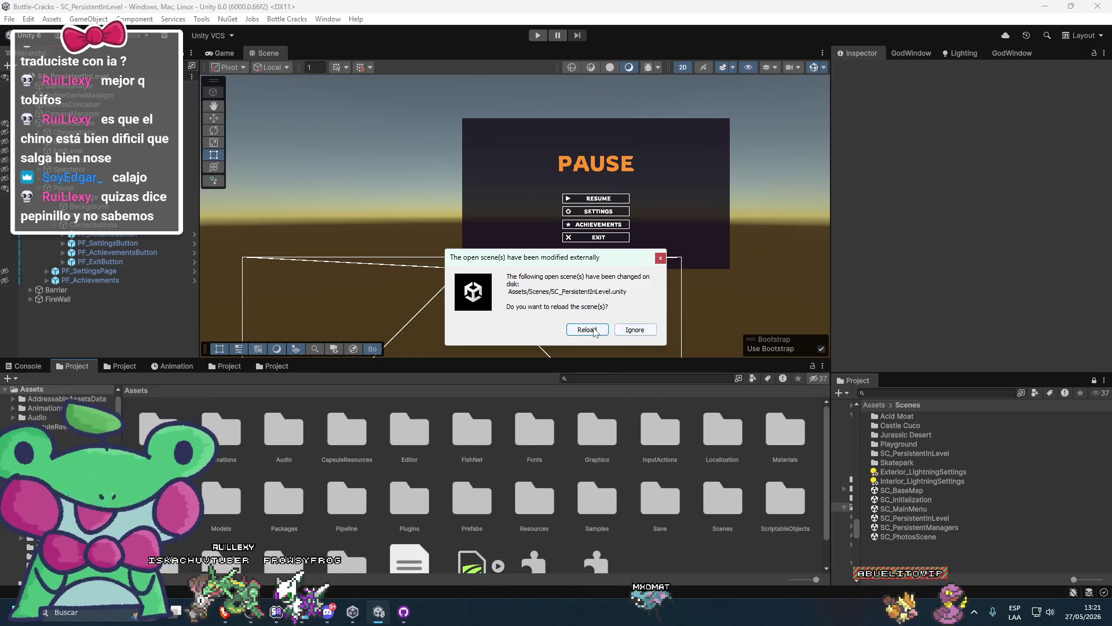
# Ignore the scene reload and inspect the Achievements and Settings buttons' navigation links
pyautogui.click(627, 330)
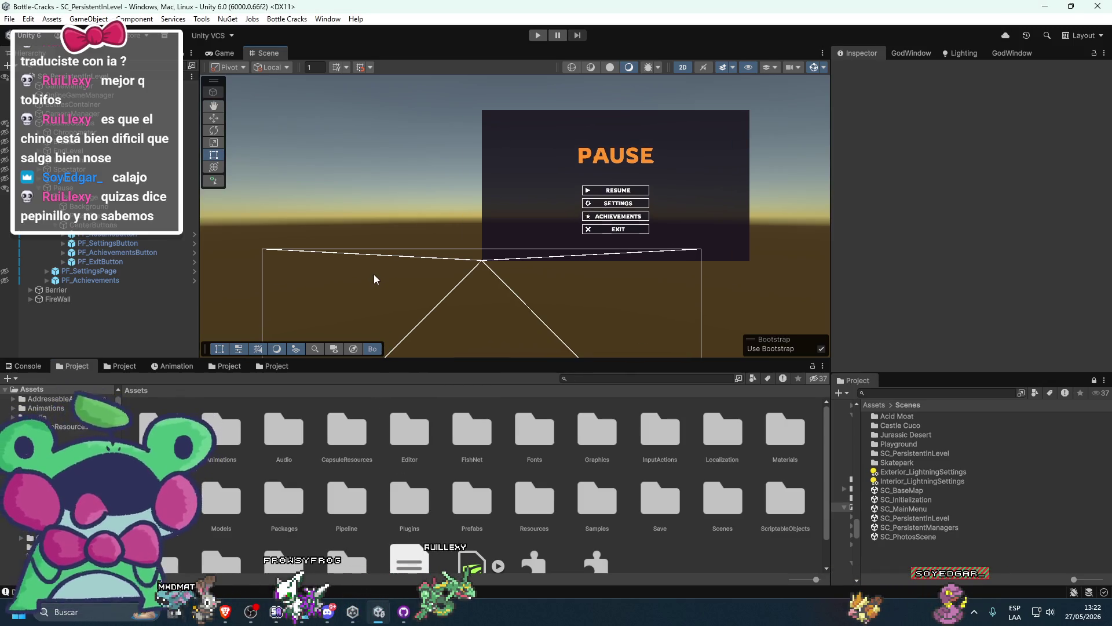
pyautogui.scroll(3, 572, 231)
pyautogui.click(595, 214)
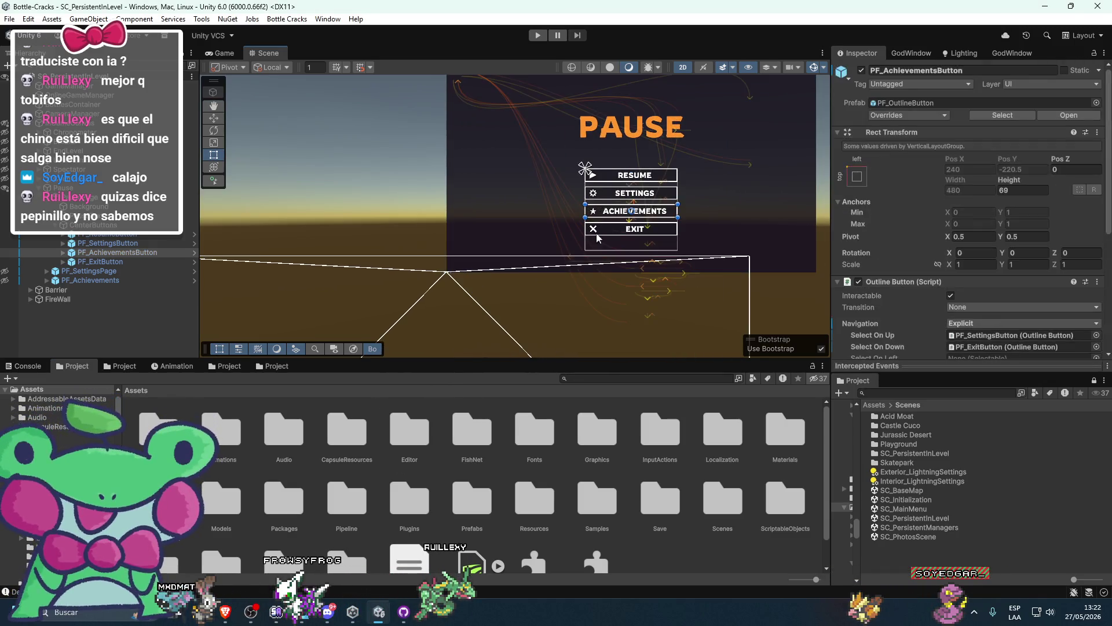
pyautogui.scroll(-3, 940, 266)
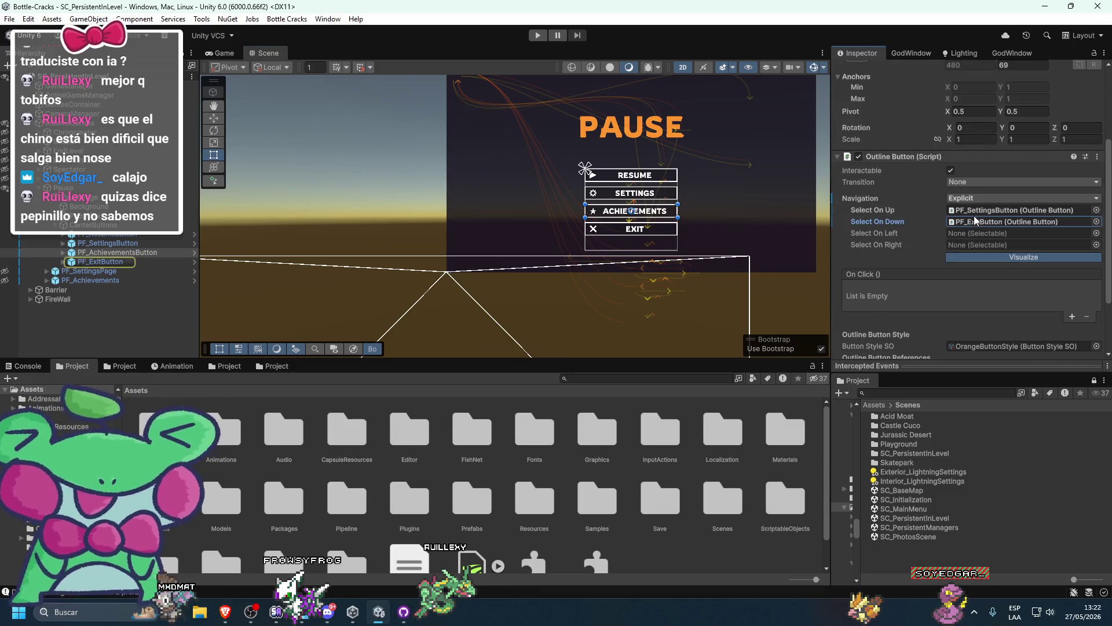
pyautogui.click(99, 244)
pyautogui.click(984, 210)
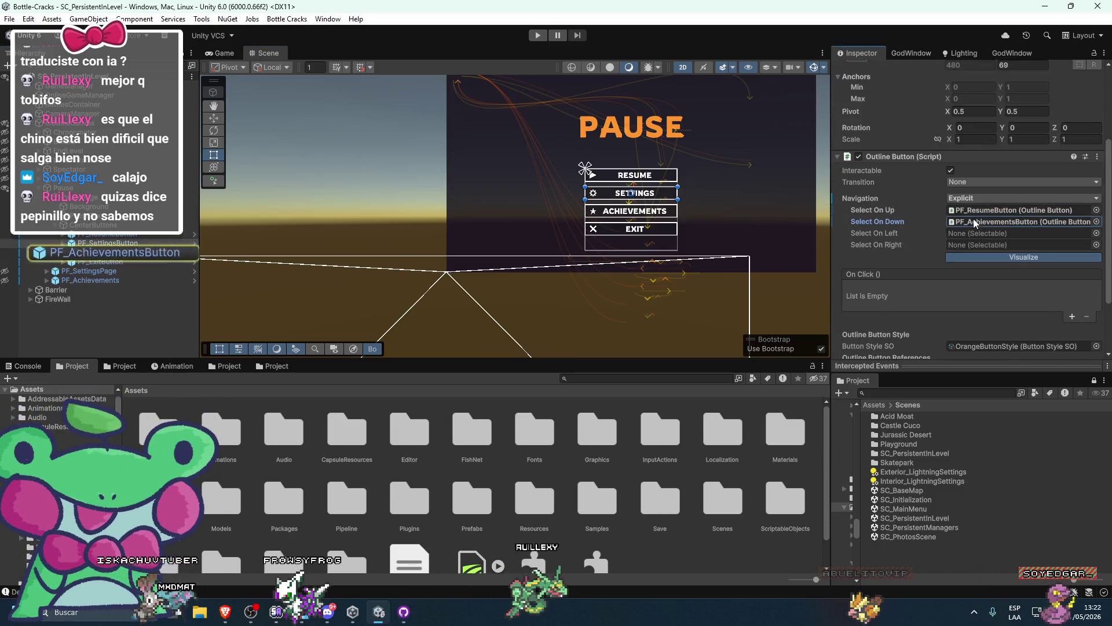
# Check the repository's pending font change in GitHub Desktop, then return to the scene
pyautogui.click(404, 612)
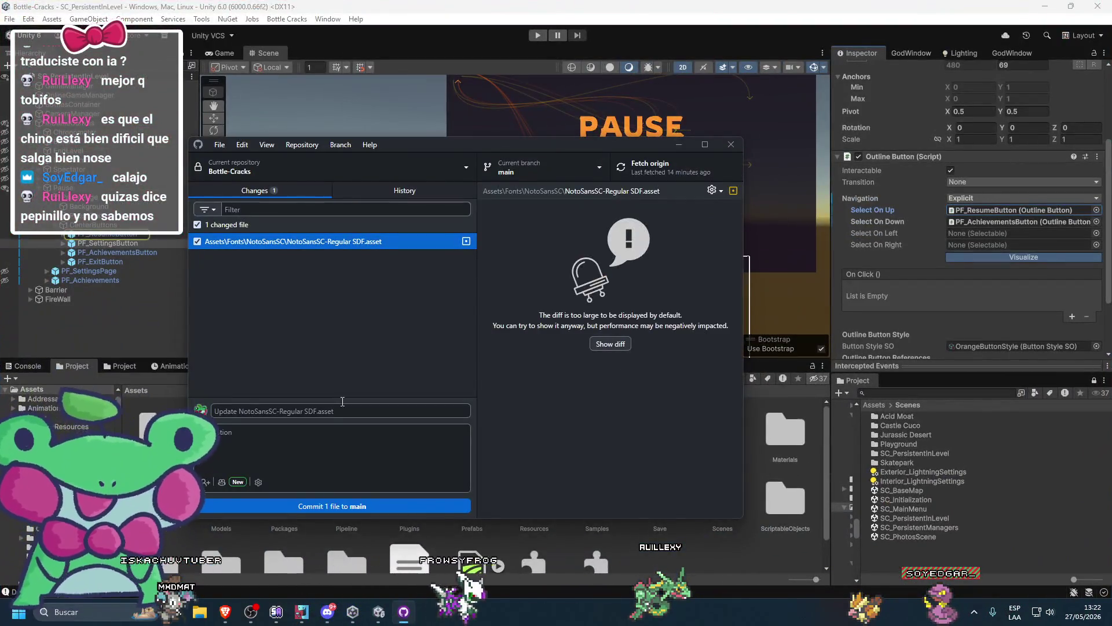
pyautogui.click(117, 332)
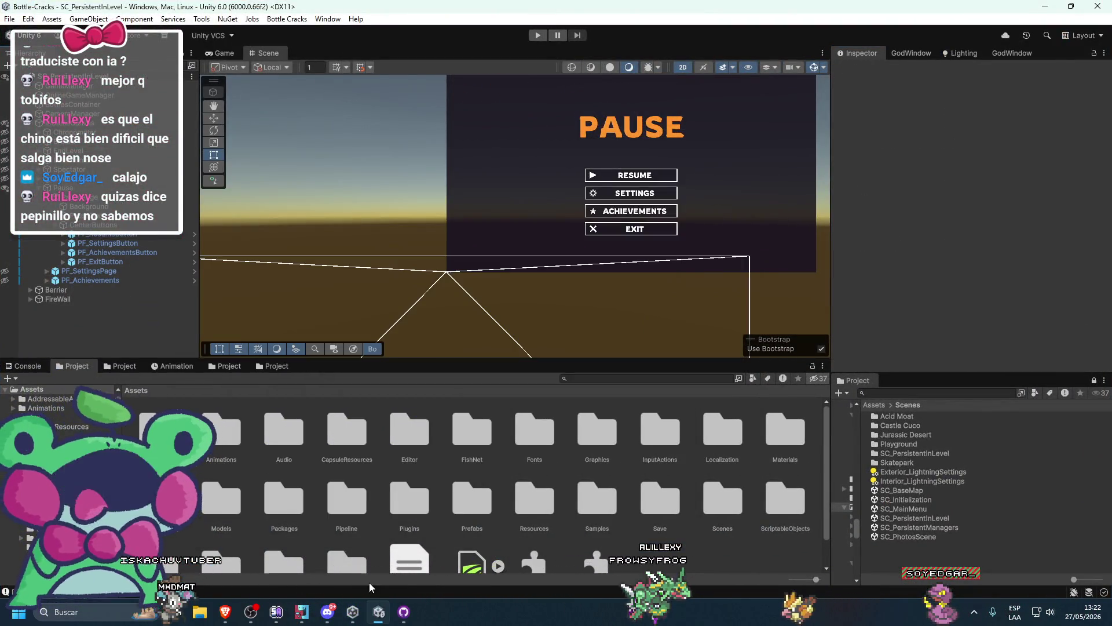
pyautogui.hotkey('alt', 'Tab')
pyautogui.hotkey('alt', 'Tab')
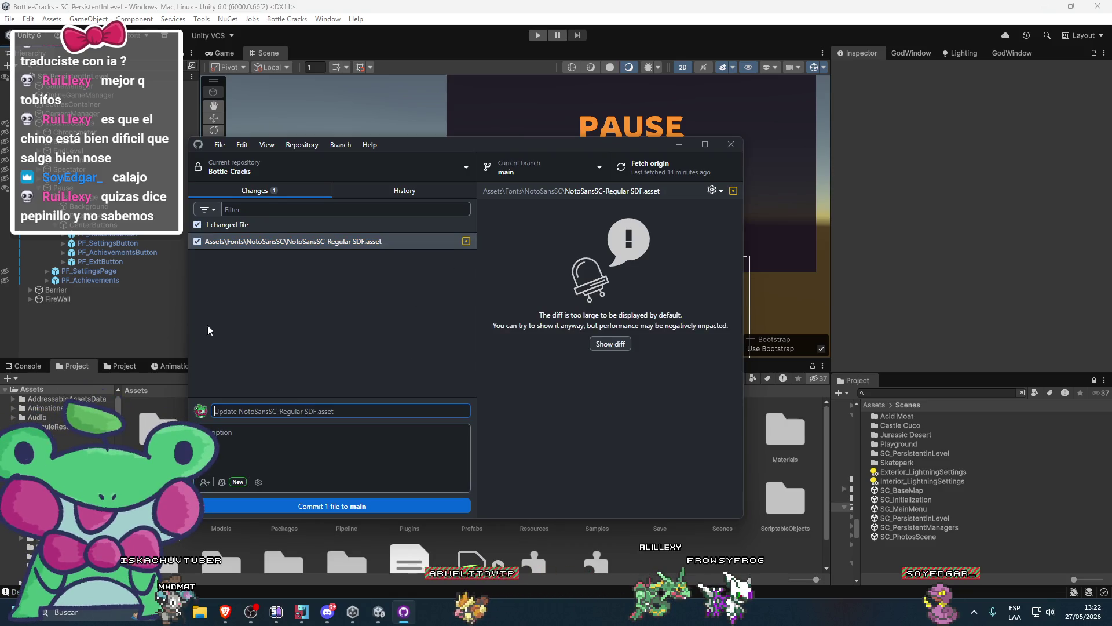
# Open the SC_Initialization scene and review the commit history's MapSelectionPage.cs changes
pyautogui.click(318, 183)
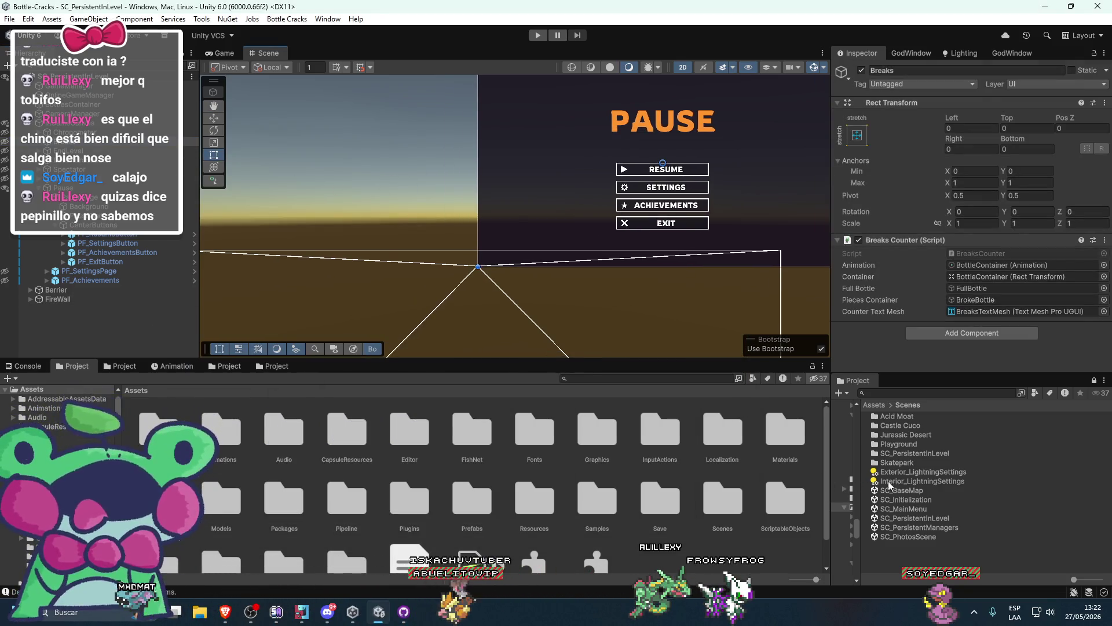
pyautogui.doubleClick(906, 499)
pyautogui.click(404, 611)
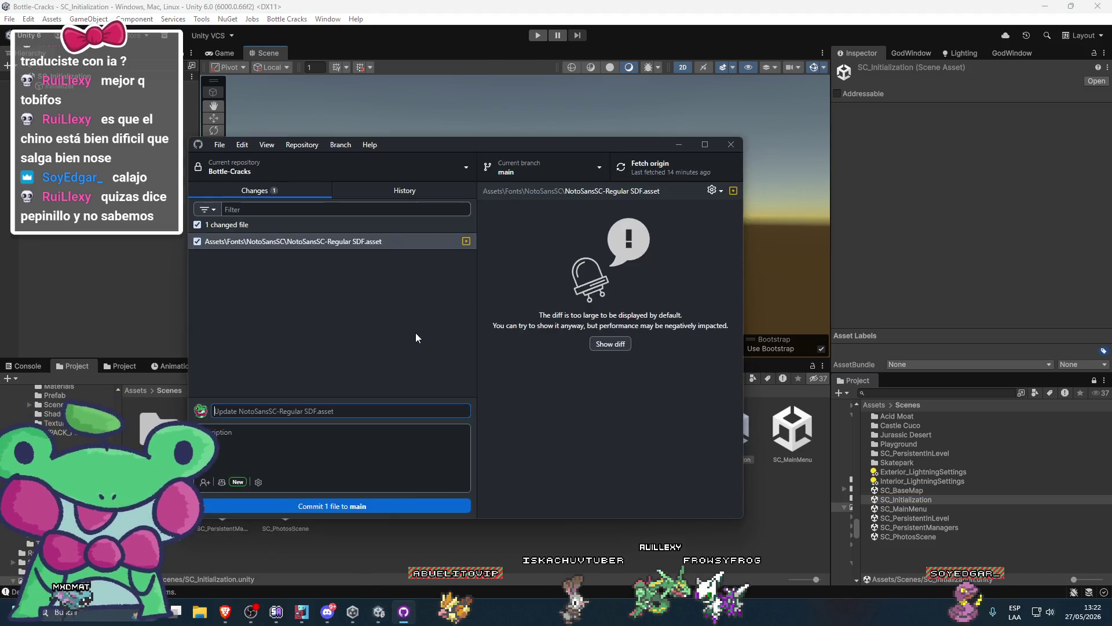
pyautogui.click(391, 188)
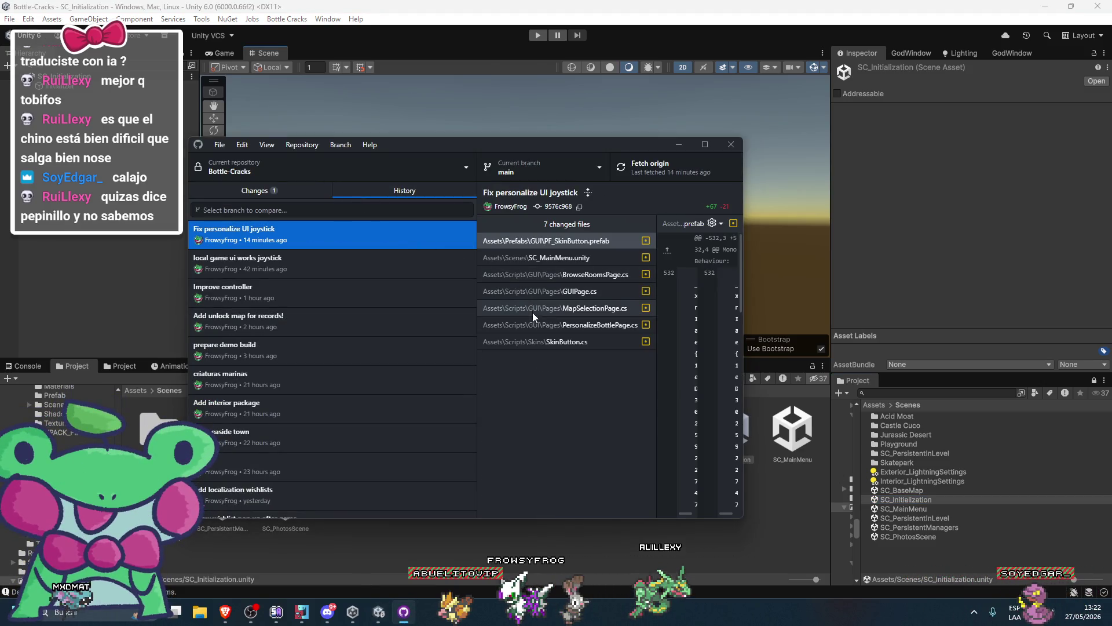
pyautogui.click(533, 312)
# Browse the branch and repository lists, then reopen SC_PersistentInLevel and select Achievements
pyautogui.click(284, 210)
pyautogui.click(265, 174)
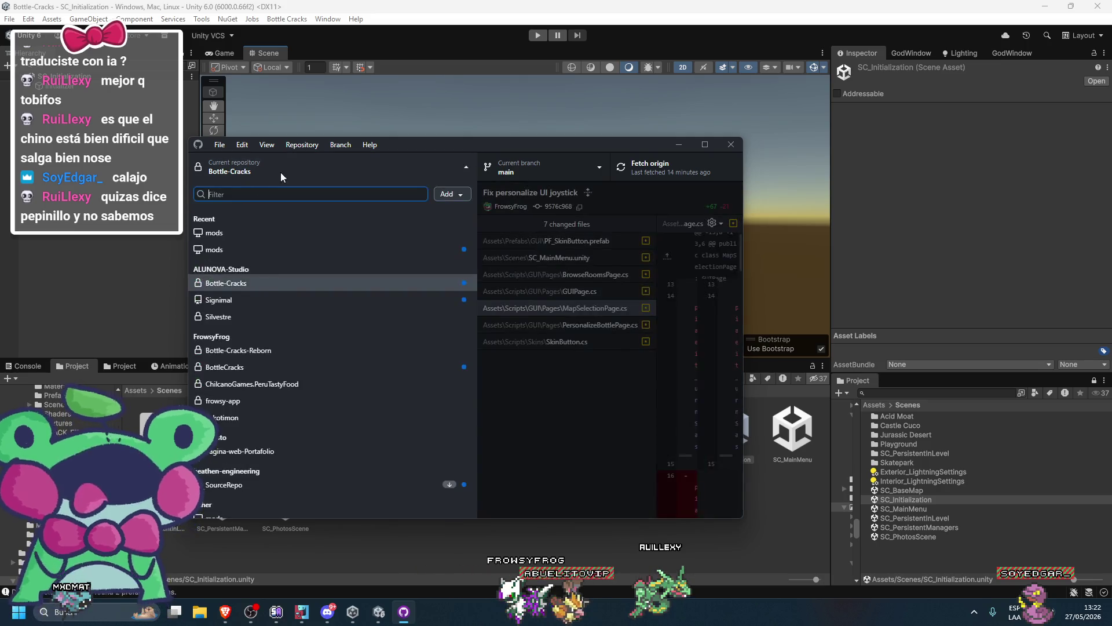
pyautogui.click(266, 187)
pyautogui.click(794, 200)
pyautogui.doubleClick(907, 517)
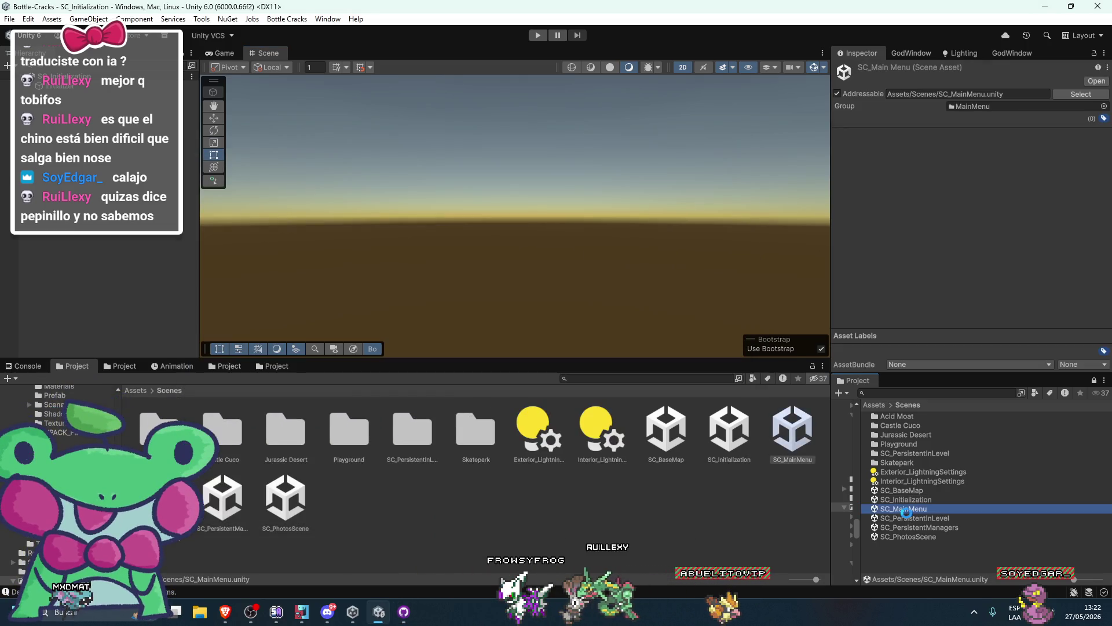
pyautogui.click(646, 209)
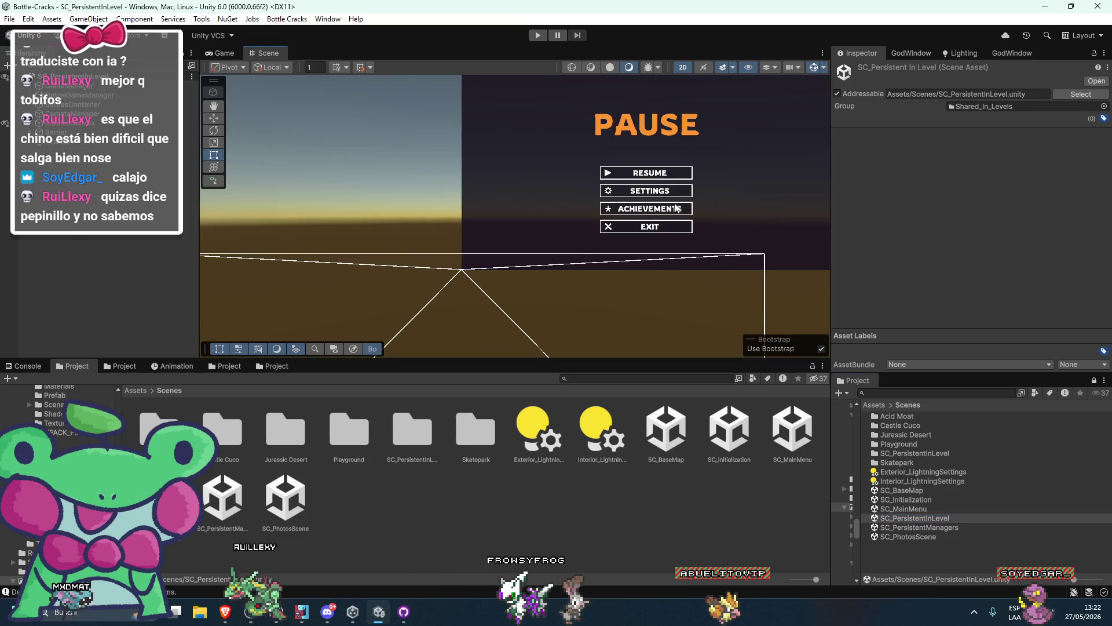
# Set the Achievements button's Select On Up to PF_SettingsButton, checking the Settings and Exit links
pyautogui.click(102, 246)
pyautogui.scroll(-3, 978, 284)
pyautogui.click(985, 256)
pyautogui.scroll(3, 808, 269)
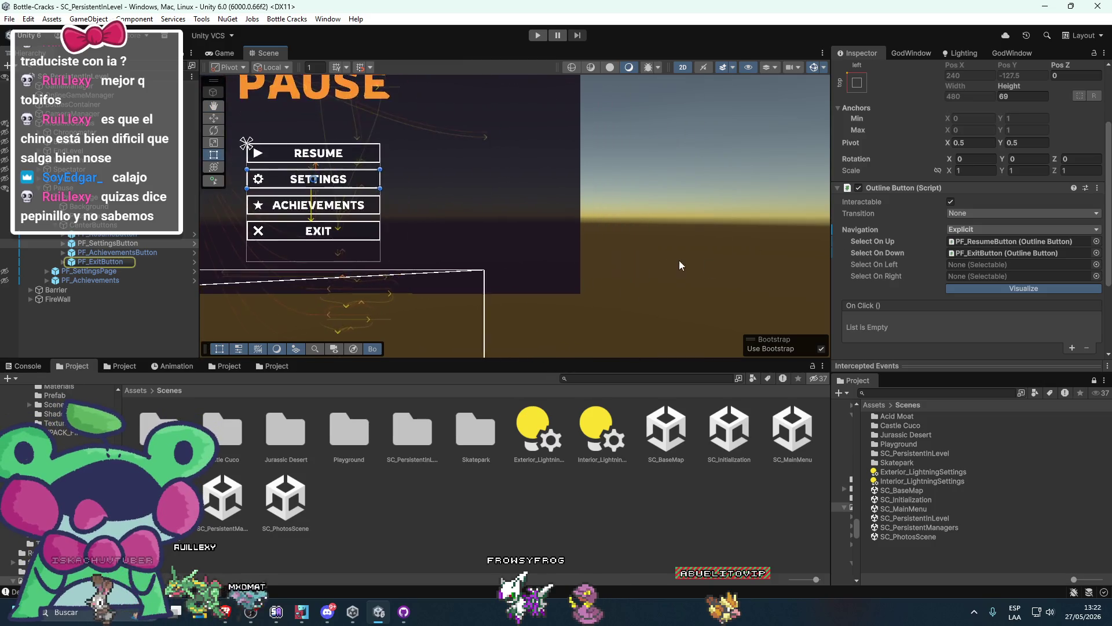
pyautogui.scroll(2, 201, 255)
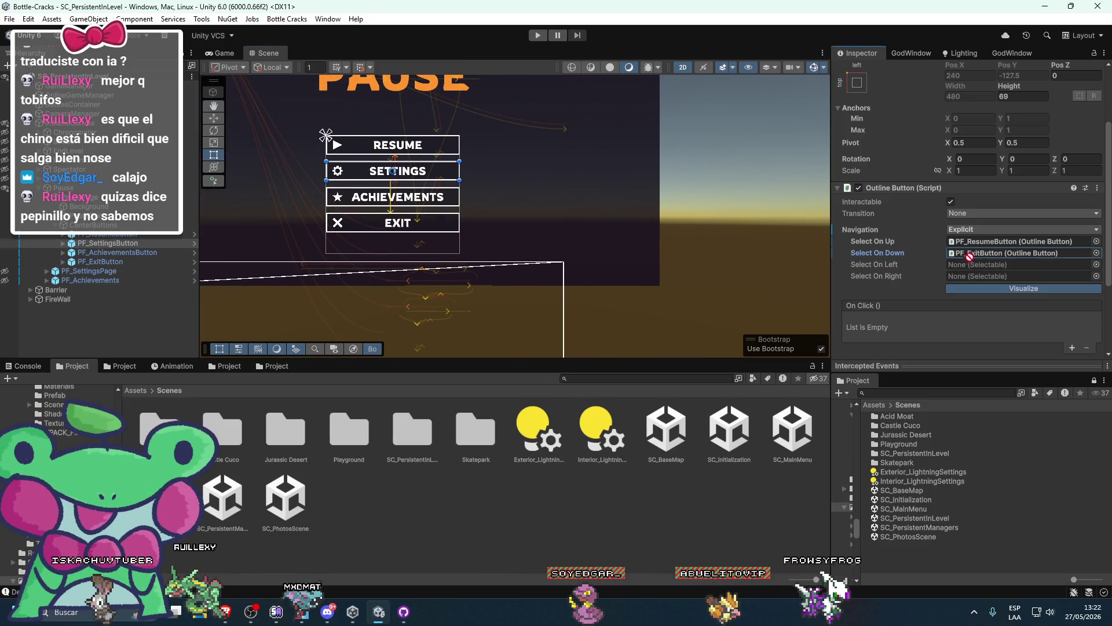
pyautogui.moveTo(485, 273); pyautogui.dragTo(539, 274)
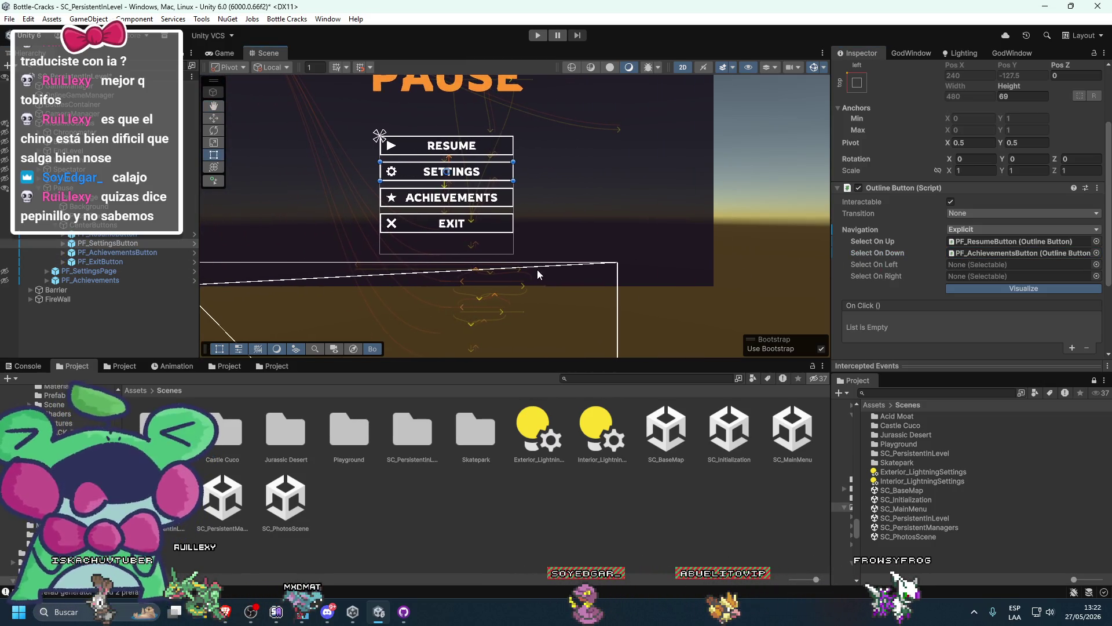
pyautogui.click(108, 250)
pyautogui.moveTo(116, 243)
pyautogui.mouseDown()
pyautogui.moveTo(1020, 241)
pyautogui.moveTo(968, 242)
pyautogui.mouseUp()
pyautogui.click(127, 262)
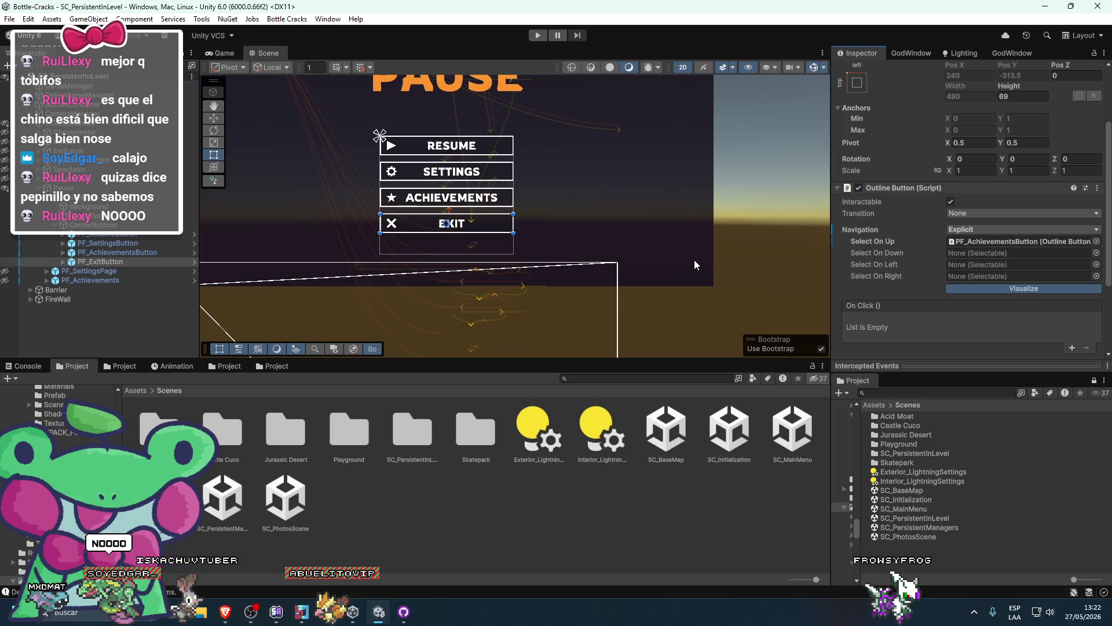
# Commit the two changed files to main and push them to the remote
pyautogui.click(405, 609)
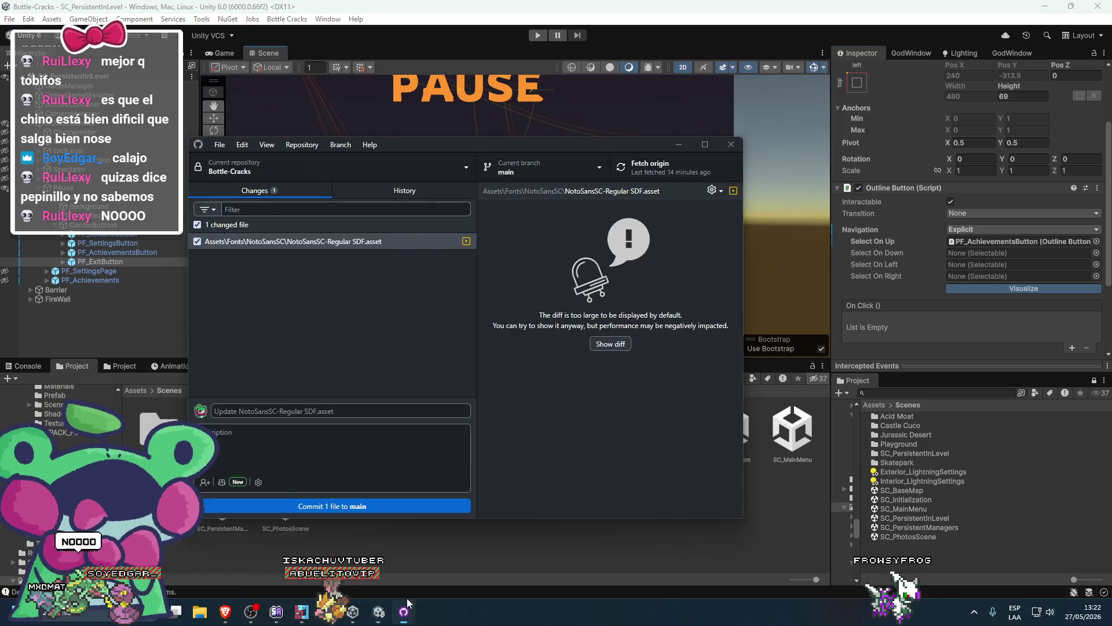
pyautogui.click(269, 504)
pyautogui.click(683, 171)
pyautogui.click(658, 245)
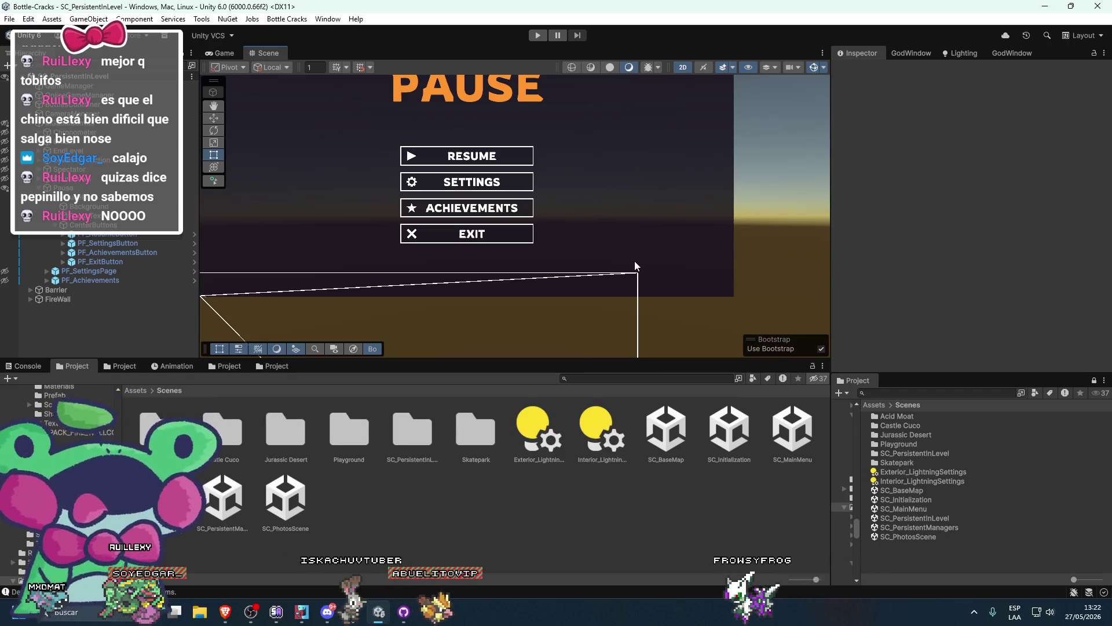
# Open the level_2_bedroom demo scene from Packages > Fantastic Interior Pack > scenes
pyautogui.press('f')
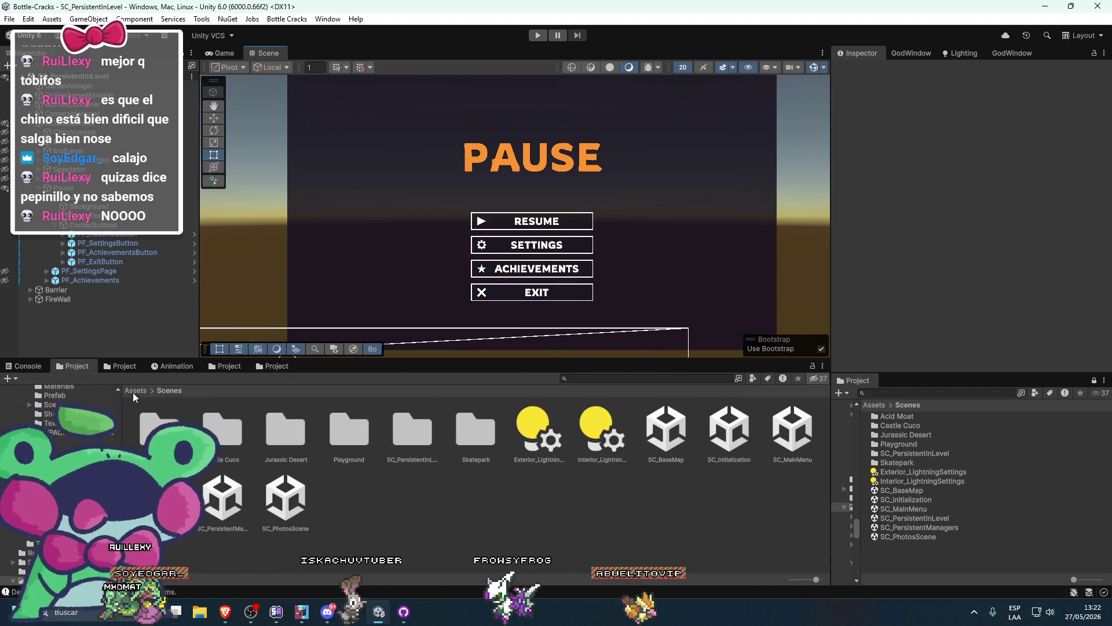
pyautogui.click(134, 391)
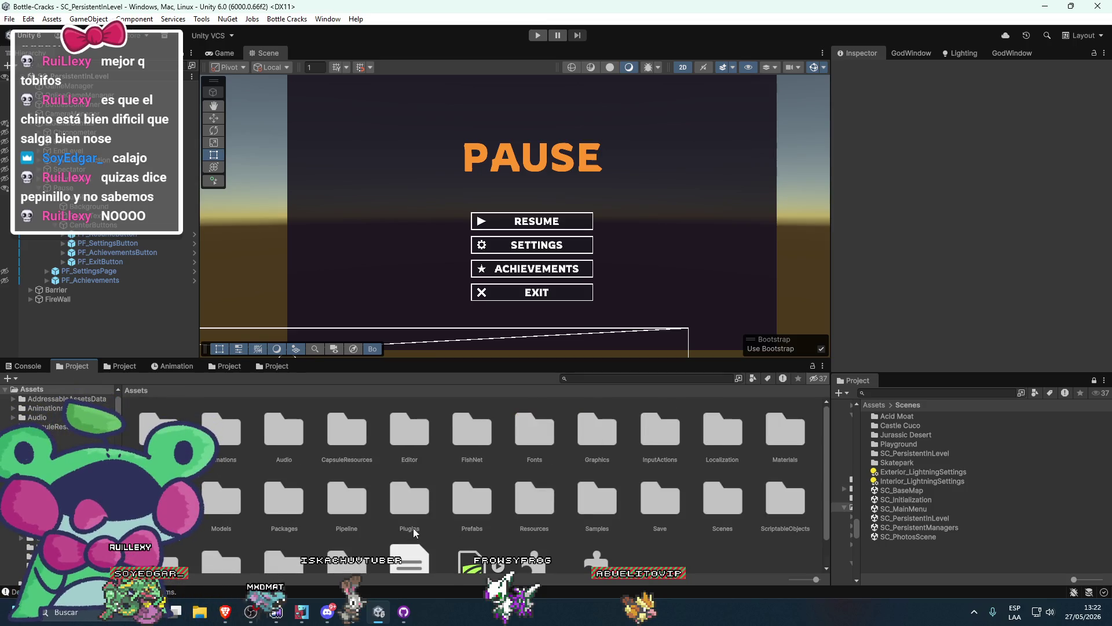
pyautogui.doubleClick(285, 504)
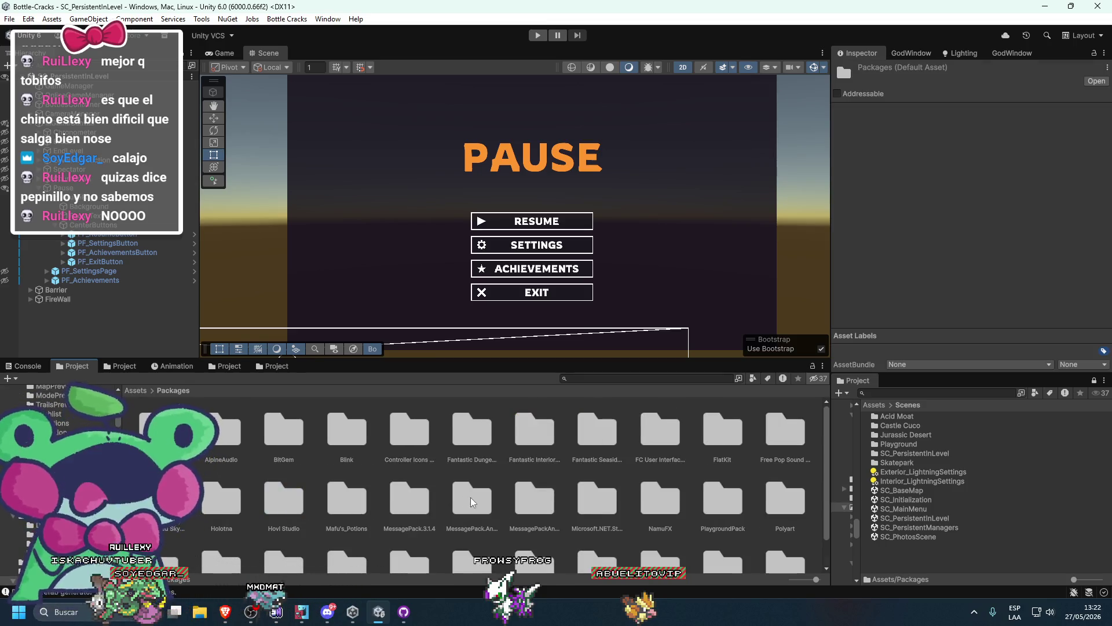
pyautogui.click(464, 446)
pyautogui.doubleClick(547, 437)
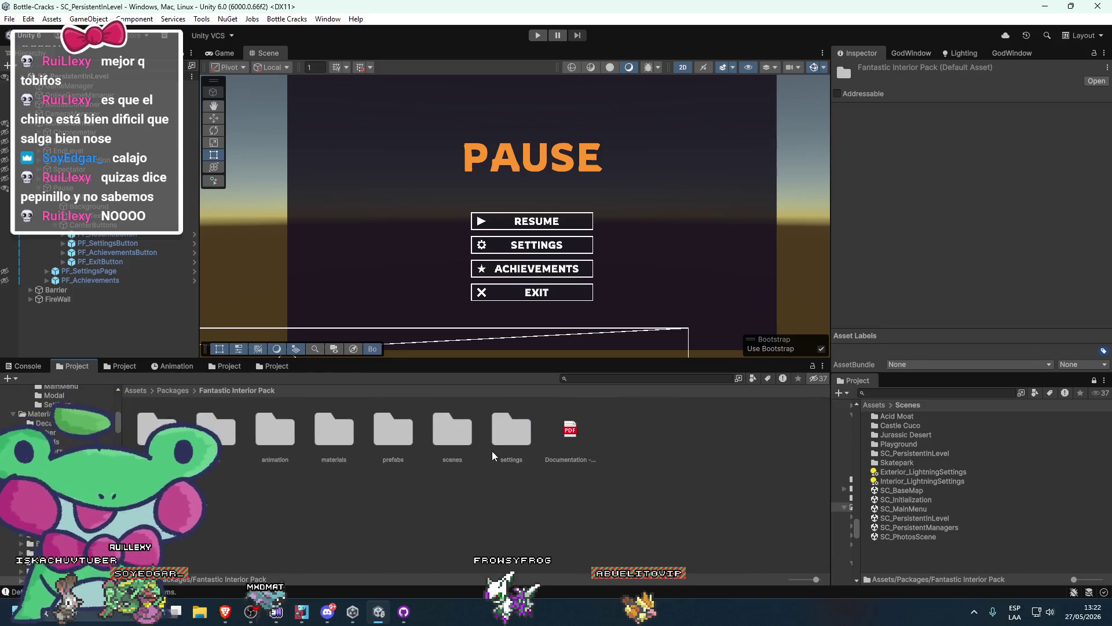
pyautogui.doubleClick(453, 431)
pyautogui.click(275, 430)
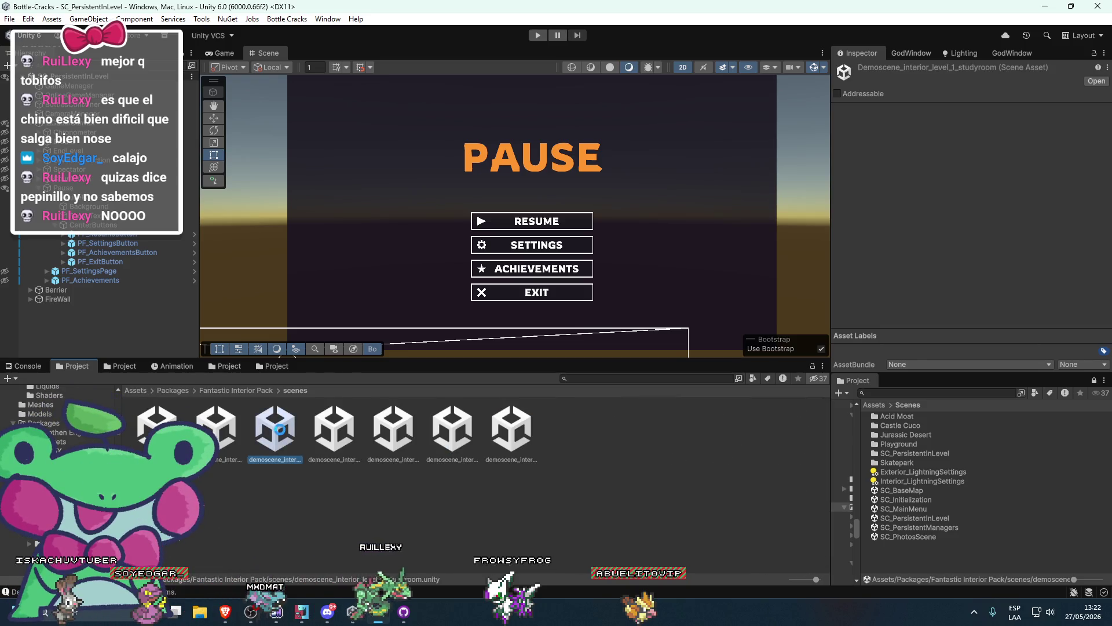
pyautogui.click(227, 54)
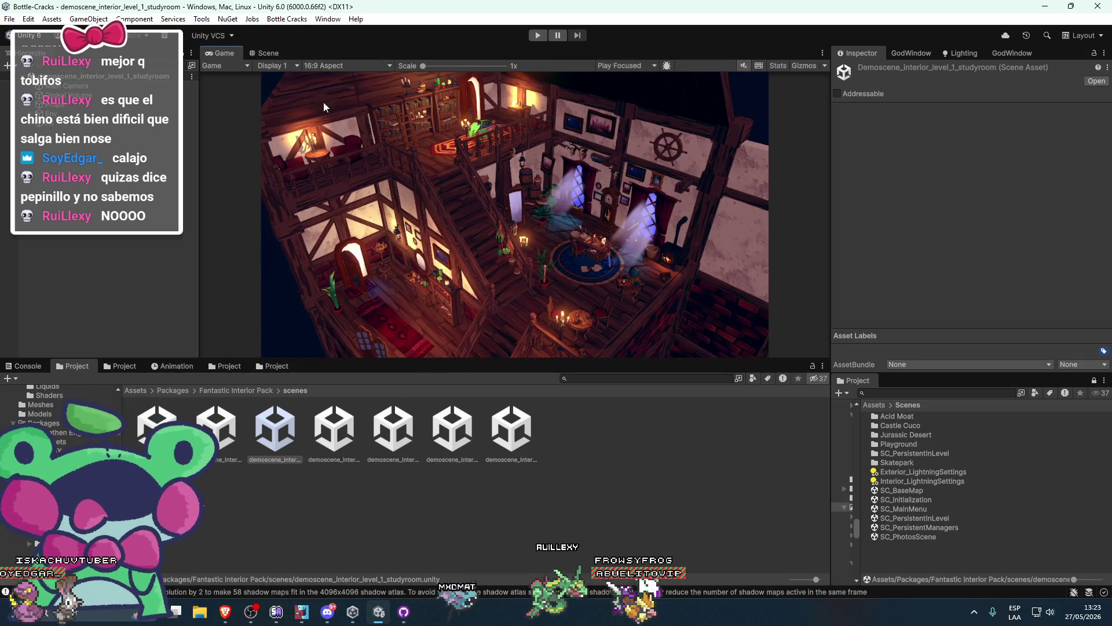
pyautogui.doubleClick(334, 430)
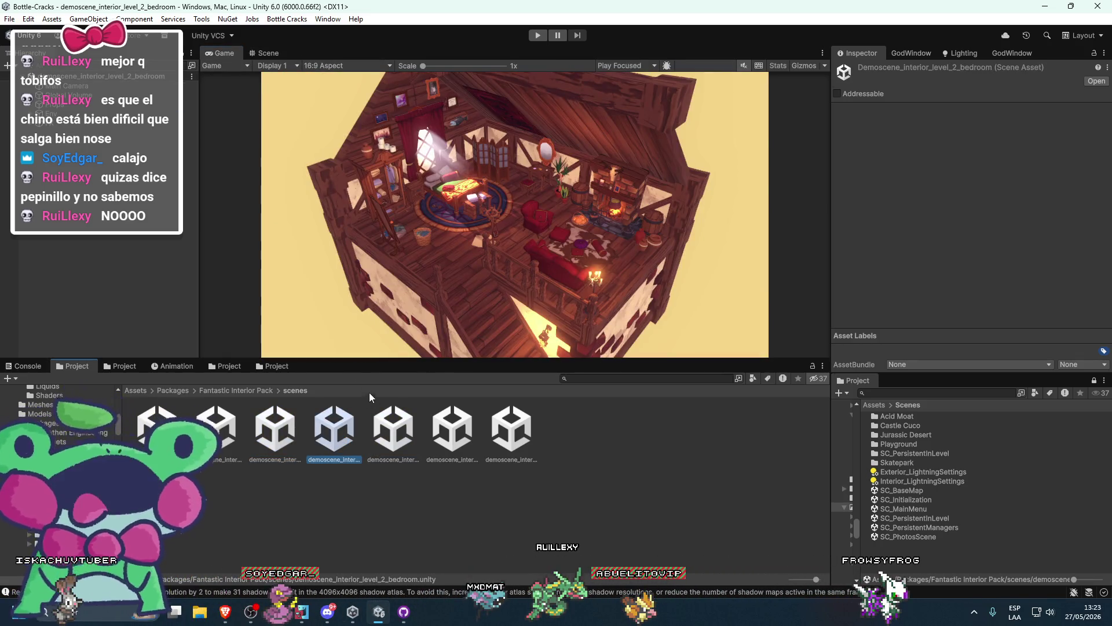
# Switch to 3D scene editing, frame the Props group and fly through the bedroom
pyautogui.moveTo(349, 359); pyautogui.dragTo(349, 466)
pyautogui.click(267, 52)
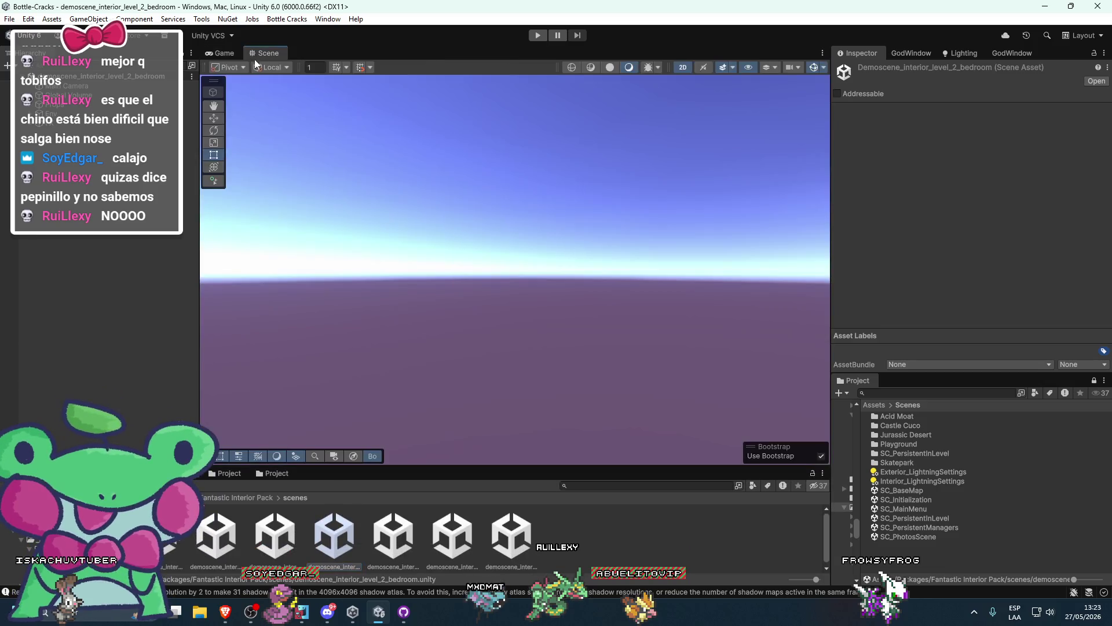
pyautogui.click(55, 105)
pyautogui.press('f')
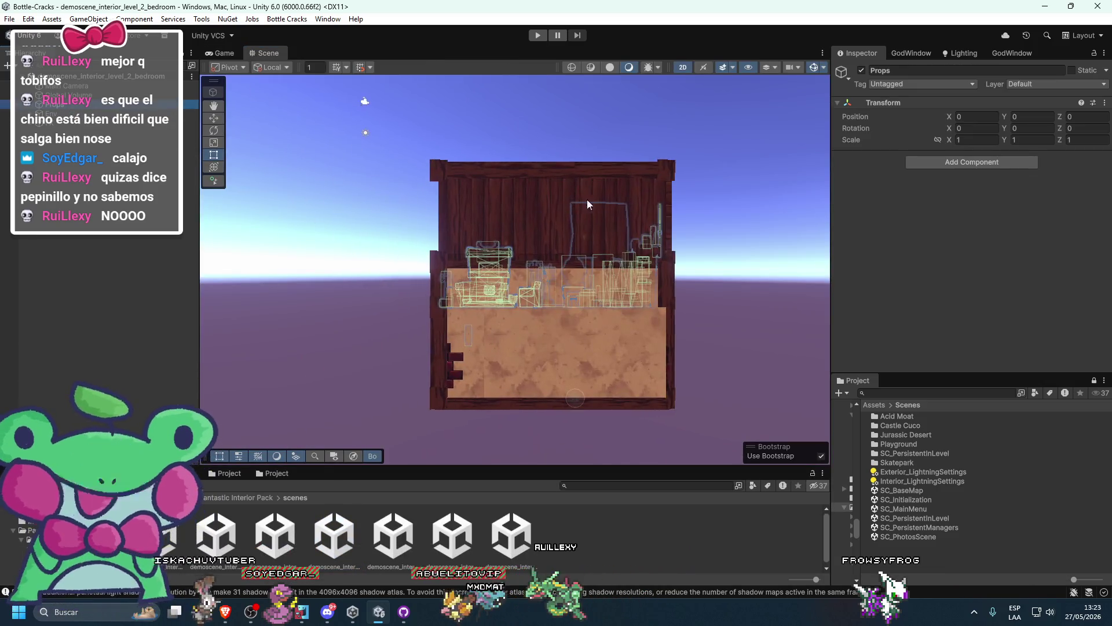
pyautogui.click(681, 67)
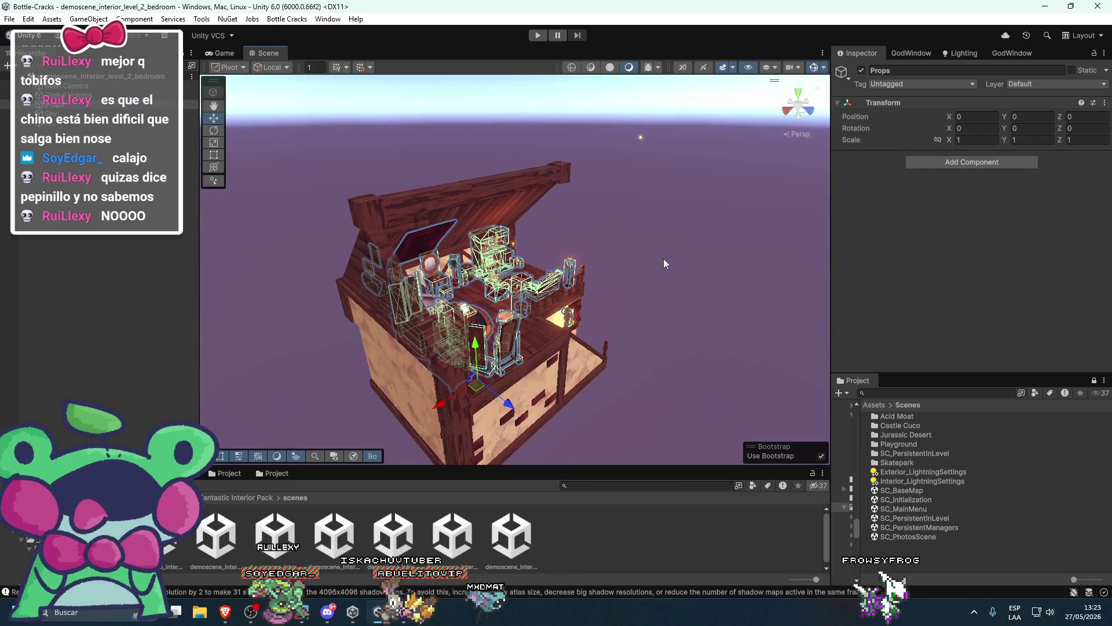
pyautogui.click(664, 264)
pyautogui.scroll(5, 593, 300)
pyautogui.moveTo(505, 261)
pyautogui.mouseDown()
pyautogui.moveTo(575, 290)
pyautogui.moveTo(531, 307)
pyautogui.mouseUp()
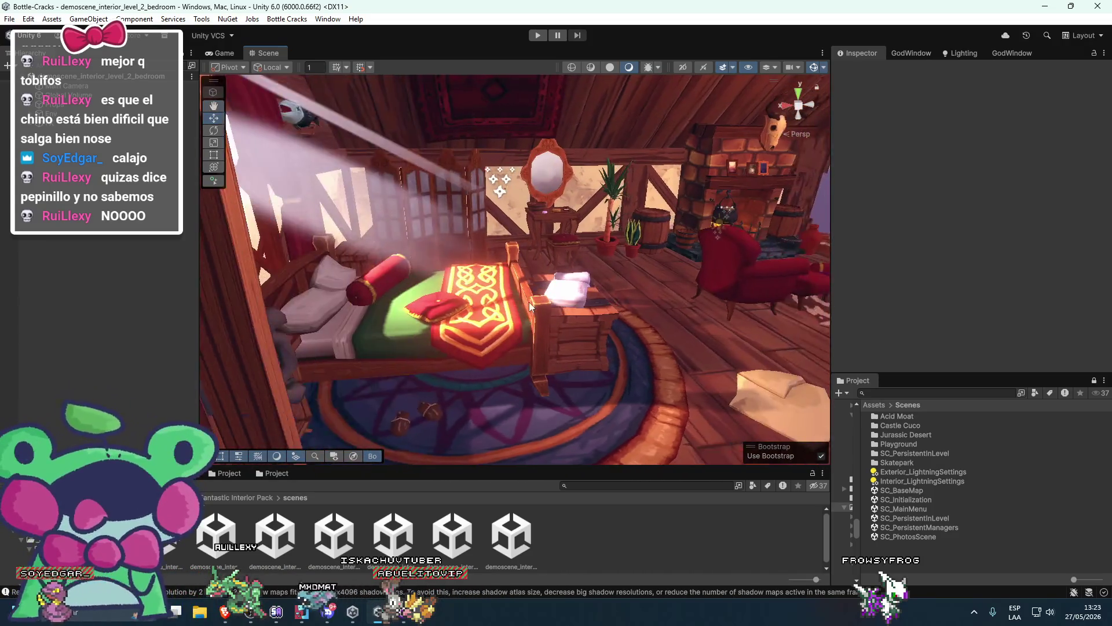
pyautogui.scroll(2, 533, 305)
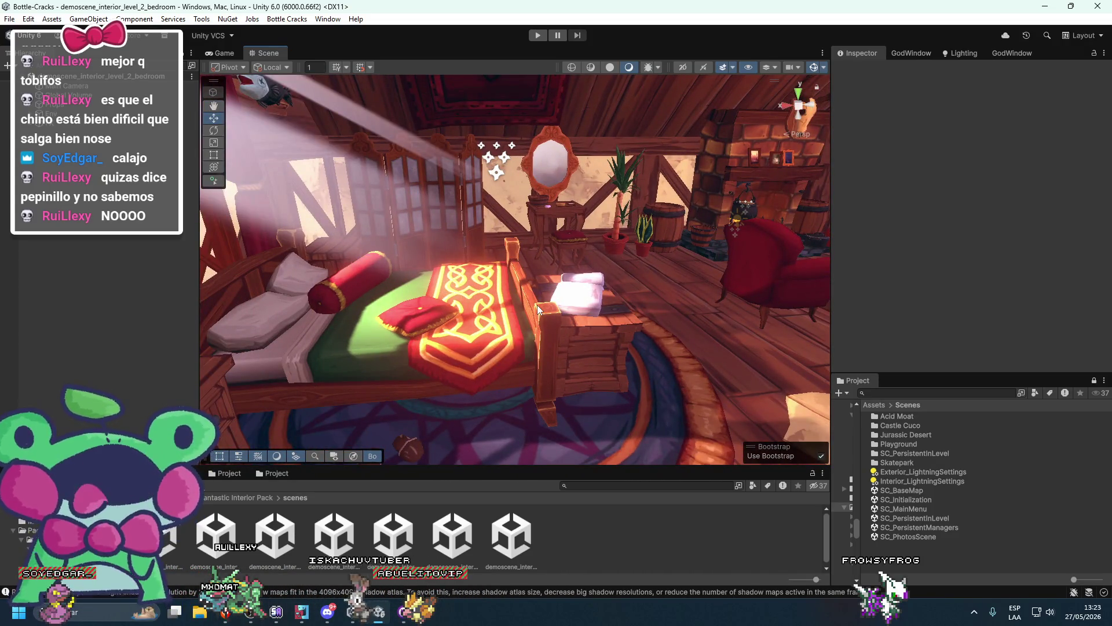
pyautogui.moveTo(537, 305); pyautogui.dragTo(650, 289)
pyautogui.scroll(5, 602, 303)
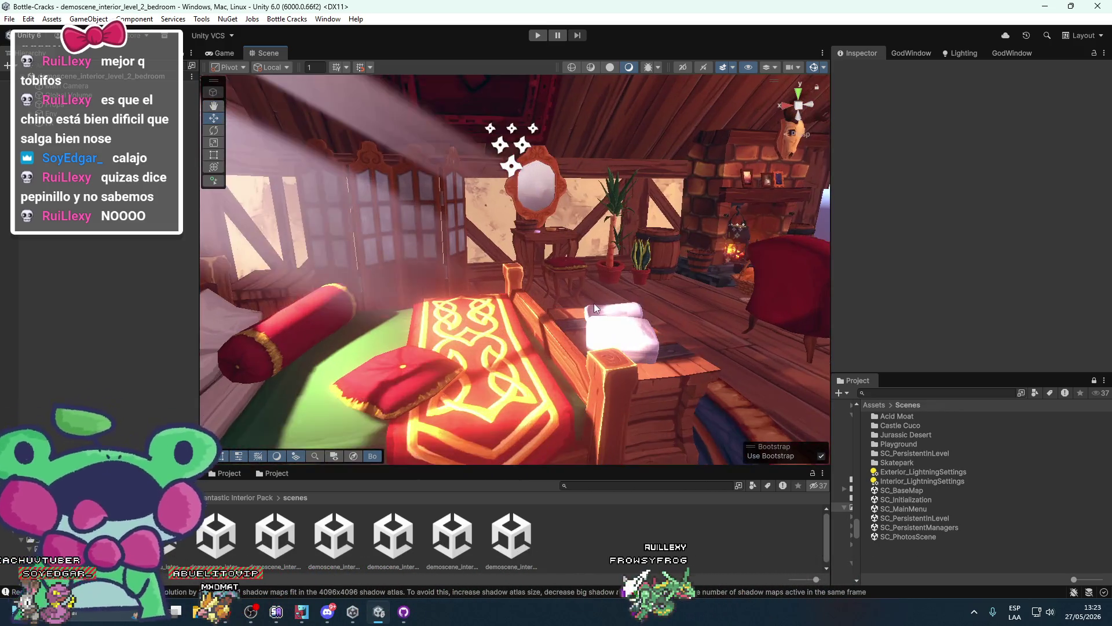
pyautogui.moveTo(450, 331)
pyautogui.mouseDown()
pyautogui.moveTo(588, 367)
pyautogui.moveTo(567, 366)
pyautogui.moveTo(570, 355)
pyautogui.moveTo(540, 363)
pyautogui.moveTo(539, 343)
pyautogui.mouseUp()
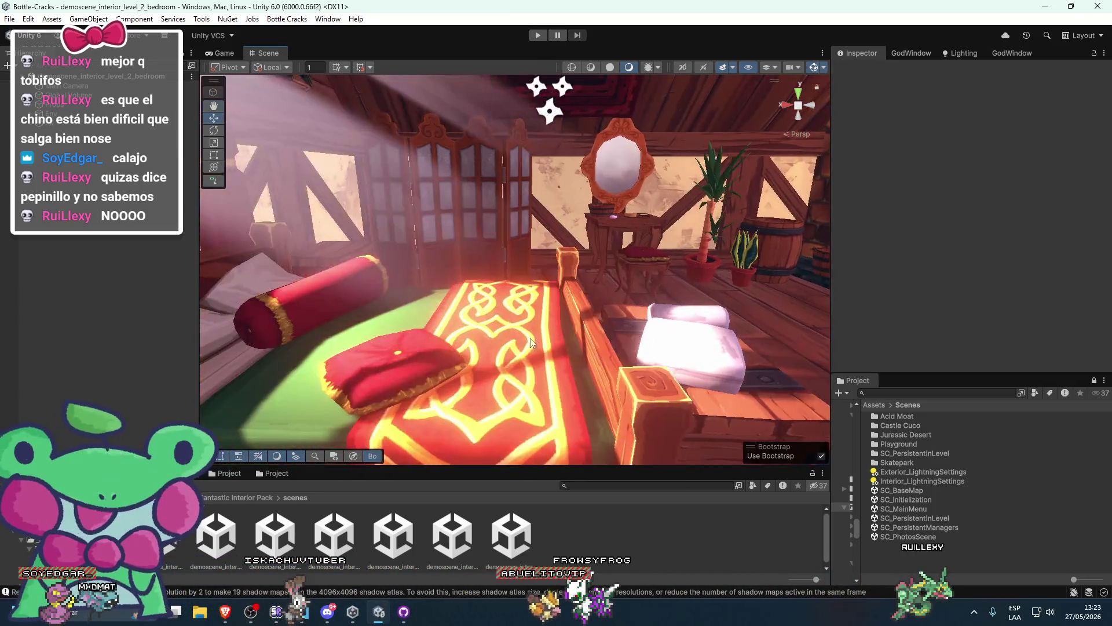
# Inspect the objects around the bed, selecting the red pillow and orbiting in close
pyautogui.click(495, 308)
pyautogui.moveTo(496, 307)
pyautogui.mouseDown()
pyautogui.moveTo(536, 326)
pyautogui.moveTo(491, 370)
pyautogui.mouseUp()
pyautogui.click(491, 369)
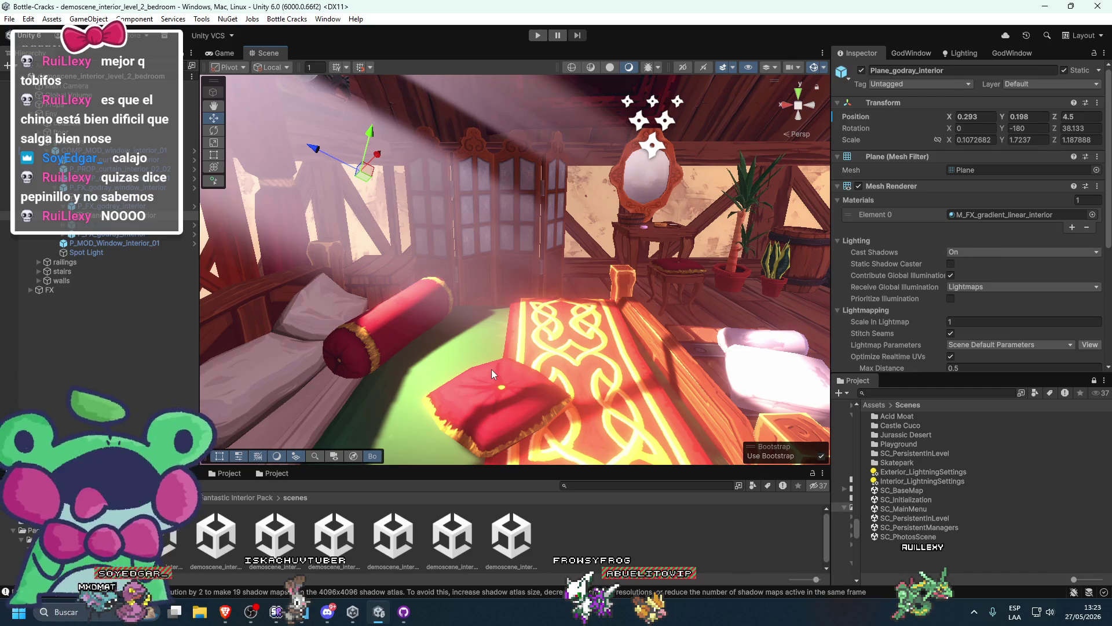
pyautogui.click(545, 350)
pyautogui.click(568, 346)
pyautogui.click(502, 384)
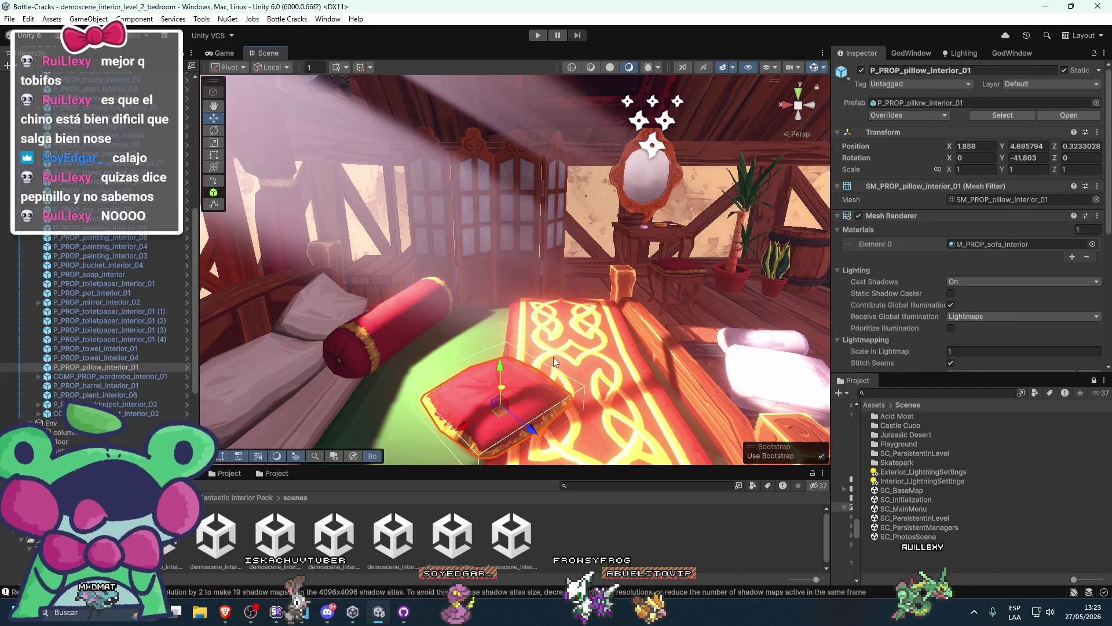
pyautogui.scroll(-5, 520, 380)
pyautogui.moveTo(520, 380)
pyautogui.mouseDown()
pyautogui.moveTo(472, 398)
pyautogui.moveTo(523, 377)
pyautogui.moveTo(564, 377)
pyautogui.moveTo(565, 389)
pyautogui.moveTo(486, 396)
pyautogui.moveTo(556, 394)
pyautogui.moveTo(543, 366)
pyautogui.moveTo(510, 352)
pyautogui.mouseUp()
pyautogui.scroll(2, 562, 387)
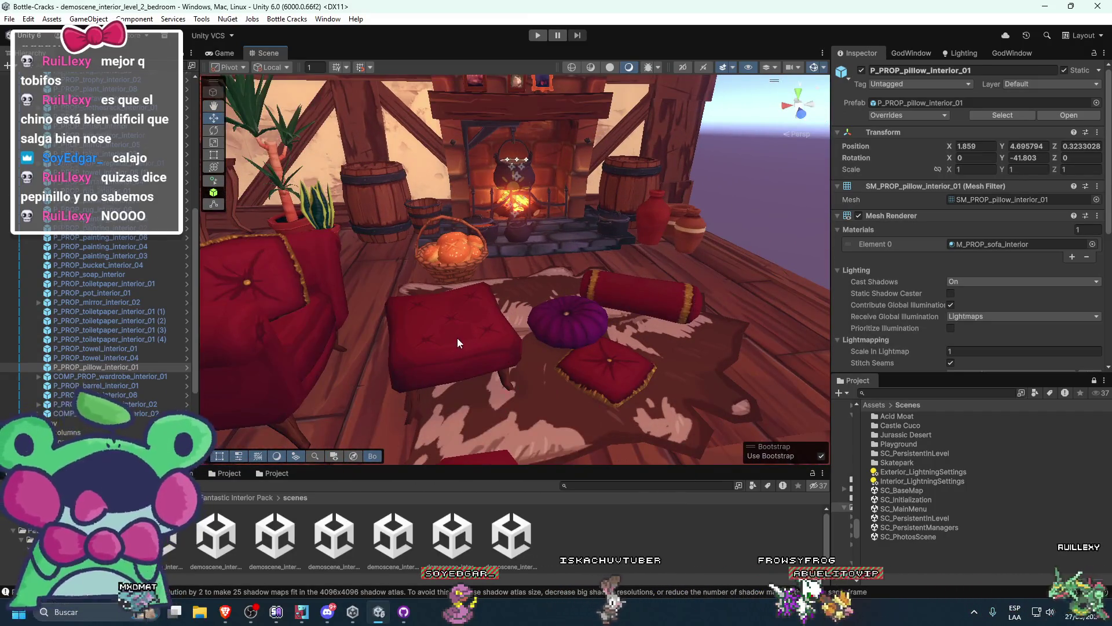
# Move the sofa footrest to the rug centre at X -3.33, Z 0.857
pyautogui.click(458, 338)
pyautogui.press('f')
pyautogui.moveTo(465, 284)
pyautogui.mouseDown()
pyautogui.moveTo(522, 291)
pyautogui.moveTo(511, 317)
pyautogui.moveTo(502, 262)
pyautogui.moveTo(540, 288)
pyautogui.moveTo(449, 363)
pyautogui.moveTo(484, 370)
pyautogui.moveTo(499, 338)
pyautogui.moveTo(693, 358)
pyautogui.moveTo(783, 335)
pyautogui.moveTo(478, 342)
pyautogui.mouseUp()
pyautogui.moveTo(607, 320)
pyautogui.mouseDown()
pyautogui.moveTo(672, 329)
pyautogui.moveTo(542, 364)
pyautogui.mouseUp()
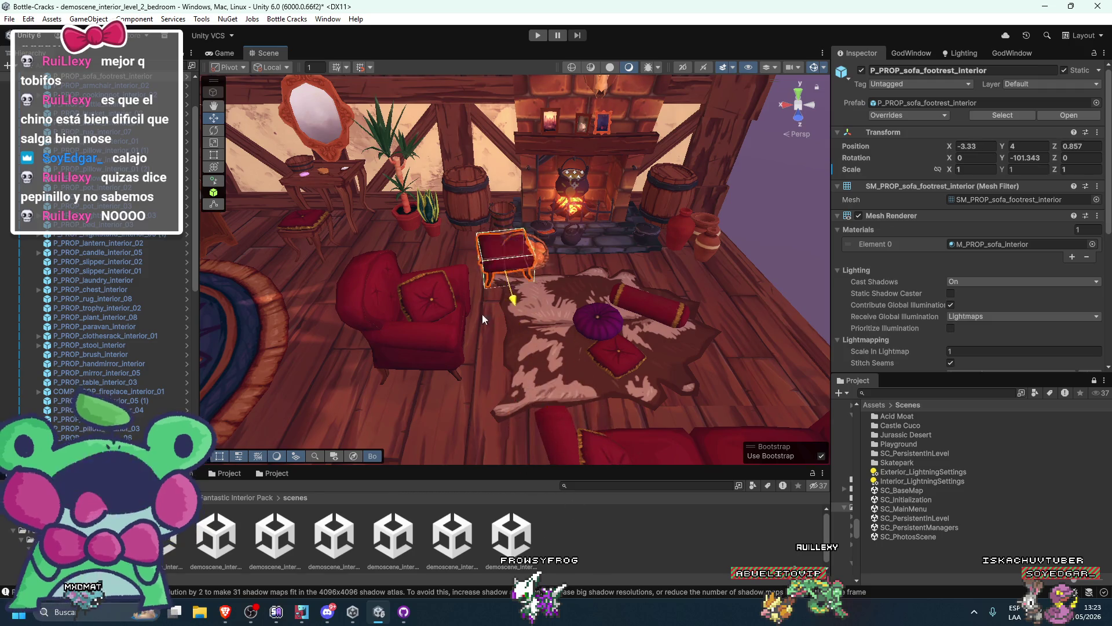
# Slide the sofa footrest across the rug, undoing a first attempt
pyautogui.moveTo(454, 327); pyautogui.dragTo(457, 351)
pyautogui.hotkey('ctrl', 'z')
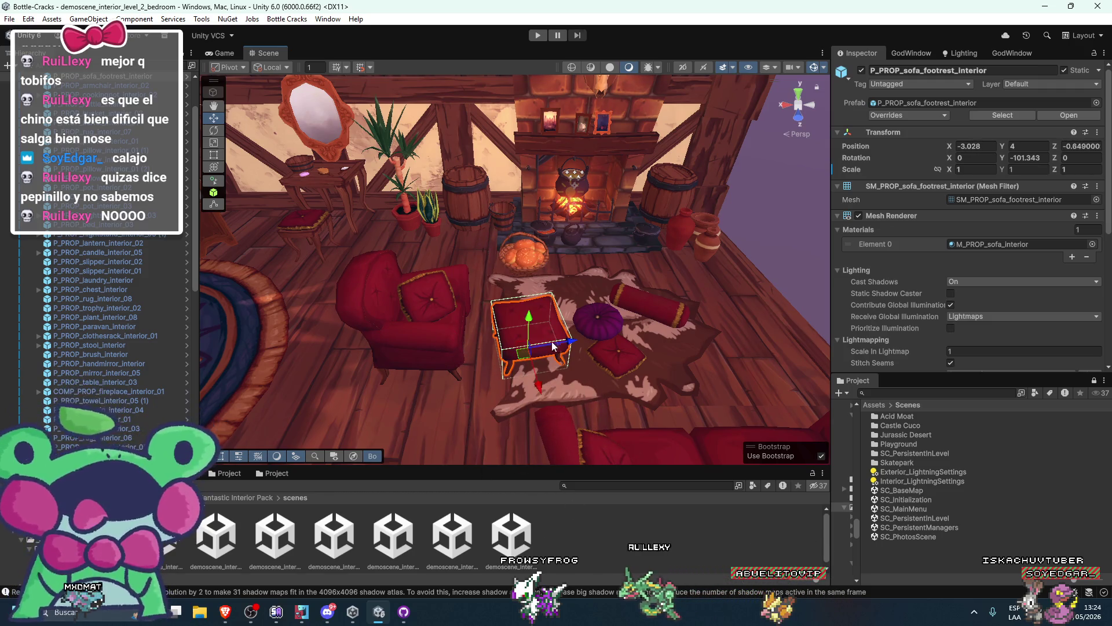
pyautogui.moveTo(553, 346); pyautogui.dragTo(575, 326)
pyautogui.moveTo(368, 322)
pyautogui.mouseDown()
pyautogui.moveTo(474, 312)
pyautogui.moveTo(463, 382)
pyautogui.moveTo(510, 400)
pyautogui.moveTo(648, 410)
pyautogui.moveTo(689, 359)
pyautogui.moveTo(674, 310)
pyautogui.moveTo(443, 324)
pyautogui.mouseUp()
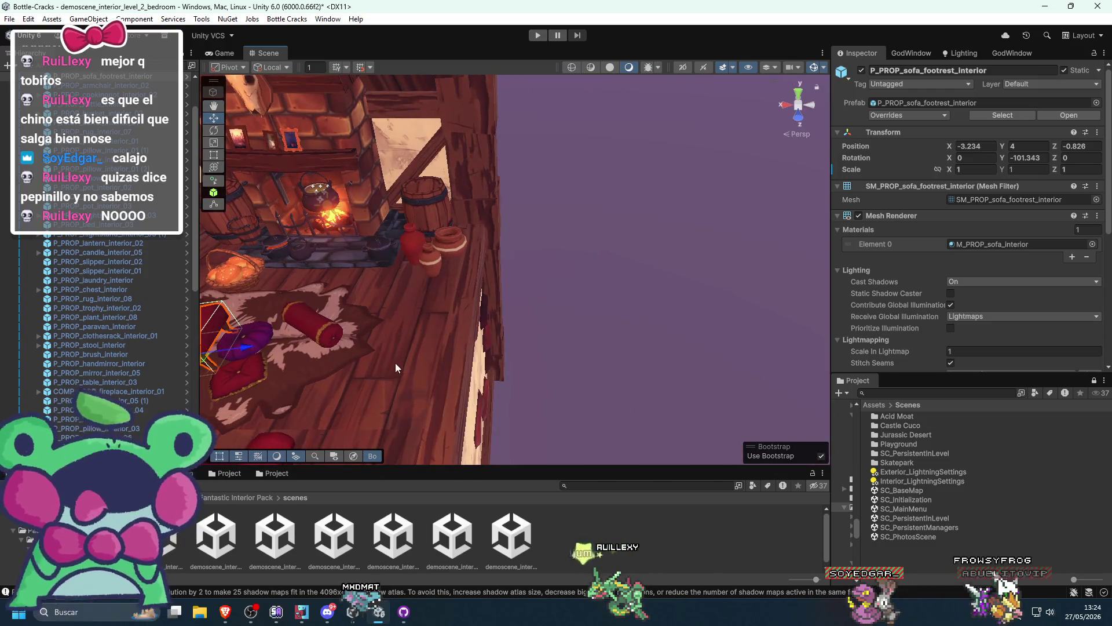
pyautogui.moveTo(395, 363)
pyautogui.mouseDown()
pyautogui.moveTo(479, 357)
pyautogui.moveTo(489, 341)
pyautogui.moveTo(575, 330)
pyautogui.moveTo(591, 313)
pyautogui.moveTo(498, 272)
pyautogui.mouseUp()
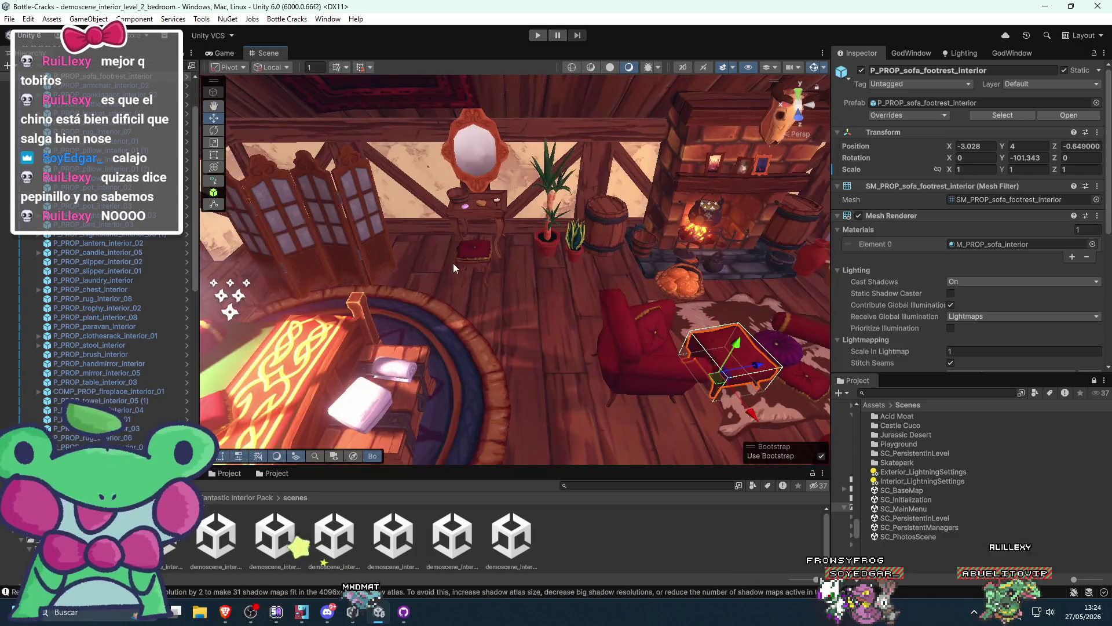
# Move the pillow near the mirror onto the fireplace rug
pyautogui.click(485, 266)
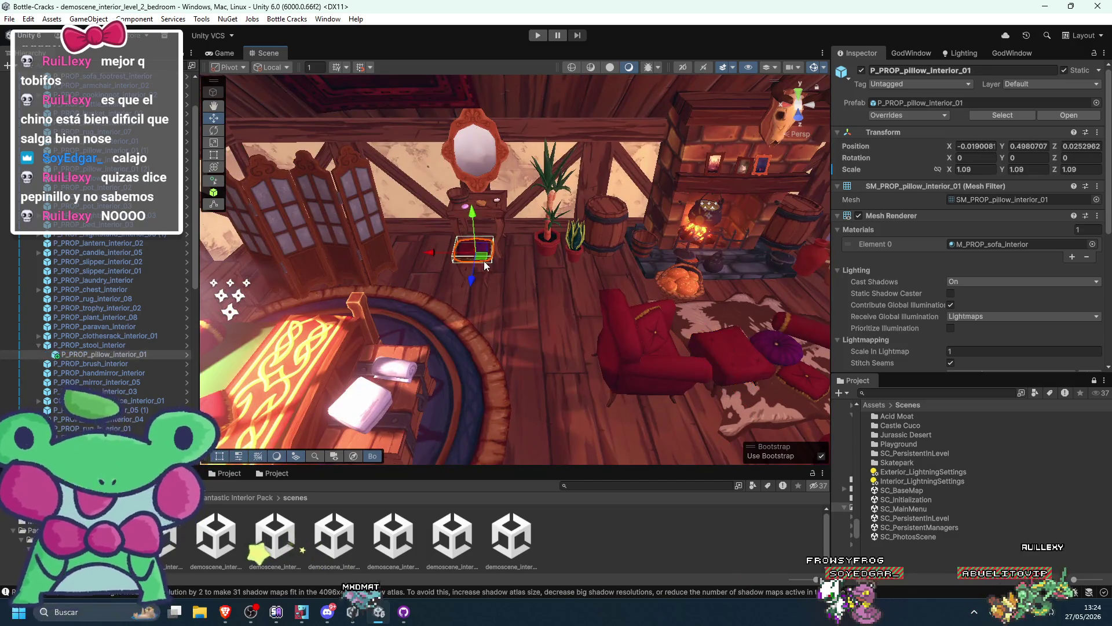
pyautogui.moveTo(742, 322); pyautogui.dragTo(689, 333)
pyautogui.moveTo(689, 333); pyautogui.dragTo(436, 276)
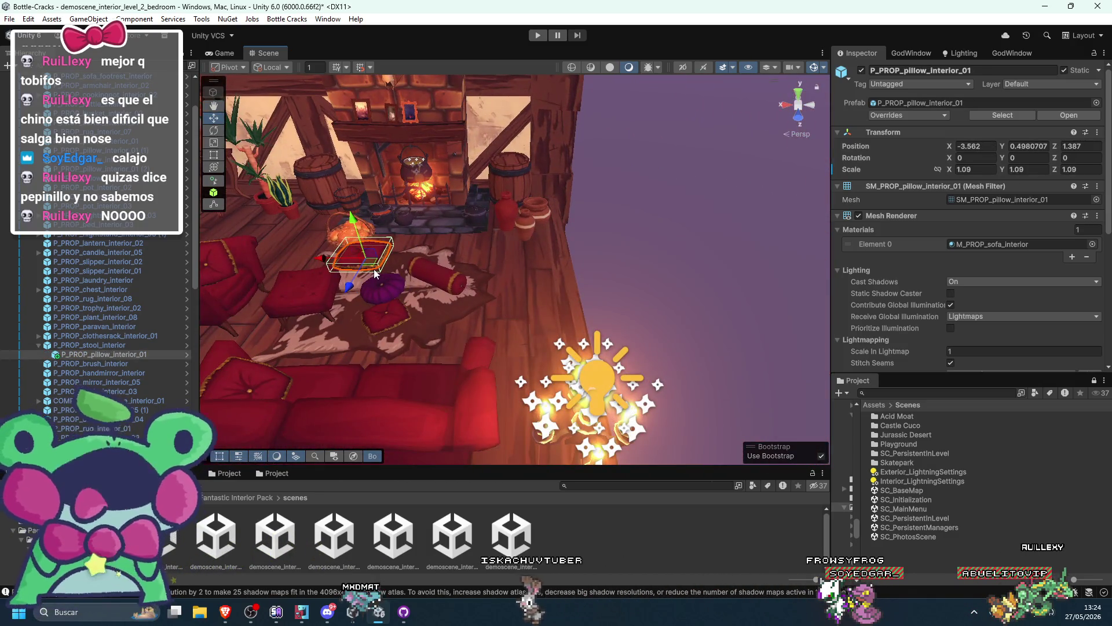
pyautogui.moveTo(374, 269)
pyautogui.mouseDown()
pyautogui.moveTo(545, 254)
pyautogui.moveTo(578, 263)
pyautogui.moveTo(417, 220)
pyautogui.moveTo(521, 263)
pyautogui.mouseUp()
pyautogui.scroll(3, 579, 263)
pyautogui.scroll(-5, 578, 263)
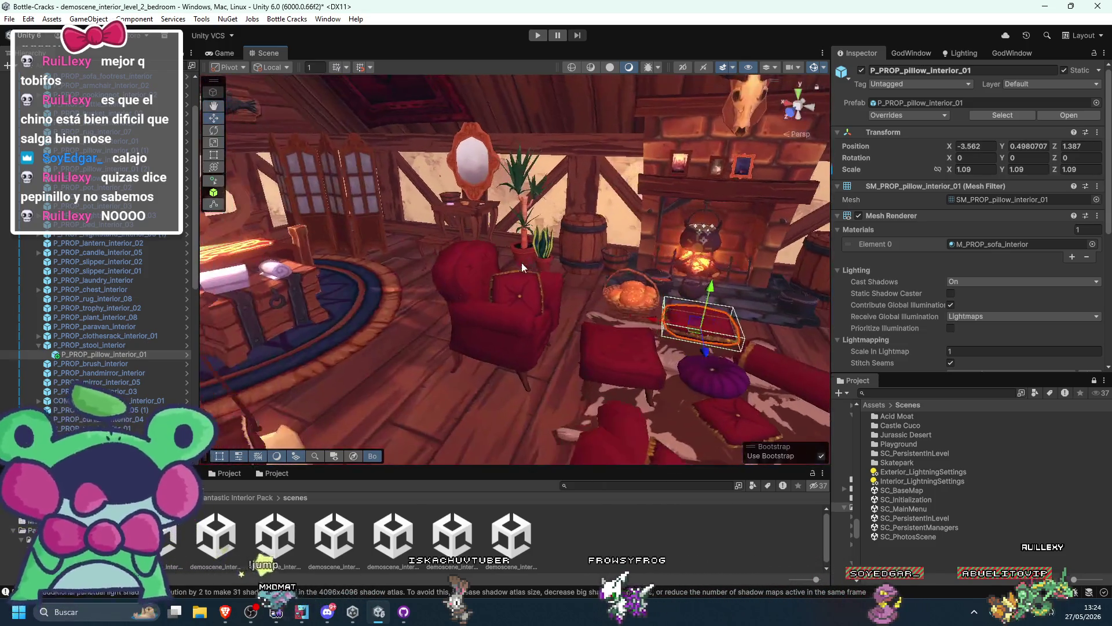
# Move the footrest toward the room's edge and tip it over, then undo both
pyautogui.click(446, 276)
pyautogui.click(637, 371)
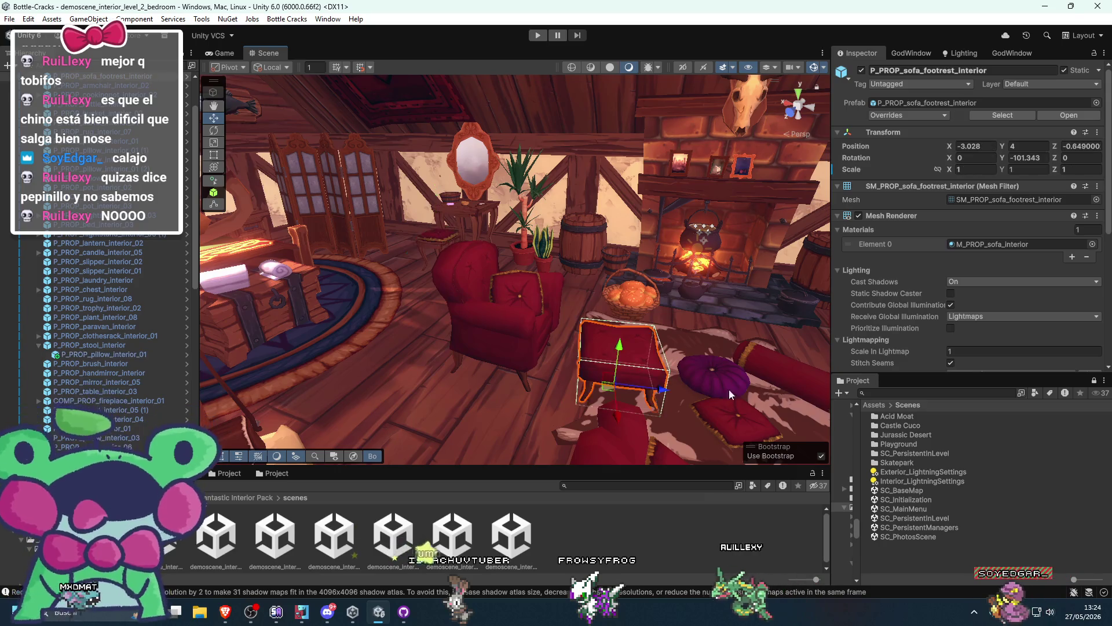
pyautogui.press('f')
pyautogui.moveTo(478, 351); pyautogui.dragTo(730, 359)
pyautogui.press('f')
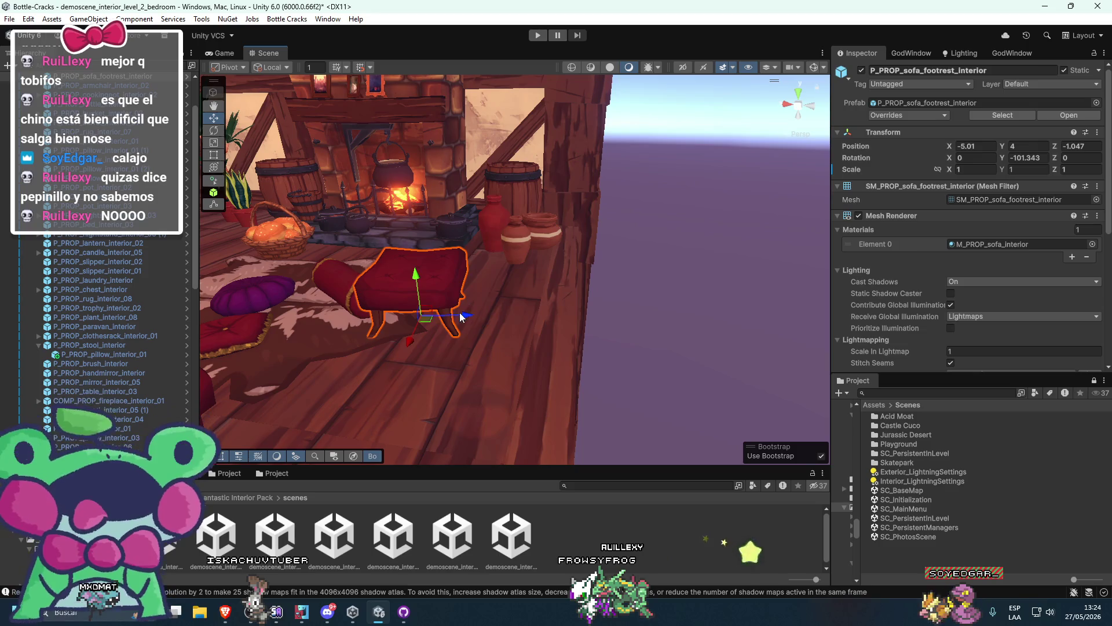
pyautogui.moveTo(461, 317); pyautogui.dragTo(589, 328)
pyautogui.moveTo(649, 294)
pyautogui.mouseDown()
pyautogui.moveTo(683, 339)
pyautogui.moveTo(565, 324)
pyautogui.mouseUp()
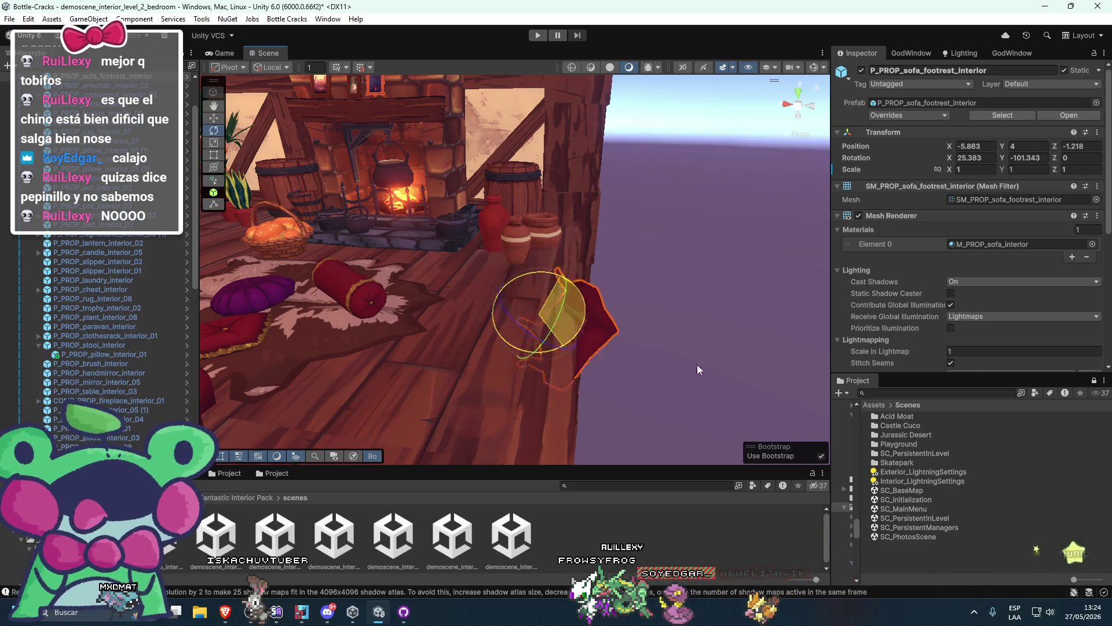
pyautogui.hotkey('ctrl', 'z')
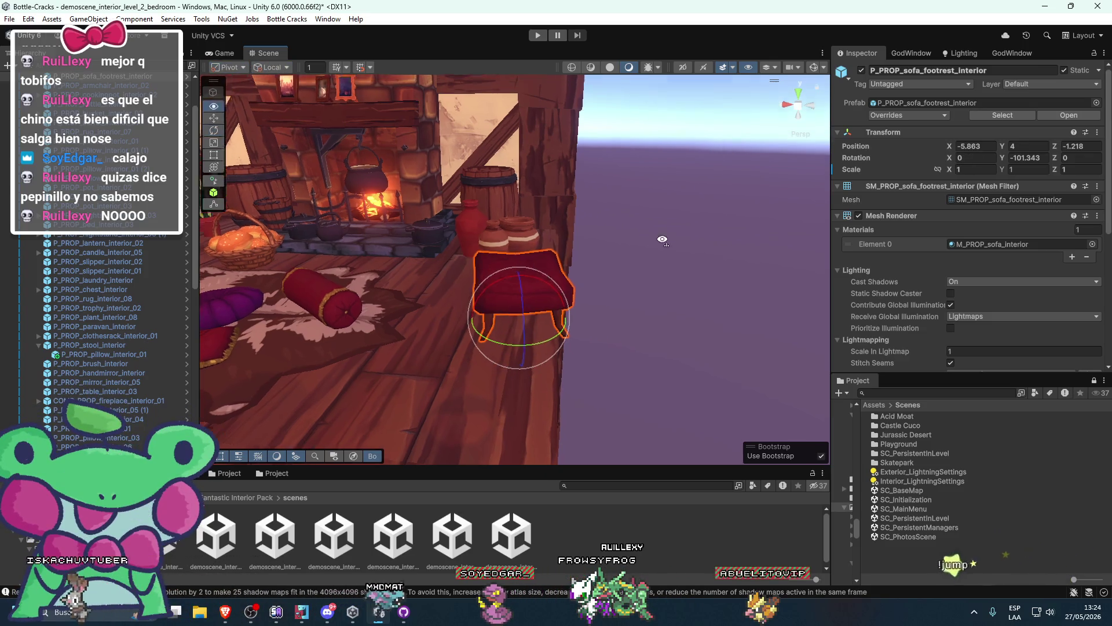
pyautogui.hotkey('ctrl', 'z')
# Open the level_3_tavern demo scene and look toward its round table
pyautogui.click(728, 268)
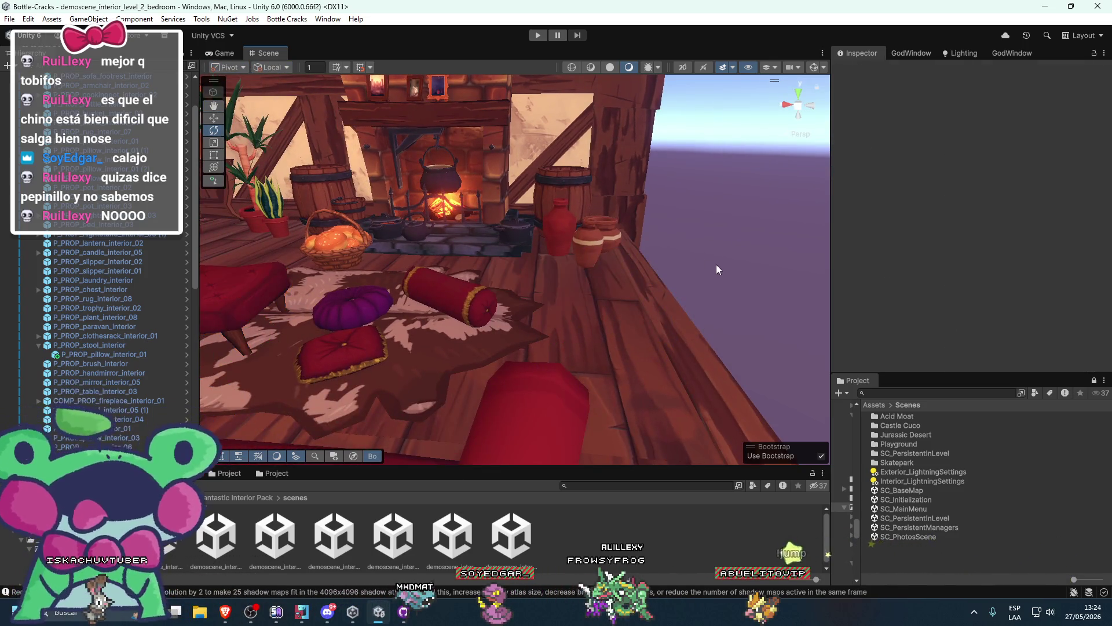
pyautogui.scroll(-5, 701, 263)
pyautogui.moveTo(580, 314); pyautogui.dragTo(577, 333)
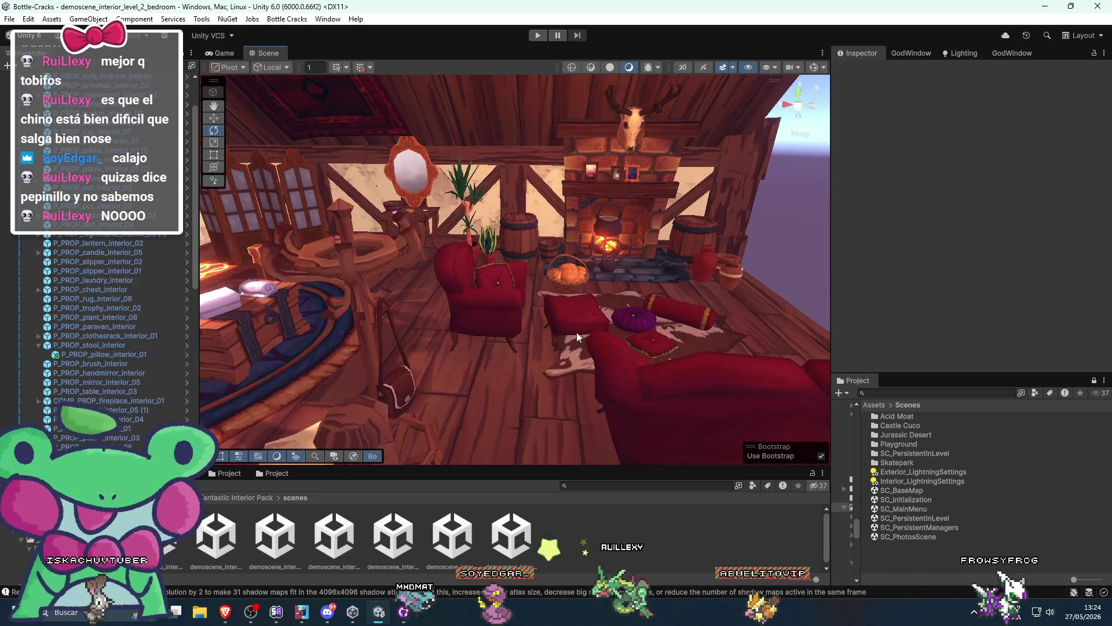
pyautogui.doubleClick(395, 526)
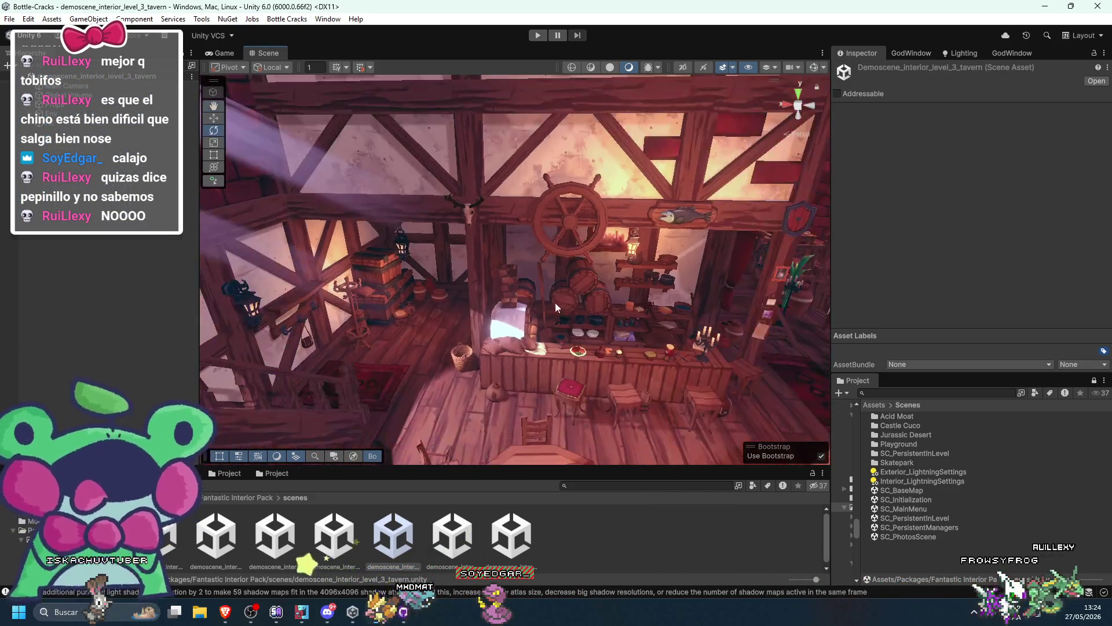
pyautogui.moveTo(555, 302)
pyautogui.mouseDown()
pyautogui.moveTo(418, 280)
pyautogui.moveTo(402, 347)
pyautogui.moveTo(496, 338)
pyautogui.moveTo(604, 310)
pyautogui.moveTo(530, 276)
pyautogui.mouseUp()
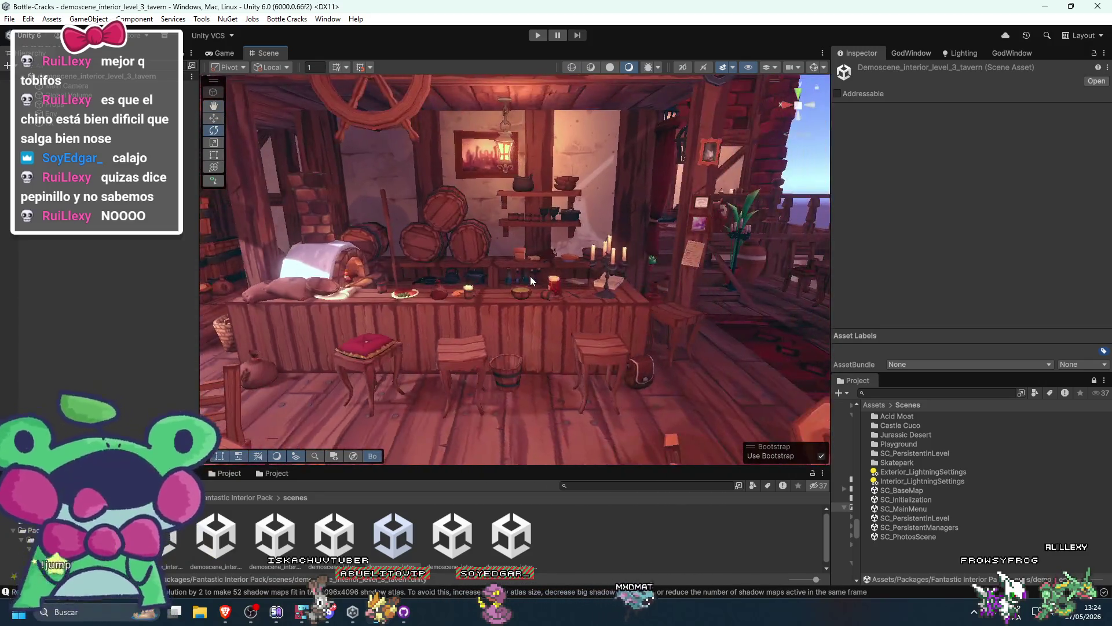
pyautogui.scroll(3, 530, 275)
pyautogui.moveTo(566, 347)
pyautogui.mouseDown()
pyautogui.moveTo(498, 357)
pyautogui.moveTo(552, 344)
pyautogui.moveTo(510, 371)
pyautogui.moveTo(687, 349)
pyautogui.moveTo(562, 329)
pyautogui.moveTo(418, 335)
pyautogui.moveTo(513, 326)
pyautogui.moveTo(553, 301)
pyautogui.moveTo(509, 345)
pyautogui.moveTo(608, 353)
pyautogui.moveTo(561, 349)
pyautogui.moveTo(674, 305)
pyautogui.moveTo(566, 350)
pyautogui.moveTo(423, 356)
pyautogui.moveTo(707, 364)
pyautogui.moveTo(722, 355)
pyautogui.moveTo(653, 355)
pyautogui.moveTo(602, 314)
pyautogui.moveTo(515, 317)
pyautogui.mouseUp()
pyautogui.click(453, 536)
pyautogui.doubleClick(453, 536)
pyautogui.click(421, 275)
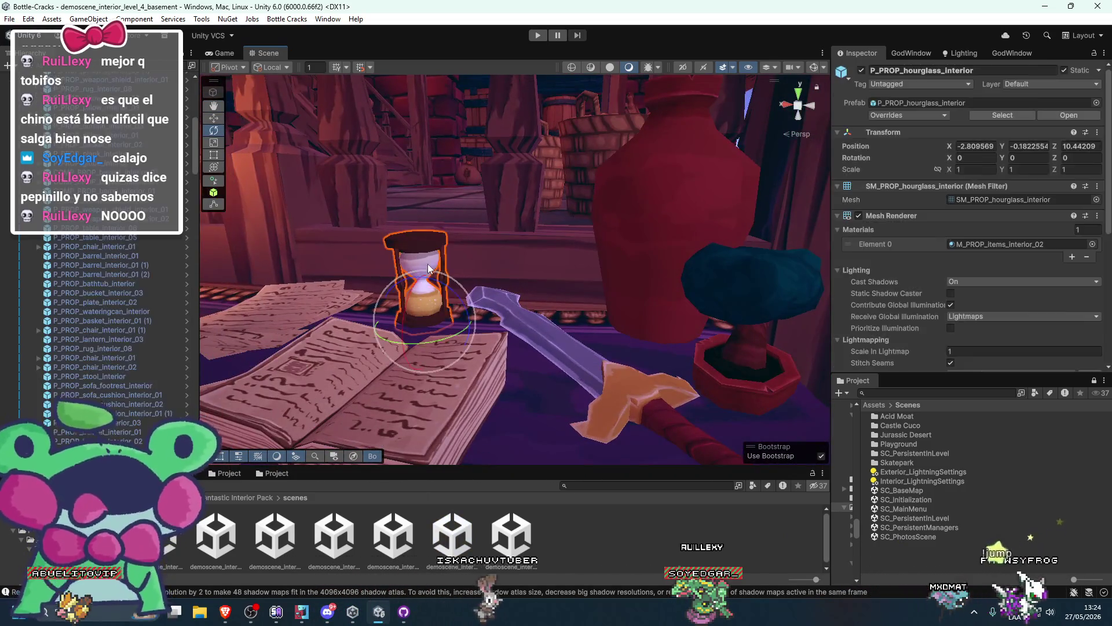
pyautogui.scroll(-5, 473, 267)
pyautogui.press('e')
pyautogui.moveTo(485, 190)
pyautogui.mouseDown()
pyautogui.moveTo(614, 291)
pyautogui.moveTo(436, 262)
pyautogui.mouseUp()
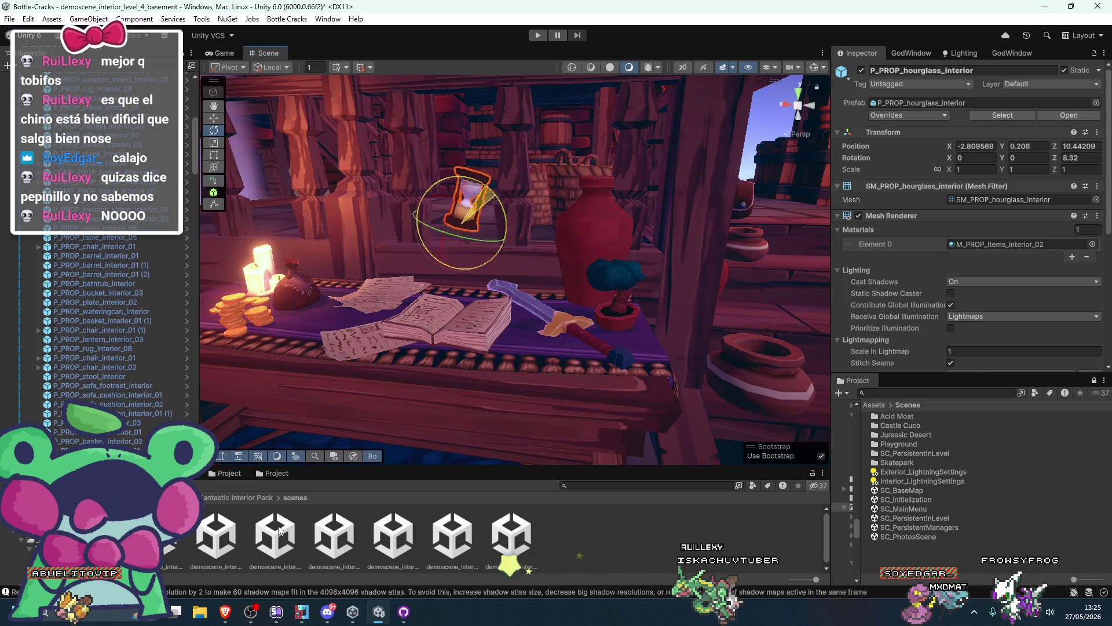
pyautogui.moveTo(406, 446)
pyautogui.mouseDown()
pyautogui.moveTo(554, 306)
pyautogui.moveTo(553, 238)
pyautogui.mouseUp()
pyautogui.press('t')
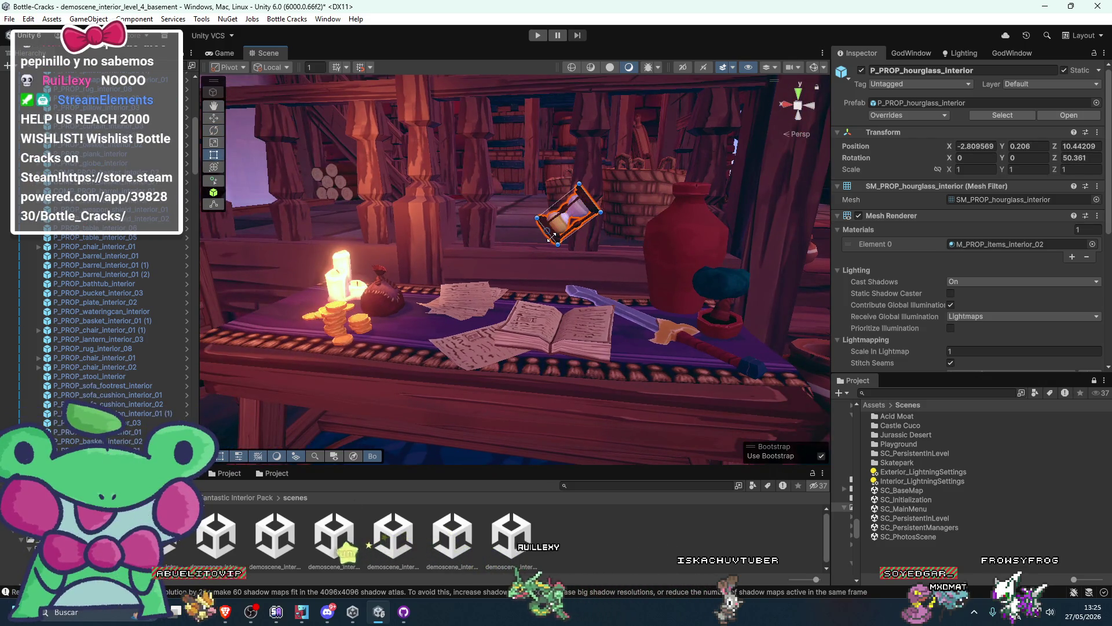
pyautogui.hotkey('ctrl', 'z')
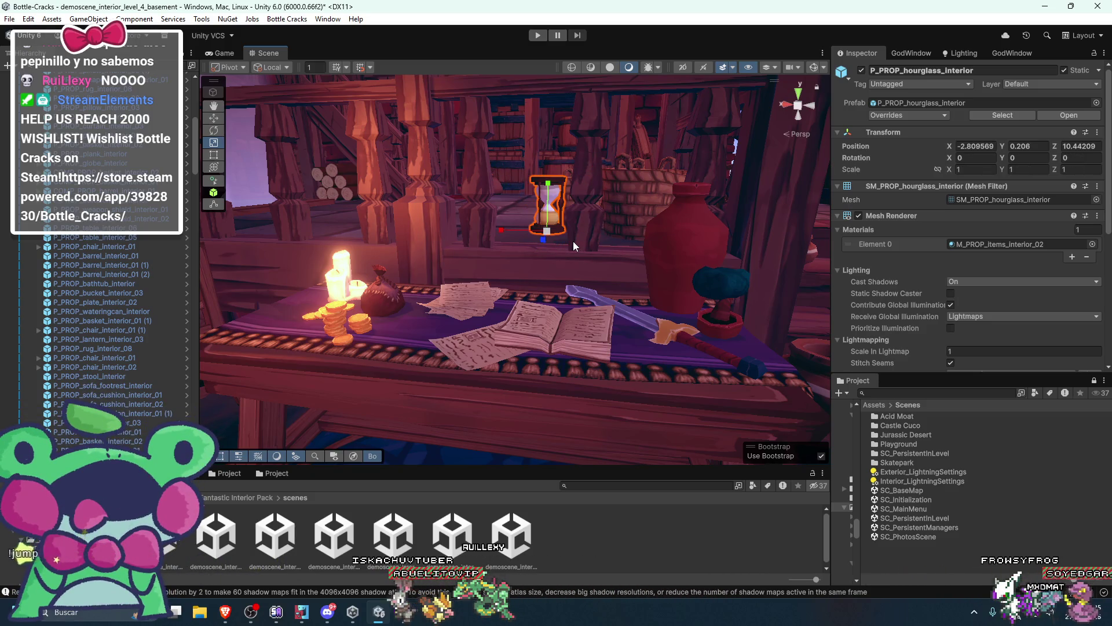
pyautogui.hotkey('ctrl', 'z')
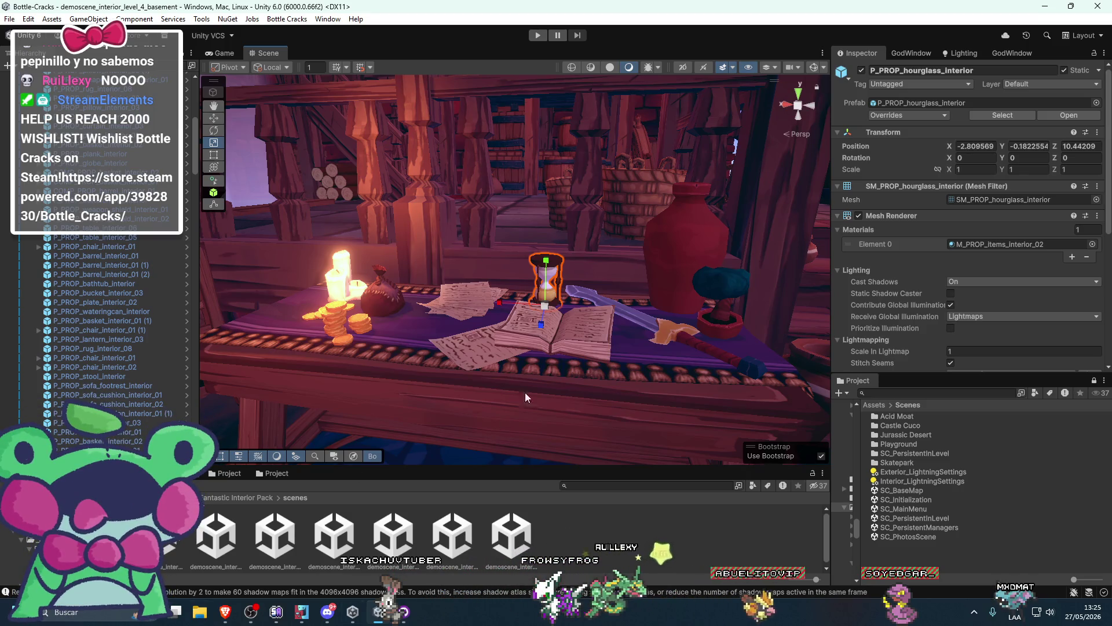
pyautogui.press('f')
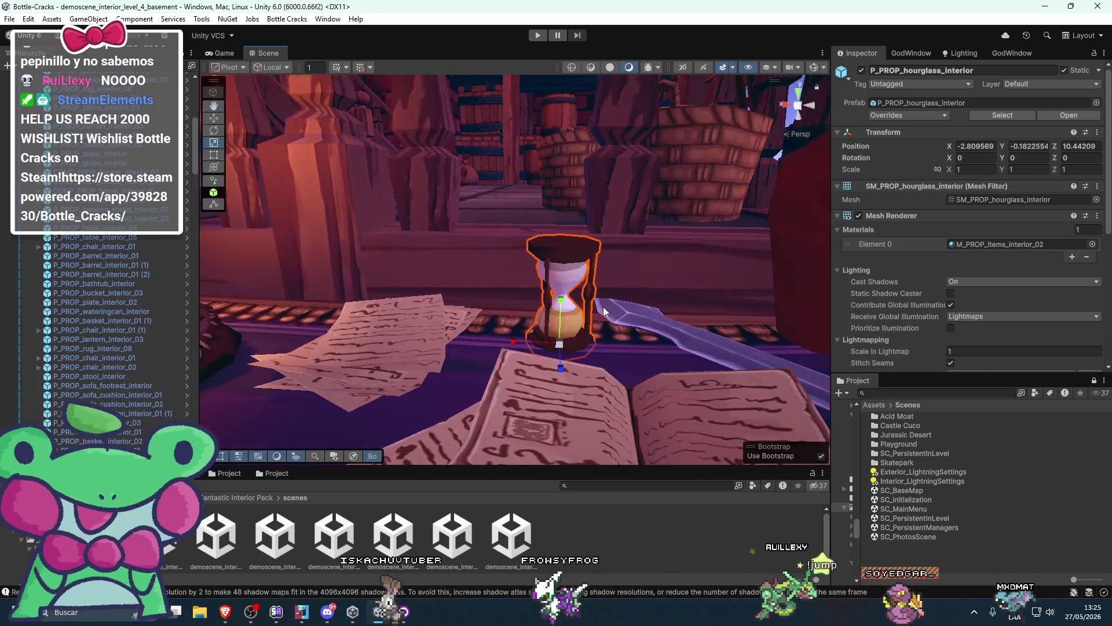
pyautogui.moveTo(543, 321)
pyautogui.mouseDown()
pyautogui.moveTo(557, 240)
pyautogui.moveTo(616, 241)
pyautogui.moveTo(428, 155)
pyautogui.moveTo(604, 194)
pyautogui.moveTo(450, 178)
pyautogui.moveTo(579, 175)
pyautogui.mouseUp()
pyautogui.press('e')
pyautogui.moveTo(277, 278)
pyautogui.mouseDown()
pyautogui.moveTo(778, 225)
pyautogui.moveTo(735, 217)
pyautogui.moveTo(632, 243)
pyautogui.moveTo(749, 284)
pyautogui.mouseUp()
pyautogui.hotkey('ctrl', 'z')
pyautogui.hotkey('ctrl', 'z')
pyautogui.hotkey('ctrl', 'z')
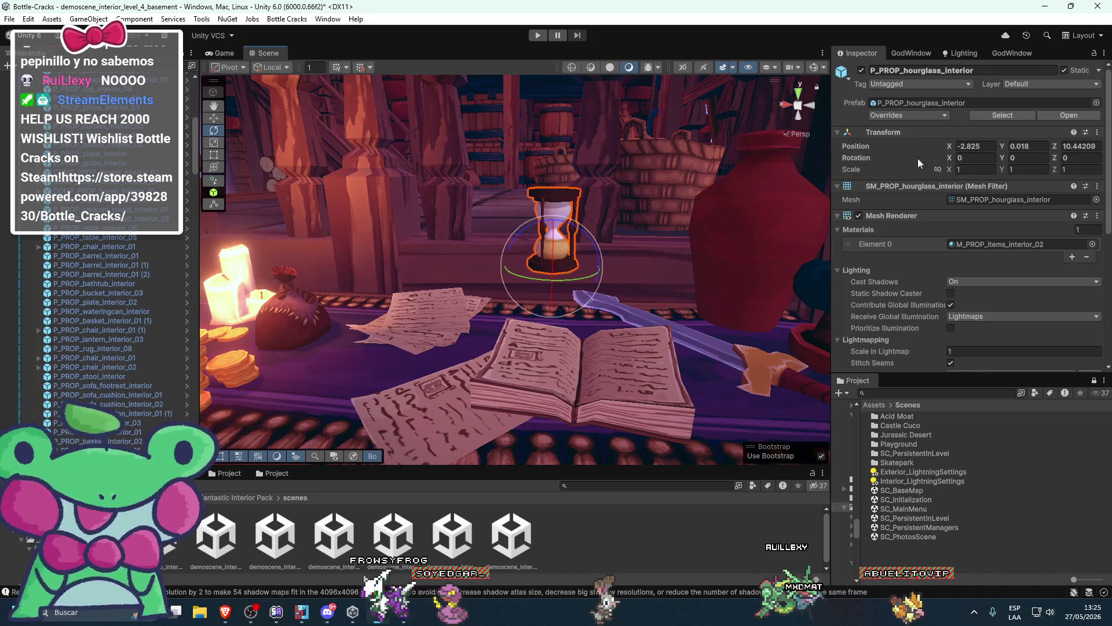
pyautogui.scroll(-5, 584, 190)
pyautogui.moveTo(584, 190)
pyautogui.mouseDown()
pyautogui.moveTo(433, 198)
pyautogui.moveTo(590, 210)
pyautogui.moveTo(684, 145)
pyautogui.mouseUp()
pyautogui.click(684, 142)
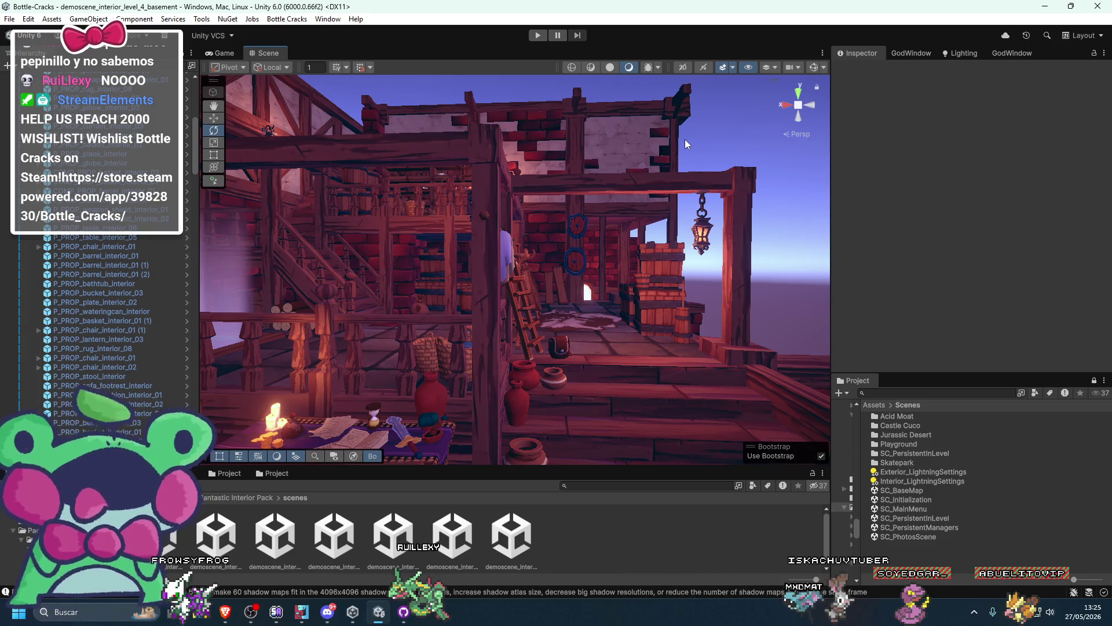
pyautogui.moveTo(545, 286)
pyautogui.mouseDown()
pyautogui.moveTo(435, 326)
pyautogui.moveTo(462, 301)
pyautogui.moveTo(540, 283)
pyautogui.moveTo(770, 354)
pyautogui.moveTo(469, 468)
pyautogui.mouseUp()
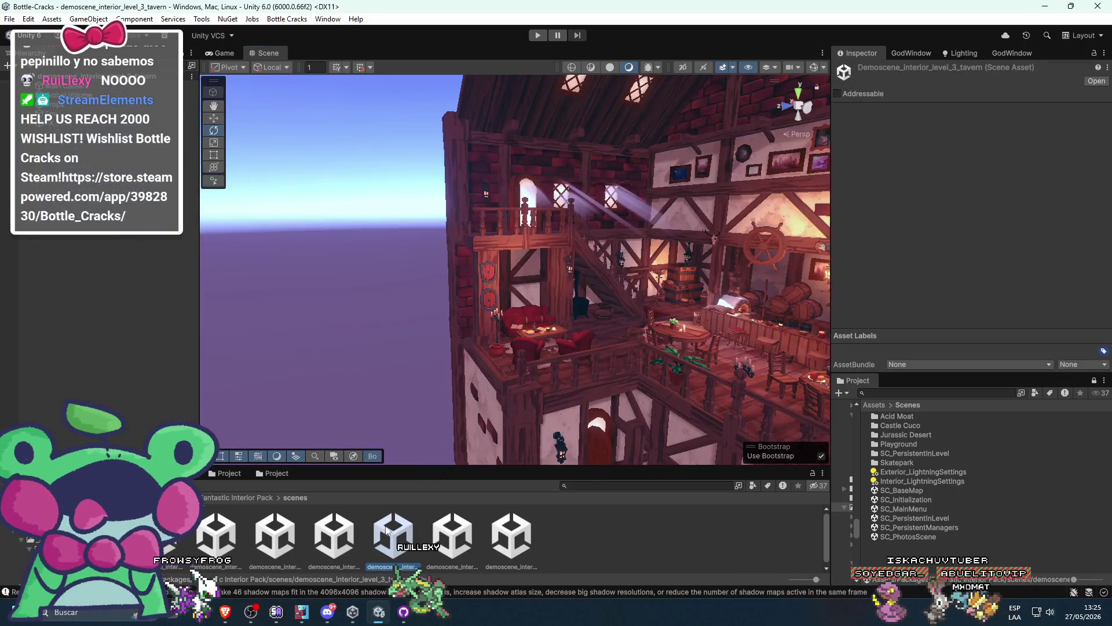
pyautogui.moveTo(405, 324)
pyautogui.mouseDown()
pyautogui.moveTo(482, 318)
pyautogui.moveTo(703, 364)
pyautogui.moveTo(590, 319)
pyautogui.moveTo(542, 271)
pyautogui.moveTo(698, 354)
pyautogui.moveTo(604, 289)
pyautogui.moveTo(614, 286)
pyautogui.moveTo(465, 281)
pyautogui.moveTo(656, 301)
pyautogui.moveTo(618, 269)
pyautogui.moveTo(497, 258)
pyautogui.moveTo(637, 294)
pyautogui.moveTo(383, 319)
pyautogui.moveTo(606, 371)
pyautogui.mouseUp()
pyautogui.click(543, 271)
pyautogui.scroll(3, 606, 255)
pyautogui.hotkey('ctrl', 'z')
pyautogui.hotkey('ctrl', 'z')
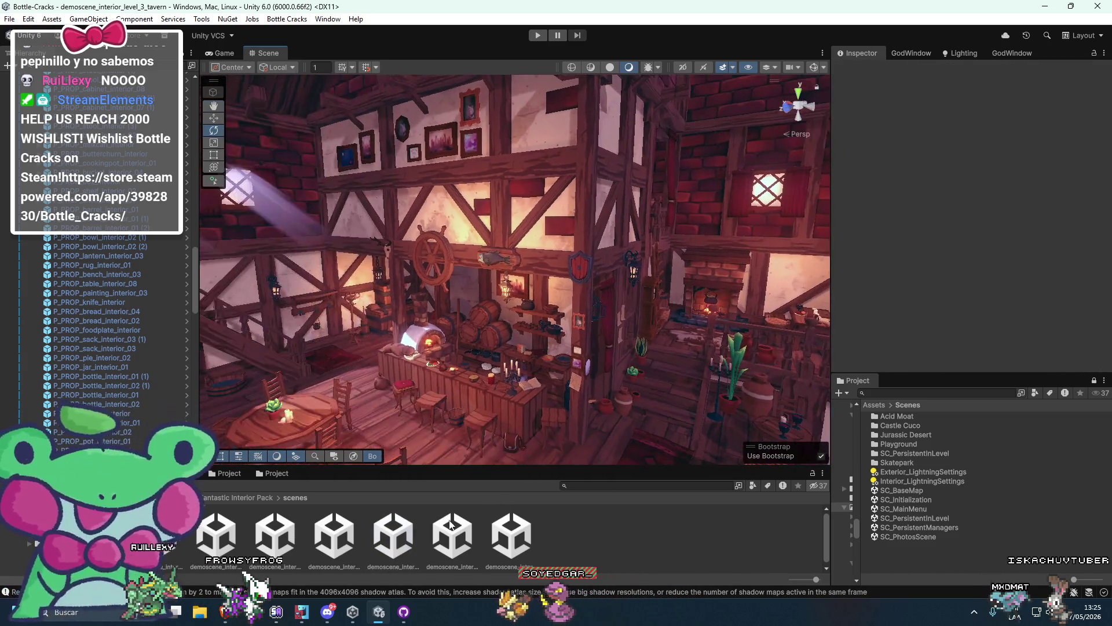
pyautogui.doubleClick(452, 533)
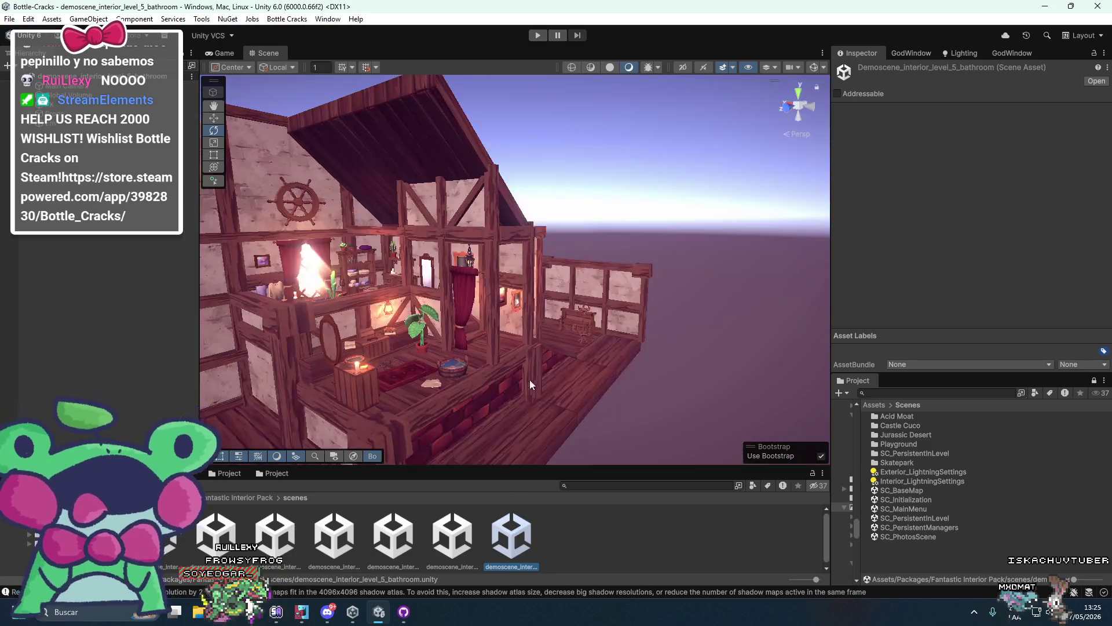
pyautogui.scroll(3, 540, 364)
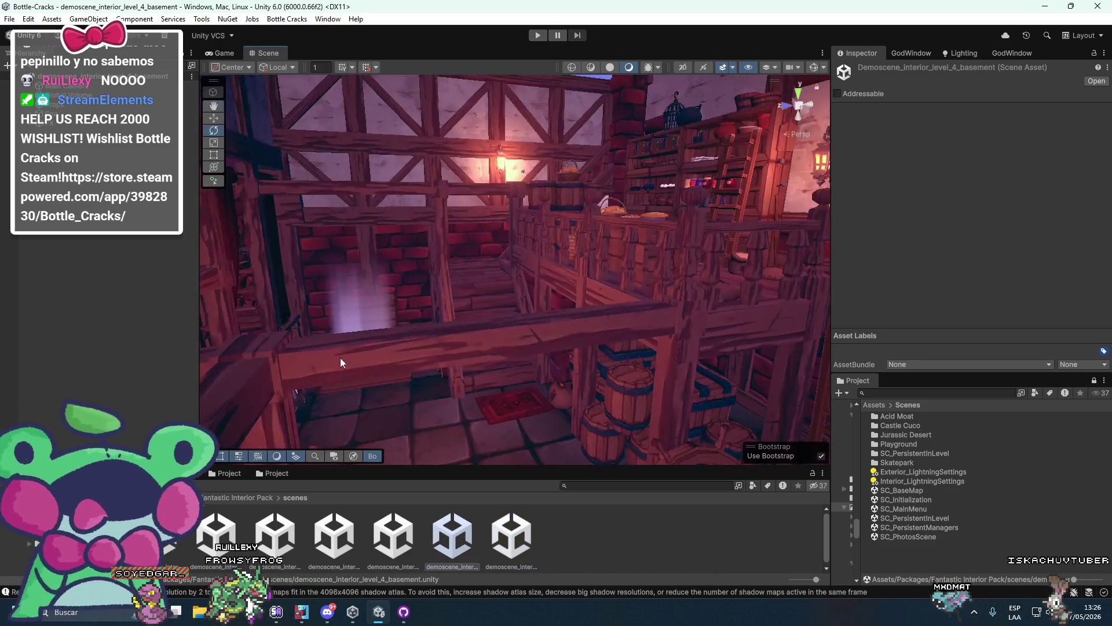
pyautogui.moveTo(340, 357)
pyautogui.mouseDown()
pyautogui.moveTo(746, 334)
pyautogui.moveTo(490, 333)
pyautogui.moveTo(700, 302)
pyautogui.moveTo(597, 360)
pyautogui.moveTo(484, 306)
pyautogui.mouseUp()
# Rotate P_PROP_painting_interior_02 upright and shift it sideways
pyautogui.click(484, 305)
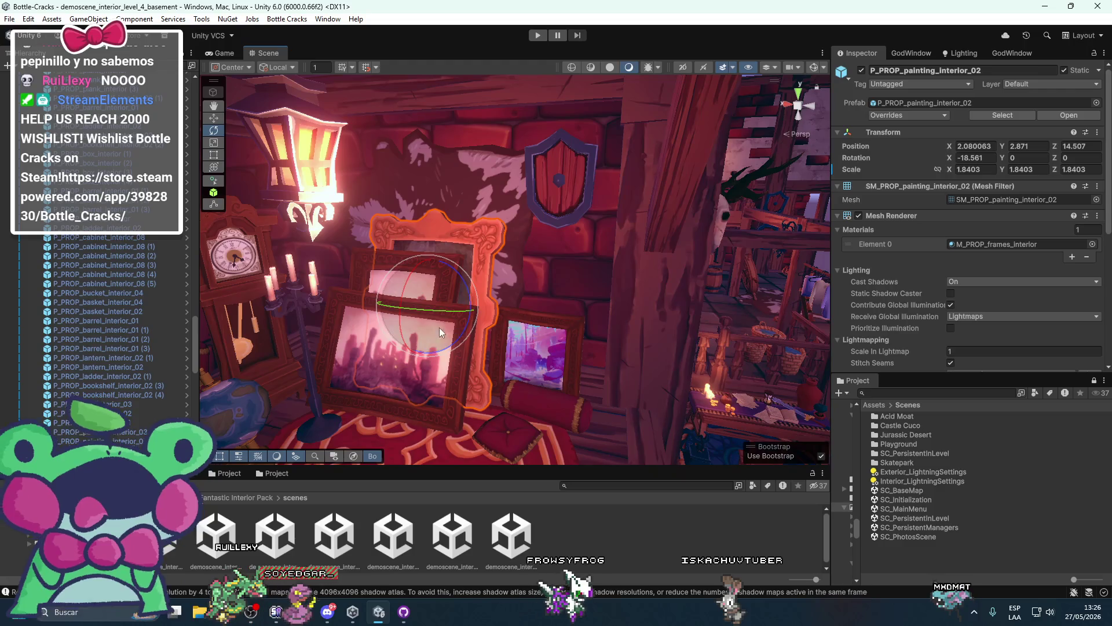
pyautogui.moveTo(417, 307)
pyautogui.mouseDown()
pyautogui.moveTo(412, 299)
pyautogui.moveTo(435, 280)
pyautogui.moveTo(569, 311)
pyautogui.mouseUp()
pyautogui.moveTo(635, 276)
pyautogui.mouseDown()
pyautogui.moveTo(624, 321)
pyautogui.moveTo(555, 332)
pyautogui.moveTo(630, 278)
pyautogui.moveTo(510, 269)
pyautogui.moveTo(533, 273)
pyautogui.moveTo(565, 228)
pyautogui.moveTo(513, 281)
pyautogui.moveTo(520, 290)
pyautogui.moveTo(440, 286)
pyautogui.moveTo(525, 269)
pyautogui.mouseUp()
pyautogui.press('w')
pyautogui.press('e')
pyautogui.press('q')
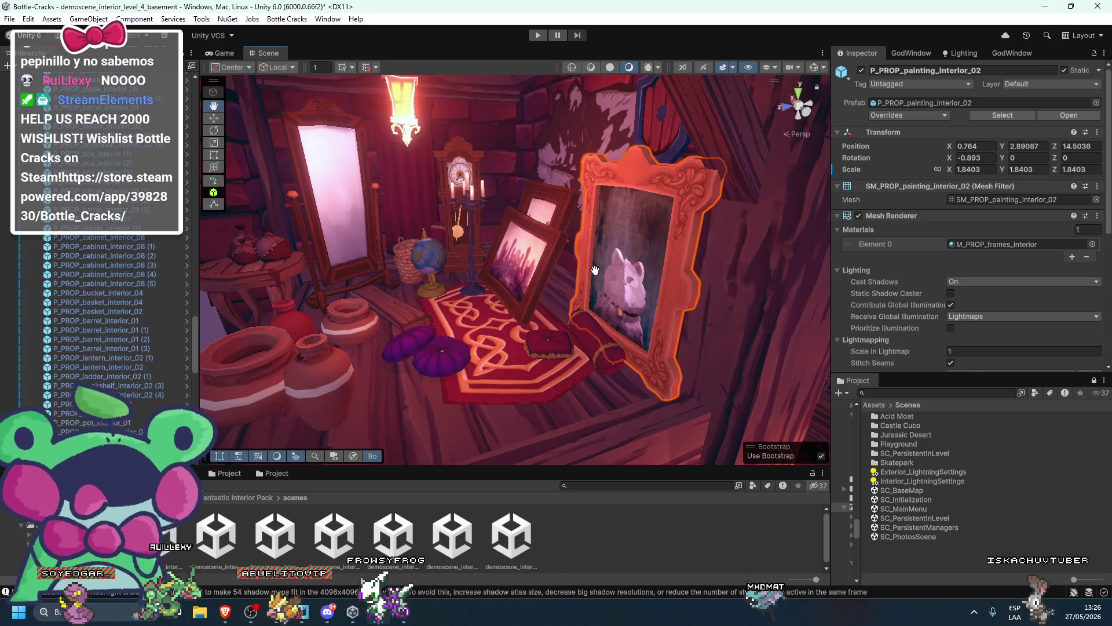
# Try stretching the painting taller, laying it flat and moving it to the floor
pyautogui.moveTo(633, 226); pyautogui.dragTo(637, 104)
pyautogui.press('e')
pyautogui.moveTo(594, 175)
pyautogui.mouseDown()
pyautogui.moveTo(536, 333)
pyautogui.moveTo(506, 371)
pyautogui.mouseUp()
pyautogui.press('w')
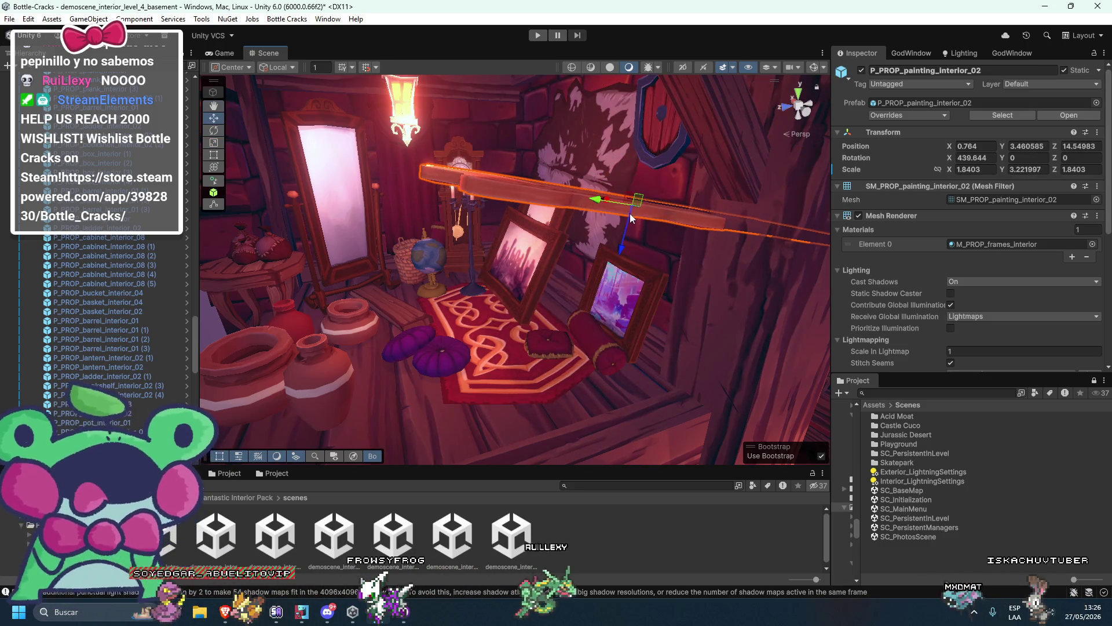
pyautogui.moveTo(631, 214); pyautogui.dragTo(524, 384)
# Undo the painting trials and open the level_5_bathroom demo scene
pyautogui.hotkey('ctrl', 'z')
pyautogui.hotkey('ctrl', 'z')
pyautogui.hotkey('ctrl', 'z')
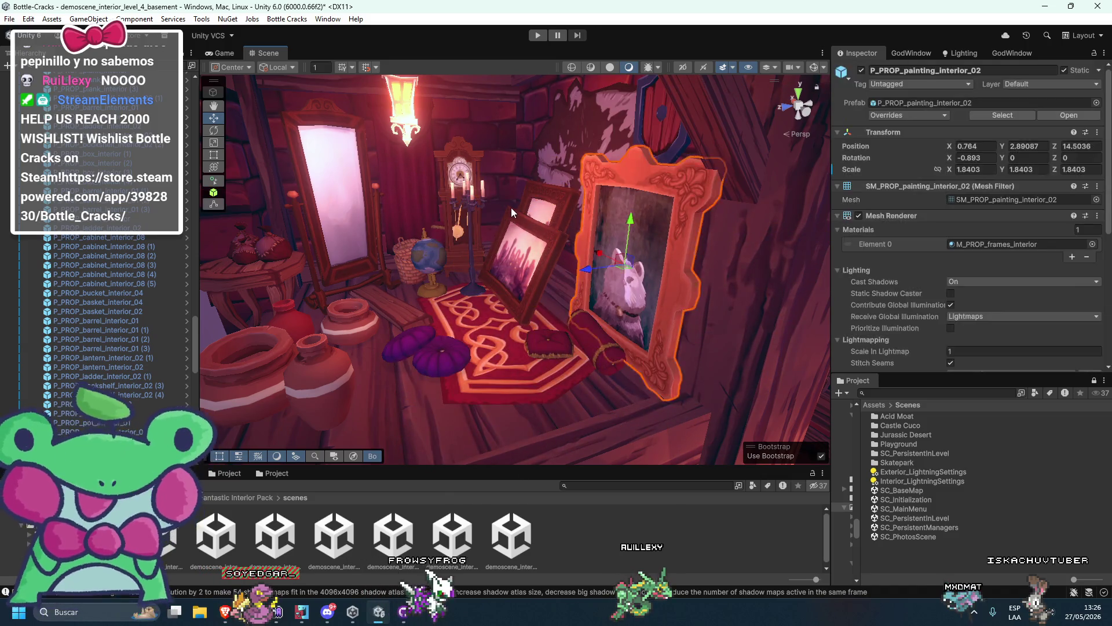
pyautogui.hotkey('ctrl', 'z')
pyautogui.moveTo(505, 209)
pyautogui.mouseDown()
pyautogui.moveTo(561, 132)
pyautogui.moveTo(527, 255)
pyautogui.moveTo(628, 278)
pyautogui.moveTo(532, 265)
pyautogui.moveTo(573, 264)
pyautogui.mouseUp()
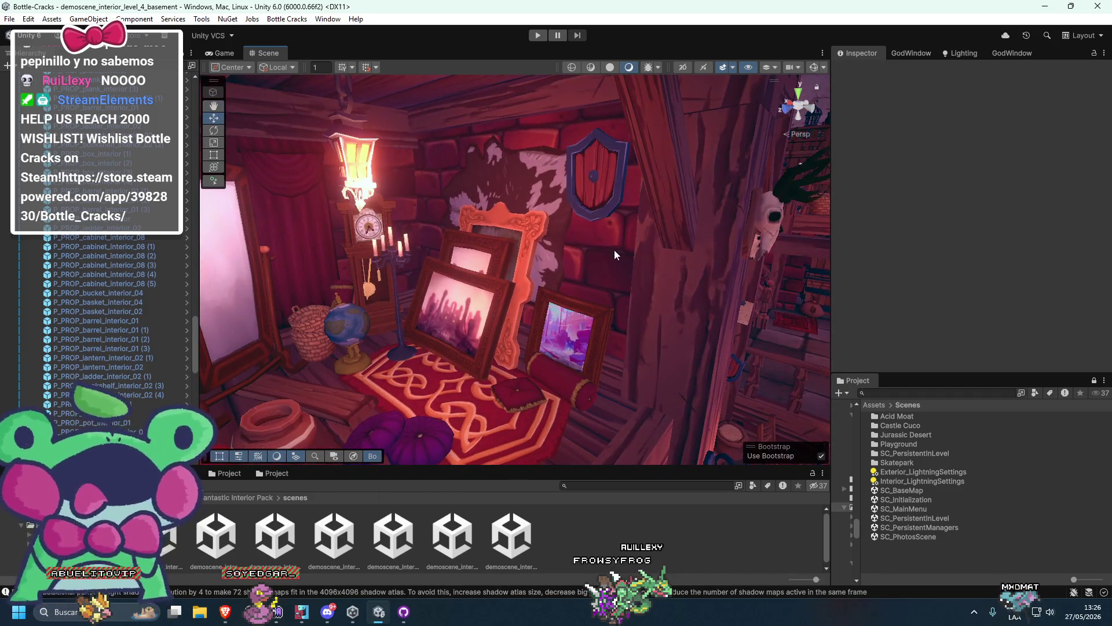
pyautogui.doubleClick(495, 536)
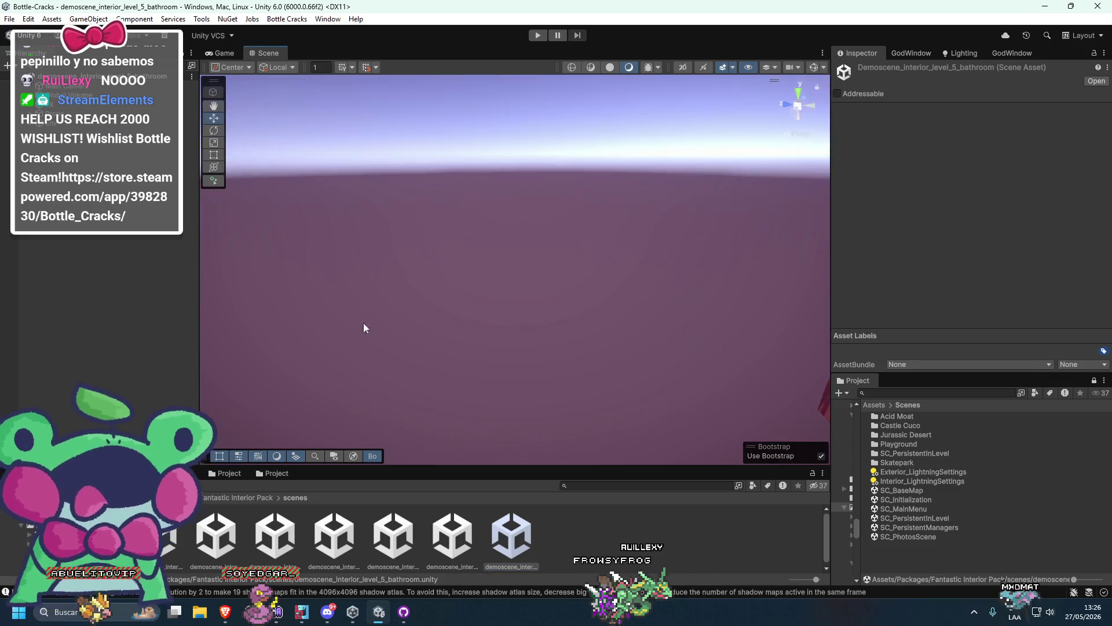
# Select a toilet paper roll on the shelf, trial-move it to the right, then undo
pyautogui.moveTo(255, 258)
pyautogui.mouseDown()
pyautogui.moveTo(294, 353)
pyautogui.moveTo(659, 277)
pyautogui.moveTo(348, 280)
pyautogui.moveTo(642, 235)
pyautogui.moveTo(558, 239)
pyautogui.mouseUp()
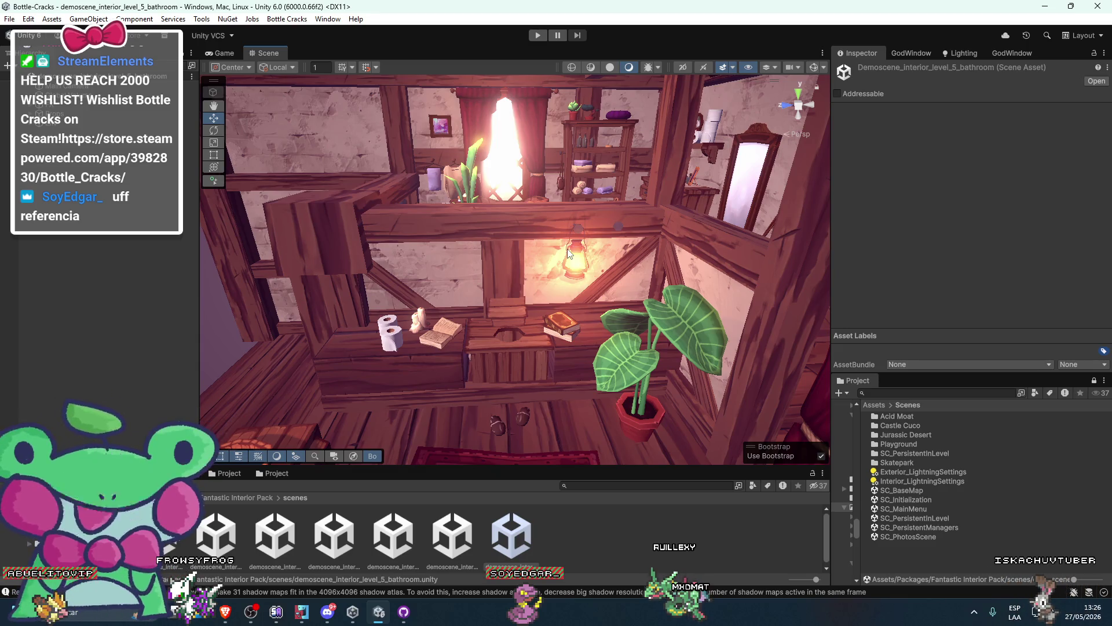
pyautogui.click(392, 339)
pyautogui.press('f')
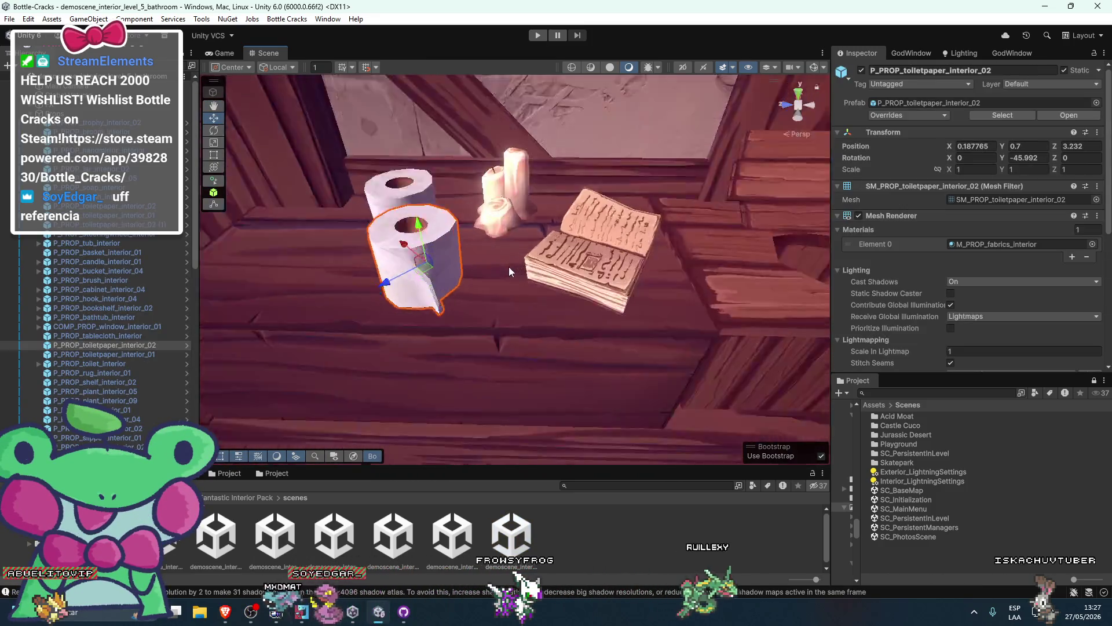
pyautogui.scroll(5, 509, 266)
pyautogui.scroll(-6, 538, 282)
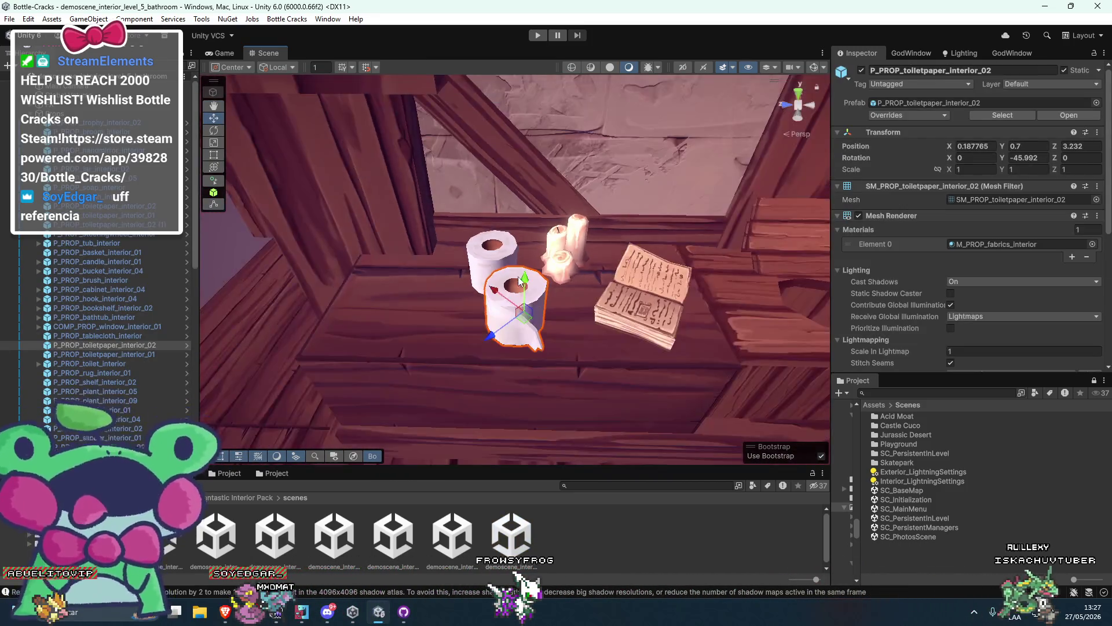
pyautogui.moveTo(493, 277)
pyautogui.mouseDown()
pyautogui.moveTo(469, 293)
pyautogui.moveTo(562, 258)
pyautogui.moveTo(494, 270)
pyautogui.moveTo(546, 274)
pyautogui.moveTo(492, 277)
pyautogui.mouseUp()
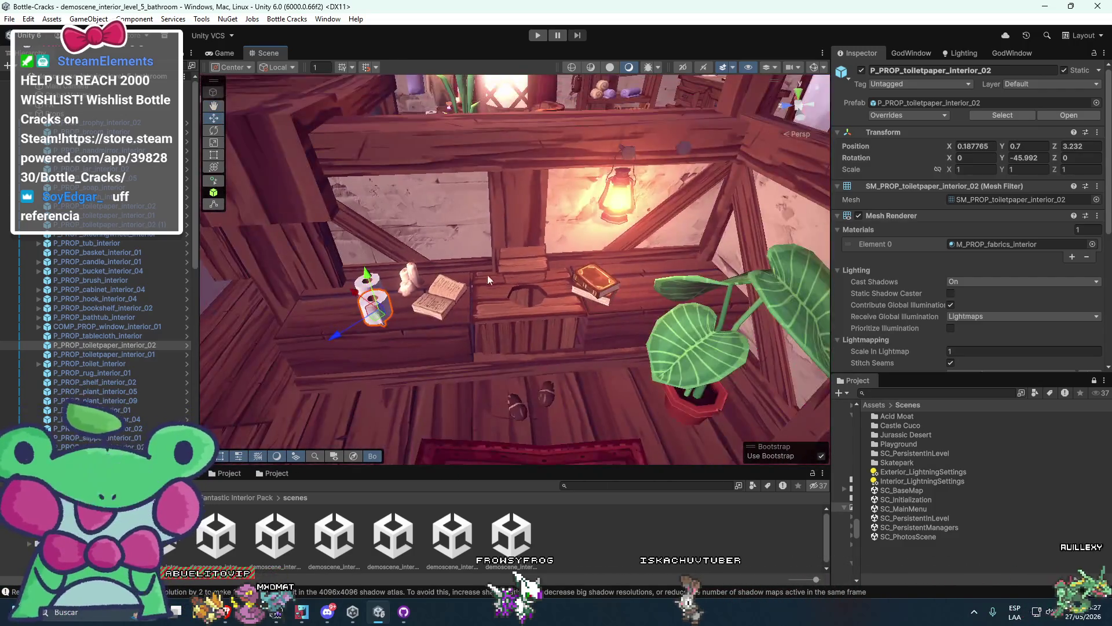
pyautogui.moveTo(371, 314); pyautogui.dragTo(401, 307)
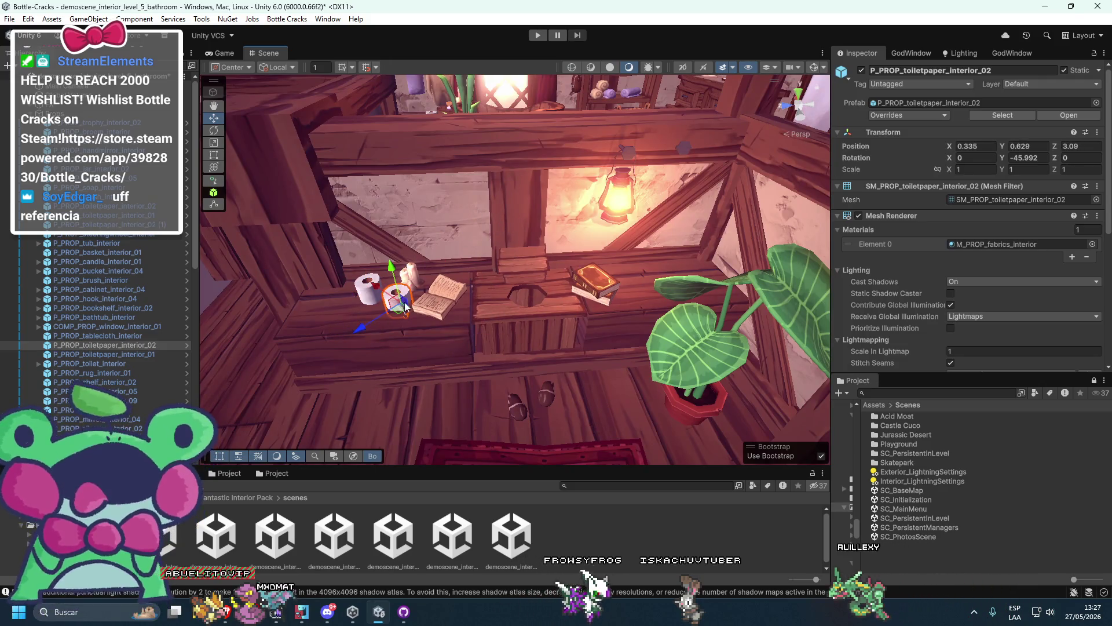
pyautogui.hotkey('ctrl', 'z')
pyautogui.press('f')
pyautogui.press('e')
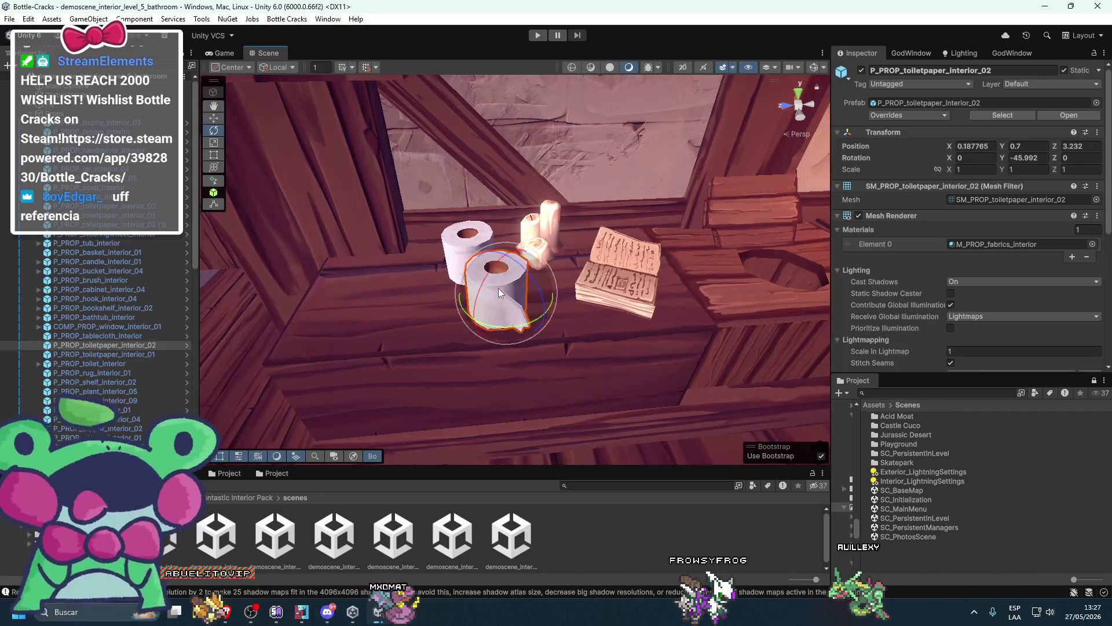
pyautogui.press('w')
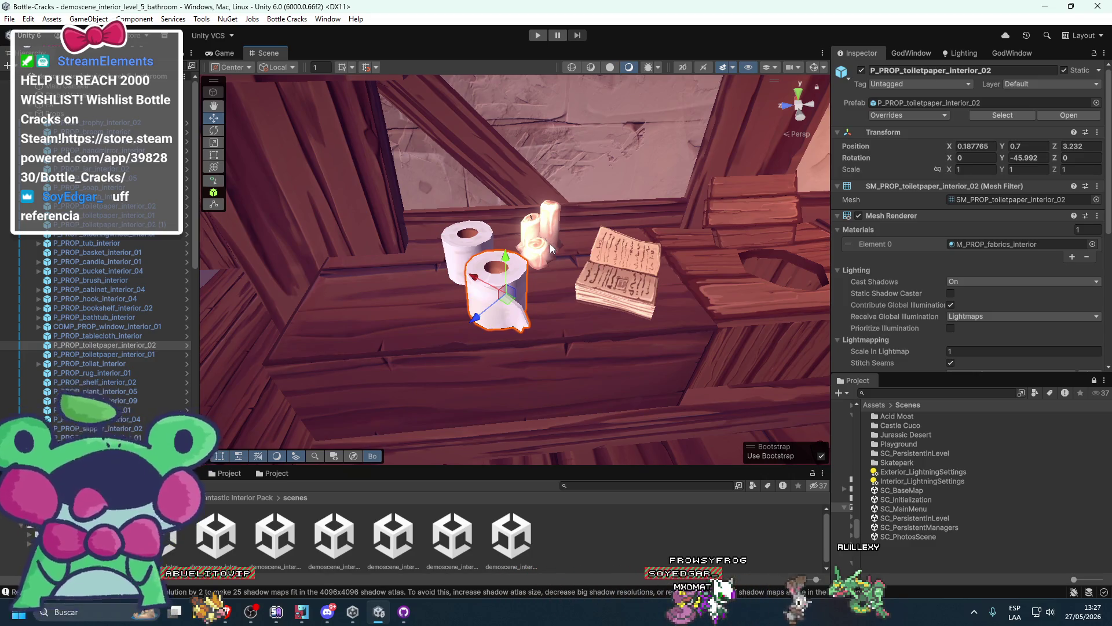
# Orbit around the shelf, reselect a toilet paper roll, and switch to the rotate tool
pyautogui.scroll(-5, 544, 231)
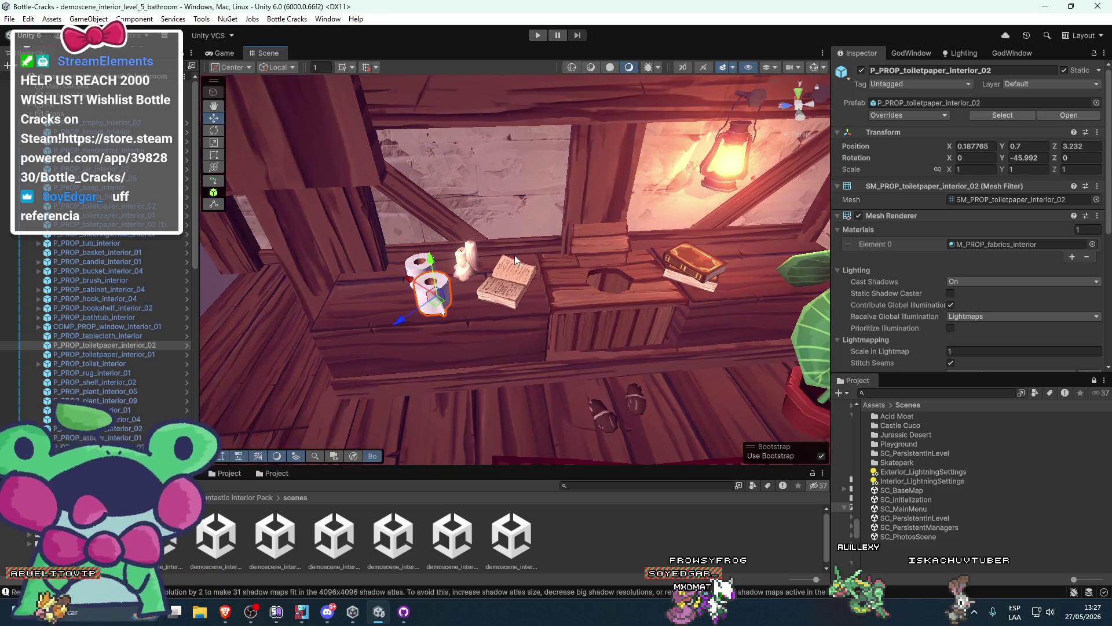
pyautogui.moveTo(436, 304)
pyautogui.mouseDown()
pyautogui.moveTo(412, 203)
pyautogui.moveTo(441, 194)
pyautogui.mouseUp()
pyautogui.click(409, 203)
pyautogui.scroll(5, 440, 193)
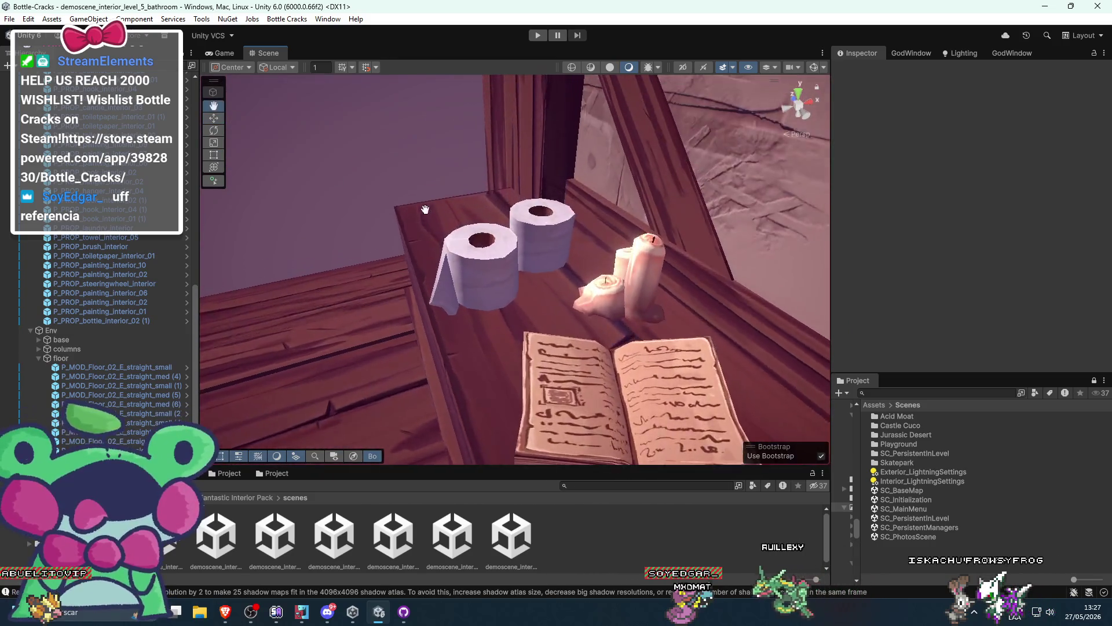
pyautogui.click(460, 263)
pyautogui.scroll(-3, 461, 263)
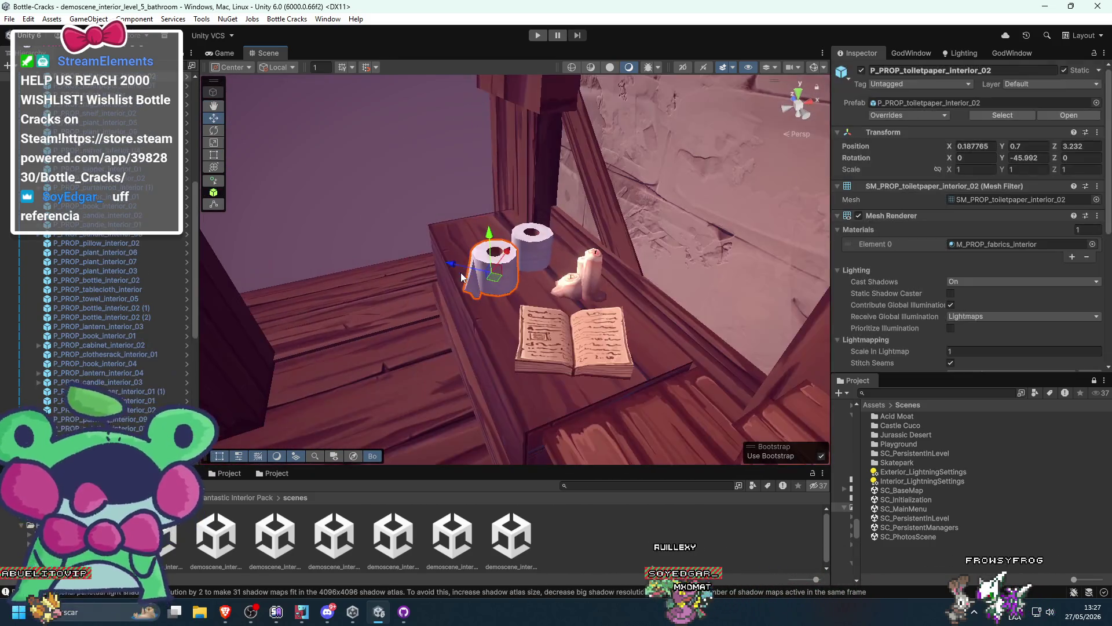
pyautogui.press('e')
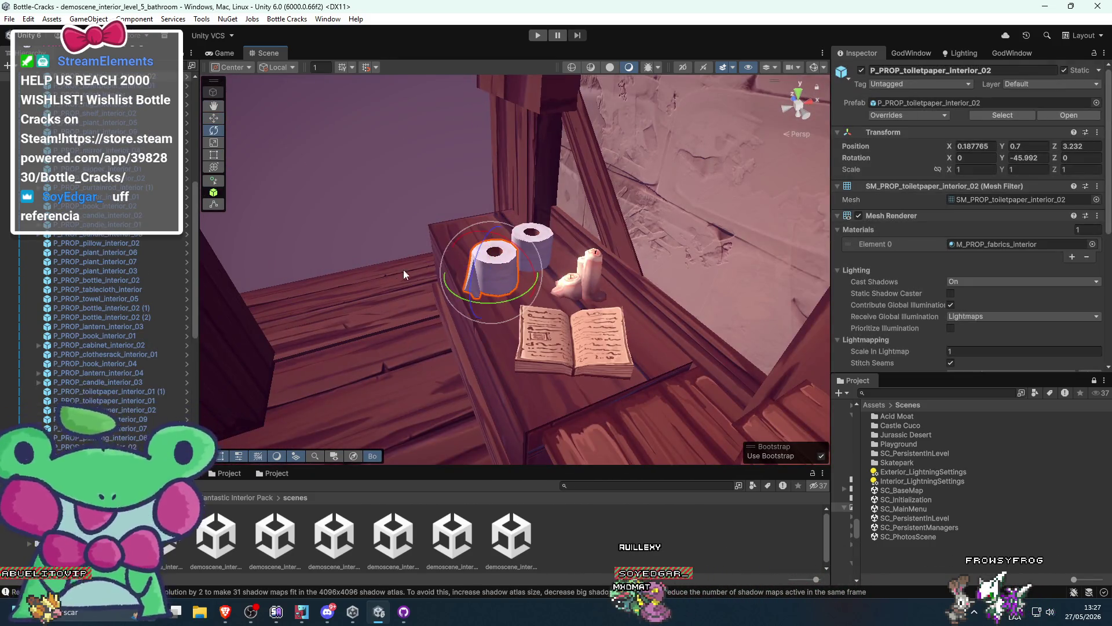
pyautogui.click(374, 206)
pyautogui.moveTo(374, 206)
pyautogui.mouseDown()
pyautogui.moveTo(482, 251)
pyautogui.moveTo(465, 300)
pyautogui.mouseUp()
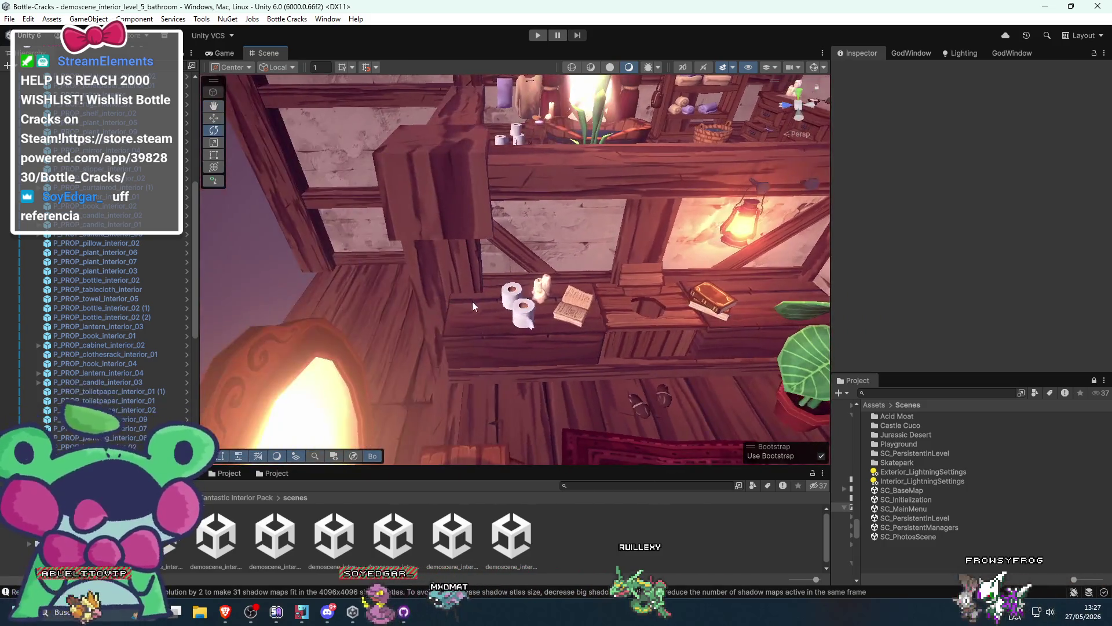
# Move a toilet paper roll up by the tub, then undo it back onto the shelf
pyautogui.click(526, 312)
pyautogui.moveTo(589, 297)
pyautogui.mouseDown()
pyautogui.moveTo(464, 348)
pyautogui.moveTo(576, 218)
pyautogui.moveTo(539, 394)
pyautogui.moveTo(449, 398)
pyautogui.mouseUp()
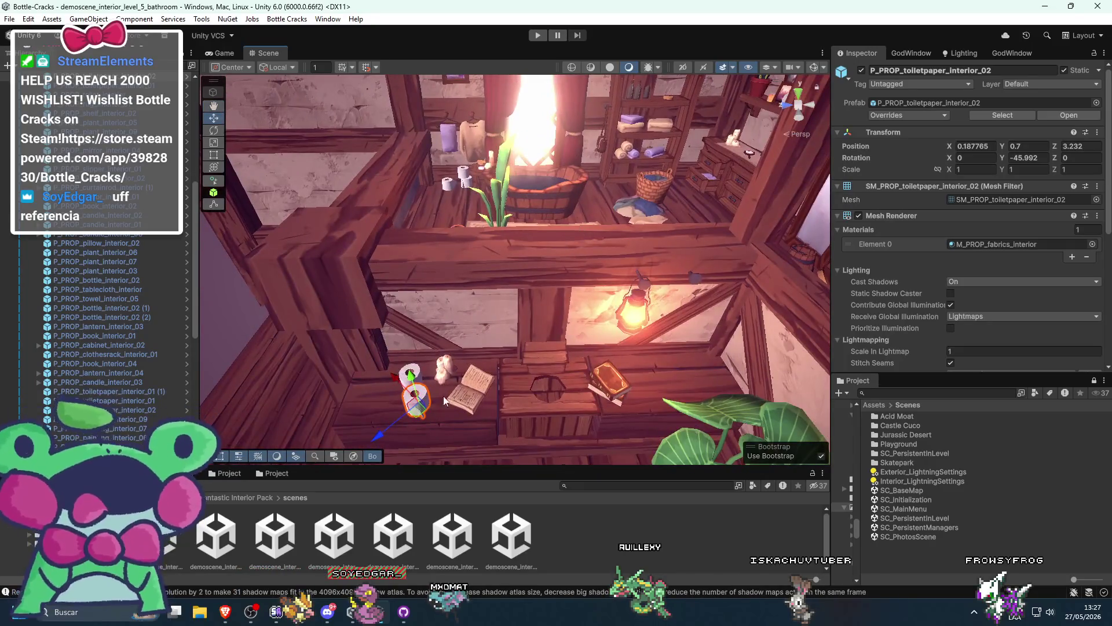
pyautogui.moveTo(474, 143)
pyautogui.mouseDown()
pyautogui.moveTo(514, 171)
pyautogui.moveTo(432, 296)
pyautogui.mouseUp()
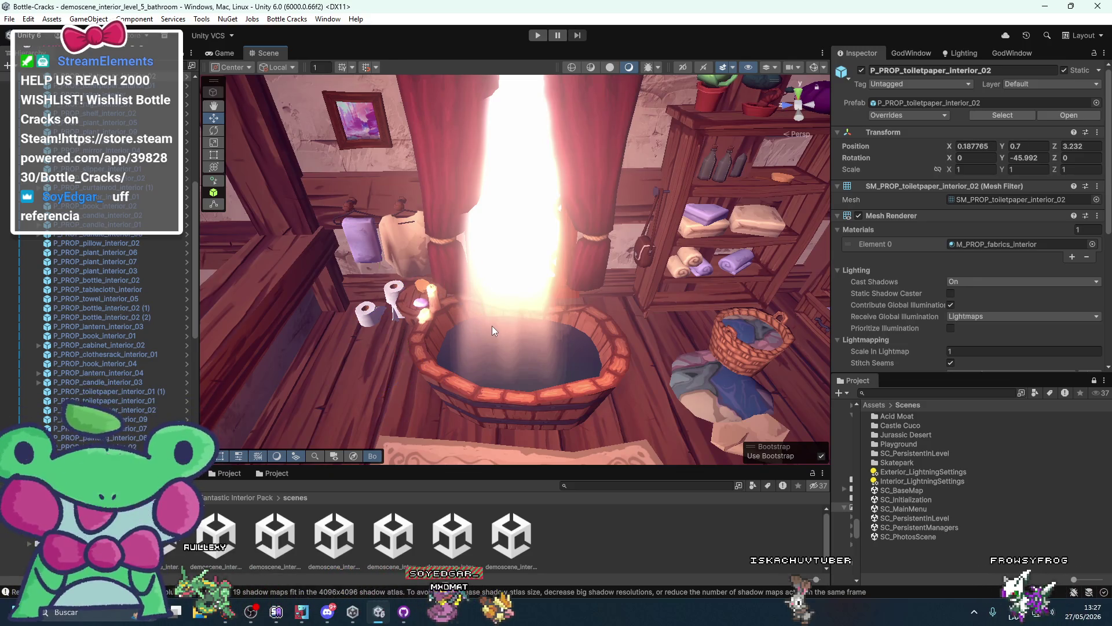
pyautogui.hotkey('ctrl', 'z')
pyautogui.press('f')
pyautogui.click(304, 257)
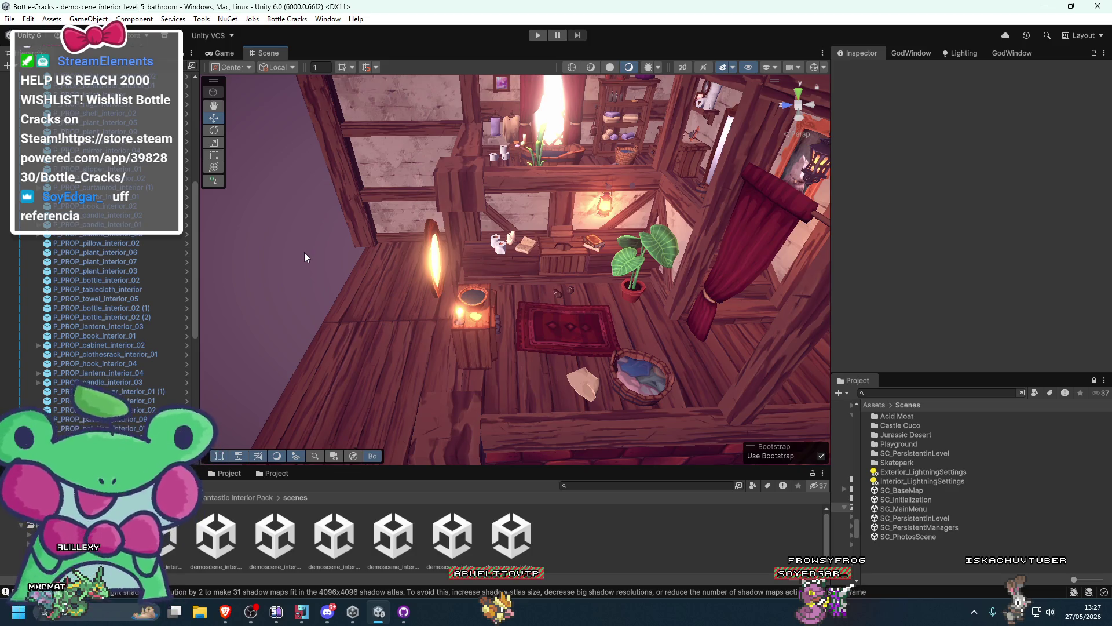
# Slide the painting down the bathroom wall, then undo the change
pyautogui.moveTo(386, 185)
pyautogui.mouseDown()
pyautogui.moveTo(406, 261)
pyautogui.moveTo(474, 298)
pyautogui.moveTo(428, 342)
pyautogui.moveTo(417, 294)
pyautogui.moveTo(349, 256)
pyautogui.moveTo(370, 250)
pyautogui.moveTo(363, 231)
pyautogui.moveTo(537, 266)
pyautogui.moveTo(484, 257)
pyautogui.moveTo(489, 201)
pyautogui.moveTo(468, 332)
pyautogui.moveTo(458, 318)
pyautogui.moveTo(450, 335)
pyautogui.moveTo(454, 359)
pyautogui.moveTo(548, 354)
pyautogui.mouseUp()
pyautogui.click(458, 216)
pyautogui.scroll(-5, 454, 360)
pyautogui.hotkey('ctrl', 'z')
pyautogui.moveTo(335, 301)
pyautogui.mouseDown()
pyautogui.moveTo(457, 329)
pyautogui.moveTo(419, 299)
pyautogui.moveTo(427, 361)
pyautogui.moveTo(485, 379)
pyautogui.moveTo(706, 365)
pyautogui.moveTo(609, 348)
pyautogui.moveTo(829, 375)
pyautogui.moveTo(681, 372)
pyautogui.moveTo(717, 365)
pyautogui.moveTo(550, 349)
pyautogui.moveTo(419, 353)
pyautogui.mouseUp()
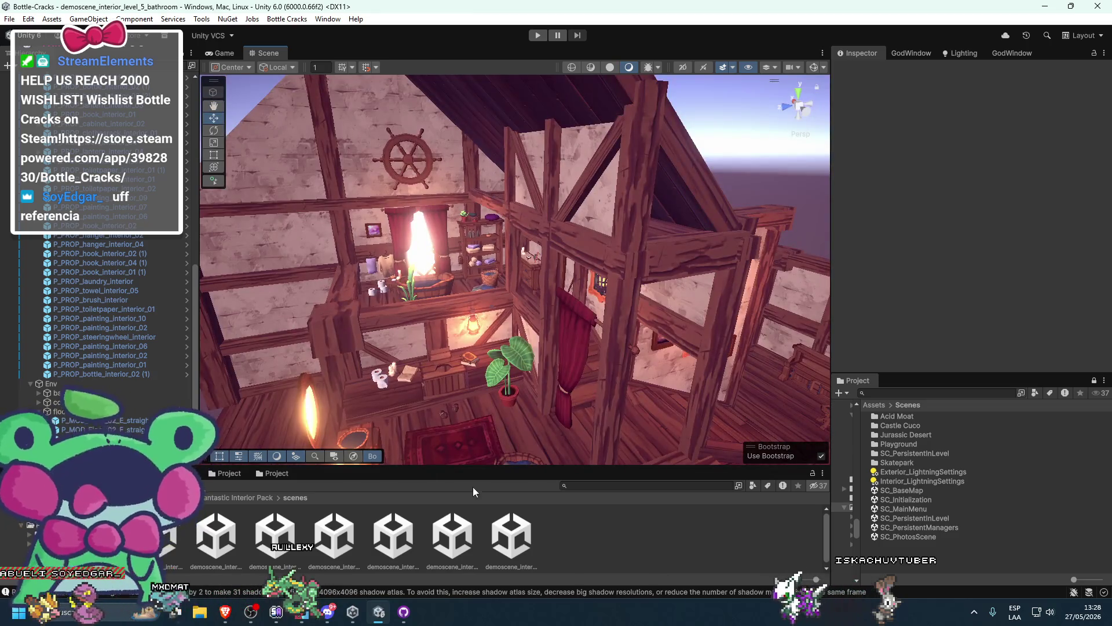
# Drag the Scene/Project splitter up, then close in on the toilet paper rolls
pyautogui.moveTo(398, 468); pyautogui.dragTo(398, 410)
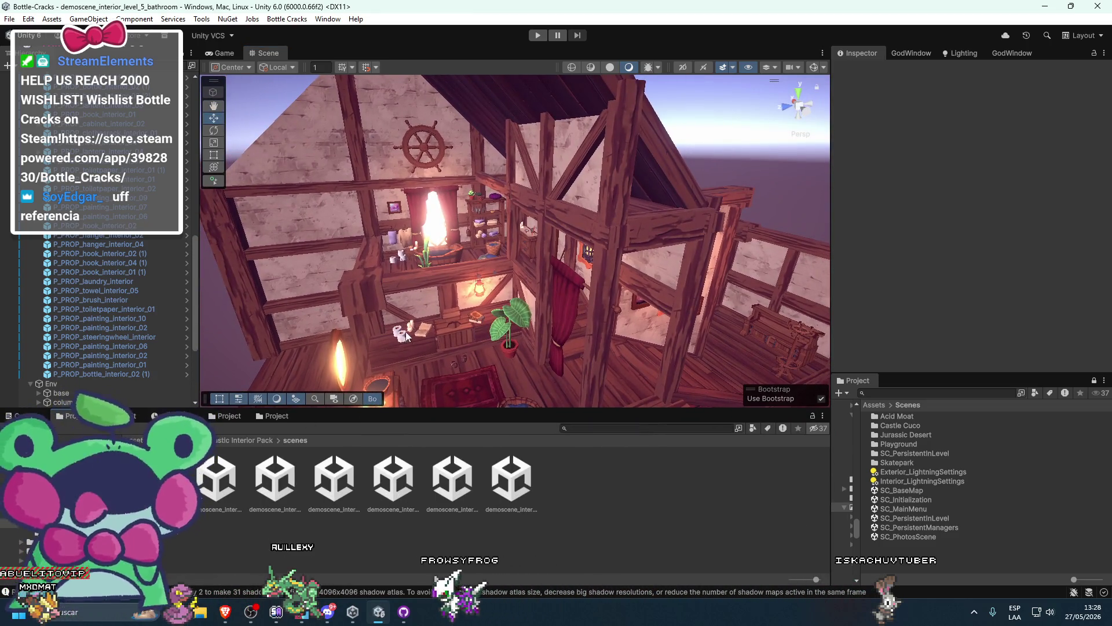
pyautogui.scroll(6, 405, 336)
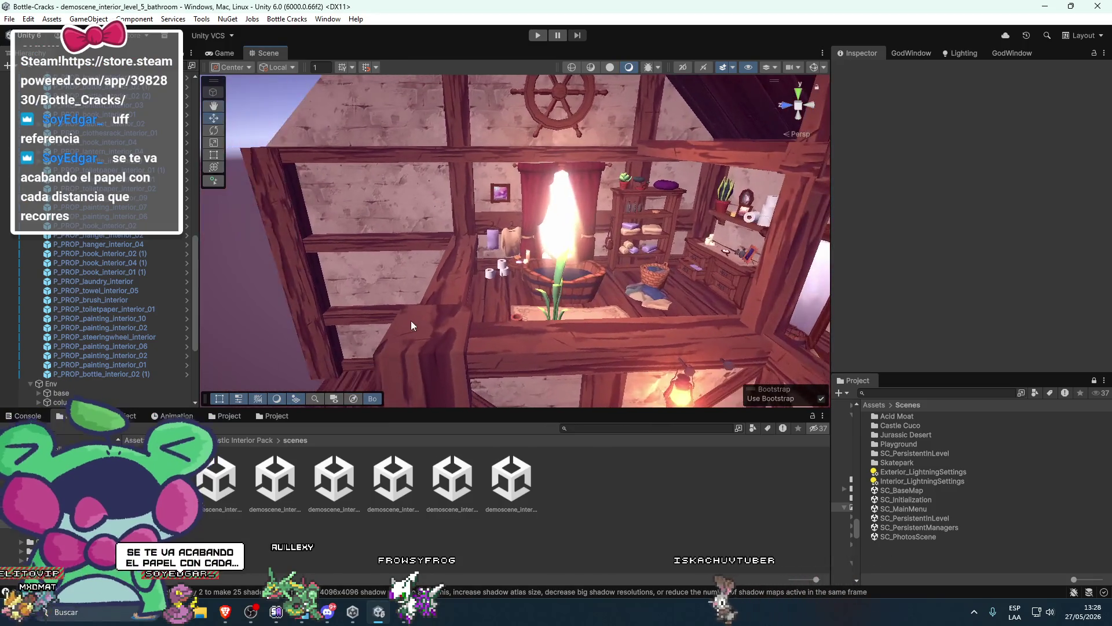
pyautogui.moveTo(493, 343); pyautogui.dragTo(477, 297)
pyautogui.moveTo(485, 348); pyautogui.dragTo(586, 322)
# Select the toilet roll and open its M_PROP_fabrics_interior material's base colour picker
pyautogui.click(586, 322)
pyautogui.click(976, 243)
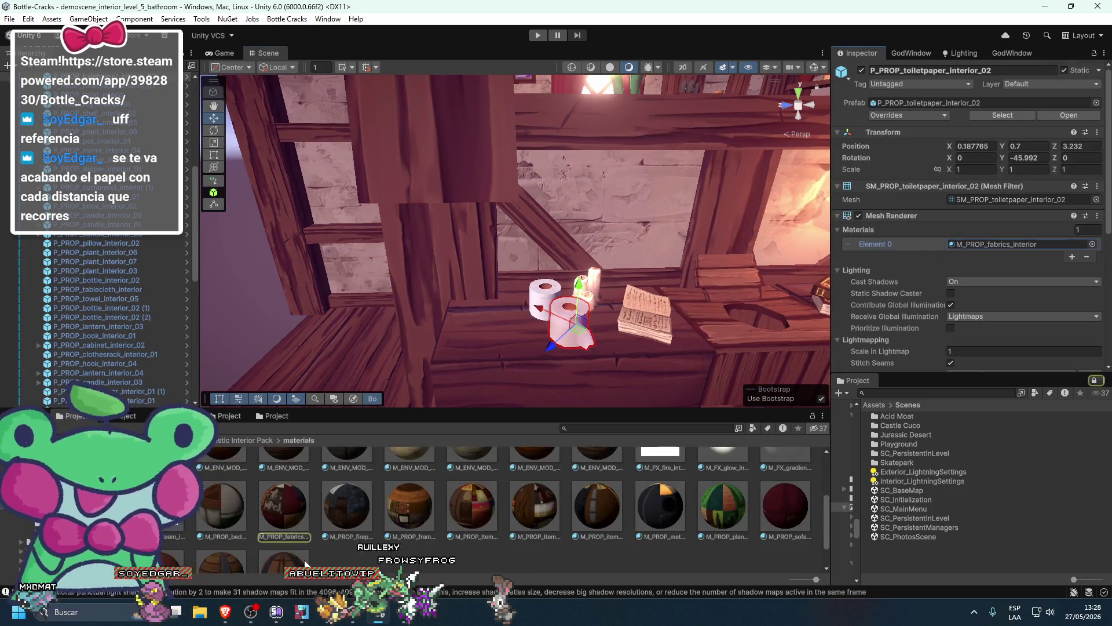
pyautogui.doubleClick(977, 243)
pyautogui.click(983, 207)
pyautogui.moveTo(1013, 264)
pyautogui.mouseDown()
pyautogui.moveTo(986, 343)
pyautogui.moveTo(489, 200)
pyautogui.mouseUp()
pyautogui.scroll(5, 545, 267)
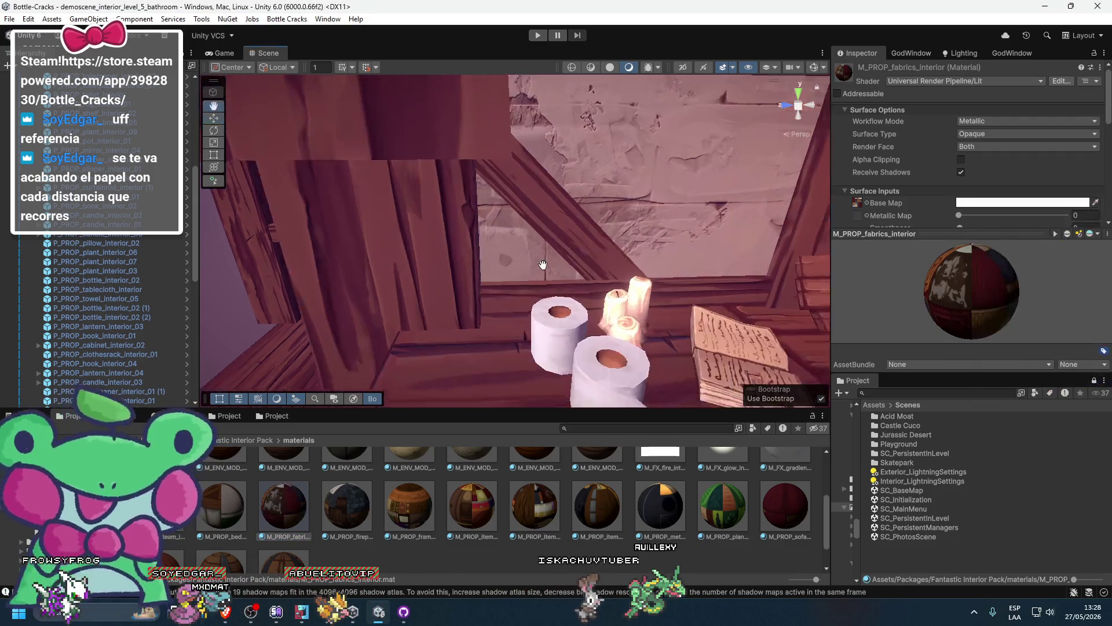
# Frame the front toilet roll, shrink it with the Scale tool, then undo
pyautogui.click(544, 265)
pyautogui.scroll(2, 545, 266)
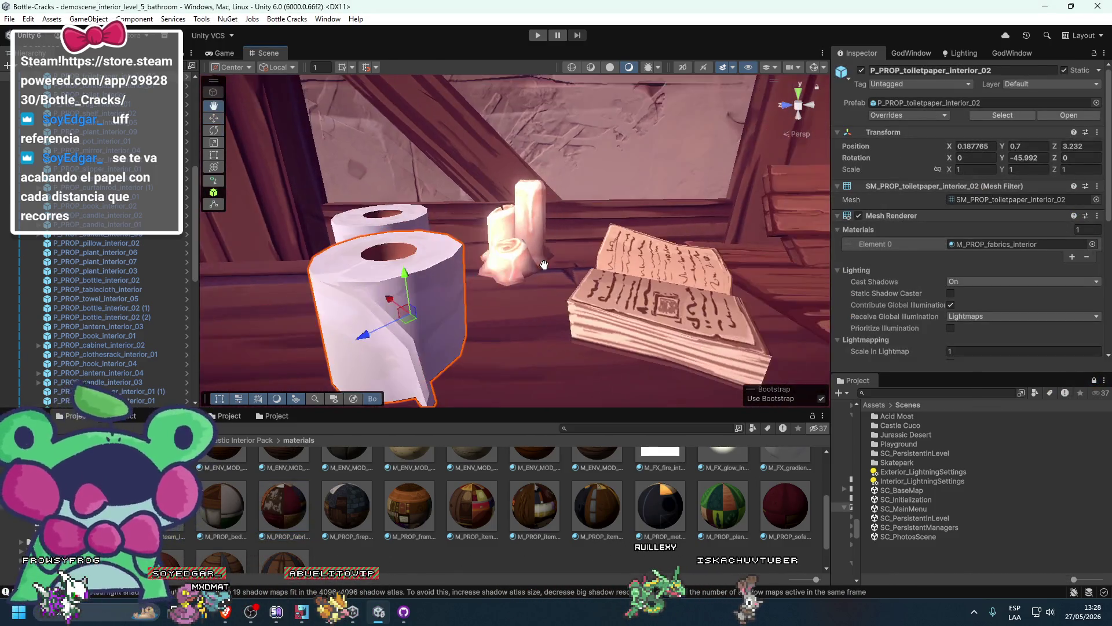
pyautogui.scroll(-6, 545, 266)
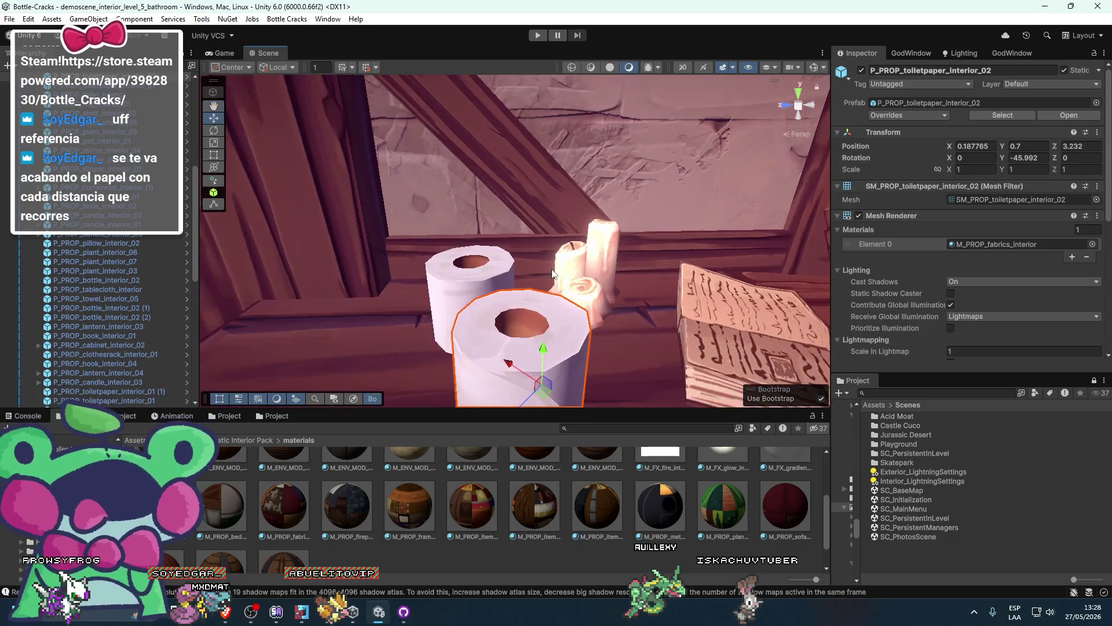
pyautogui.scroll(3, 547, 282)
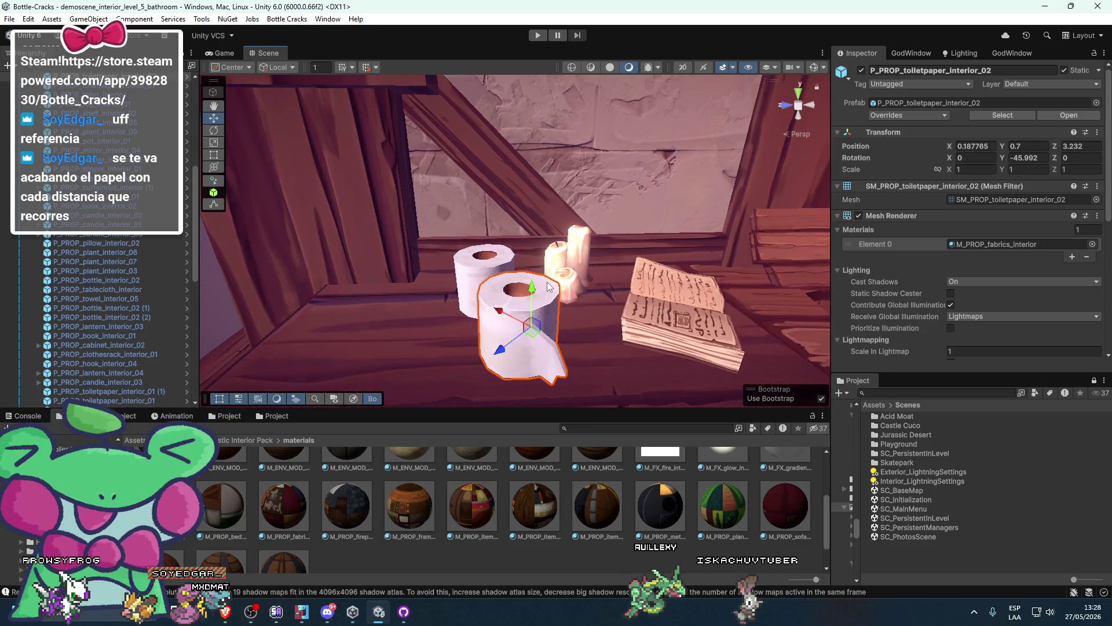
pyautogui.moveTo(543, 328)
pyautogui.mouseDown()
pyautogui.moveTo(503, 421)
pyautogui.moveTo(435, 376)
pyautogui.moveTo(483, 433)
pyautogui.mouseUp()
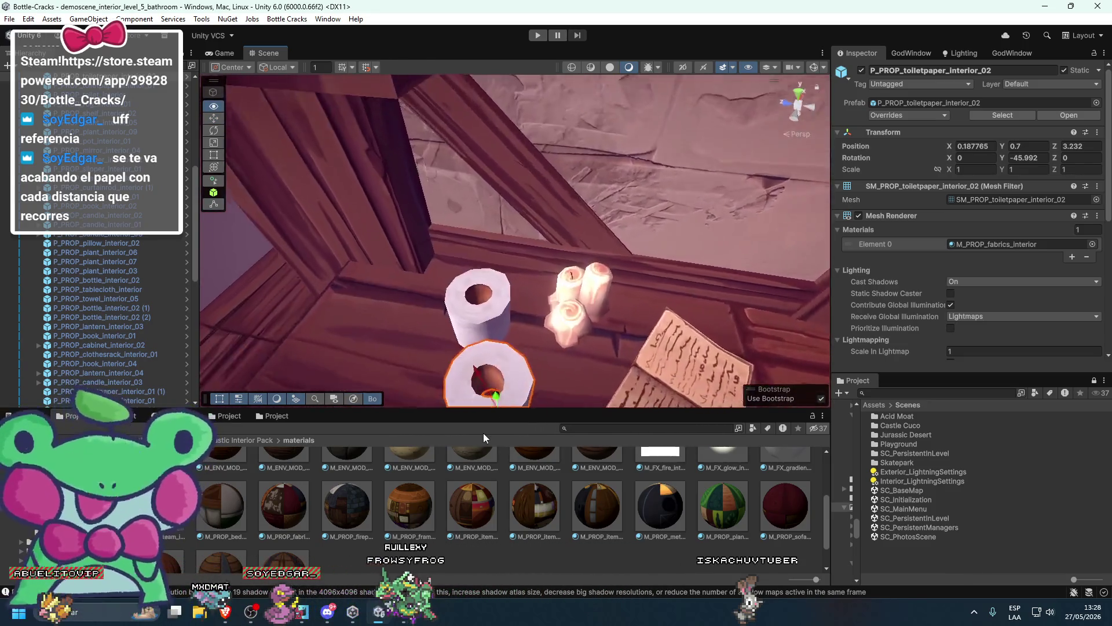
pyautogui.press('f')
pyautogui.press('r')
pyautogui.moveTo(485, 367)
pyautogui.mouseDown()
pyautogui.moveTo(478, 355)
pyautogui.moveTo(467, 363)
pyautogui.mouseUp()
pyautogui.hotkey('ctrl', 'z')
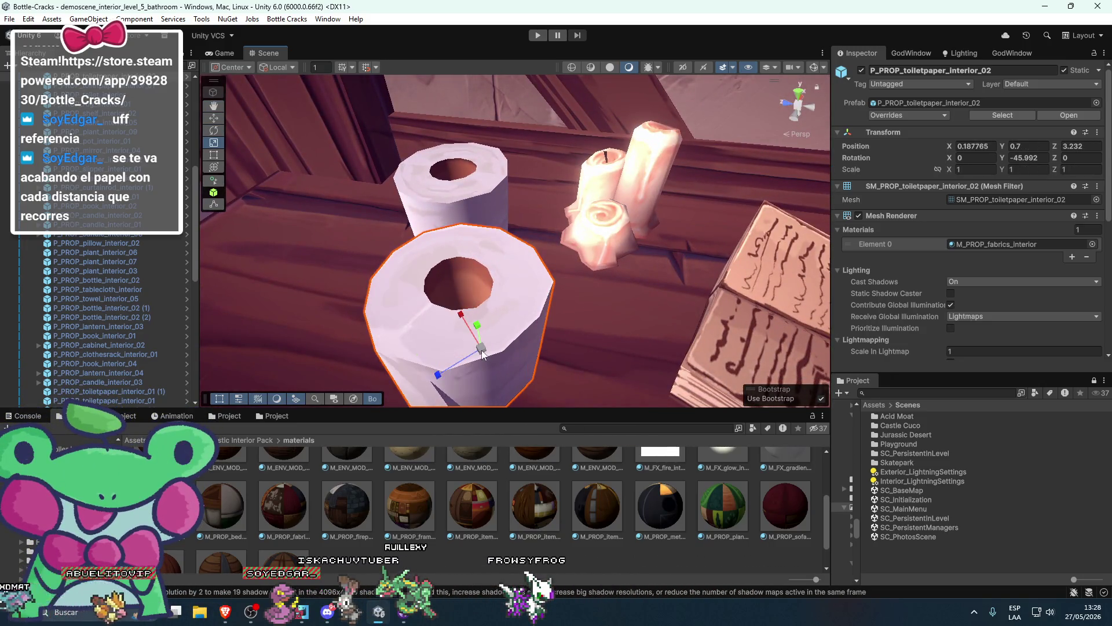
# Try Inspector scales X 0.67, Z 0.41, X 0.36, then undo back to 1,1,1
pyautogui.moveTo(947, 170); pyautogui.dragTo(942, 172)
pyautogui.write('0.67')
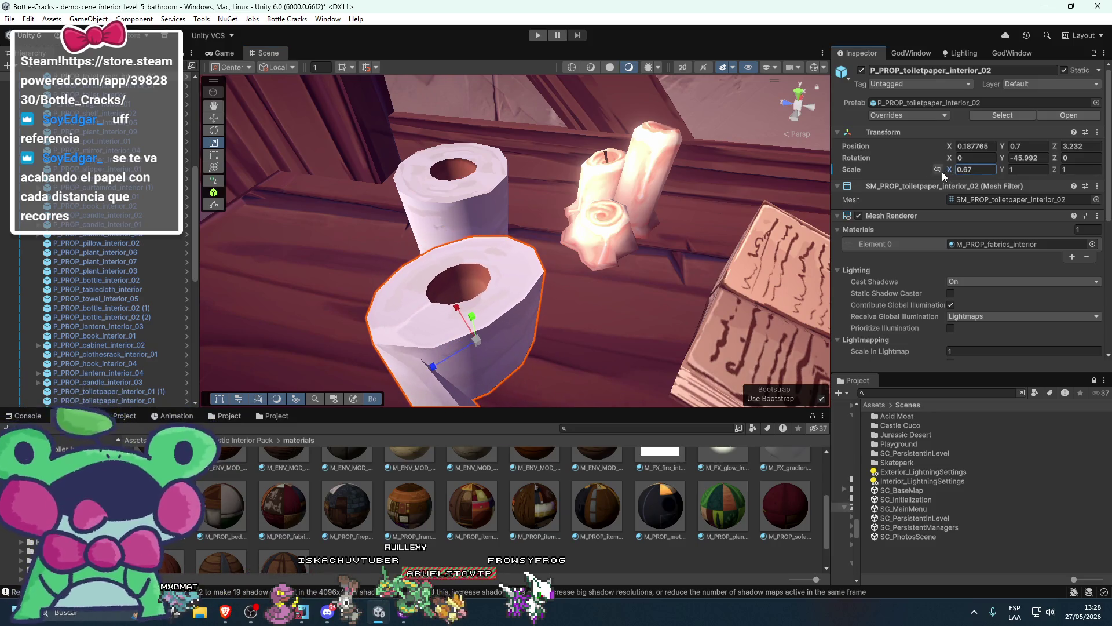
pyautogui.moveTo(1054, 171); pyautogui.dragTo(1043, 173)
pyautogui.moveTo(950, 171); pyautogui.dragTo(941, 172)
pyautogui.scroll(-5, 625, 264)
pyautogui.hotkey('ctrl', 'z')
pyautogui.hotkey('ctrl', 'z')
pyautogui.hotkey('ctrl', 'z')
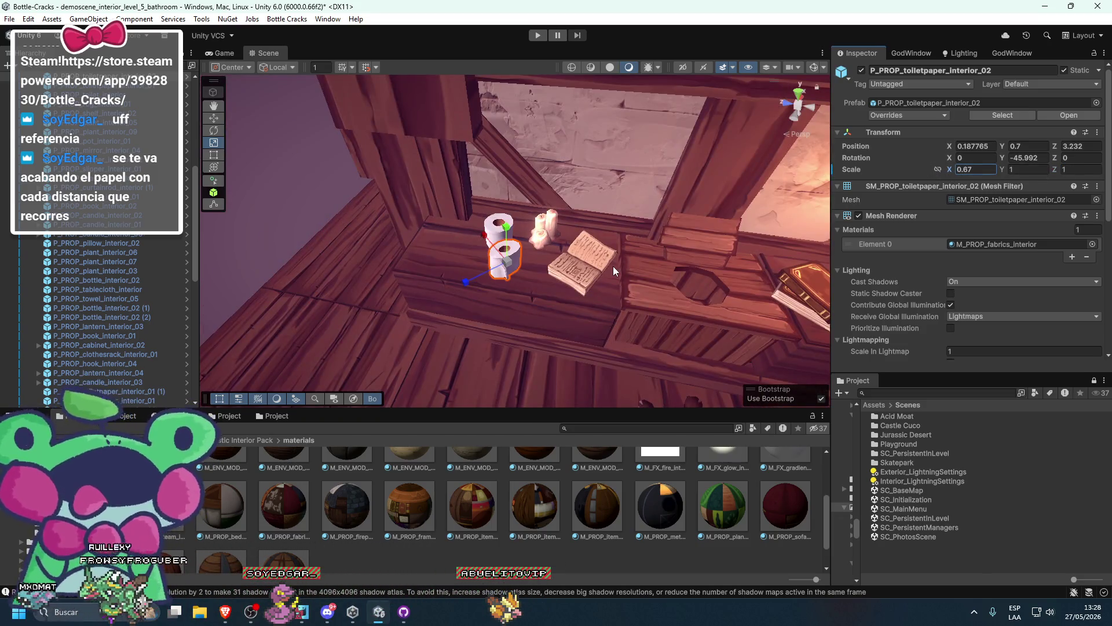
pyautogui.scroll(5, 613, 266)
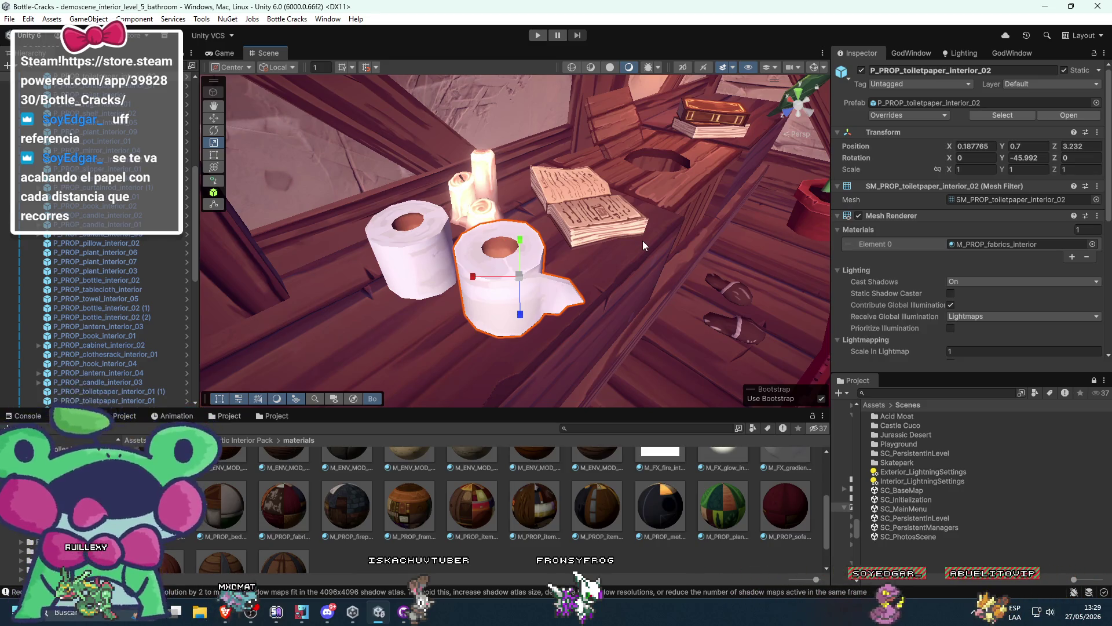
# Sweep across the bathroom and show the asset folders in the second Project tab
pyautogui.moveTo(642, 241)
pyautogui.mouseDown()
pyautogui.moveTo(619, 347)
pyautogui.moveTo(480, 245)
pyautogui.mouseUp()
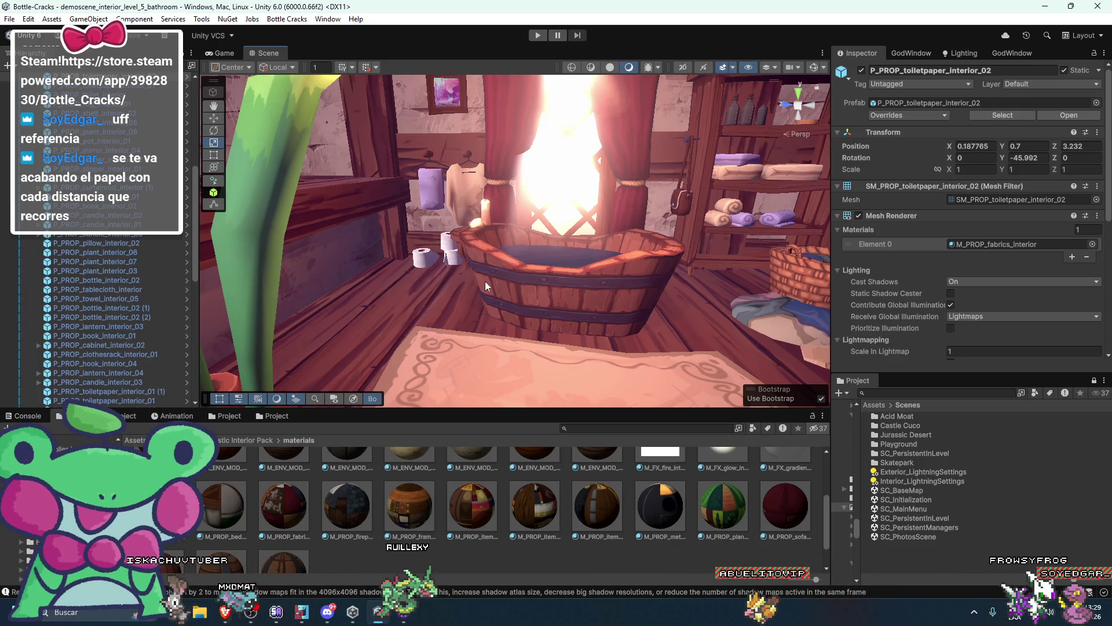
pyautogui.scroll(-2, 485, 281)
pyautogui.click(276, 415)
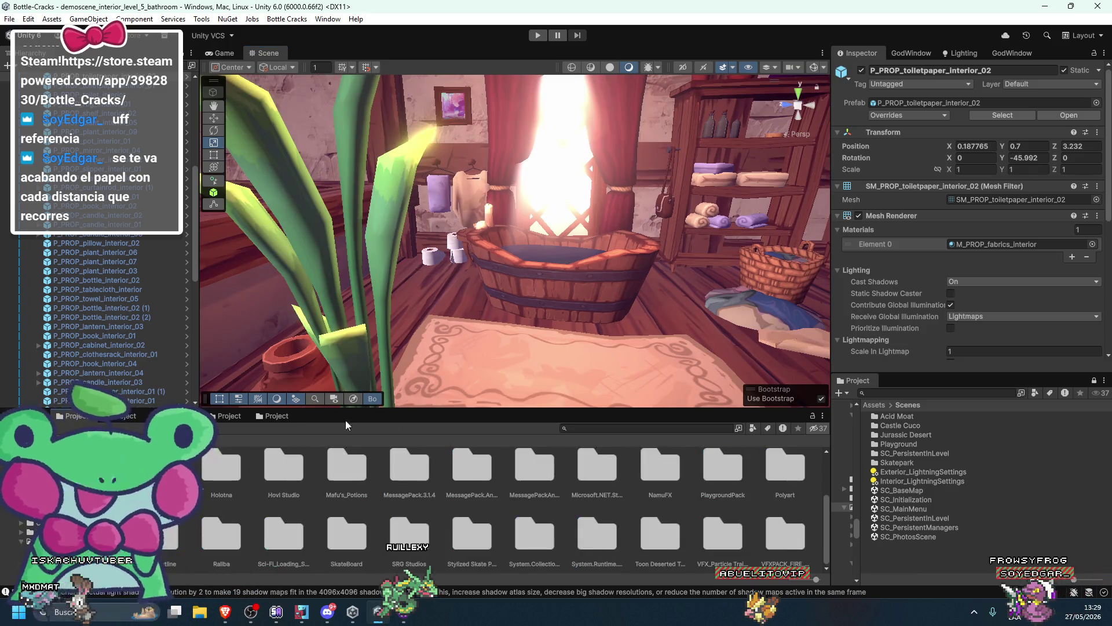
pyautogui.scroll(3, 532, 496)
# Load the demo scene from Fantastic Seaside Town > Scenes and frame the selected pot
pyautogui.doubleClick(613, 490)
pyautogui.doubleClick(461, 480)
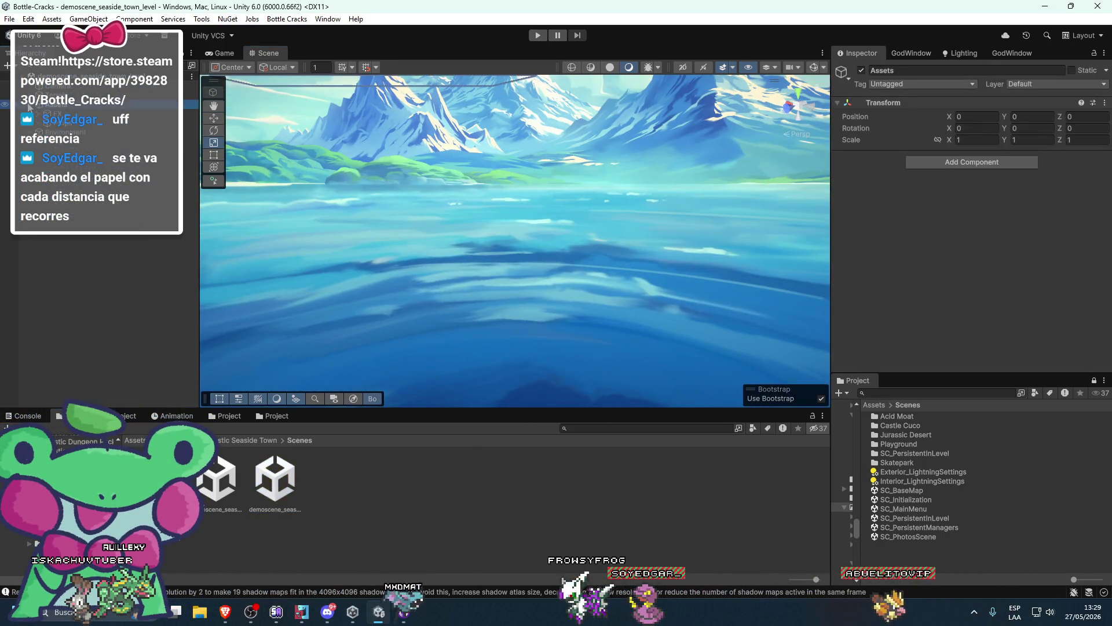
pyautogui.press('f')
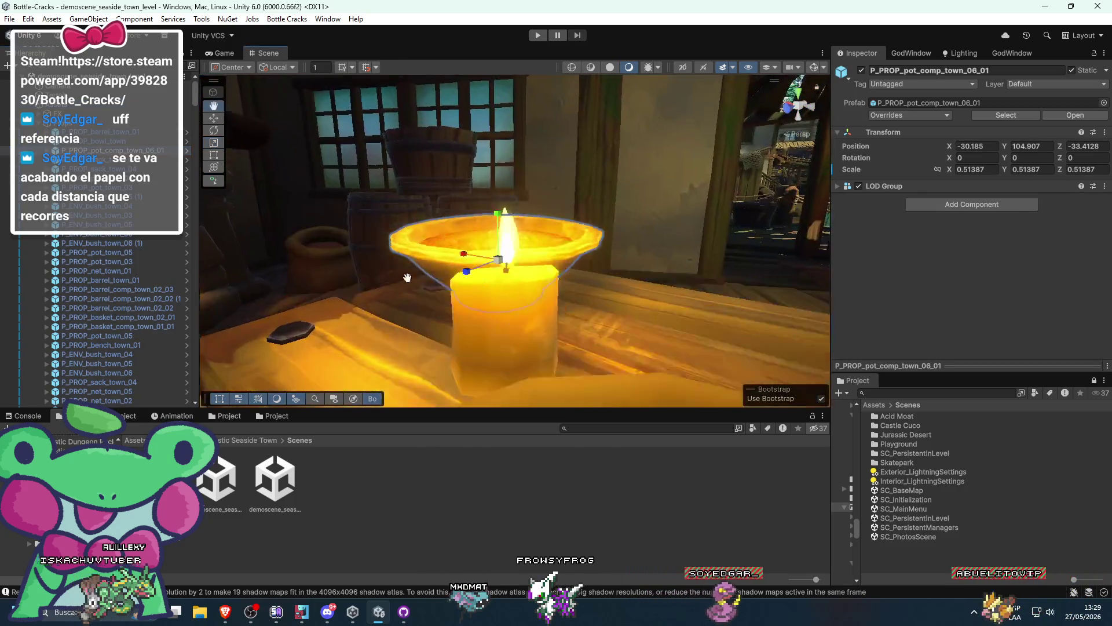
# Fly over the rooftops, under the boardwalk, and toward the boat and pier fence
pyautogui.moveTo(593, 346)
pyautogui.mouseDown()
pyautogui.moveTo(821, 332)
pyautogui.moveTo(626, 311)
pyautogui.moveTo(538, 177)
pyautogui.moveTo(501, 280)
pyautogui.moveTo(487, 239)
pyautogui.moveTo(464, 297)
pyautogui.moveTo(504, 296)
pyautogui.moveTo(529, 203)
pyautogui.moveTo(460, 308)
pyautogui.mouseUp()
pyautogui.moveTo(617, 335)
pyautogui.mouseDown()
pyautogui.moveTo(499, 312)
pyautogui.moveTo(506, 271)
pyautogui.moveTo(548, 286)
pyautogui.mouseUp()
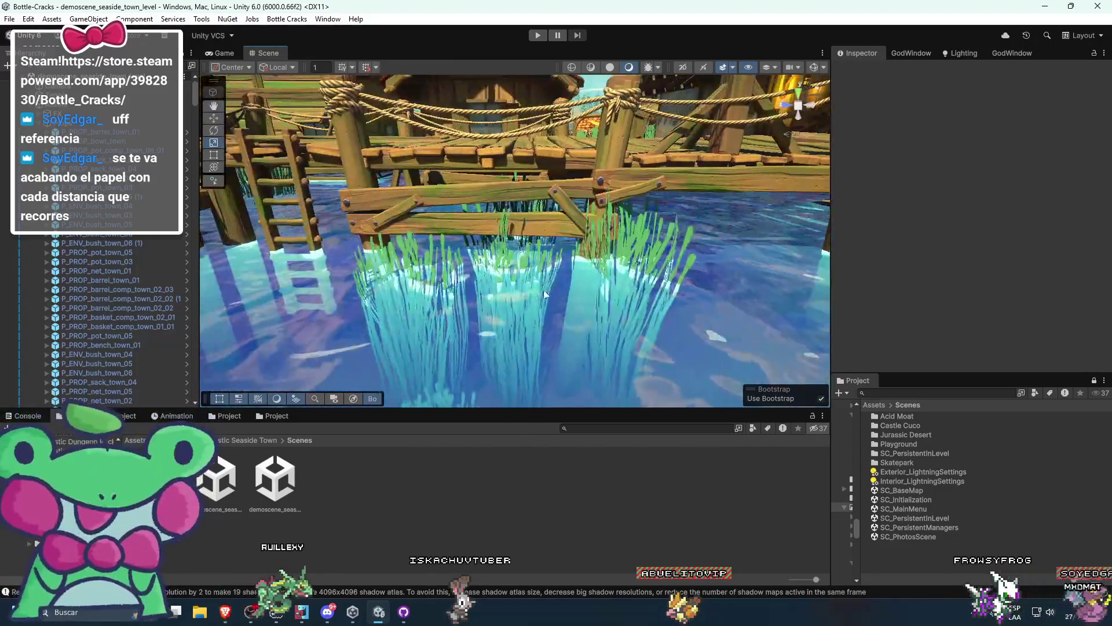
pyautogui.scroll(-3, 471, 468)
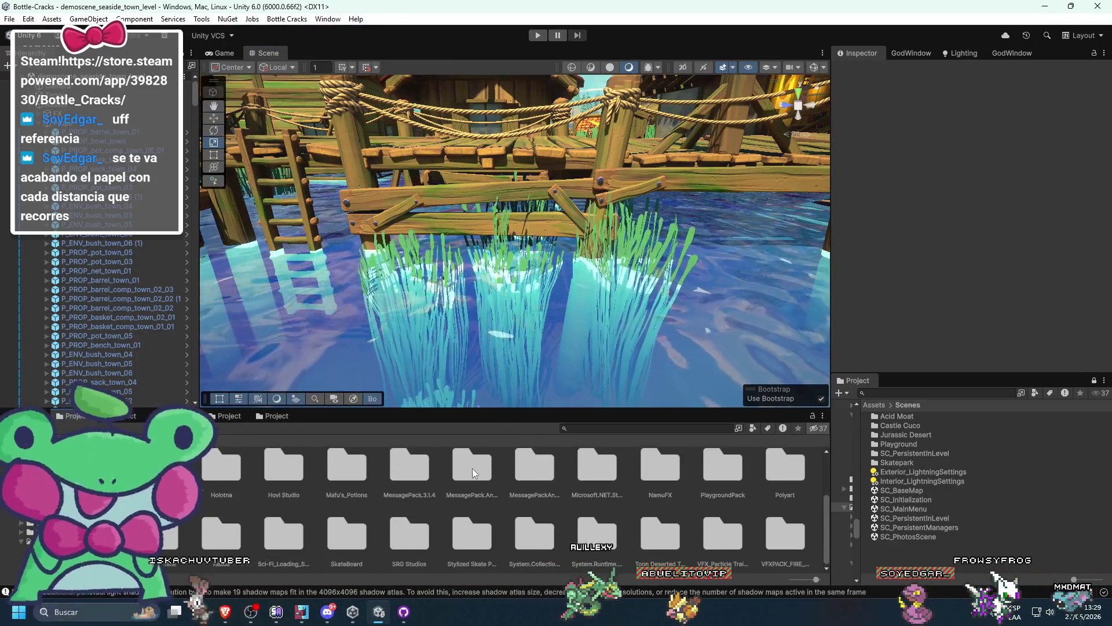
pyautogui.moveTo(579, 353)
pyautogui.mouseDown()
pyautogui.moveTo(498, 369)
pyautogui.moveTo(538, 322)
pyautogui.mouseUp()
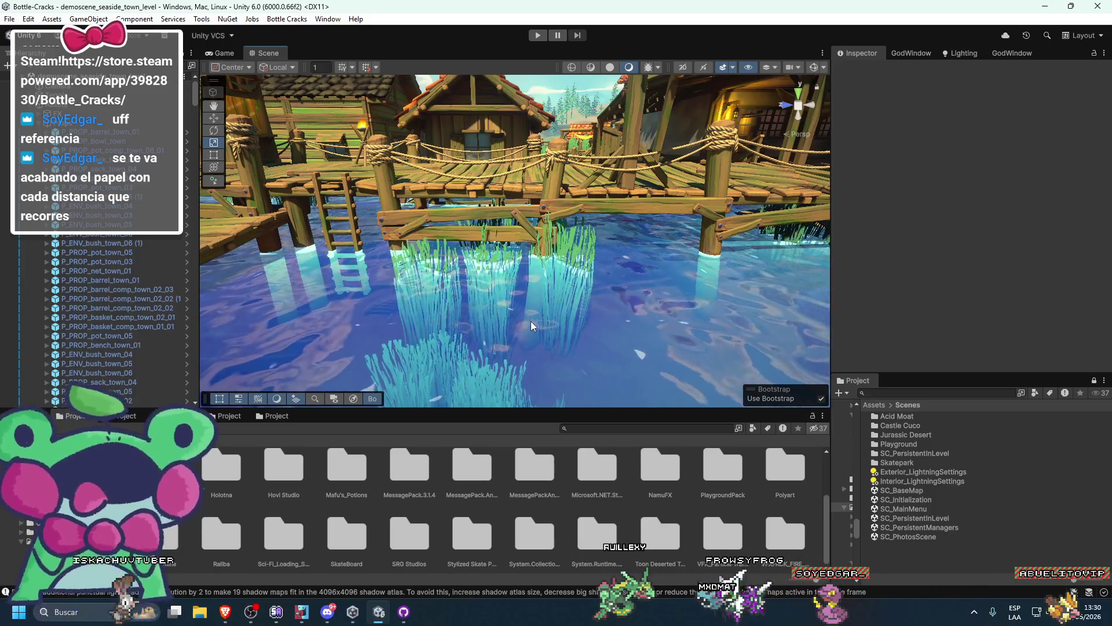
pyautogui.click(644, 191)
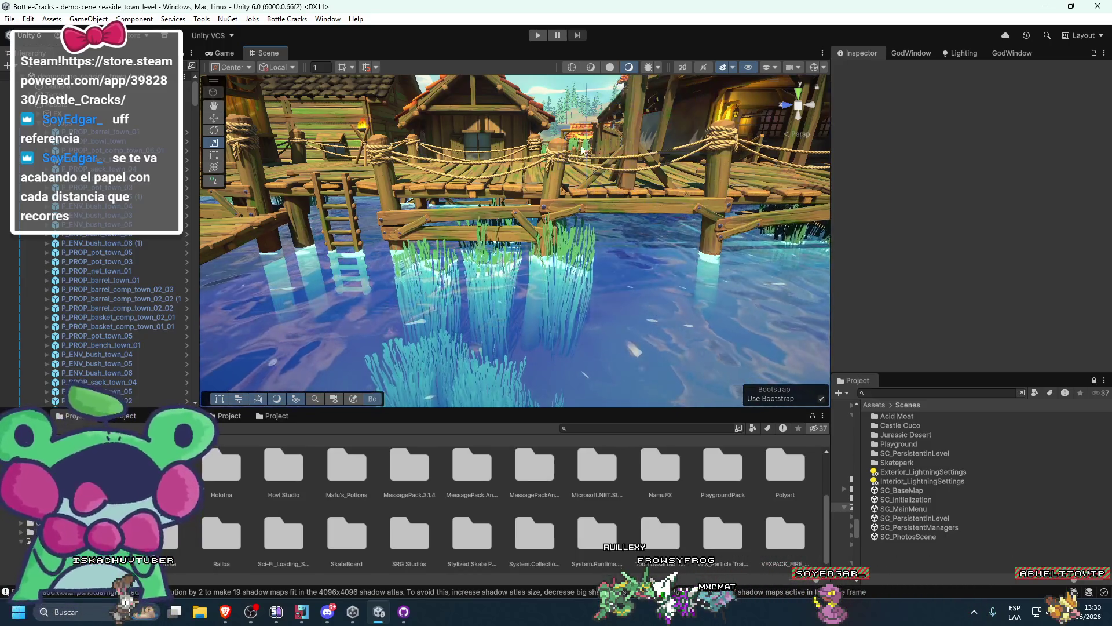
pyautogui.click(572, 98)
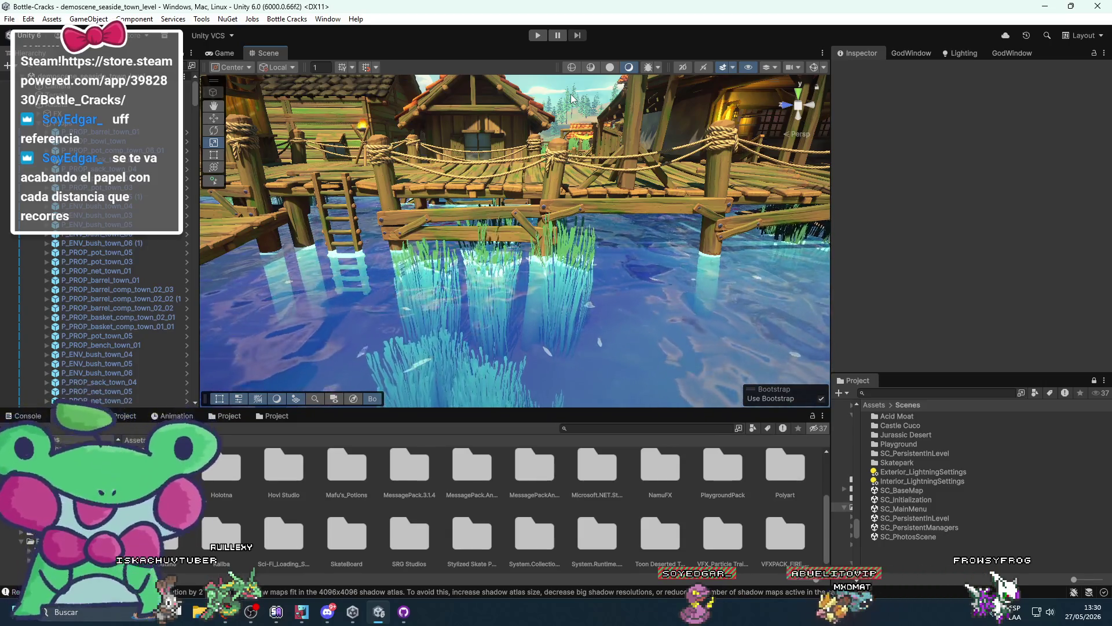
pyautogui.scroll(-3, 571, 239)
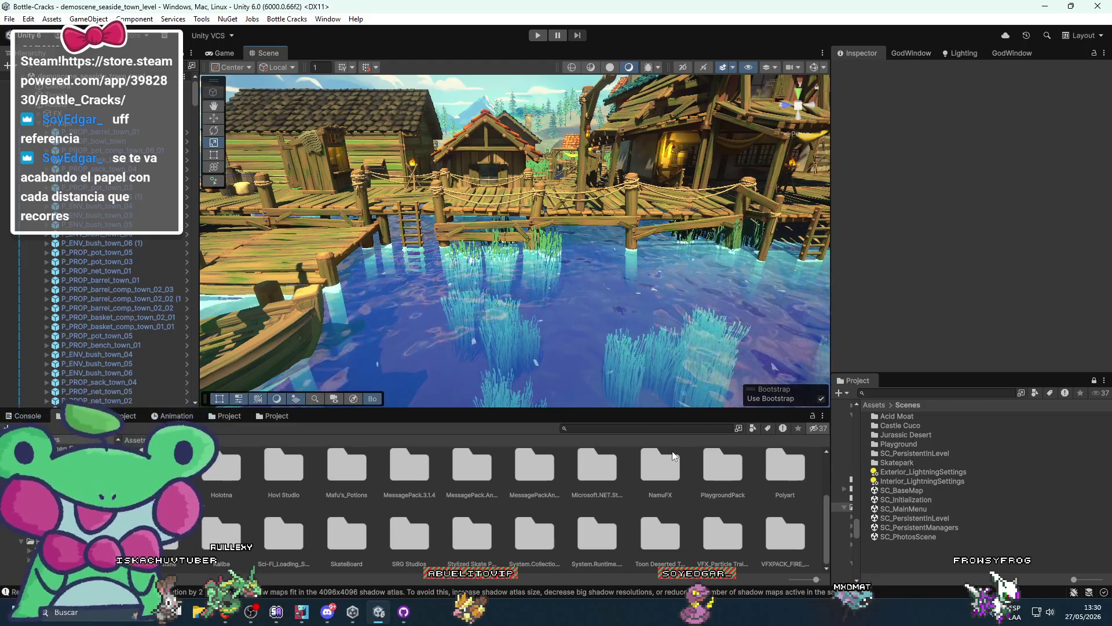
pyautogui.moveTo(543, 234)
pyautogui.mouseDown()
pyautogui.moveTo(492, 346)
pyautogui.moveTo(416, 346)
pyautogui.moveTo(430, 405)
pyautogui.moveTo(433, 358)
pyautogui.moveTo(471, 345)
pyautogui.moveTo(440, 318)
pyautogui.moveTo(569, 252)
pyautogui.moveTo(527, 324)
pyautogui.moveTo(519, 372)
pyautogui.moveTo(471, 262)
pyautogui.moveTo(526, 324)
pyautogui.mouseUp()
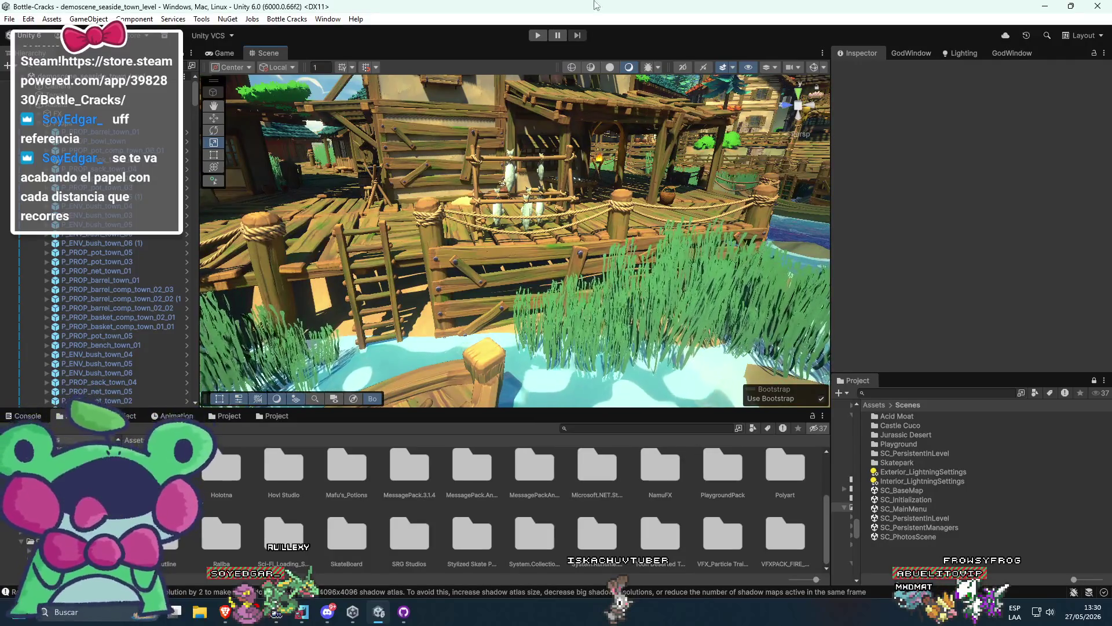
pyautogui.moveTo(518, 377)
pyautogui.mouseDown()
pyautogui.moveTo(523, 196)
pyautogui.moveTo(533, 253)
pyautogui.moveTo(478, 326)
pyautogui.moveTo(723, 318)
pyautogui.moveTo(512, 326)
pyautogui.moveTo(715, 249)
pyautogui.moveTo(600, 300)
pyautogui.mouseUp()
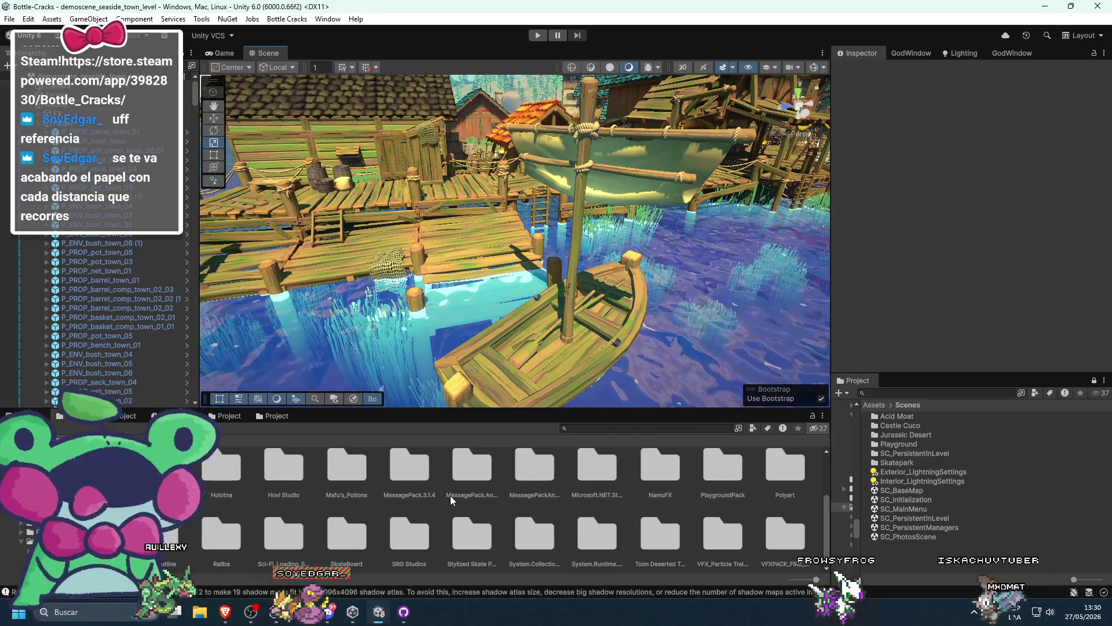
# Open SC_MainMenu, SC_Initialization, then SC_PersistentInLevel, and turn to face the PAUSE menu
pyautogui.click(895, 508)
pyautogui.doubleClick(908, 509)
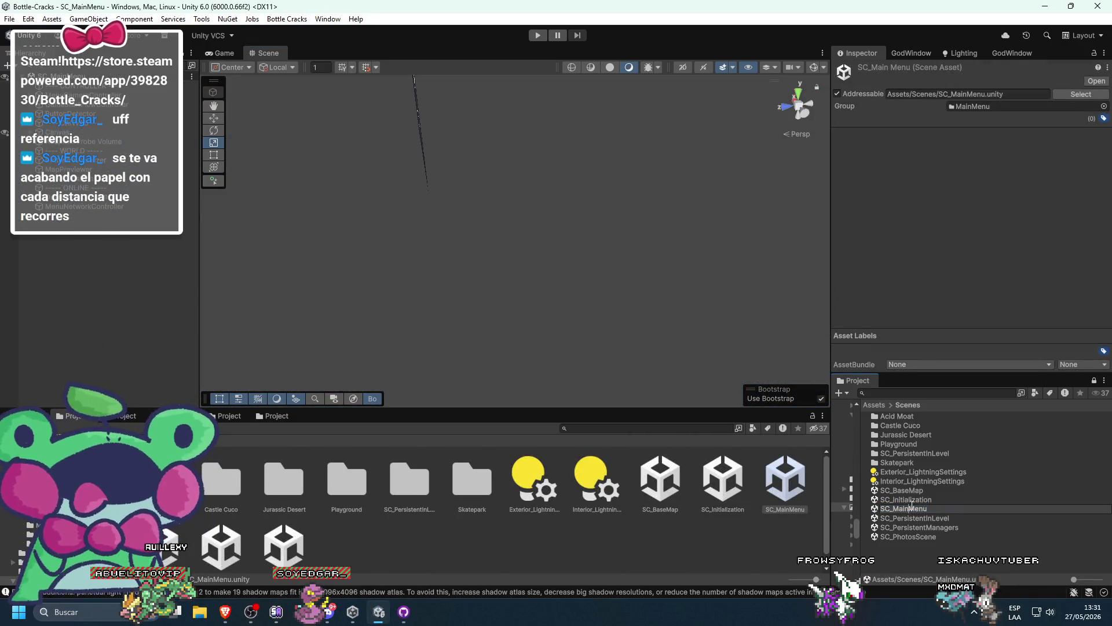
pyautogui.doubleClick(907, 500)
pyautogui.doubleClick(919, 519)
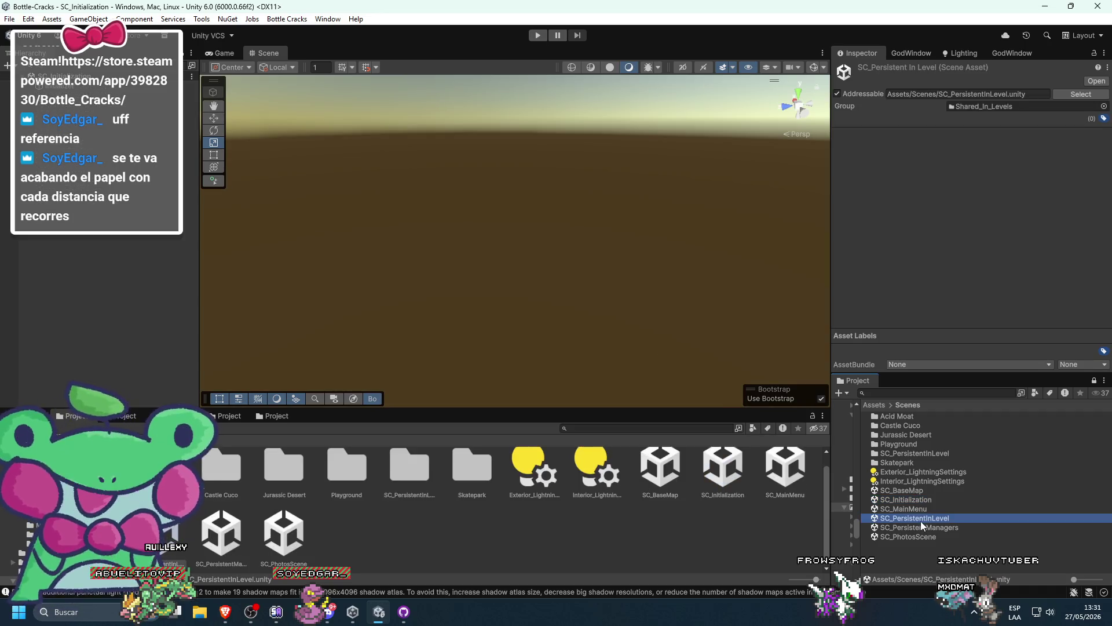
pyautogui.moveTo(572, 303)
pyautogui.mouseDown()
pyautogui.moveTo(541, 322)
pyautogui.moveTo(526, 303)
pyautogui.moveTo(588, 367)
pyautogui.moveTo(624, 378)
pyautogui.moveTo(352, 372)
pyautogui.moveTo(576, 298)
pyautogui.moveTo(432, 241)
pyautogui.moveTo(461, 281)
pyautogui.moveTo(440, 257)
pyautogui.mouseUp()
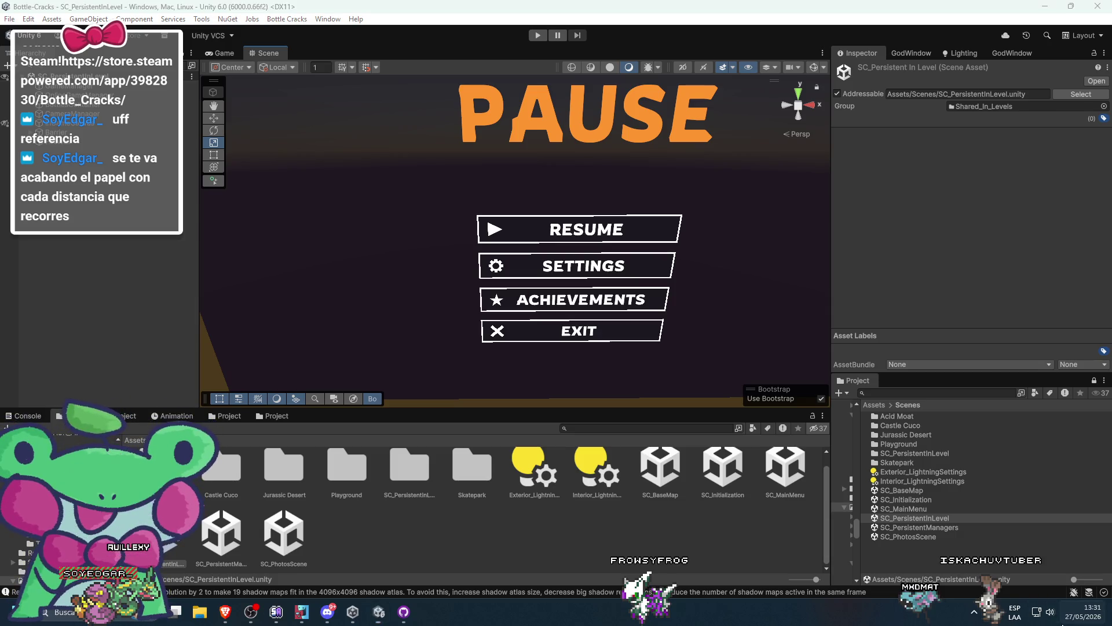
# Open the Windows notifications and calendar panel and scroll through the months
pyautogui.click(1068, 624)
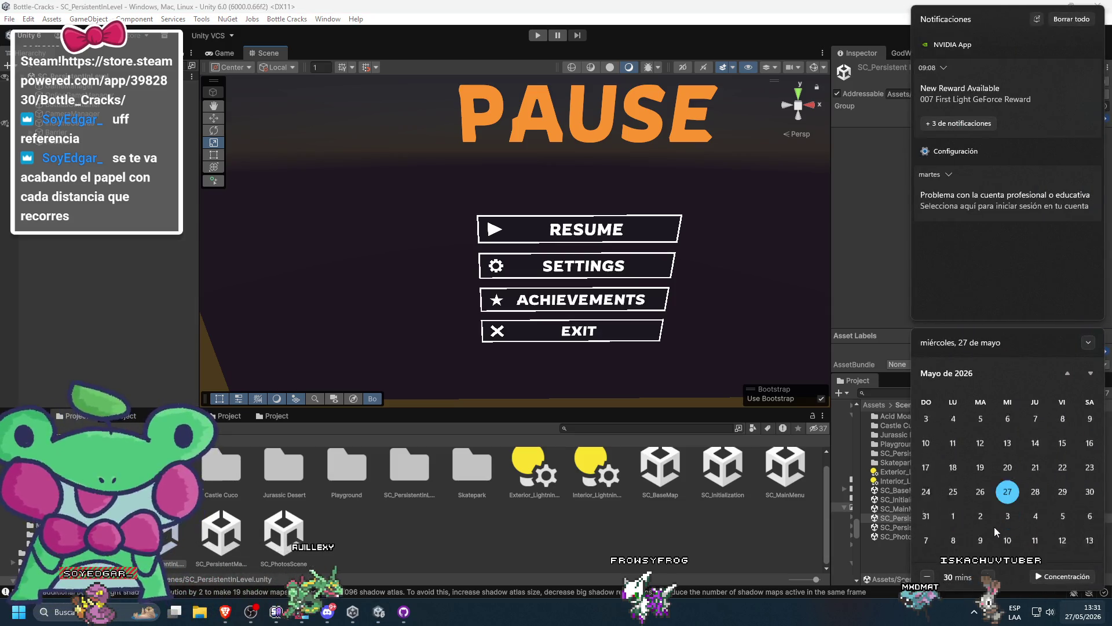
pyautogui.scroll(-1, 1013, 497)
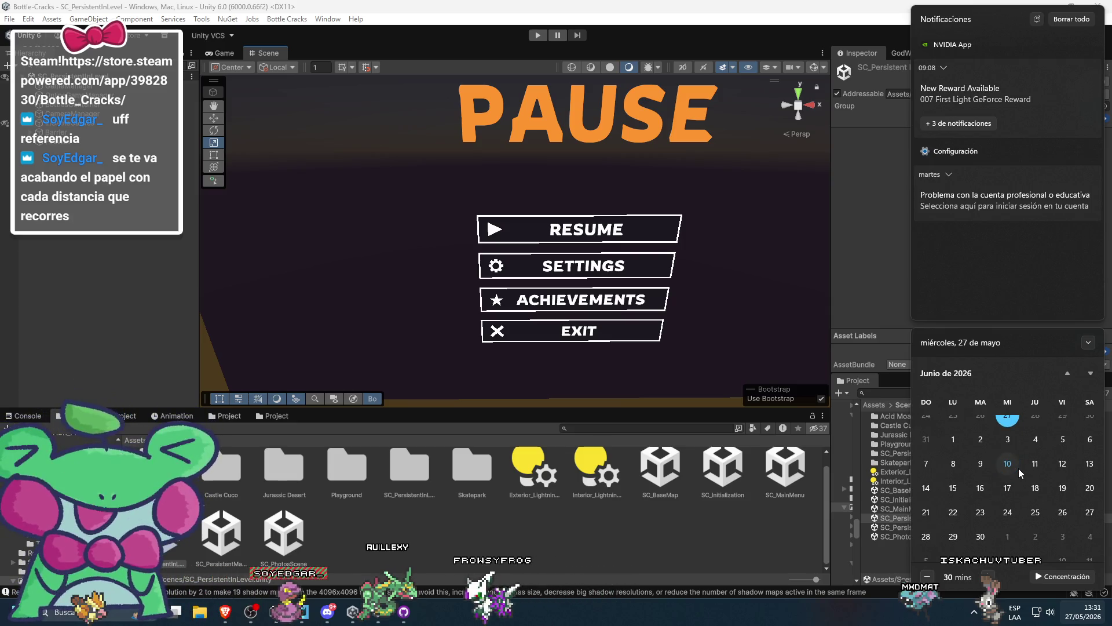
pyautogui.scroll(2, 1015, 472)
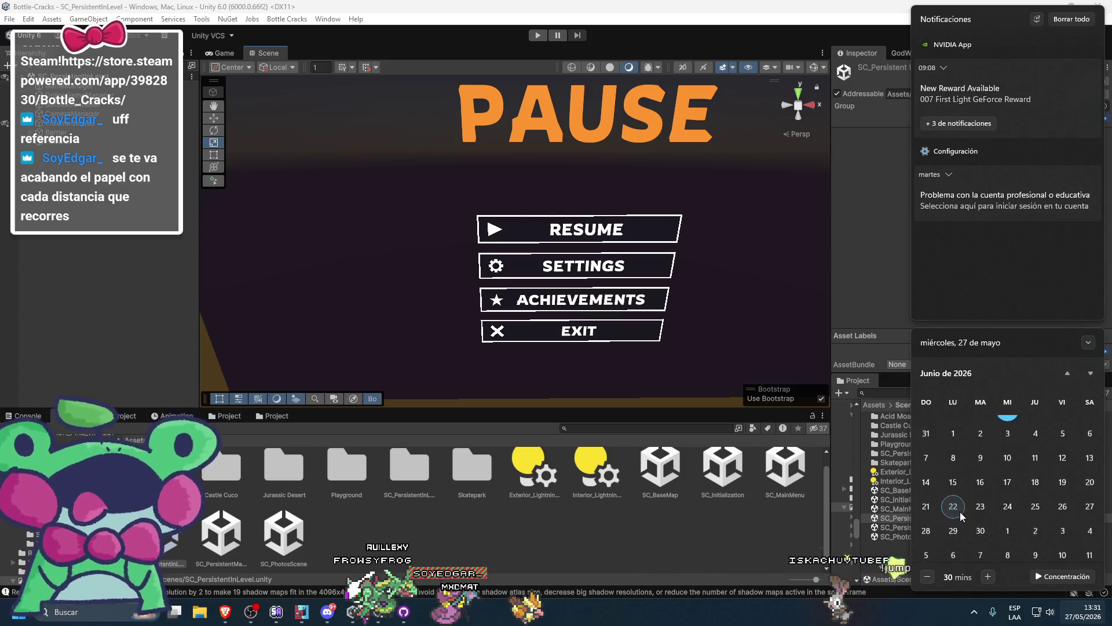
pyautogui.scroll(-3, 961, 512)
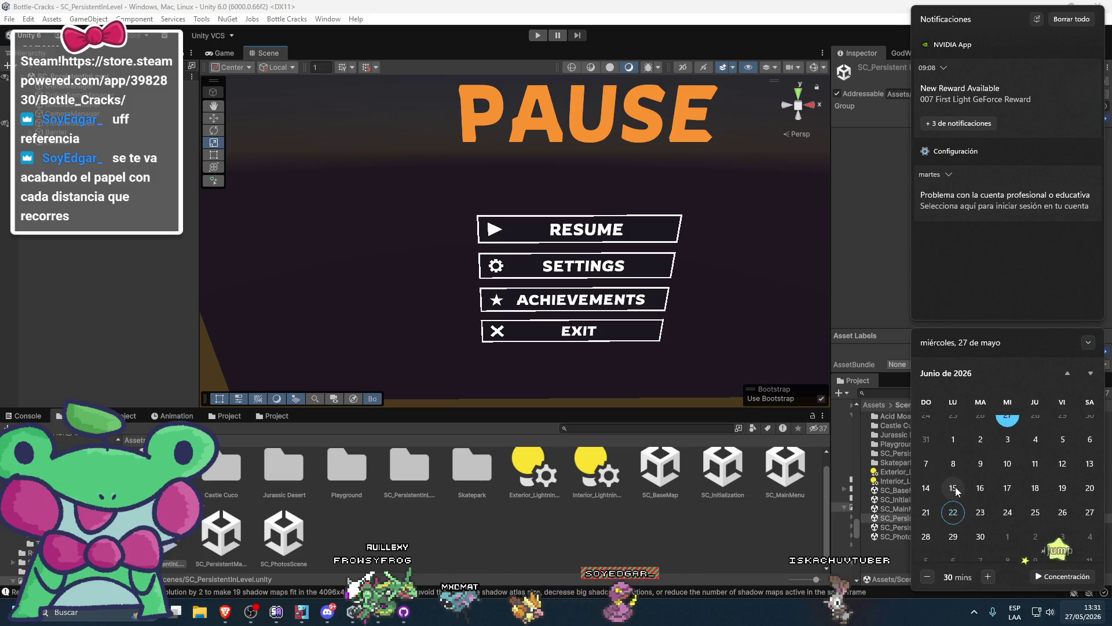
pyautogui.scroll(1, 956, 492)
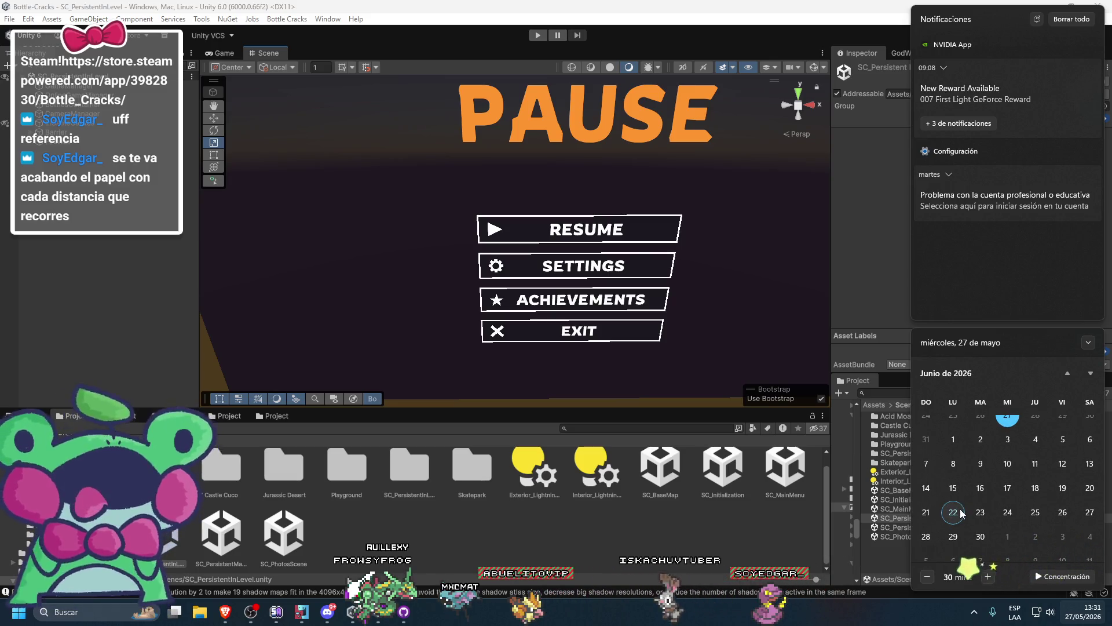
pyautogui.scroll(1, 954, 513)
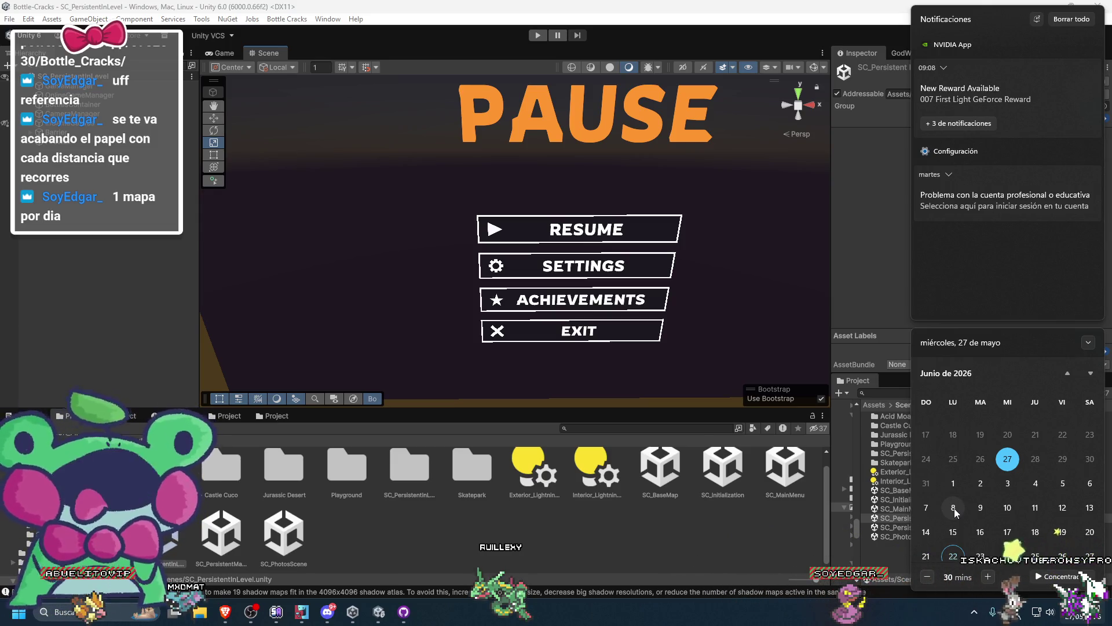
# Close the calendar panel and load SC_JurassicDesert_1 from the Jurassic Desert folder
pyautogui.click(666, 514)
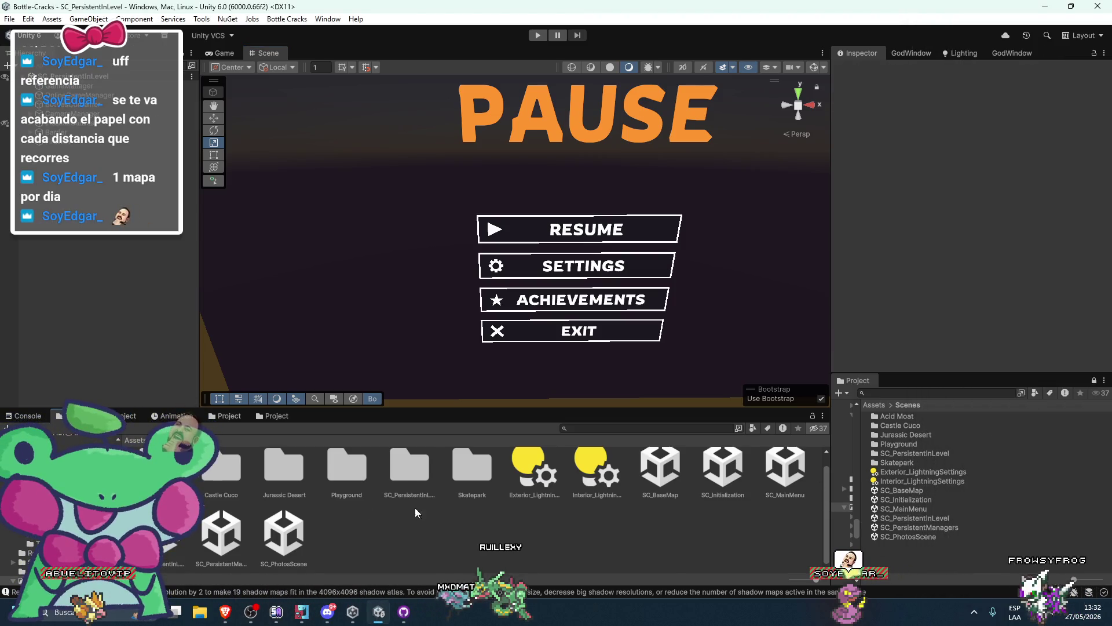
pyautogui.doubleClick(304, 472)
pyautogui.doubleClick(334, 481)
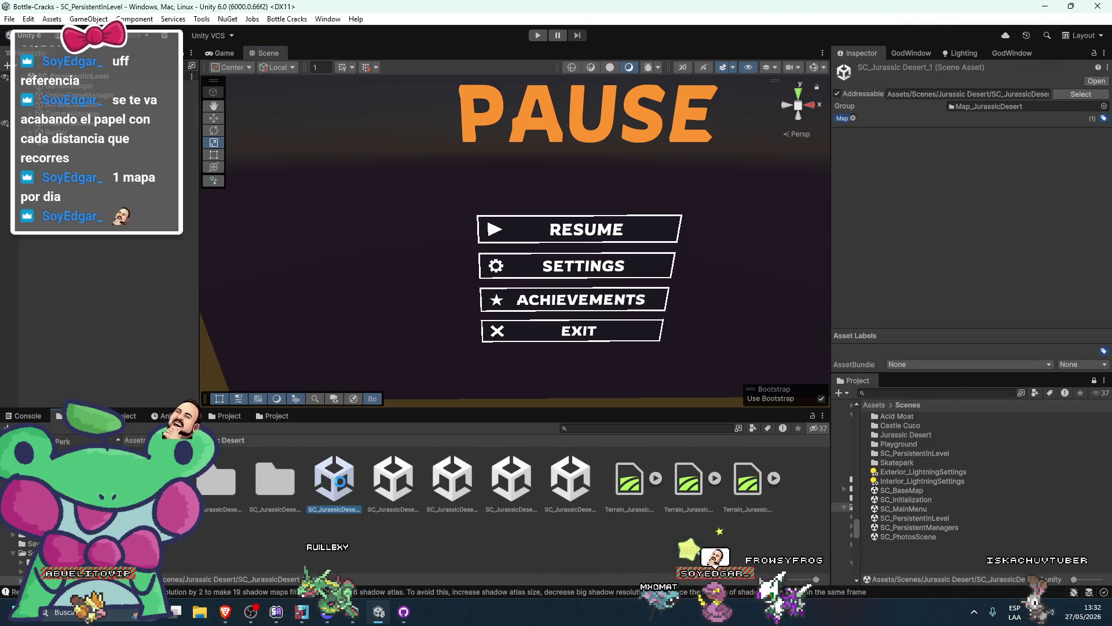
# Inspect the desert oasis up close, then show the Scenes folder and open SC_Initialization
pyautogui.moveTo(264, 109); pyautogui.dragTo(392, 284)
pyautogui.scroll(-10, 392, 284)
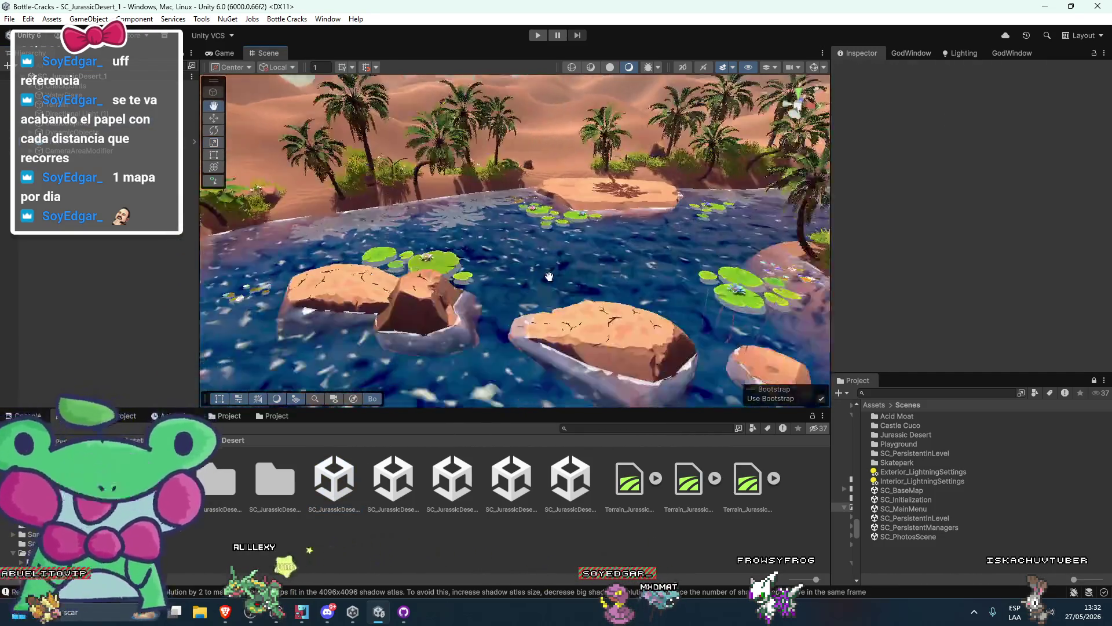
pyautogui.moveTo(550, 276)
pyautogui.mouseDown()
pyautogui.moveTo(604, 300)
pyautogui.moveTo(546, 296)
pyautogui.mouseUp()
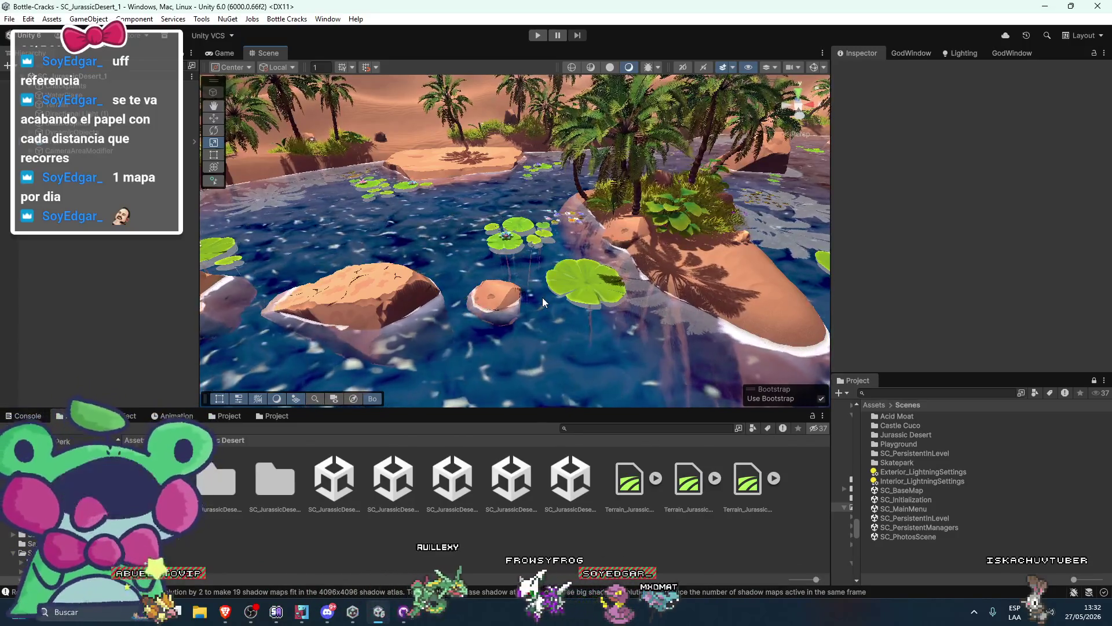
pyautogui.scroll(-10, 538, 284)
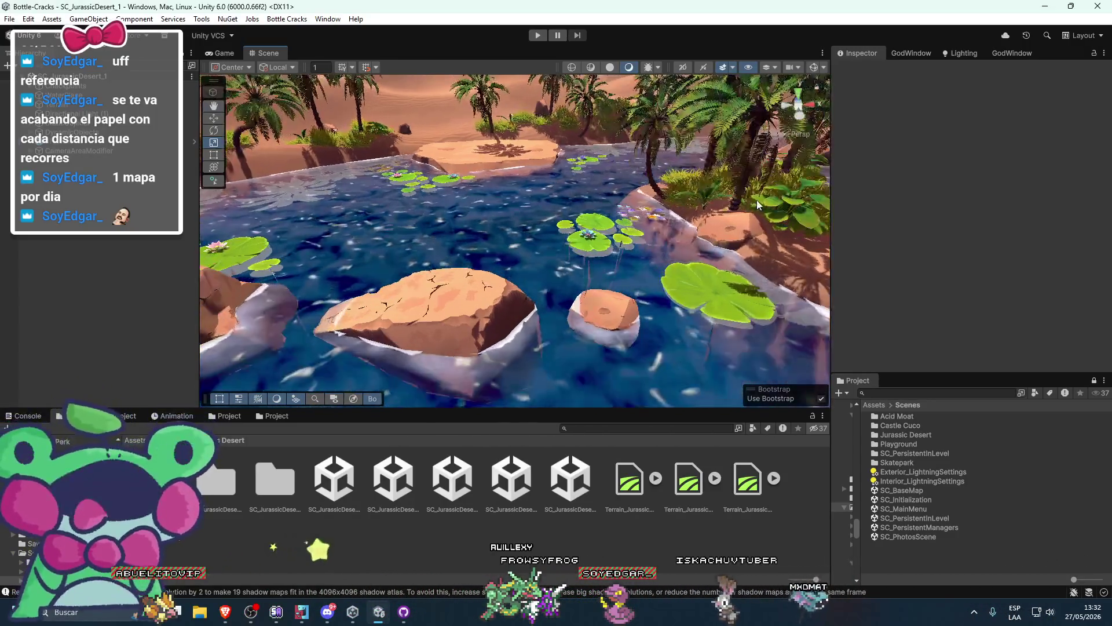
pyautogui.scroll(5, 534, 267)
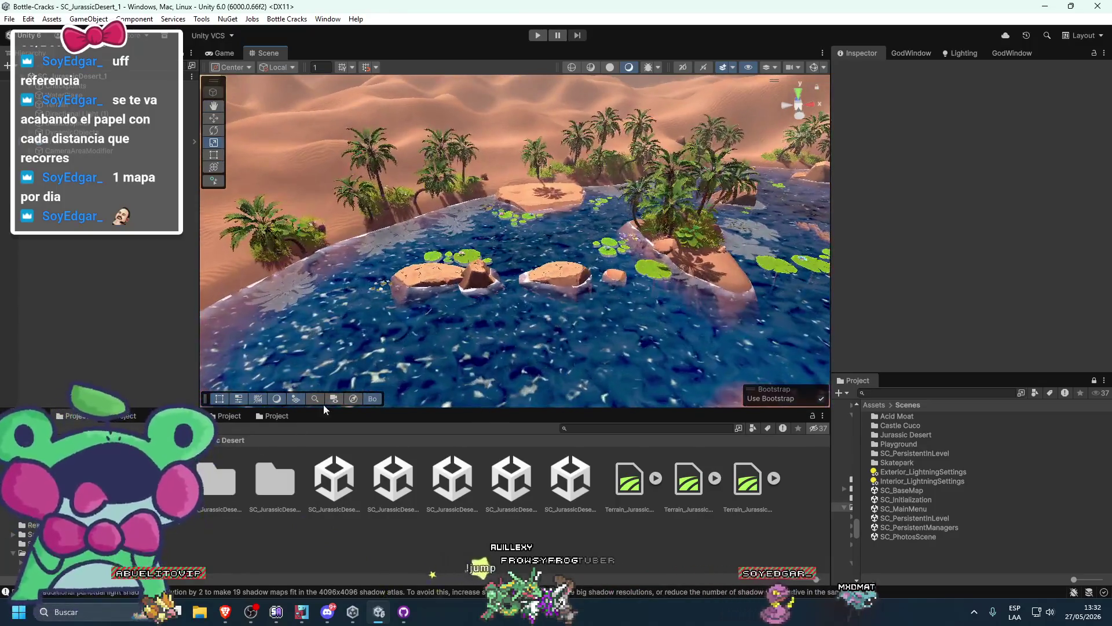
pyautogui.click(23, 543)
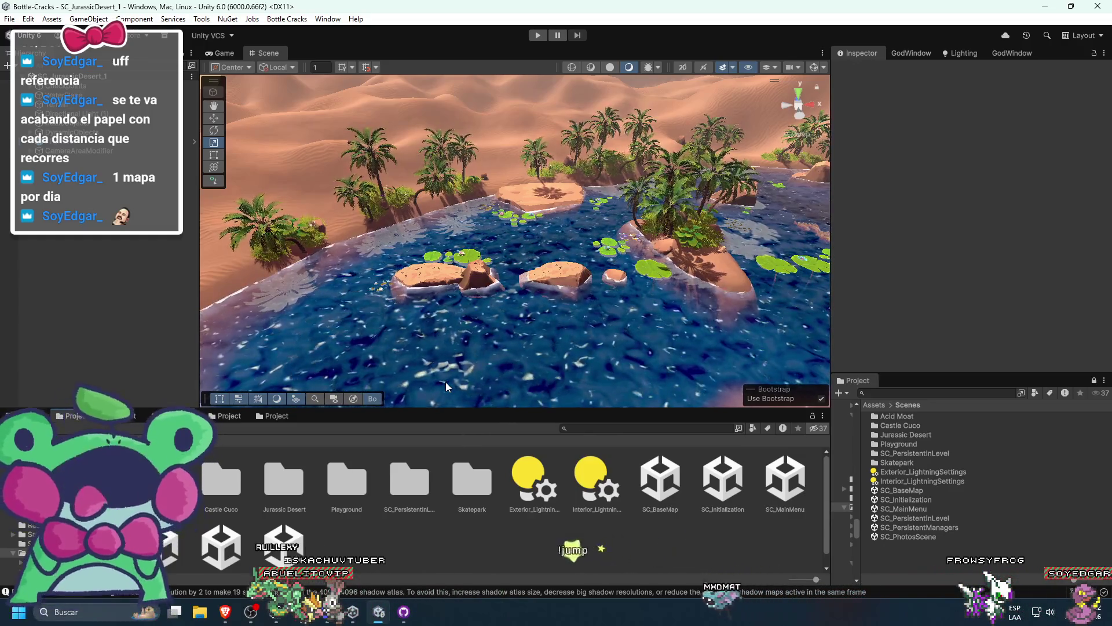
pyautogui.doubleClick(920, 500)
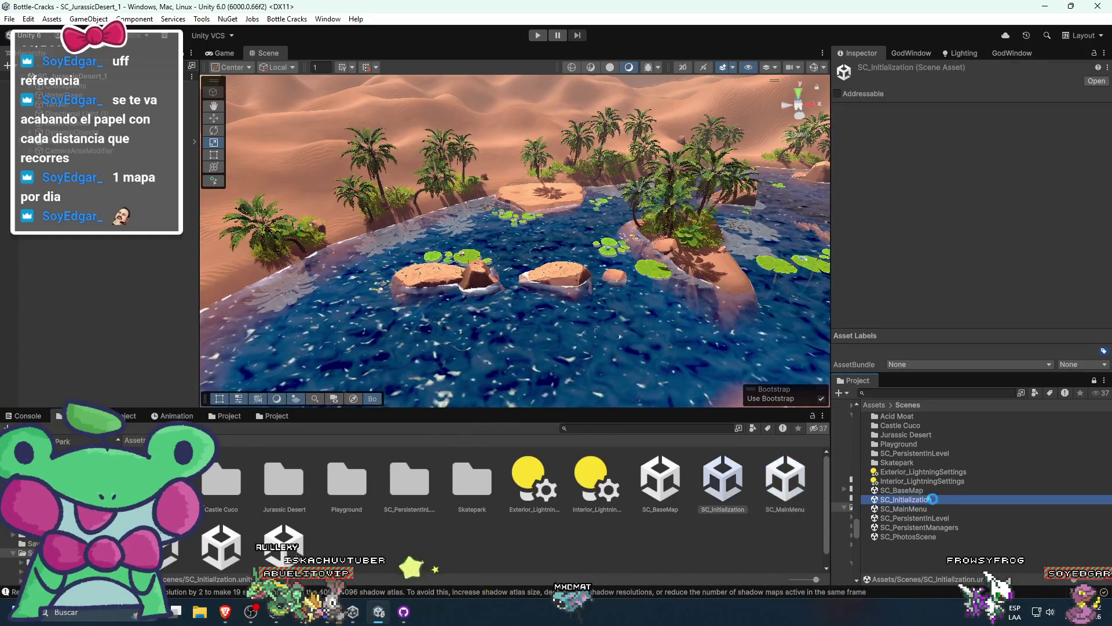
# Check GitHub Desktop for local changes, then open Castle Cuco's SC_Castlecuco_1 scene in Unity
pyautogui.hotkey('alt', 'Tab')
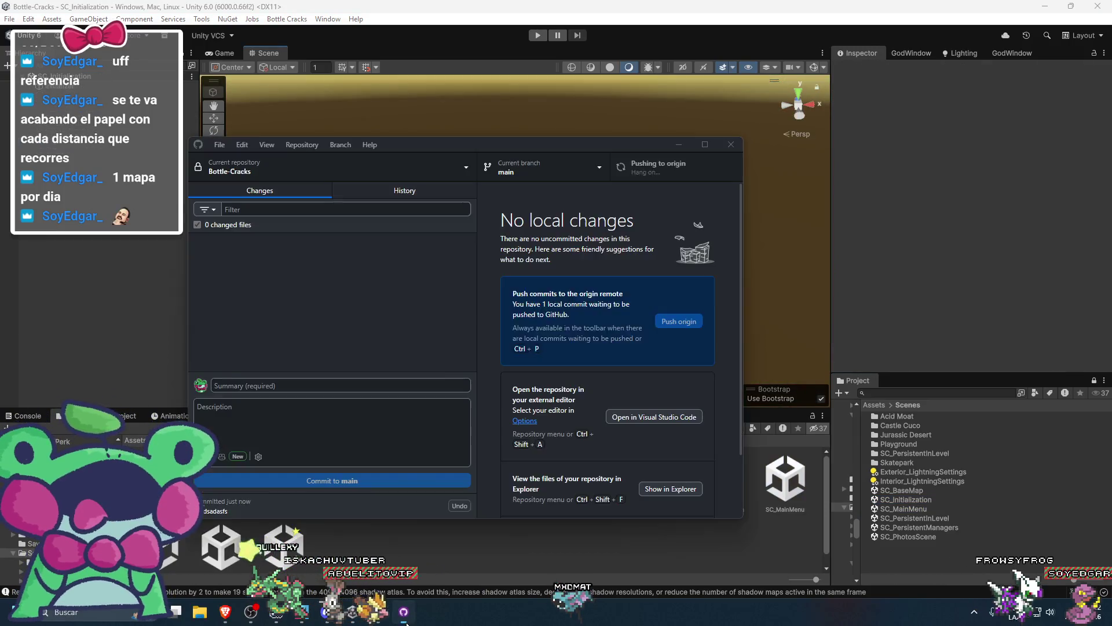
pyautogui.click(847, 253)
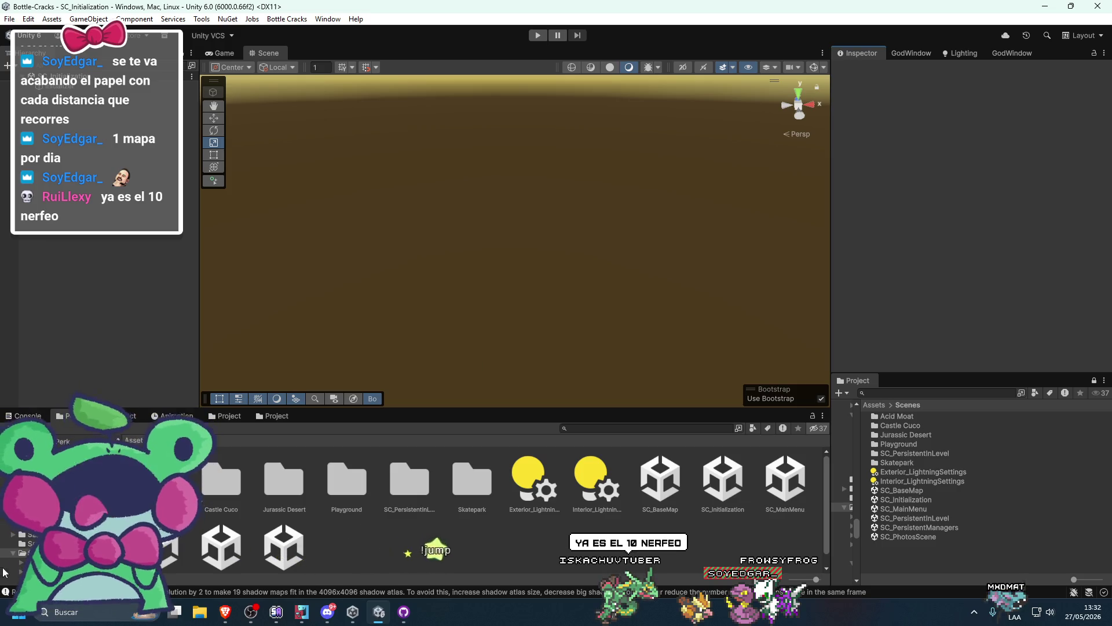
pyautogui.doubleClick(210, 474)
pyautogui.doubleClick(475, 487)
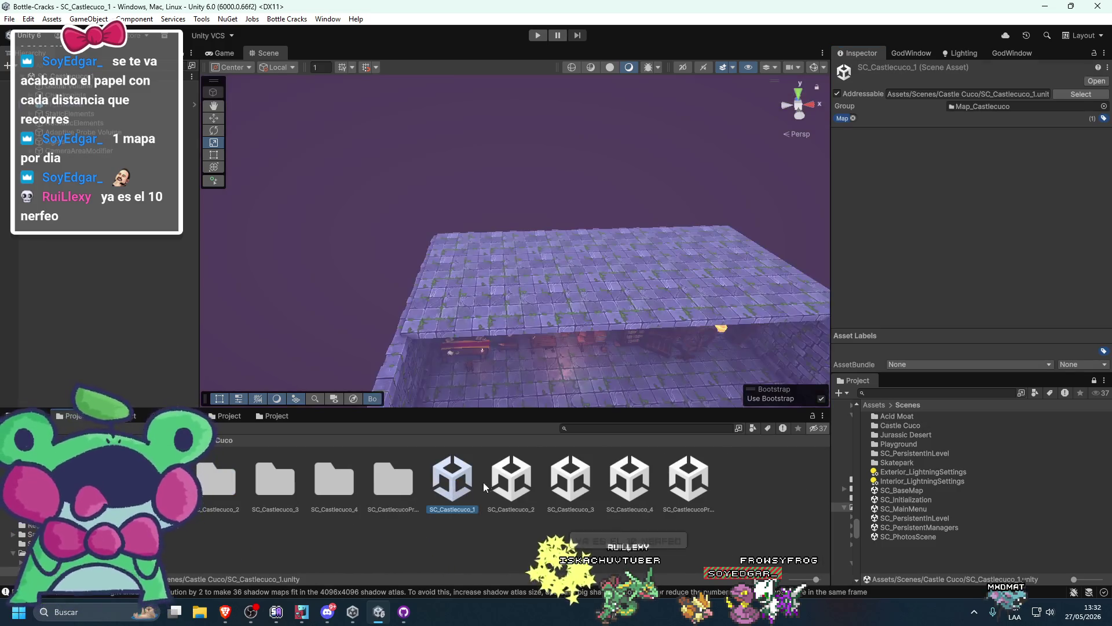
# Orbit, pan and zoom through the SC_Castlecuco_1 room around the pillar, sacks, crates and bench
pyautogui.moveTo(544, 378)
pyautogui.mouseDown()
pyautogui.moveTo(479, 328)
pyautogui.moveTo(451, 221)
pyautogui.moveTo(495, 293)
pyautogui.moveTo(322, 209)
pyautogui.moveTo(542, 280)
pyautogui.moveTo(466, 223)
pyautogui.moveTo(453, 246)
pyautogui.moveTo(496, 257)
pyautogui.mouseUp()
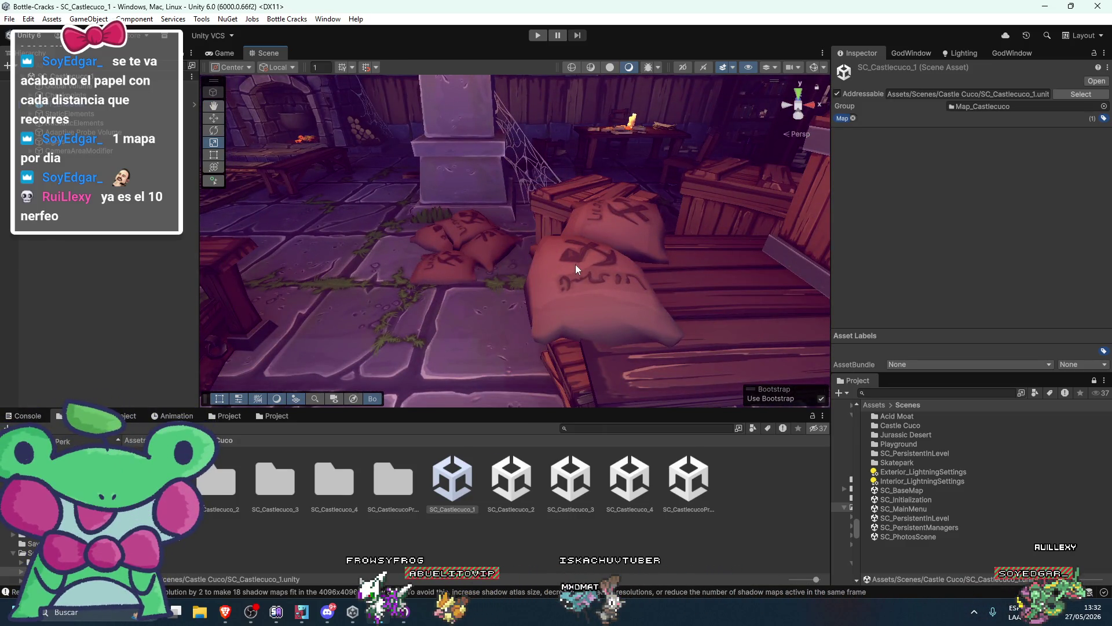
pyautogui.scroll(-3, 601, 245)
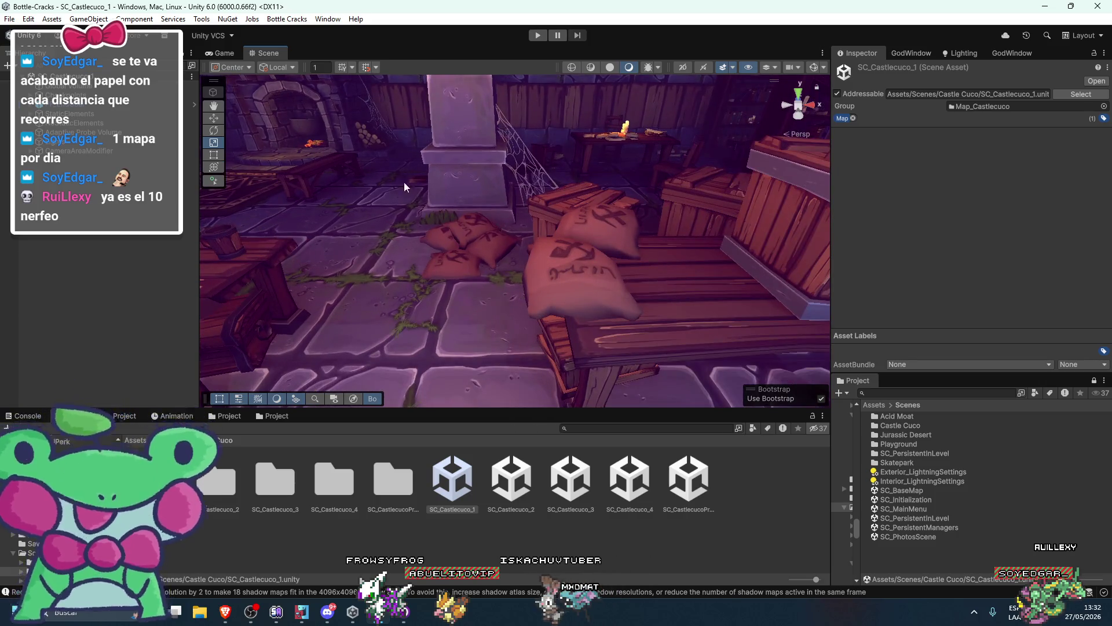
pyautogui.scroll(-4, 391, 173)
pyautogui.moveTo(593, 271); pyautogui.dragTo(534, 265)
pyautogui.moveTo(420, 269)
pyautogui.mouseDown()
pyautogui.moveTo(496, 279)
pyautogui.moveTo(506, 292)
pyautogui.moveTo(427, 276)
pyautogui.moveTo(417, 301)
pyautogui.moveTo(379, 308)
pyautogui.moveTo(505, 336)
pyautogui.mouseUp()
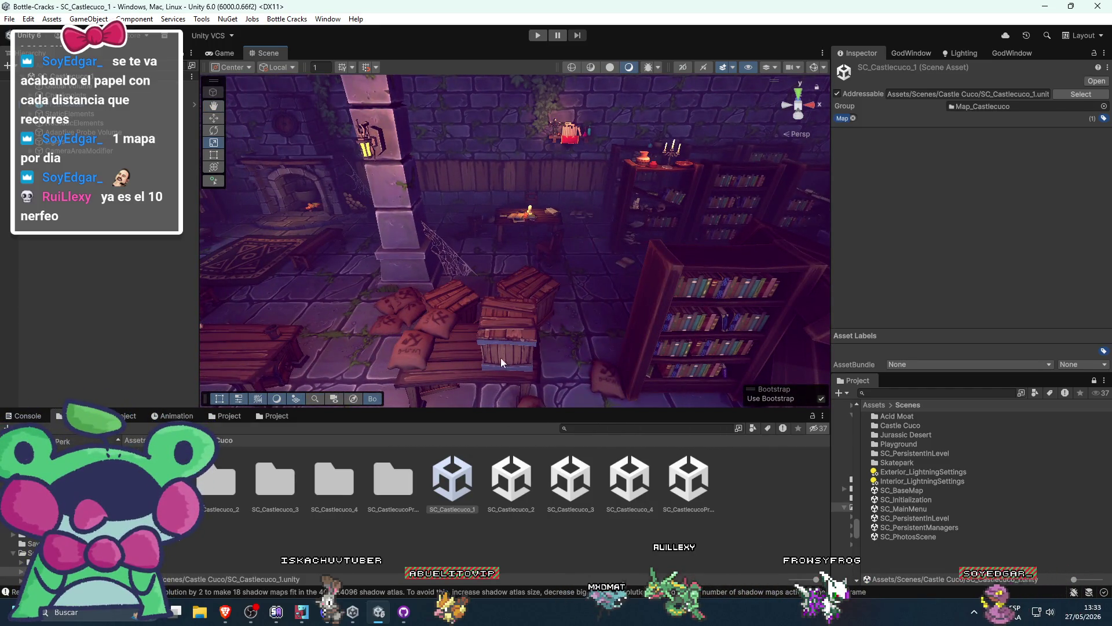
pyautogui.moveTo(427, 361)
pyautogui.mouseDown()
pyautogui.moveTo(450, 332)
pyautogui.moveTo(442, 367)
pyautogui.moveTo(442, 335)
pyautogui.moveTo(547, 310)
pyautogui.moveTo(462, 315)
pyautogui.moveTo(475, 289)
pyautogui.moveTo(521, 302)
pyautogui.moveTo(620, 295)
pyautogui.moveTo(469, 296)
pyautogui.moveTo(576, 300)
pyautogui.moveTo(553, 280)
pyautogui.moveTo(471, 300)
pyautogui.moveTo(614, 323)
pyautogui.mouseUp()
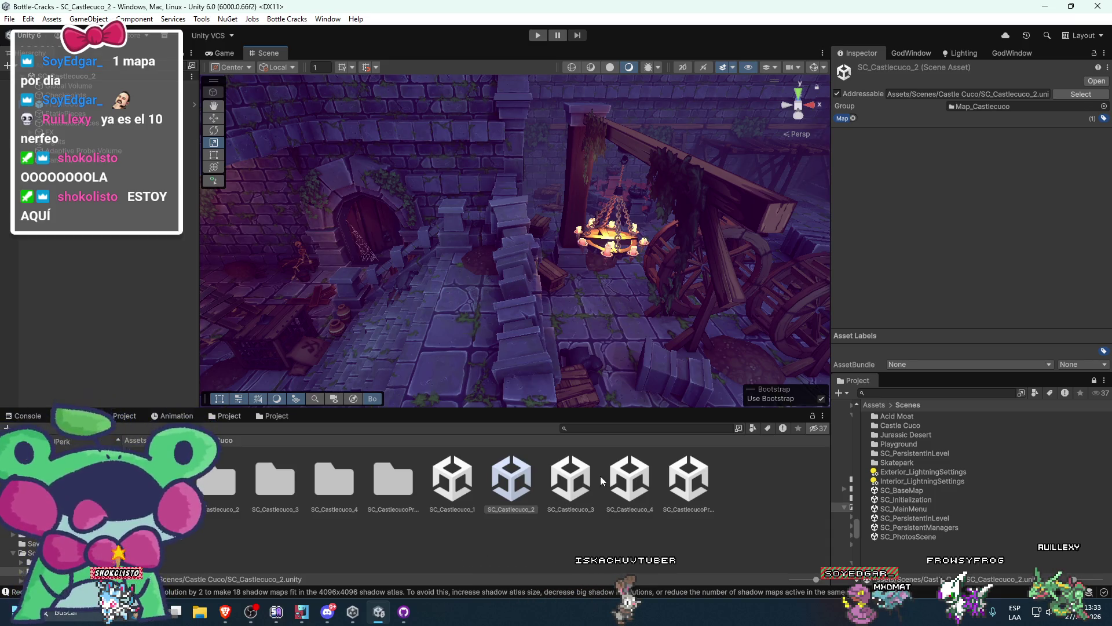
# Open SC_Castlecuco_3, turn on Gizmos, and select PF_BreakableWood (9) by the stone doorway
pyautogui.doubleClick(571, 481)
pyautogui.moveTo(335, 289)
pyautogui.mouseDown()
pyautogui.moveTo(537, 281)
pyautogui.moveTo(415, 273)
pyautogui.moveTo(566, 273)
pyautogui.moveTo(586, 266)
pyautogui.moveTo(479, 254)
pyautogui.moveTo(483, 269)
pyautogui.moveTo(818, 121)
pyautogui.mouseUp()
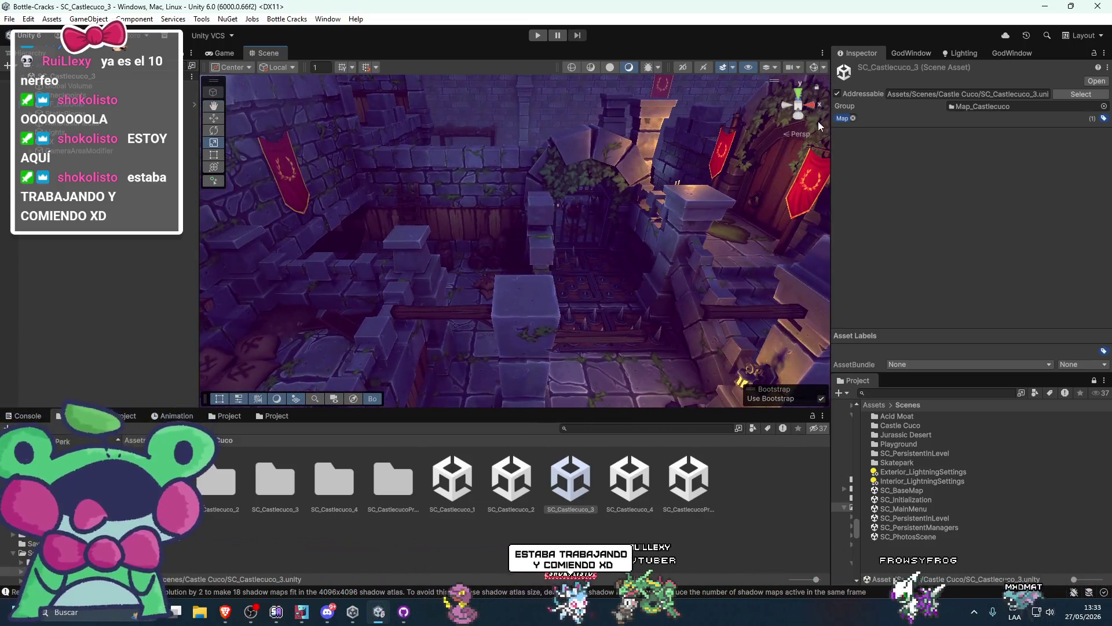
pyautogui.click(814, 67)
pyautogui.moveTo(580, 322)
pyautogui.mouseDown()
pyautogui.moveTo(565, 283)
pyautogui.moveTo(575, 229)
pyautogui.moveTo(543, 202)
pyautogui.moveTo(534, 248)
pyautogui.moveTo(607, 239)
pyautogui.moveTo(571, 241)
pyautogui.moveTo(710, 264)
pyautogui.moveTo(620, 299)
pyautogui.moveTo(478, 316)
pyautogui.moveTo(500, 322)
pyautogui.moveTo(510, 231)
pyautogui.mouseUp()
pyautogui.moveTo(536, 346)
pyautogui.mouseDown()
pyautogui.moveTo(568, 322)
pyautogui.moveTo(504, 299)
pyautogui.moveTo(557, 246)
pyautogui.mouseUp()
pyautogui.click(459, 268)
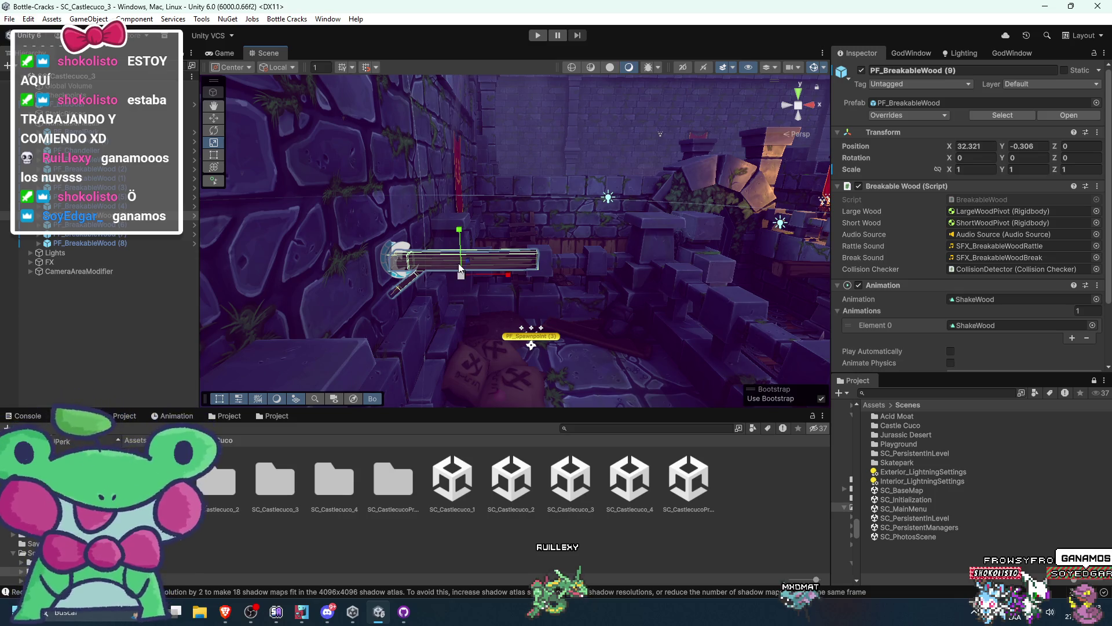
# Orbit around the breakable plank and inspect the sacks below it
pyautogui.moveTo(459, 268)
pyautogui.mouseDown()
pyautogui.moveTo(475, 333)
pyautogui.moveTo(475, 213)
pyautogui.moveTo(514, 258)
pyautogui.mouseUp()
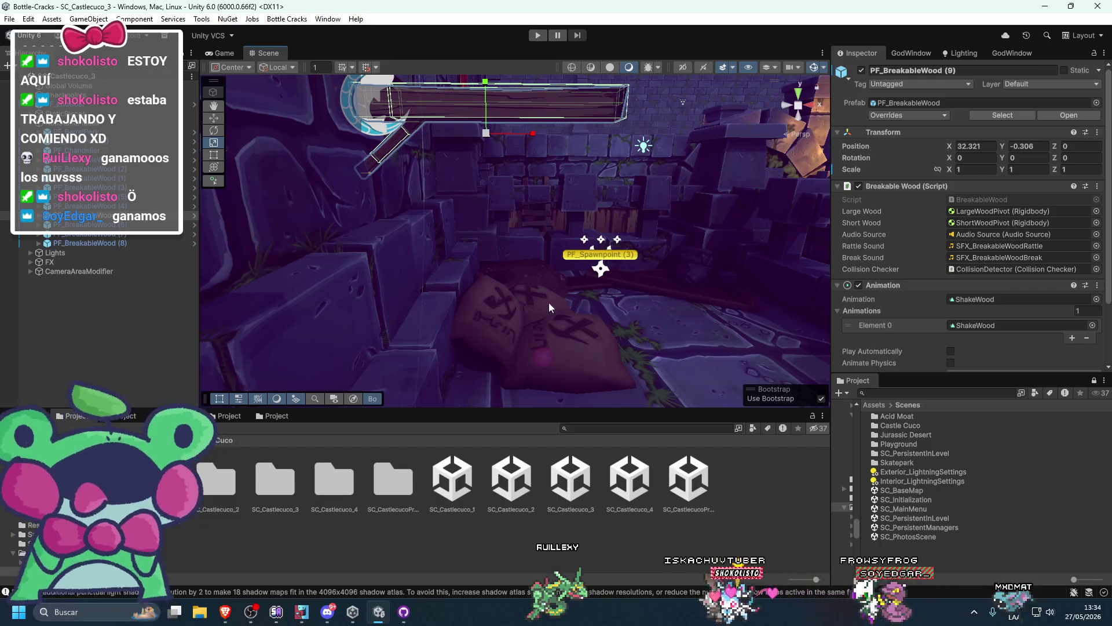
pyautogui.click(491, 282)
pyautogui.click(558, 340)
pyautogui.moveTo(648, 122)
pyautogui.mouseDown()
pyautogui.moveTo(609, 213)
pyautogui.moveTo(516, 92)
pyautogui.mouseUp()
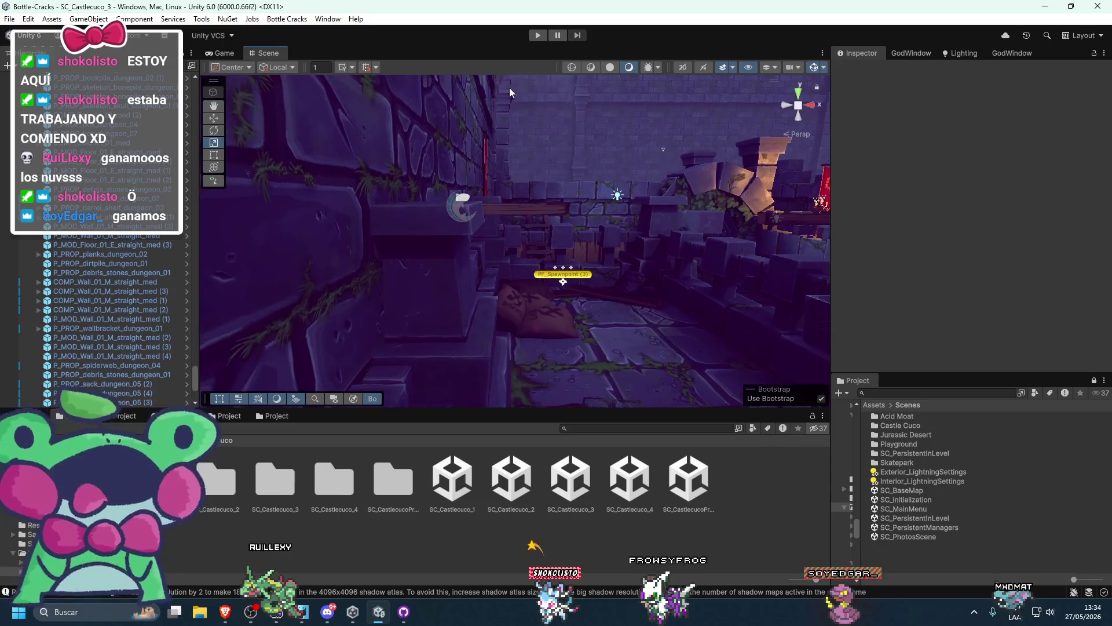
pyautogui.moveTo(530, 283)
pyautogui.mouseDown()
pyautogui.moveTo(557, 293)
pyautogui.moveTo(527, 325)
pyautogui.moveTo(505, 286)
pyautogui.moveTo(547, 300)
pyautogui.moveTo(527, 266)
pyautogui.moveTo(527, 286)
pyautogui.moveTo(482, 159)
pyautogui.moveTo(610, 231)
pyautogui.moveTo(555, 277)
pyautogui.moveTo(502, 285)
pyautogui.moveTo(515, 315)
pyautogui.moveTo(491, 307)
pyautogui.moveTo(599, 279)
pyautogui.mouseUp()
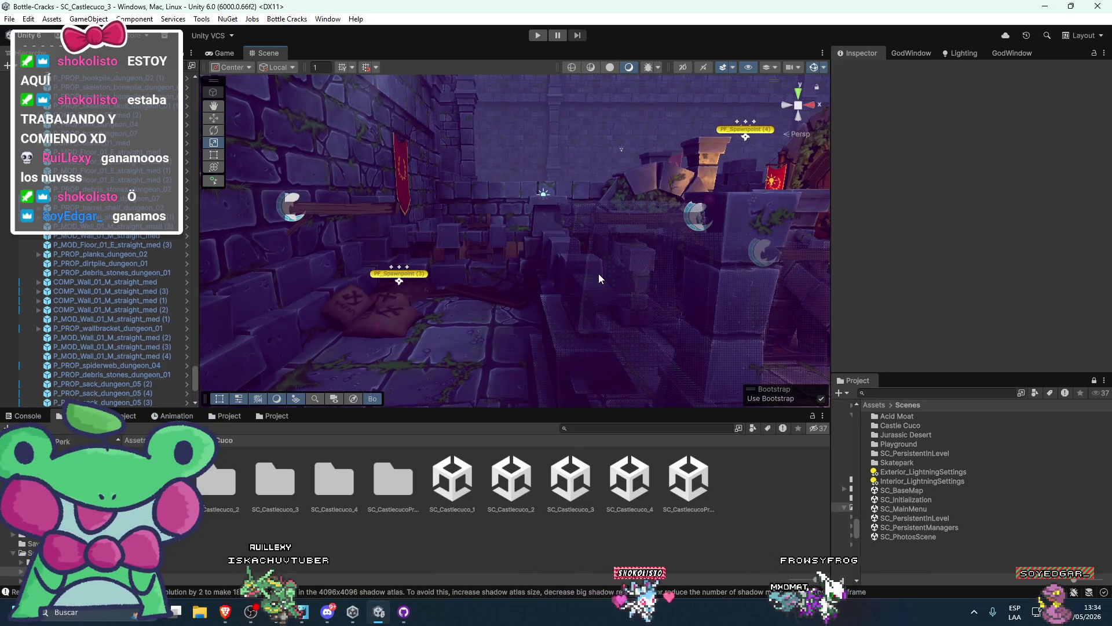
# Circle the spiked gate, banners and spawnpoints to the fireplace wall, then pick SC_Castlecuco_4
pyautogui.moveTo(617, 279)
pyautogui.mouseDown()
pyautogui.moveTo(579, 287)
pyautogui.moveTo(635, 300)
pyautogui.moveTo(449, 298)
pyautogui.moveTo(521, 278)
pyautogui.moveTo(620, 220)
pyautogui.moveTo(486, 238)
pyautogui.moveTo(521, 243)
pyautogui.moveTo(405, 266)
pyautogui.moveTo(355, 317)
pyautogui.mouseUp()
pyautogui.moveTo(523, 283)
pyautogui.mouseDown()
pyautogui.moveTo(367, 301)
pyautogui.moveTo(520, 203)
pyautogui.mouseUp()
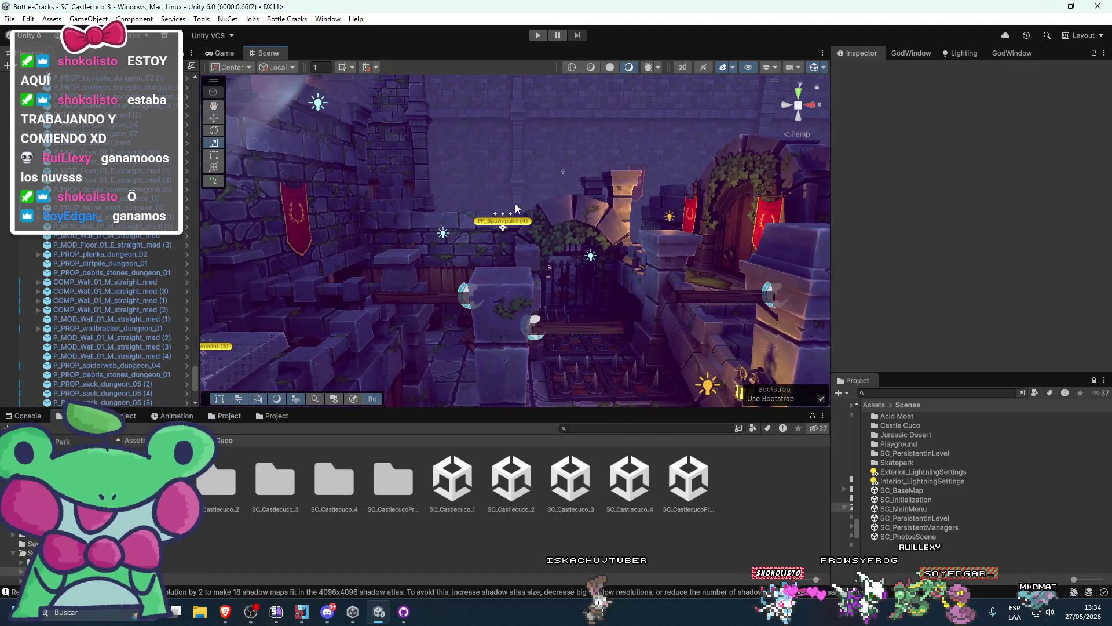
pyautogui.moveTo(590, 253)
pyautogui.mouseDown()
pyautogui.moveTo(505, 275)
pyautogui.moveTo(629, 251)
pyautogui.moveTo(649, 260)
pyautogui.moveTo(415, 294)
pyautogui.moveTo(590, 265)
pyautogui.moveTo(429, 249)
pyautogui.mouseUp()
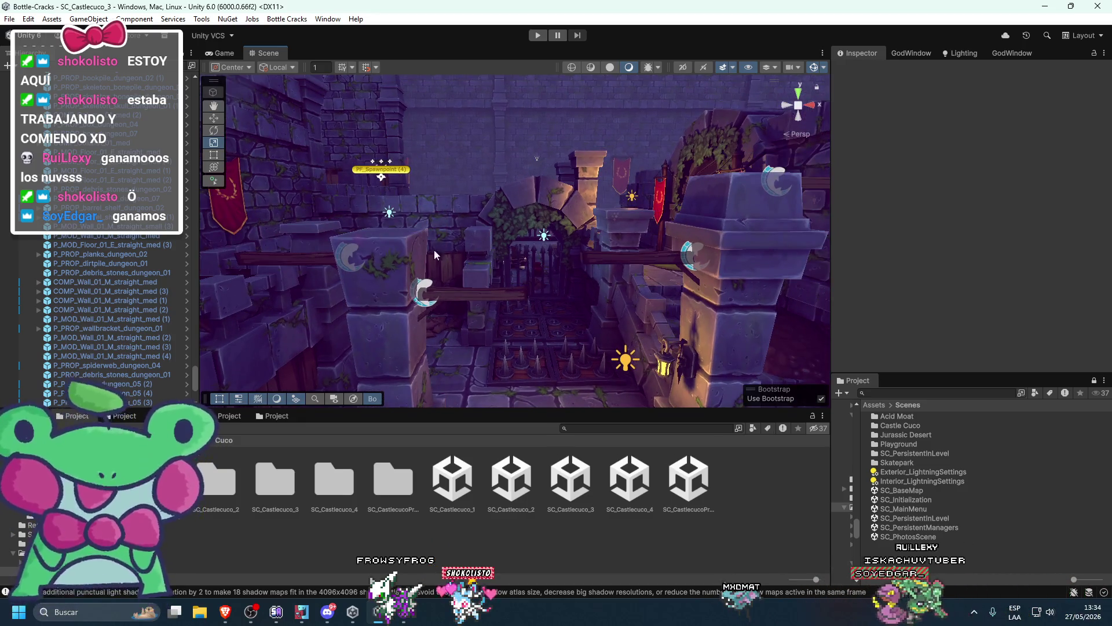
pyautogui.moveTo(617, 232)
pyautogui.mouseDown()
pyautogui.moveTo(508, 225)
pyautogui.moveTo(588, 274)
pyautogui.mouseUp()
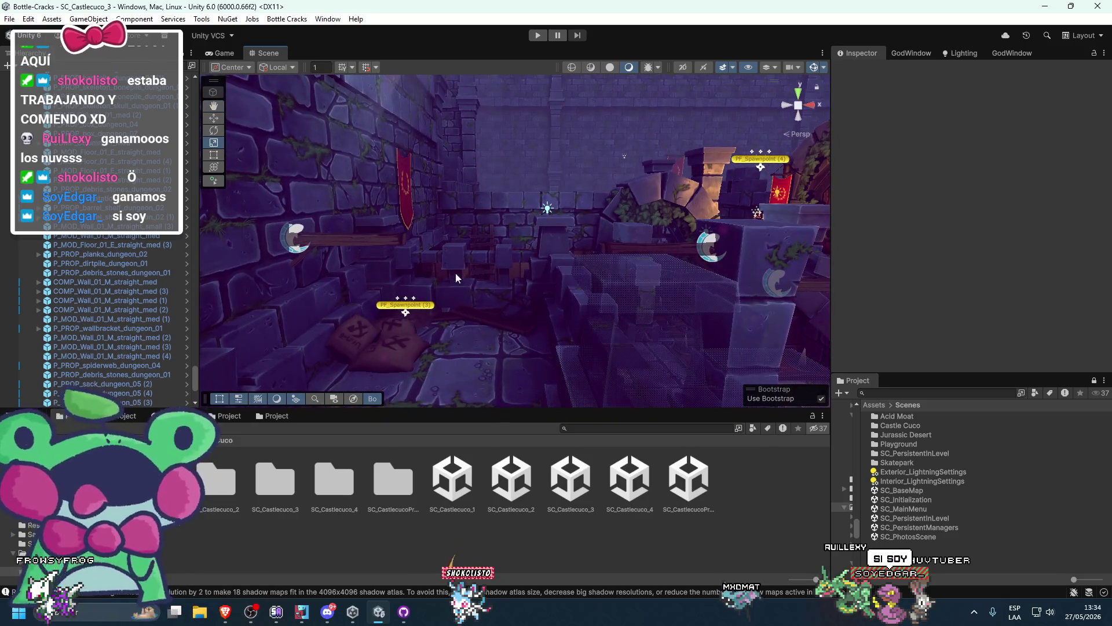
pyautogui.moveTo(484, 329)
pyautogui.mouseDown()
pyautogui.moveTo(621, 266)
pyautogui.moveTo(593, 307)
pyautogui.moveTo(634, 310)
pyautogui.moveTo(596, 304)
pyautogui.moveTo(612, 299)
pyautogui.moveTo(578, 271)
pyautogui.moveTo(684, 278)
pyautogui.moveTo(519, 301)
pyautogui.moveTo(624, 287)
pyautogui.moveTo(526, 271)
pyautogui.moveTo(541, 300)
pyautogui.moveTo(684, 288)
pyautogui.moveTo(534, 298)
pyautogui.moveTo(558, 271)
pyautogui.moveTo(517, 287)
pyautogui.moveTo(523, 312)
pyautogui.mouseUp()
pyautogui.moveTo(509, 385)
pyautogui.mouseDown()
pyautogui.moveTo(405, 289)
pyautogui.moveTo(440, 284)
pyautogui.moveTo(411, 274)
pyautogui.moveTo(539, 248)
pyautogui.moveTo(541, 294)
pyautogui.moveTo(642, 308)
pyautogui.moveTo(485, 258)
pyautogui.moveTo(487, 269)
pyautogui.mouseUp()
pyautogui.click(630, 481)
# Orbit past the doorway, lamp crate, sacks and wooden shelf to face the hanging cages
pyautogui.moveTo(565, 284)
pyautogui.mouseDown()
pyautogui.moveTo(551, 307)
pyautogui.moveTo(563, 317)
pyautogui.moveTo(462, 222)
pyautogui.moveTo(566, 280)
pyautogui.moveTo(552, 338)
pyautogui.moveTo(495, 264)
pyautogui.moveTo(496, 276)
pyautogui.moveTo(469, 204)
pyautogui.mouseUp()
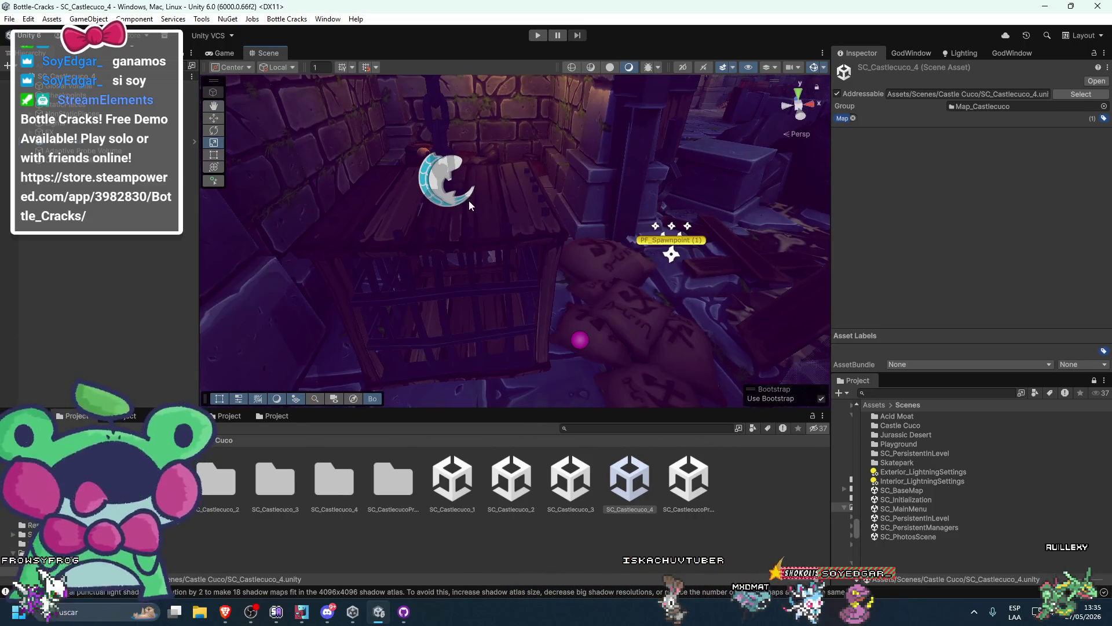
pyautogui.moveTo(622, 242)
pyautogui.mouseDown()
pyautogui.moveTo(540, 236)
pyautogui.moveTo(526, 191)
pyautogui.mouseUp()
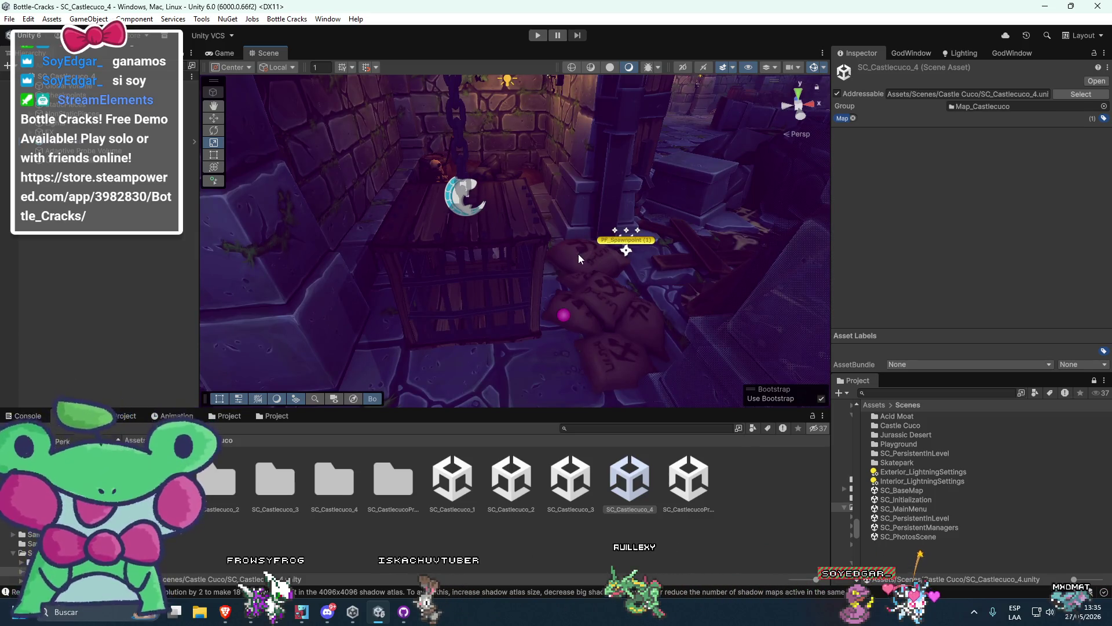
pyautogui.moveTo(575, 253); pyautogui.dragTo(589, 290)
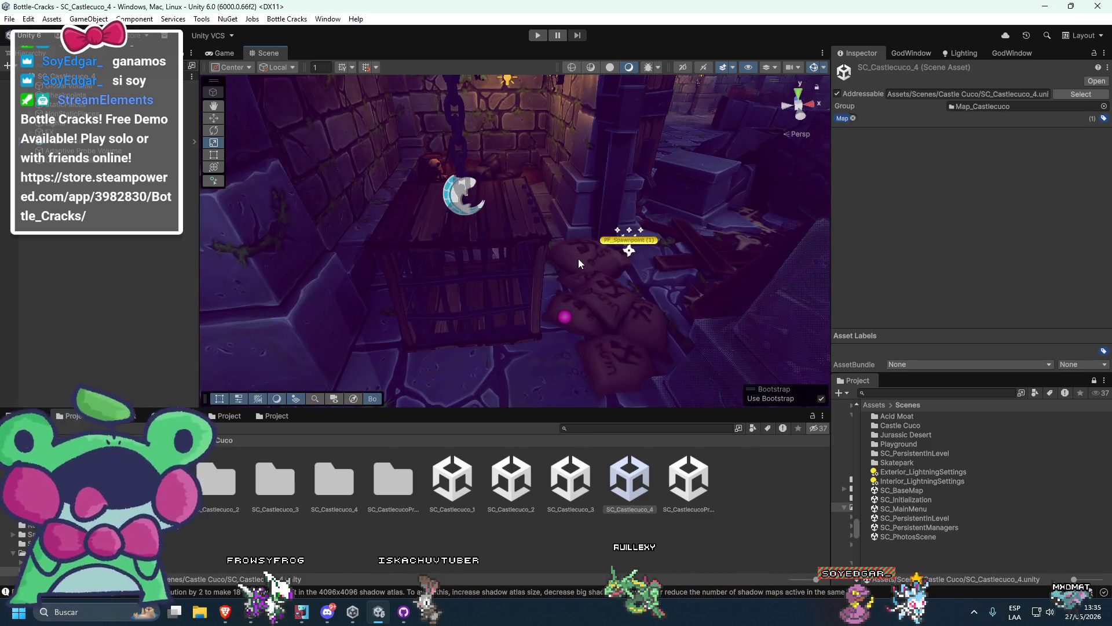
pyautogui.moveTo(615, 264)
pyautogui.mouseDown()
pyautogui.moveTo(495, 294)
pyautogui.moveTo(508, 282)
pyautogui.moveTo(565, 274)
pyautogui.moveTo(453, 338)
pyautogui.moveTo(535, 287)
pyautogui.moveTo(581, 276)
pyautogui.moveTo(527, 291)
pyautogui.moveTo(599, 303)
pyautogui.moveTo(571, 293)
pyautogui.moveTo(568, 265)
pyautogui.moveTo(635, 286)
pyautogui.moveTo(584, 295)
pyautogui.mouseUp()
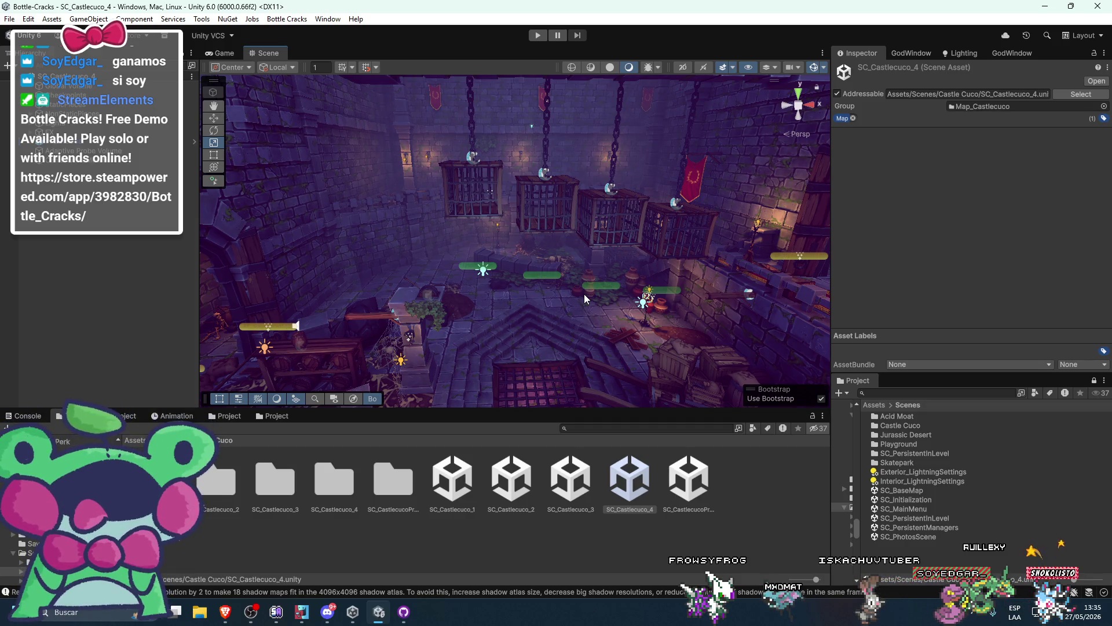
pyautogui.moveTo(666, 248)
pyautogui.mouseDown()
pyautogui.moveTo(589, 232)
pyautogui.moveTo(652, 232)
pyautogui.moveTo(520, 288)
pyautogui.moveTo(464, 257)
pyautogui.moveTo(460, 245)
pyautogui.mouseUp()
# Select one of the hanging cages and zoom in and out around it
pyautogui.click(590, 214)
pyautogui.scroll(-5, 652, 232)
pyautogui.scroll(5, 461, 244)
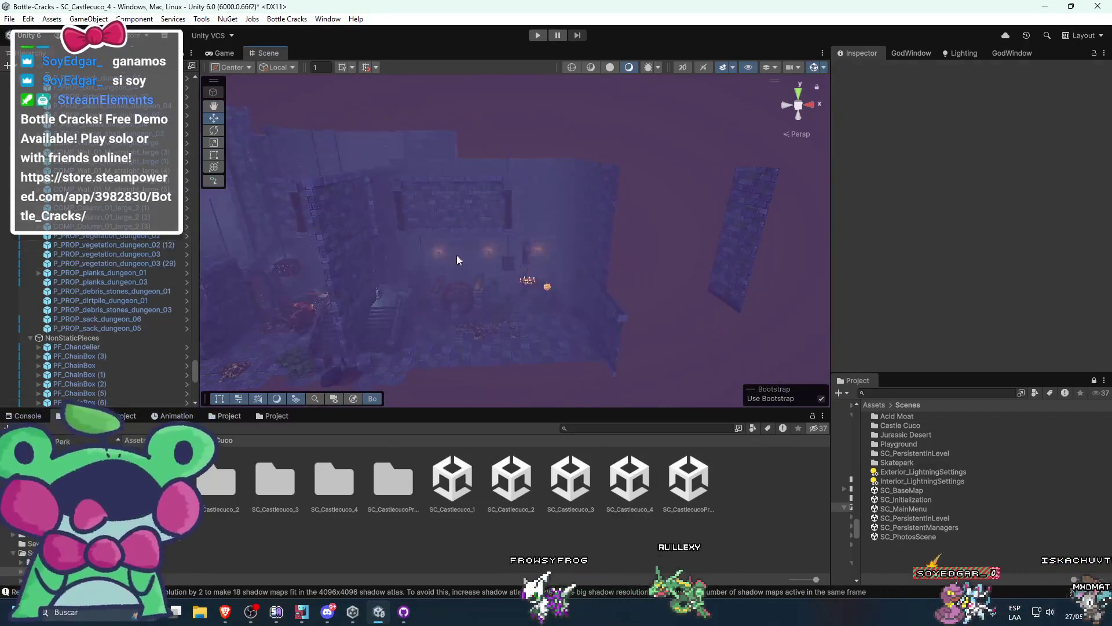
pyautogui.scroll(8, 478, 277)
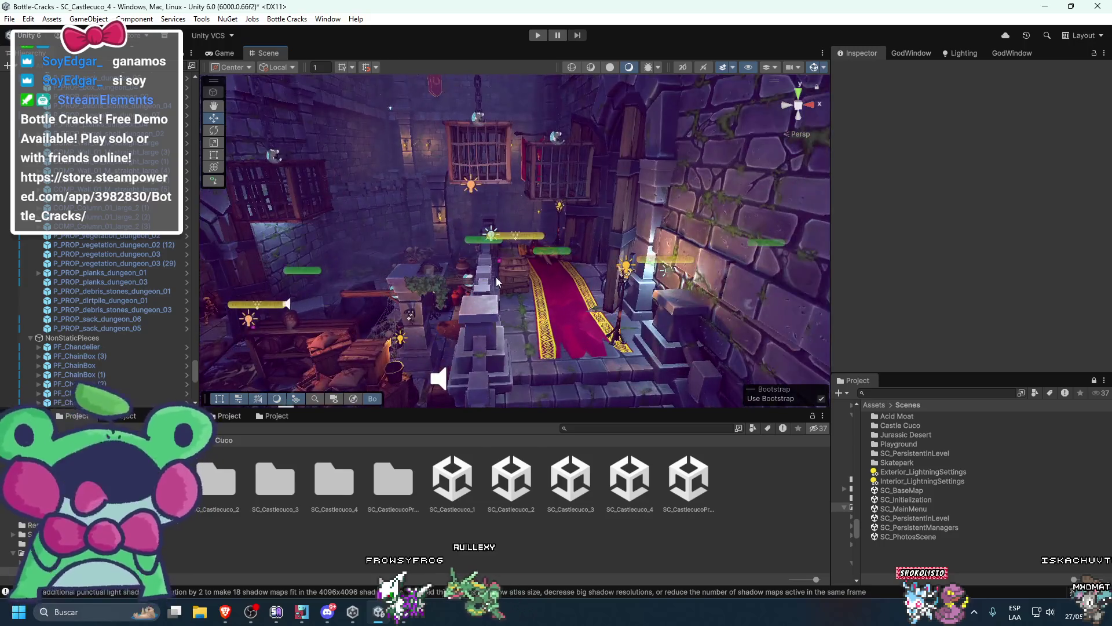
pyautogui.hotkey('ctrl', 'z')
pyautogui.scroll(-5, 521, 233)
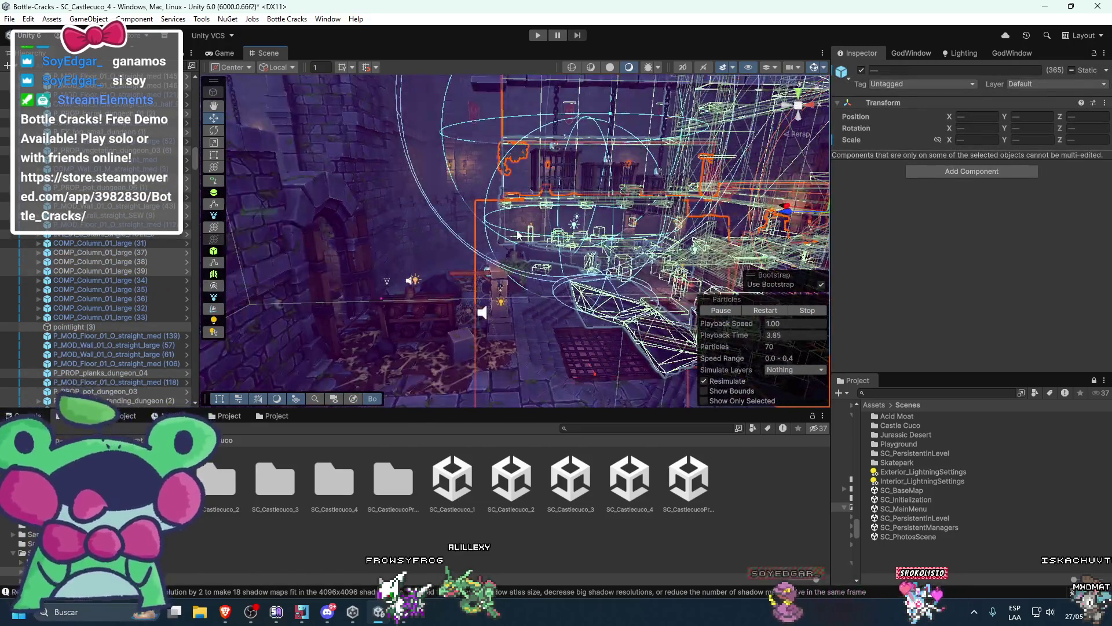
# Frame an object on the large wall, look toward the red carpet, and select PF_ChainBox (5)
pyautogui.click(516, 231)
pyautogui.click(515, 231)
pyautogui.press('f')
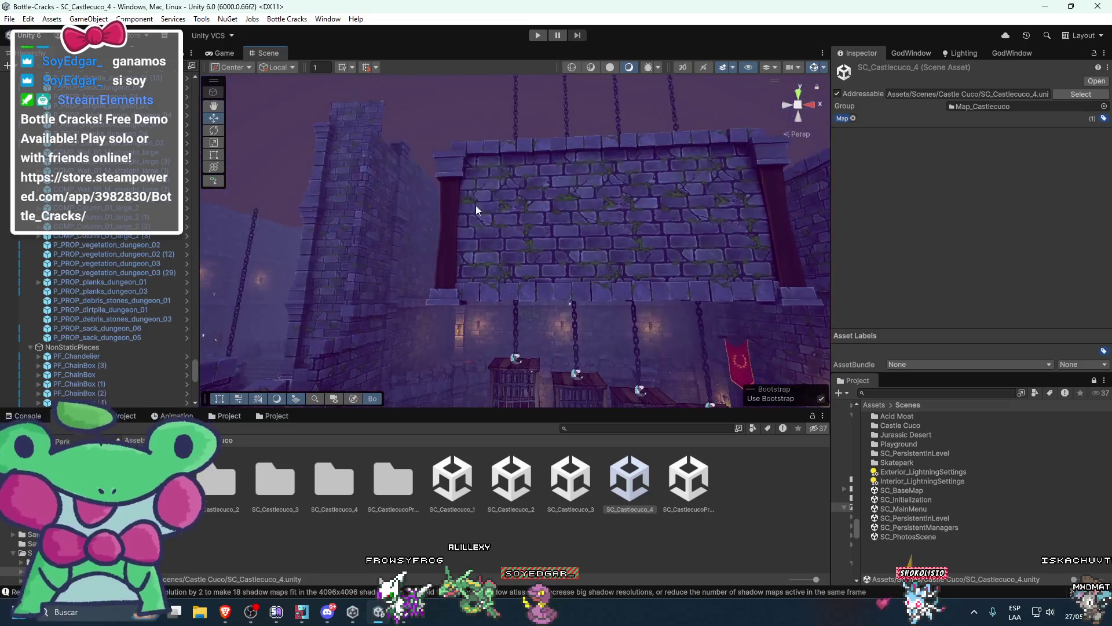
pyautogui.scroll(-6, 515, 213)
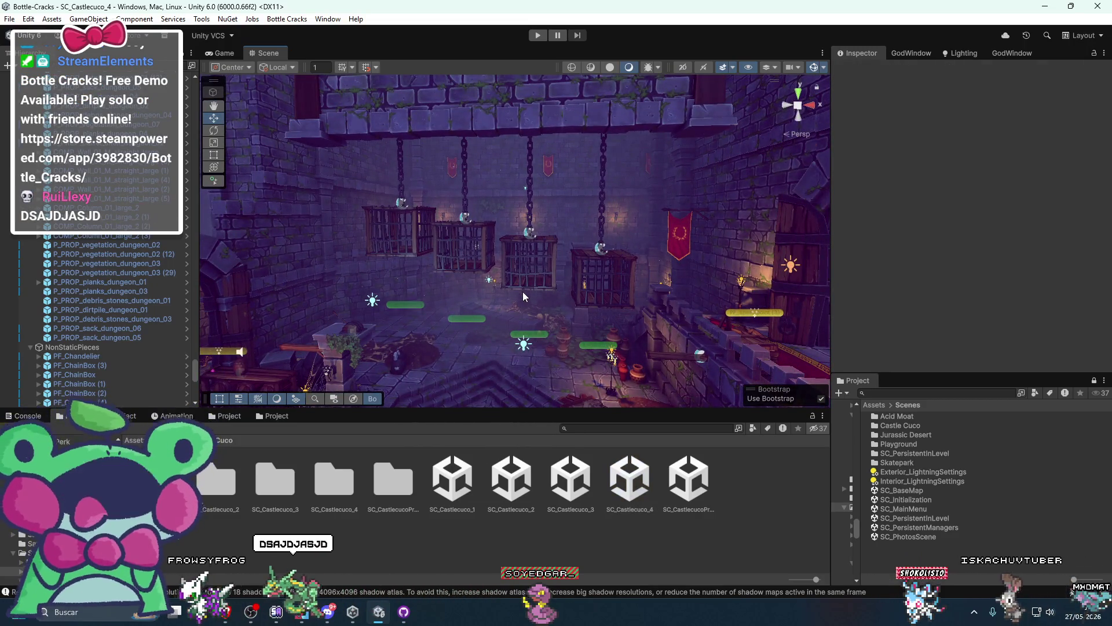
pyautogui.press('Right')
pyautogui.press('Right')
pyautogui.press('Right')
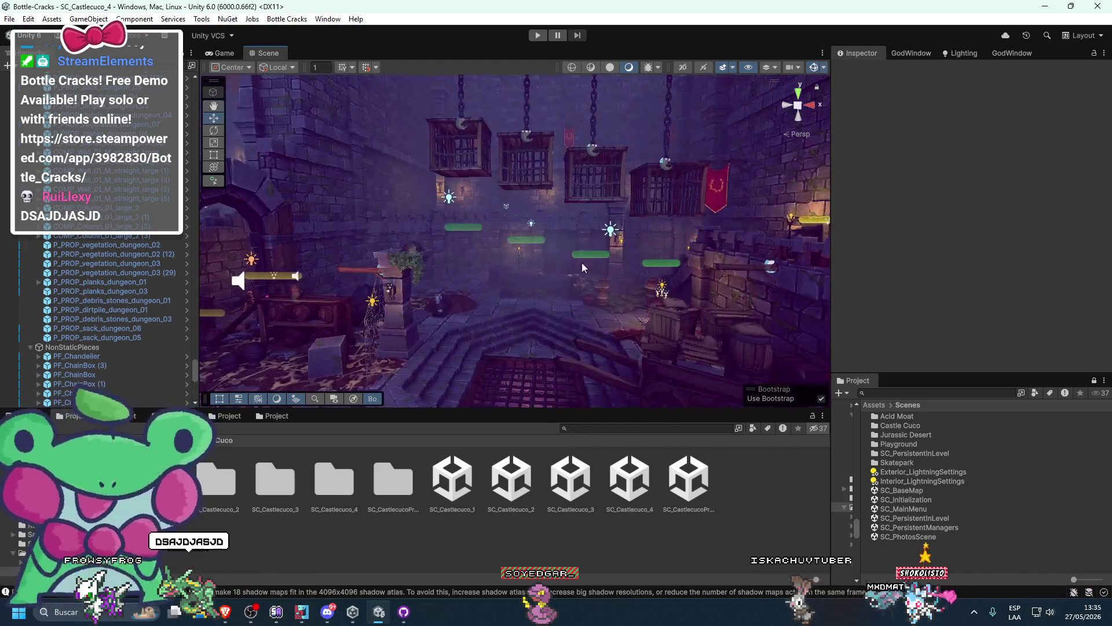
pyautogui.moveTo(561, 320)
pyautogui.mouseDown()
pyautogui.moveTo(503, 295)
pyautogui.moveTo(676, 323)
pyautogui.moveTo(518, 342)
pyautogui.moveTo(602, 337)
pyautogui.moveTo(565, 314)
pyautogui.moveTo(412, 283)
pyautogui.moveTo(534, 283)
pyautogui.moveTo(425, 272)
pyautogui.moveTo(571, 249)
pyautogui.moveTo(468, 251)
pyautogui.moveTo(529, 280)
pyautogui.moveTo(597, 277)
pyautogui.moveTo(602, 289)
pyautogui.moveTo(576, 329)
pyautogui.mouseUp()
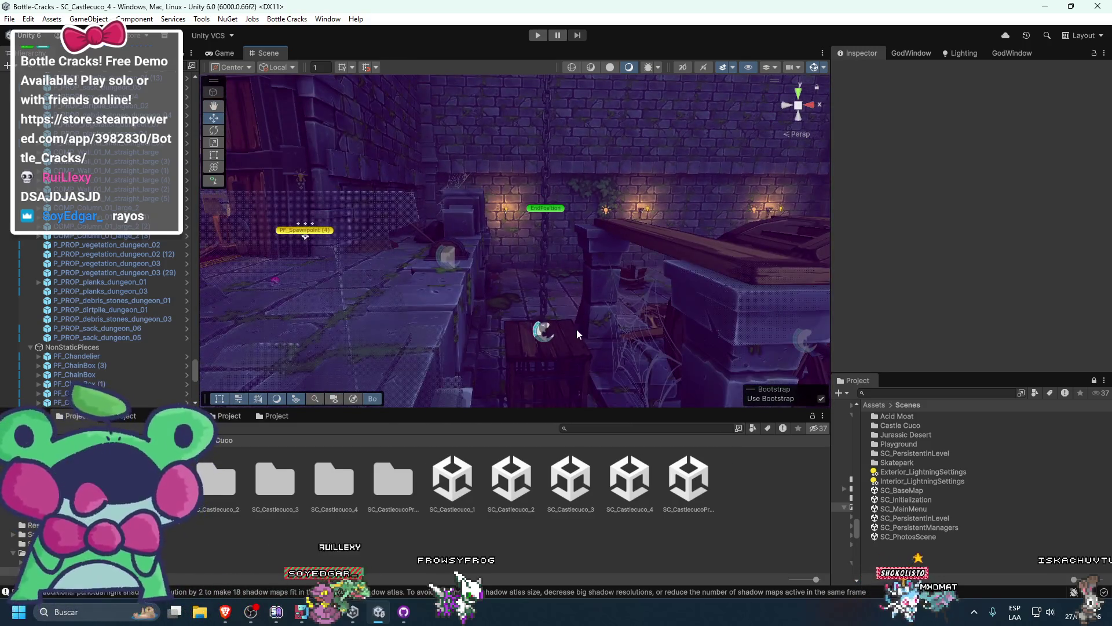
pyautogui.click(543, 305)
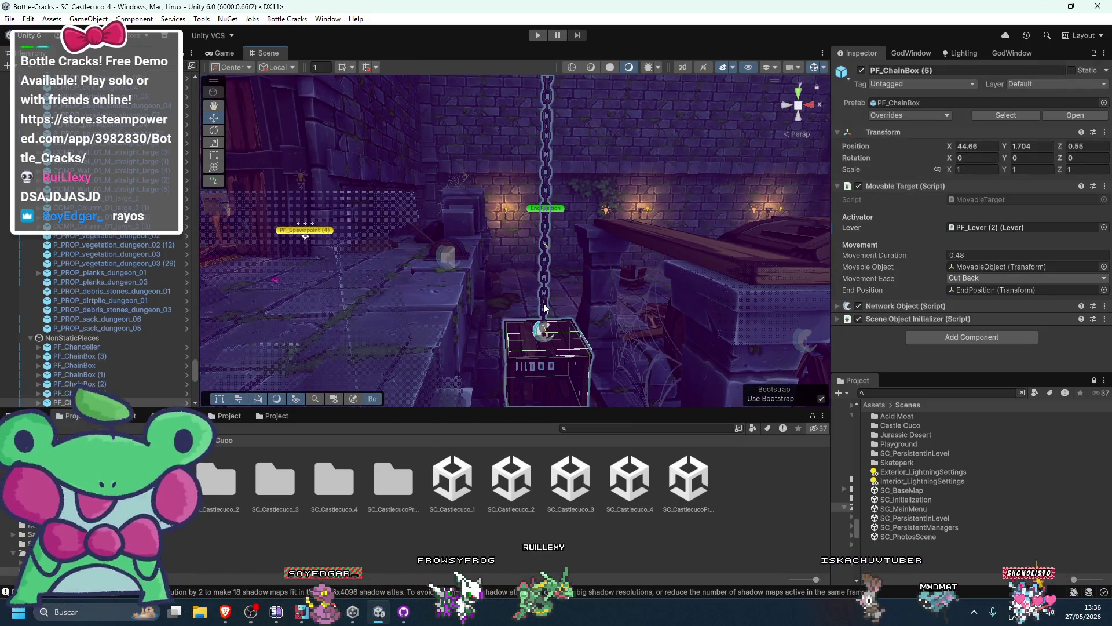
# Raise PF_ChainBox (5) up its chain, then lower it to Y 3.42
pyautogui.scroll(-2, 561, 296)
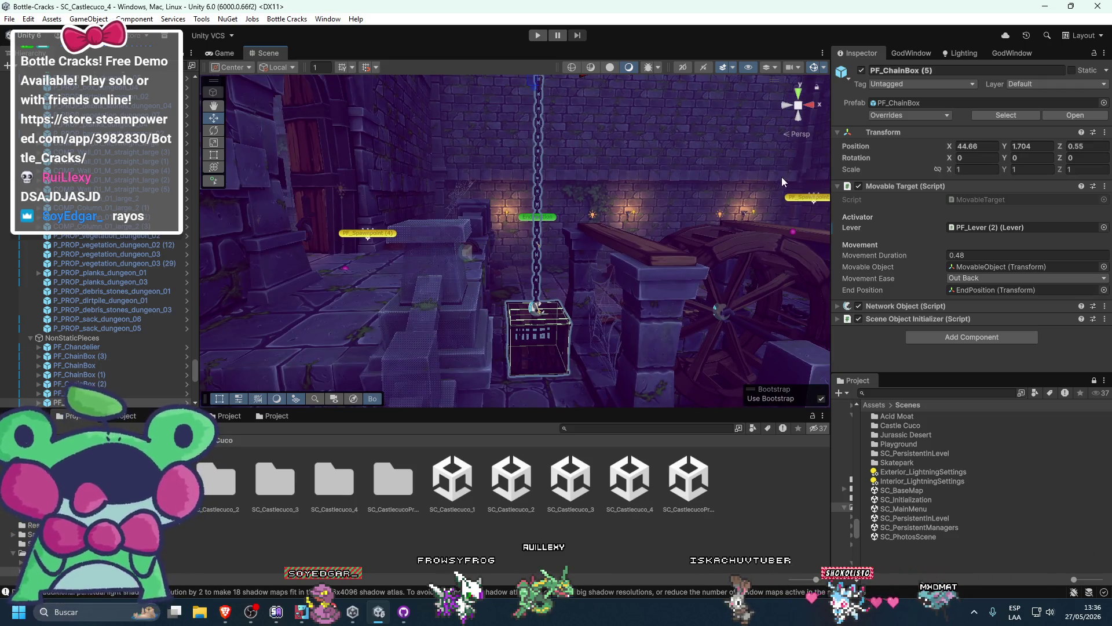
pyautogui.moveTo(452, 169); pyautogui.dragTo(537, 144)
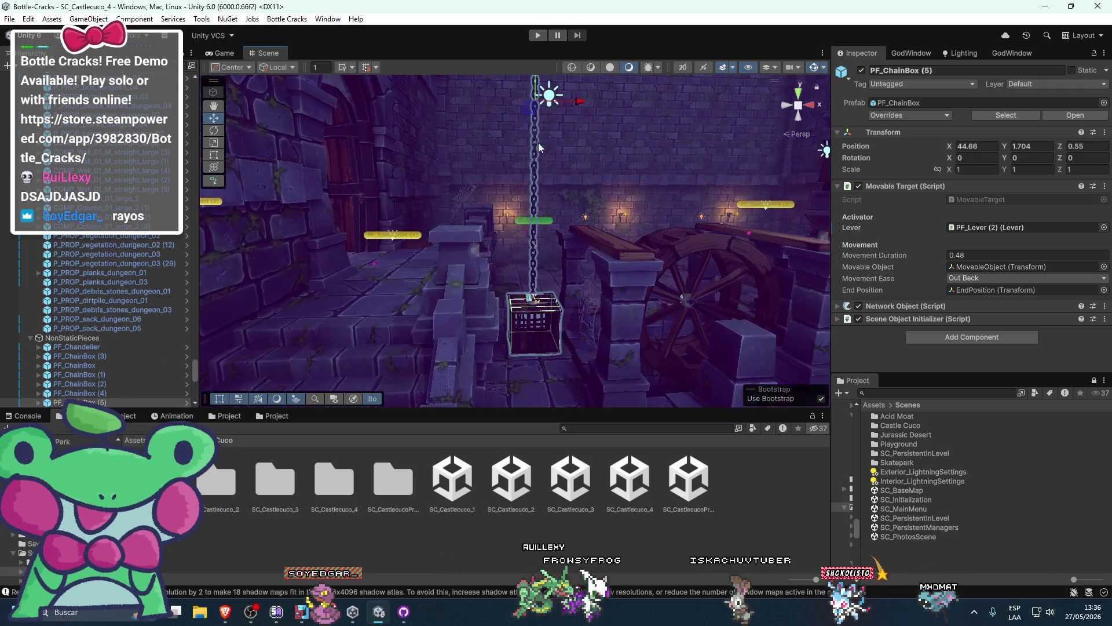
pyautogui.hotkey('ctrl', 'z')
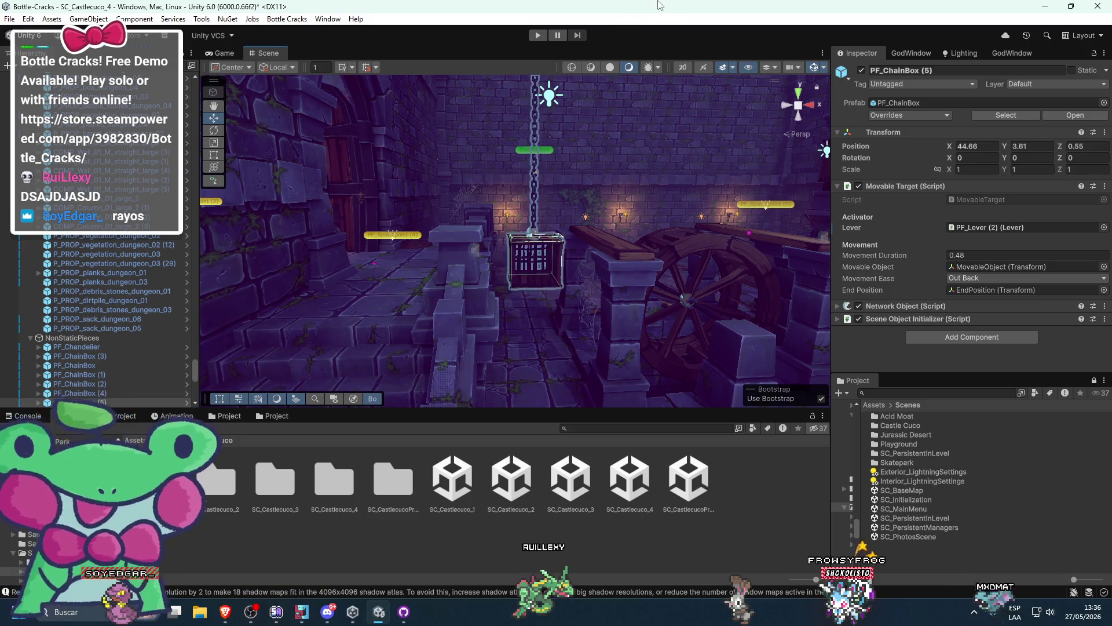
pyautogui.moveTo(579, 145); pyautogui.dragTo(489, 114)
pyautogui.moveTo(537, 228)
pyautogui.mouseDown()
pyautogui.moveTo(541, 300)
pyautogui.moveTo(475, 231)
pyautogui.moveTo(491, 304)
pyautogui.moveTo(604, 252)
pyautogui.moveTo(482, 281)
pyautogui.moveTo(384, 217)
pyautogui.mouseUp()
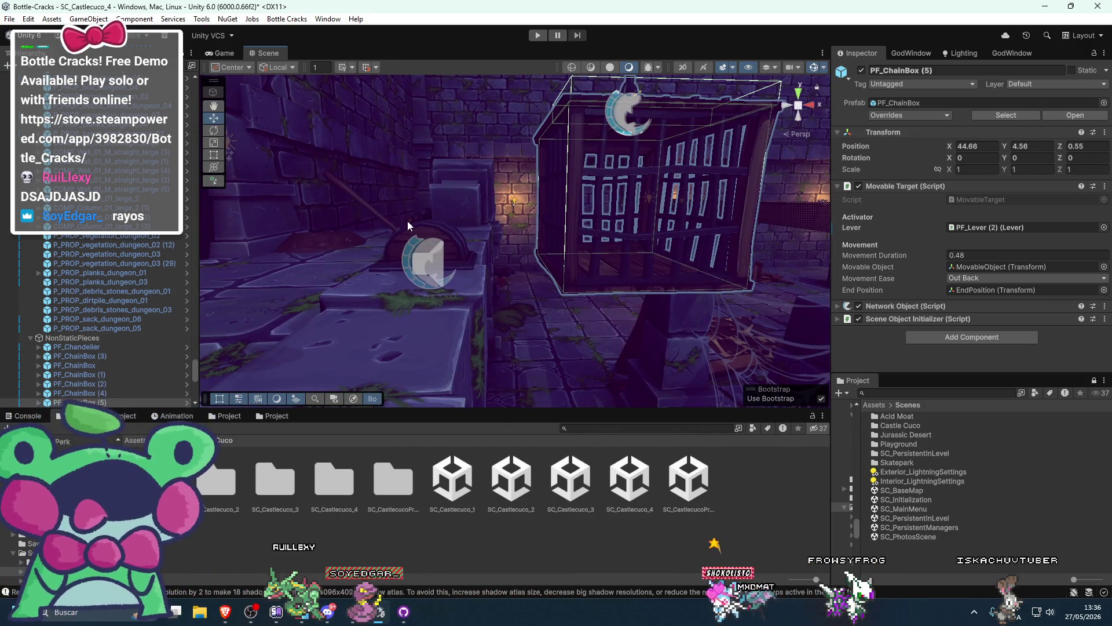
pyautogui.moveTo(541, 221)
pyautogui.mouseDown()
pyautogui.moveTo(522, 260)
pyautogui.moveTo(567, 291)
pyautogui.moveTo(482, 270)
pyautogui.moveTo(621, 346)
pyautogui.moveTo(529, 305)
pyautogui.mouseUp()
pyautogui.scroll(3, 484, 275)
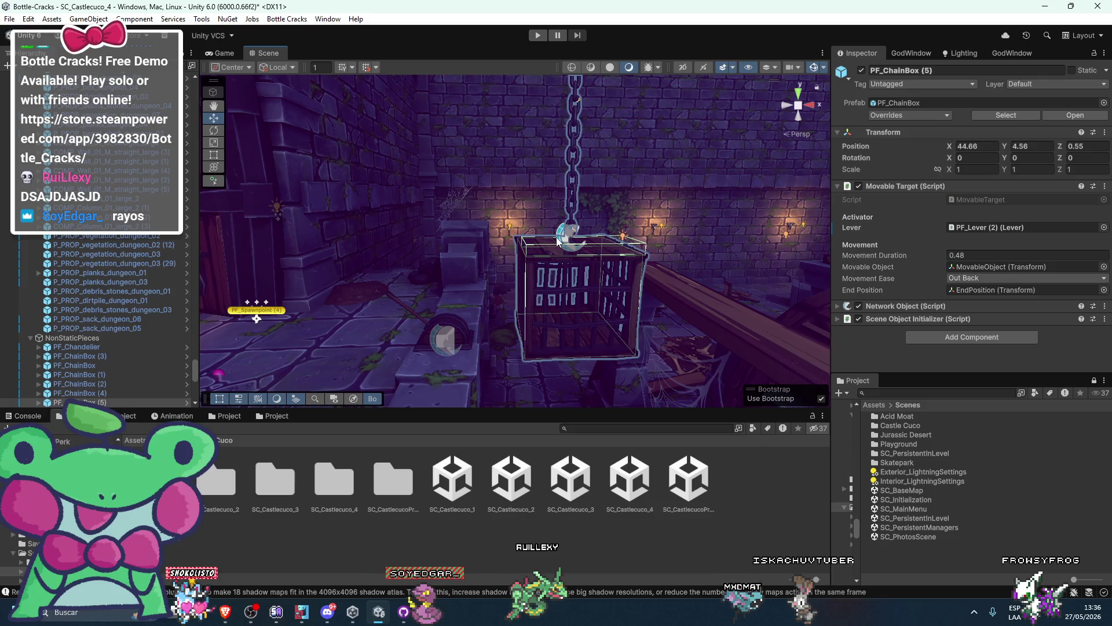
pyautogui.press('f')
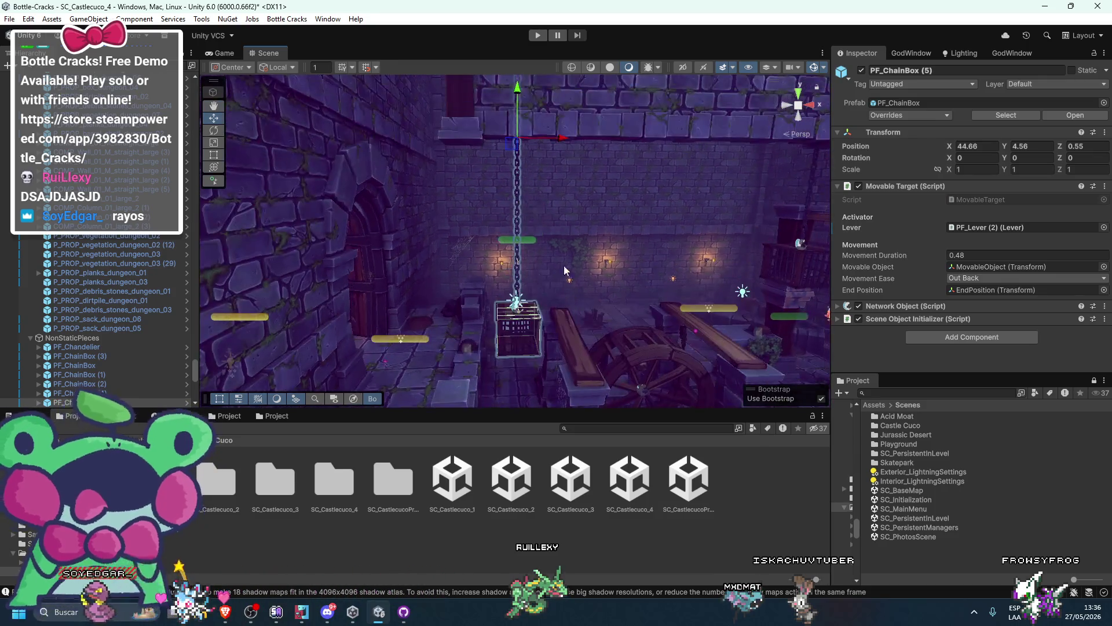
pyautogui.moveTo(517, 113); pyautogui.dragTo(524, 200)
pyautogui.scroll(3, 536, 137)
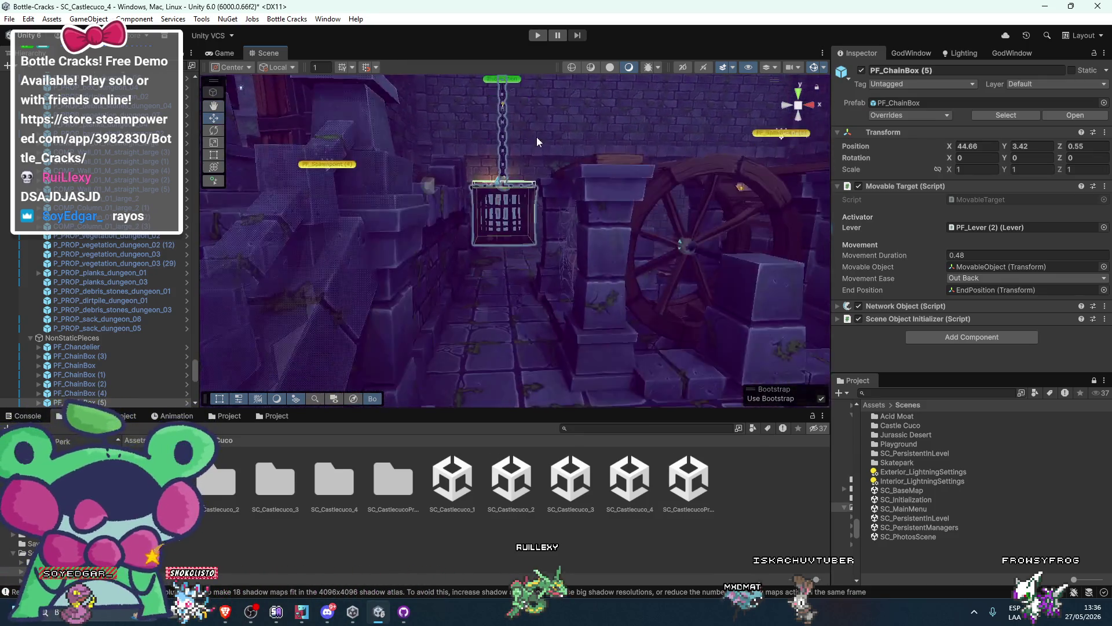
pyautogui.scroll(3, 510, 245)
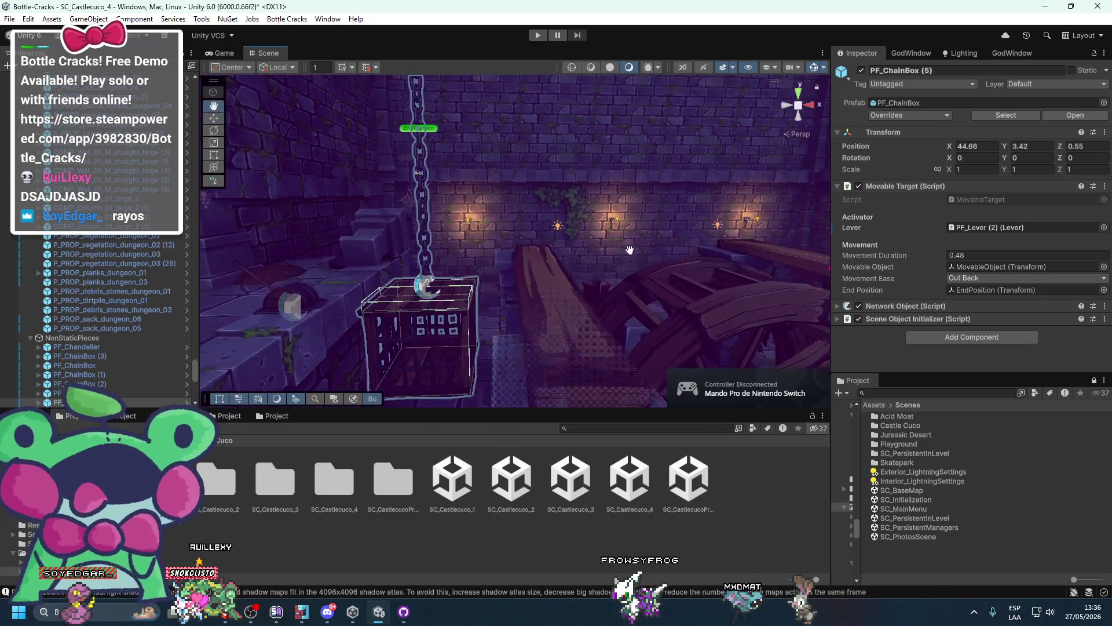
# Select COMP_Column_01_med (17) and shift it along X from 52.82 to 53.337
pyautogui.click(632, 247)
pyautogui.scroll(-5, 631, 247)
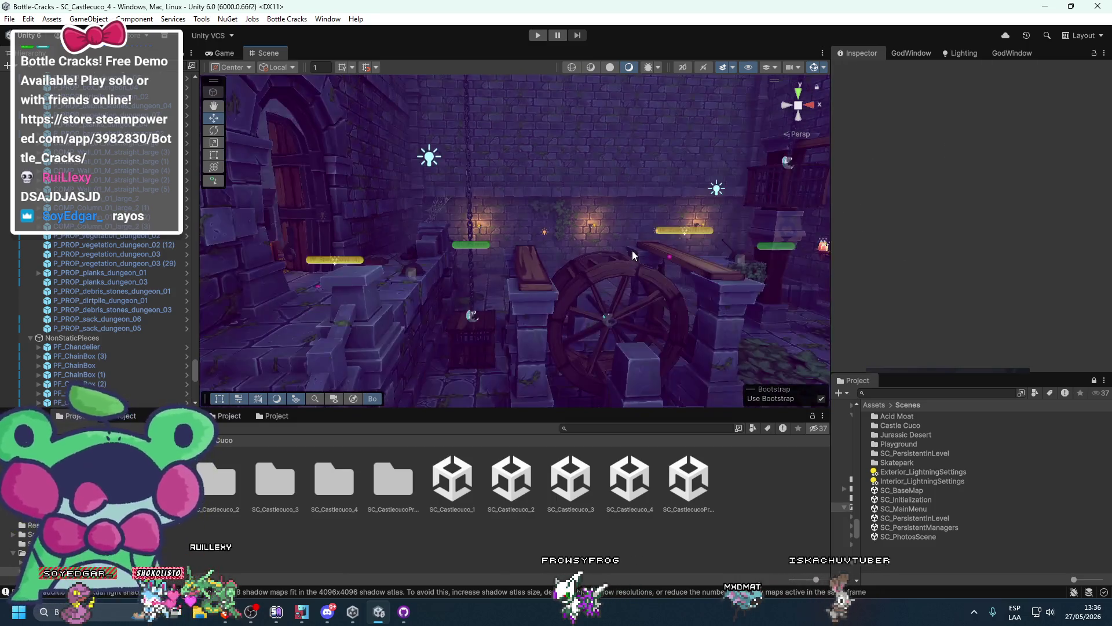
pyautogui.scroll(8, 595, 269)
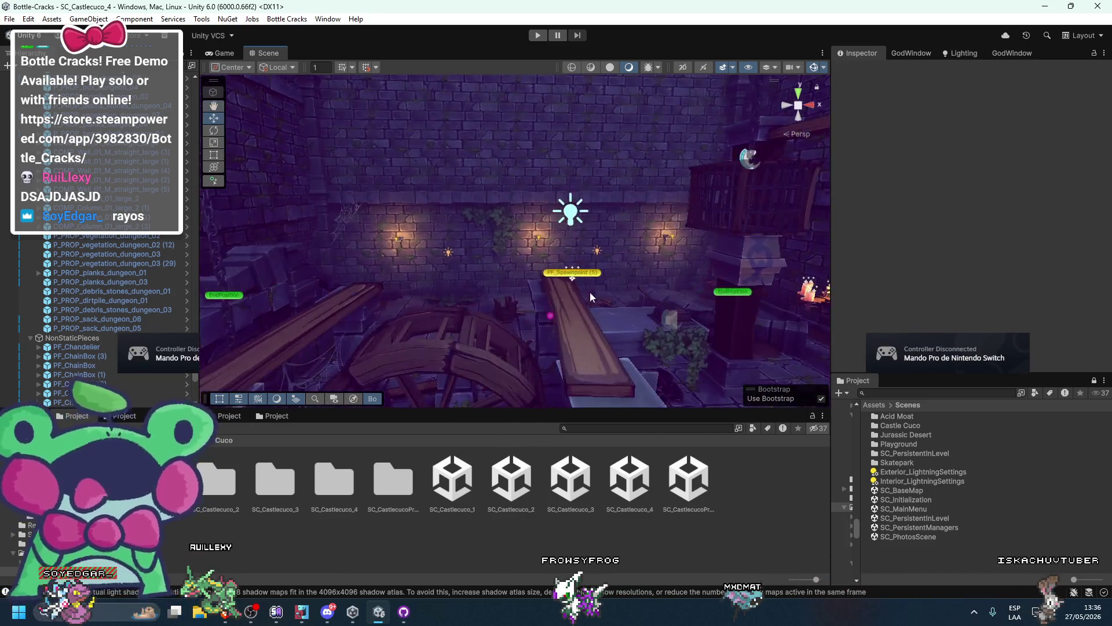
pyautogui.scroll(-5, 566, 265)
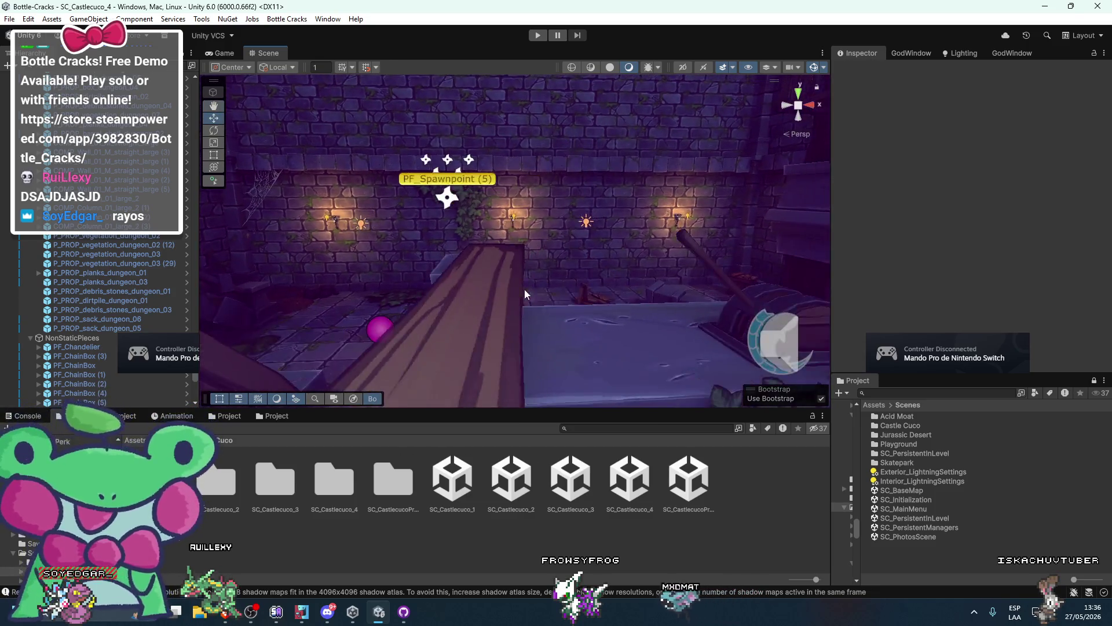
pyautogui.click(545, 294)
pyautogui.scroll(2, 552, 299)
pyautogui.scroll(-2, 552, 298)
pyautogui.moveTo(574, 398); pyautogui.dragTo(601, 381)
pyautogui.scroll(2, 468, 301)
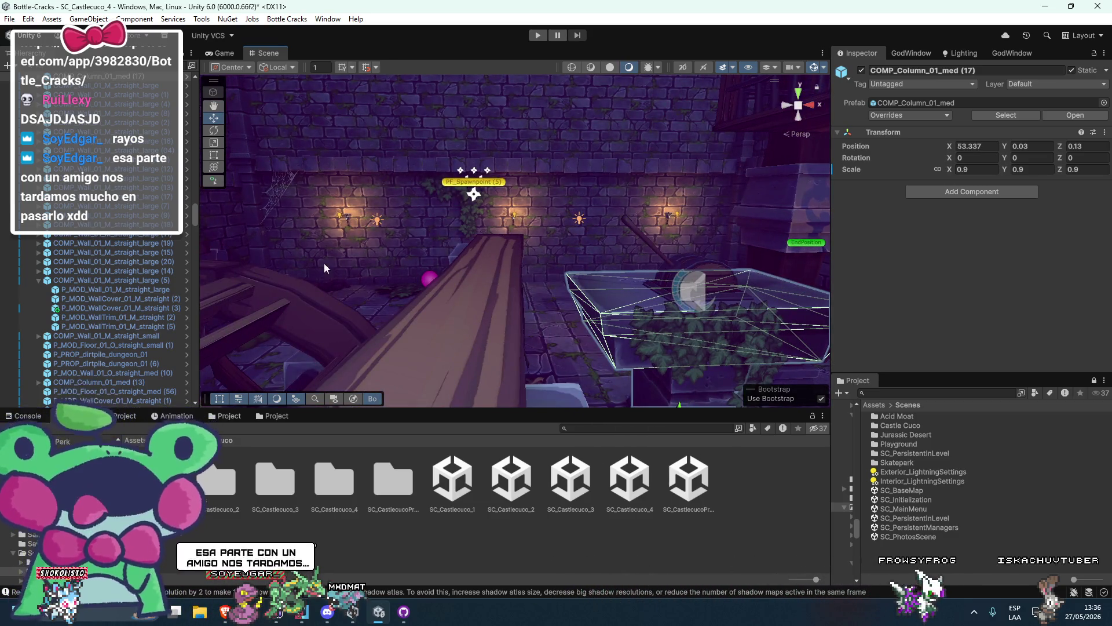
# Undo the column move, then orbit past the beams, water wheel, cage and chandelier
pyautogui.hotkey('ctrl', 'z')
pyautogui.moveTo(697, 297)
pyautogui.mouseDown()
pyautogui.moveTo(696, 272)
pyautogui.moveTo(433, 318)
pyautogui.moveTo(395, 339)
pyautogui.moveTo(396, 268)
pyautogui.moveTo(496, 288)
pyautogui.moveTo(434, 286)
pyautogui.mouseUp()
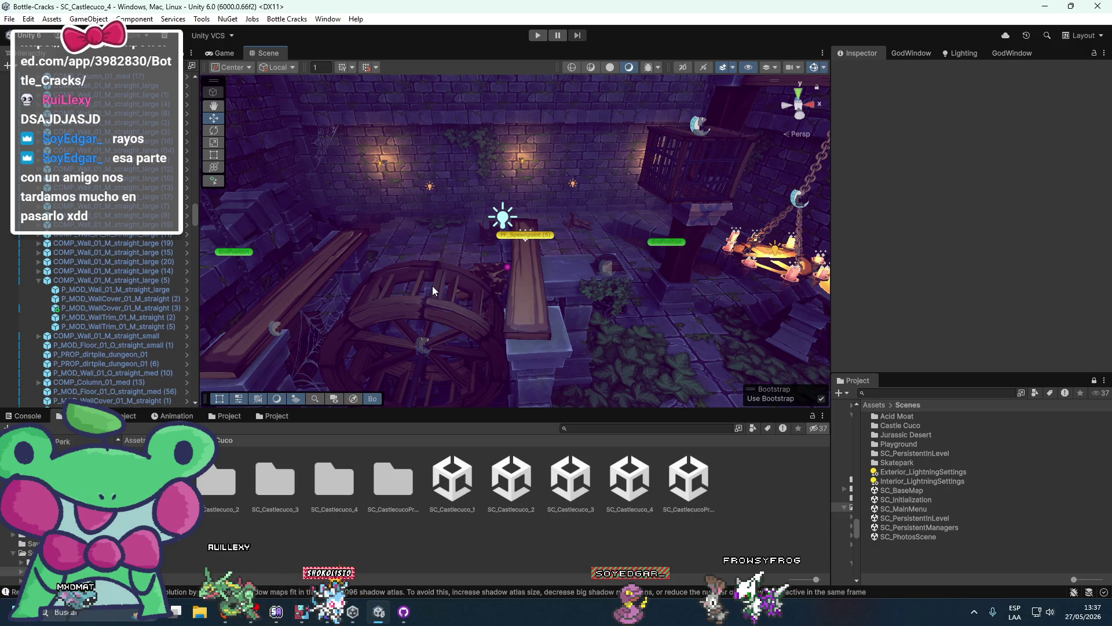
pyautogui.moveTo(432, 287); pyautogui.dragTo(551, 295)
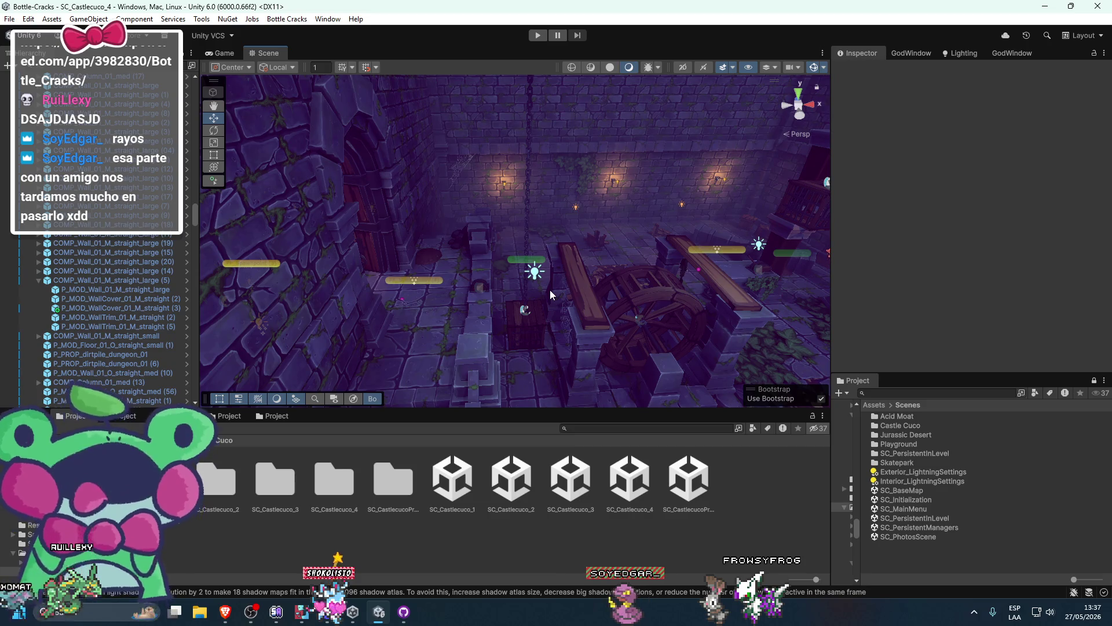
pyautogui.moveTo(578, 290)
pyautogui.mouseDown()
pyautogui.moveTo(495, 259)
pyautogui.moveTo(529, 284)
pyautogui.moveTo(477, 309)
pyautogui.moveTo(513, 271)
pyautogui.mouseUp()
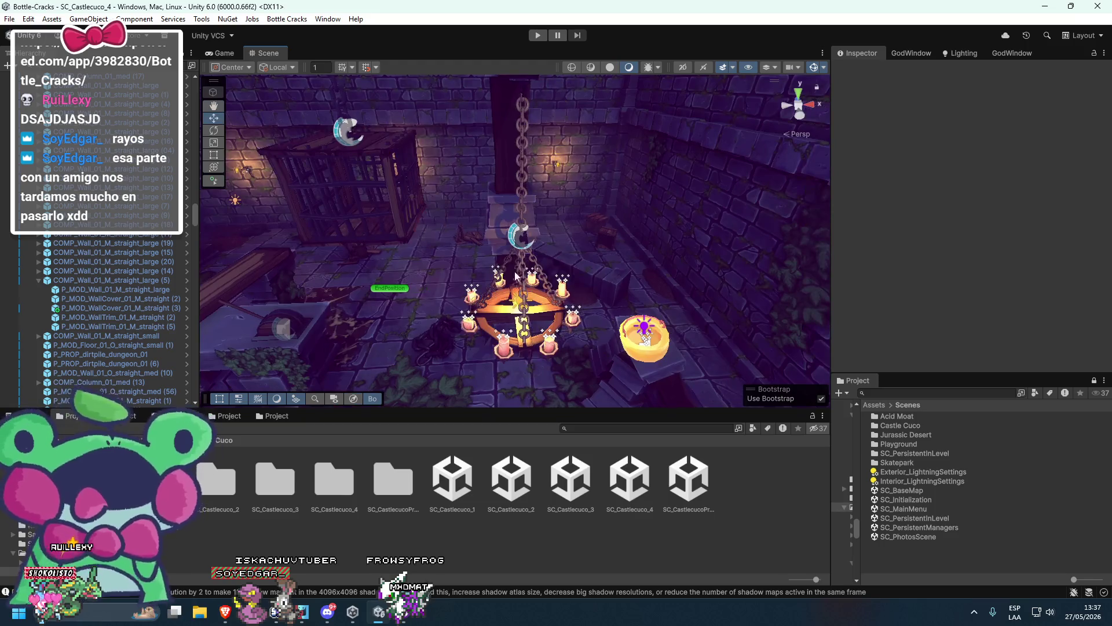
pyautogui.scroll(-4, 564, 356)
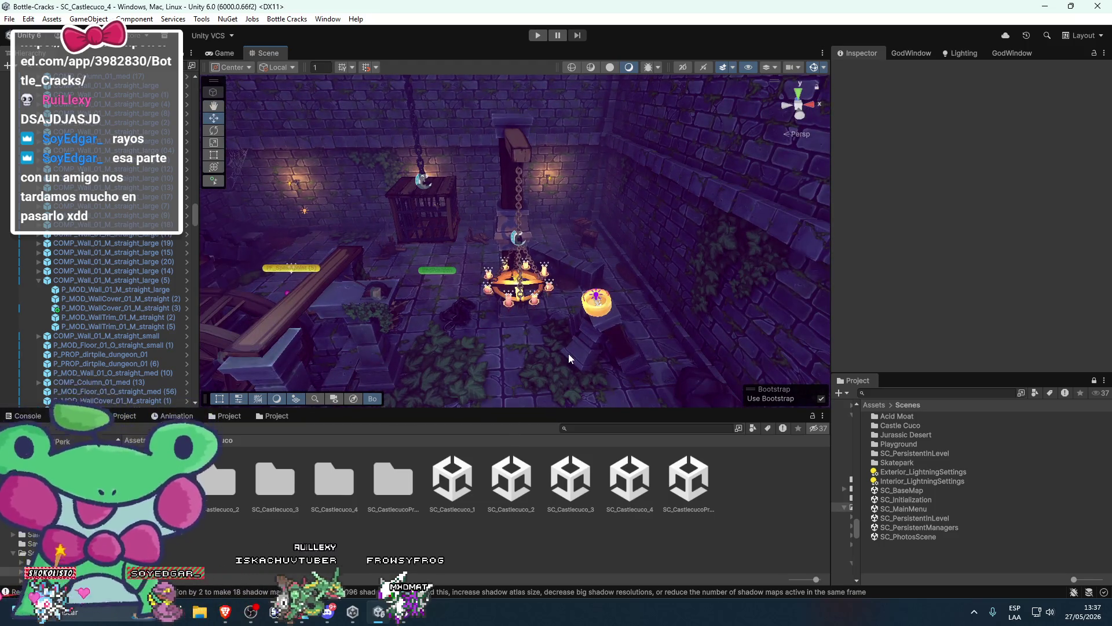
# Open the Scenes > Playground folder and load SC_Playground_1
pyautogui.click(185, 440)
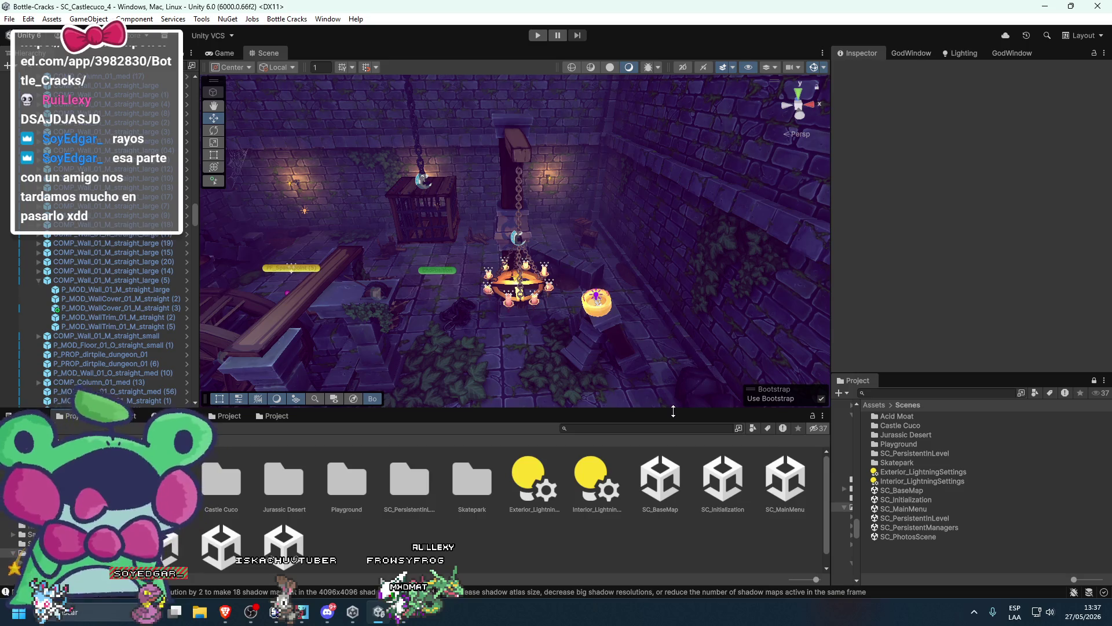
pyautogui.scroll(-1, 430, 469)
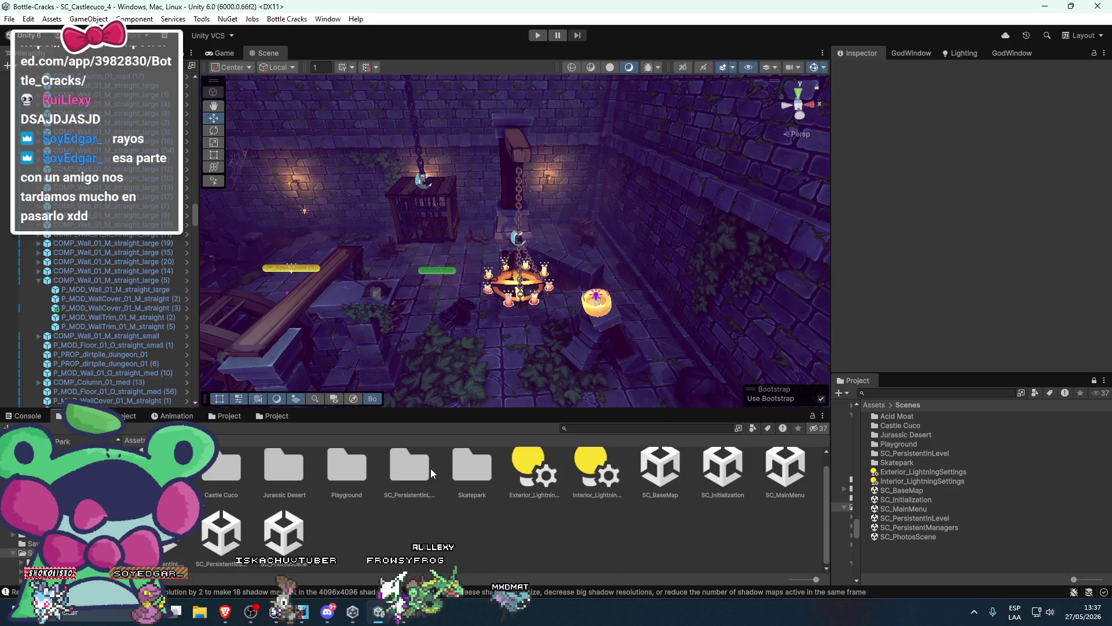
pyautogui.doubleClick(360, 477)
pyautogui.doubleClick(472, 479)
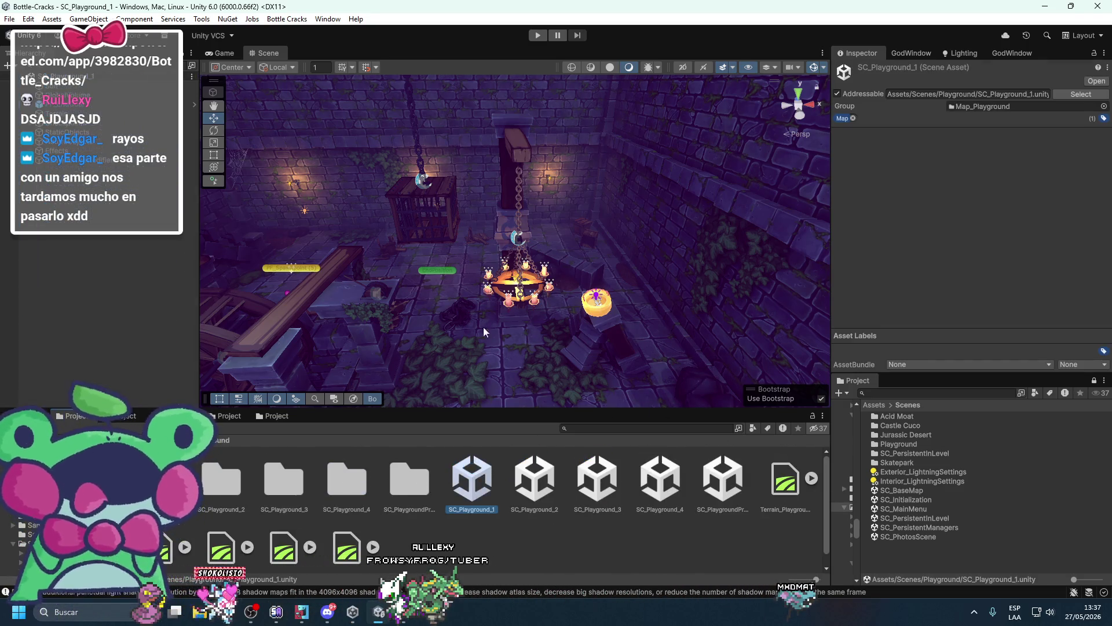
pyautogui.scroll(-5, 642, 321)
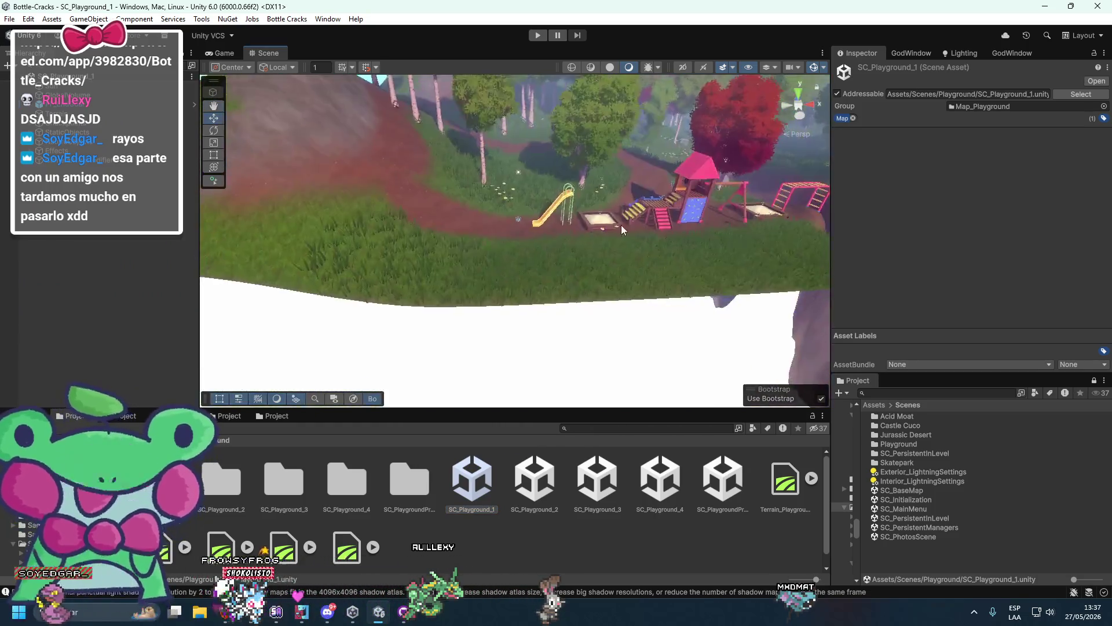
pyautogui.scroll(5, 627, 229)
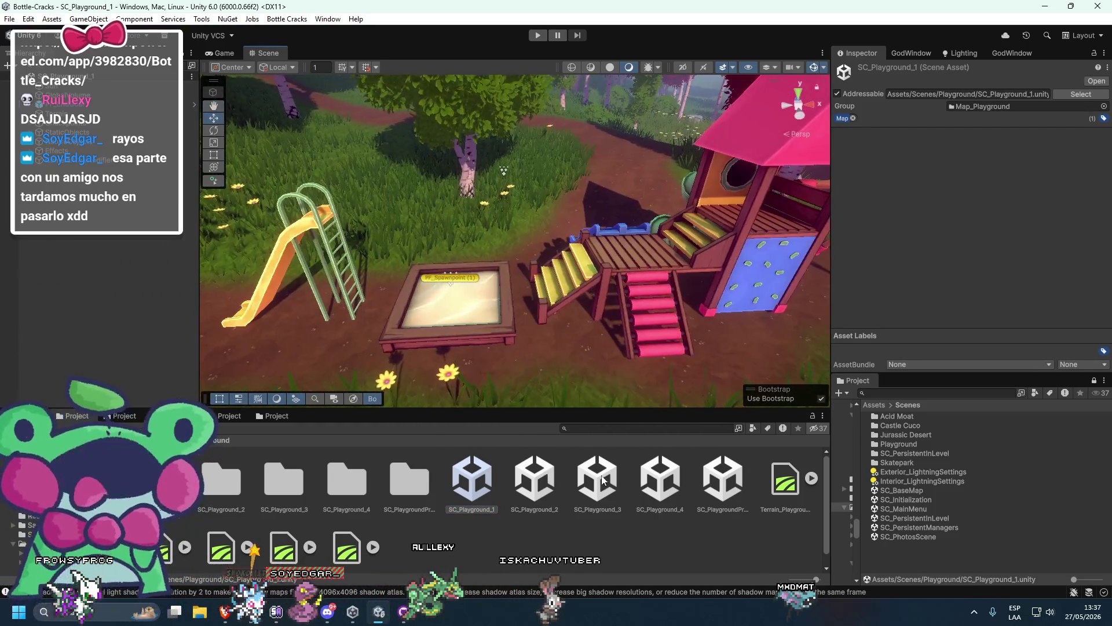
# Load SC_Playground_2 and look over its slides, climbing frame and blue slide
pyautogui.doubleClick(534, 478)
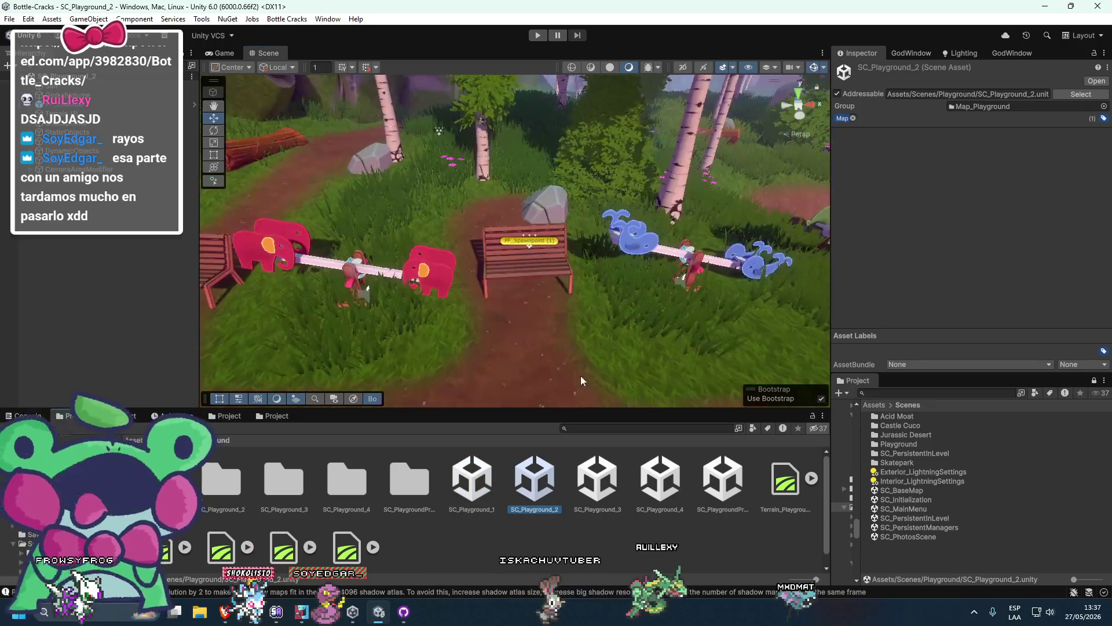
pyautogui.scroll(5, 578, 374)
pyautogui.moveTo(579, 365); pyautogui.dragTo(322, 157)
pyautogui.scroll(-5, 468, 239)
pyautogui.scroll(5, 620, 217)
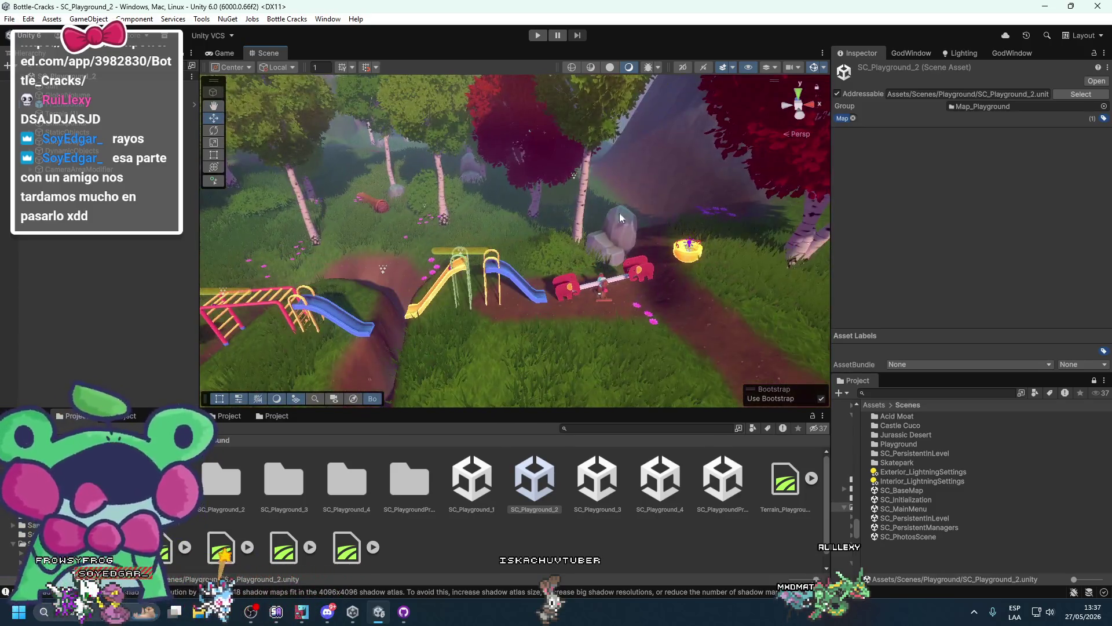
pyautogui.moveTo(620, 213)
pyautogui.mouseDown()
pyautogui.moveTo(454, 259)
pyautogui.moveTo(467, 283)
pyautogui.moveTo(513, 290)
pyautogui.moveTo(405, 253)
pyautogui.moveTo(412, 284)
pyautogui.moveTo(439, 269)
pyautogui.moveTo(484, 284)
pyautogui.moveTo(464, 297)
pyautogui.moveTo(554, 232)
pyautogui.moveTo(456, 263)
pyautogui.moveTo(363, 323)
pyautogui.moveTo(432, 330)
pyautogui.moveTo(495, 186)
pyautogui.mouseUp()
pyautogui.scroll(3, 385, 270)
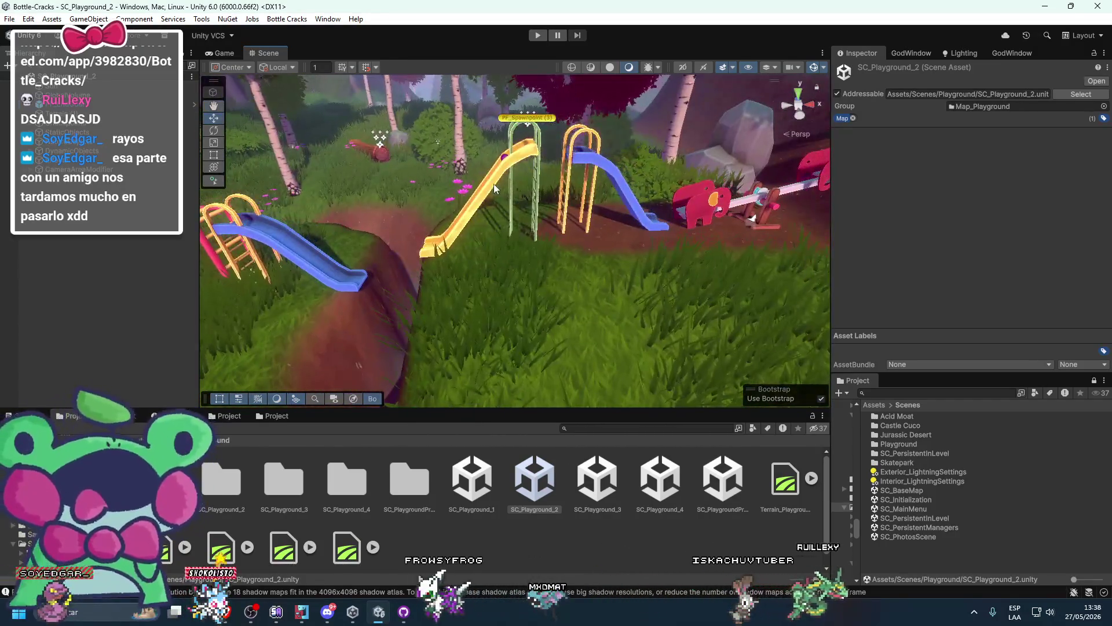
pyautogui.moveTo(578, 202)
pyautogui.mouseDown()
pyautogui.moveTo(475, 222)
pyautogui.moveTo(604, 309)
pyautogui.moveTo(499, 314)
pyautogui.moveTo(566, 287)
pyautogui.moveTo(633, 308)
pyautogui.moveTo(576, 342)
pyautogui.mouseUp()
pyautogui.click(626, 480)
# Glance at SC_Playground_3, then load SC_Playground_4 and select its basket swing
pyautogui.doubleClick(603, 480)
pyautogui.scroll(-5, 523, 335)
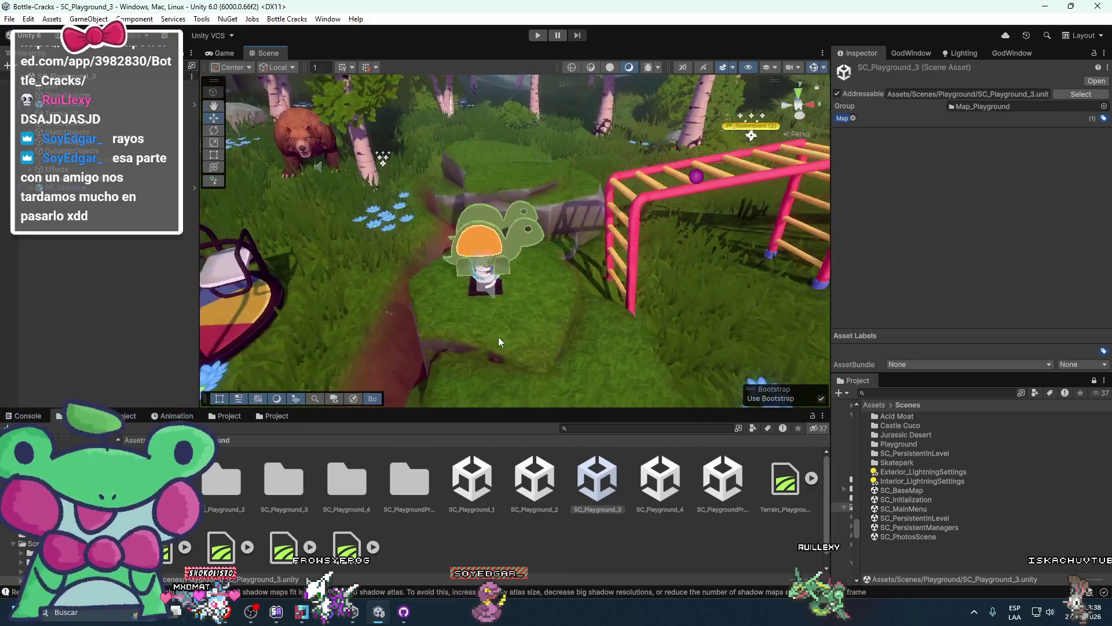
pyautogui.moveTo(499, 341)
pyautogui.mouseDown()
pyautogui.moveTo(473, 321)
pyautogui.moveTo(579, 262)
pyautogui.moveTo(531, 257)
pyautogui.moveTo(626, 252)
pyautogui.mouseUp()
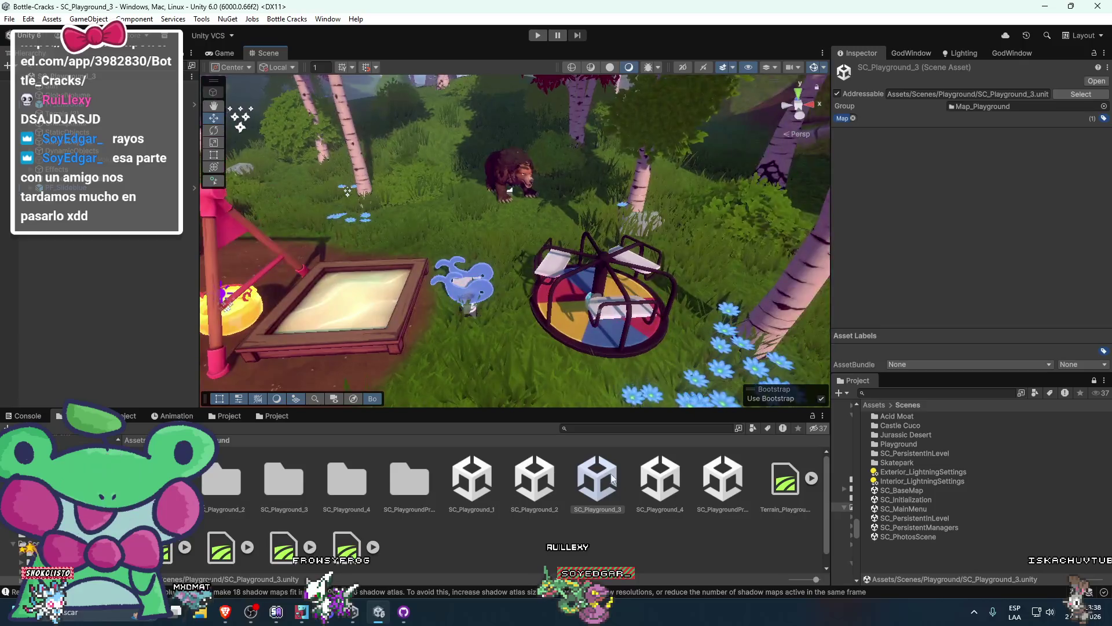
pyautogui.doubleClick(660, 480)
pyautogui.moveTo(416, 336)
pyautogui.mouseDown()
pyautogui.moveTo(563, 301)
pyautogui.moveTo(507, 269)
pyautogui.moveTo(607, 200)
pyautogui.moveTo(712, 171)
pyautogui.moveTo(480, 210)
pyautogui.moveTo(519, 273)
pyautogui.moveTo(523, 334)
pyautogui.mouseUp()
pyautogui.click(548, 241)
pyautogui.click(860, 71)
pyautogui.click(859, 70)
pyautogui.click(583, 318)
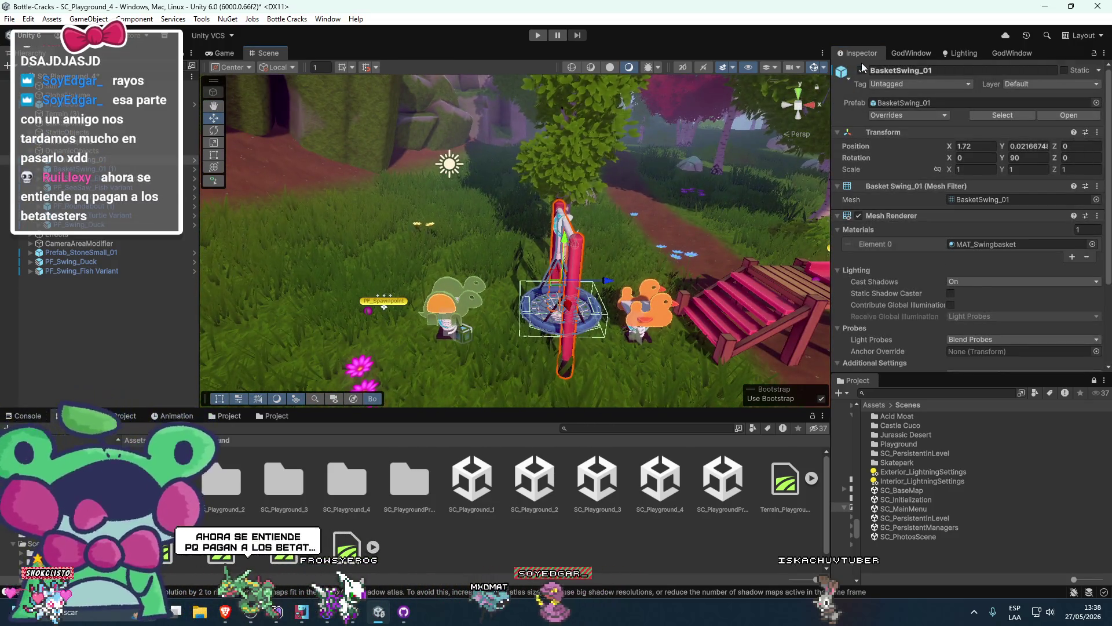
pyautogui.scroll(-4, 594, 280)
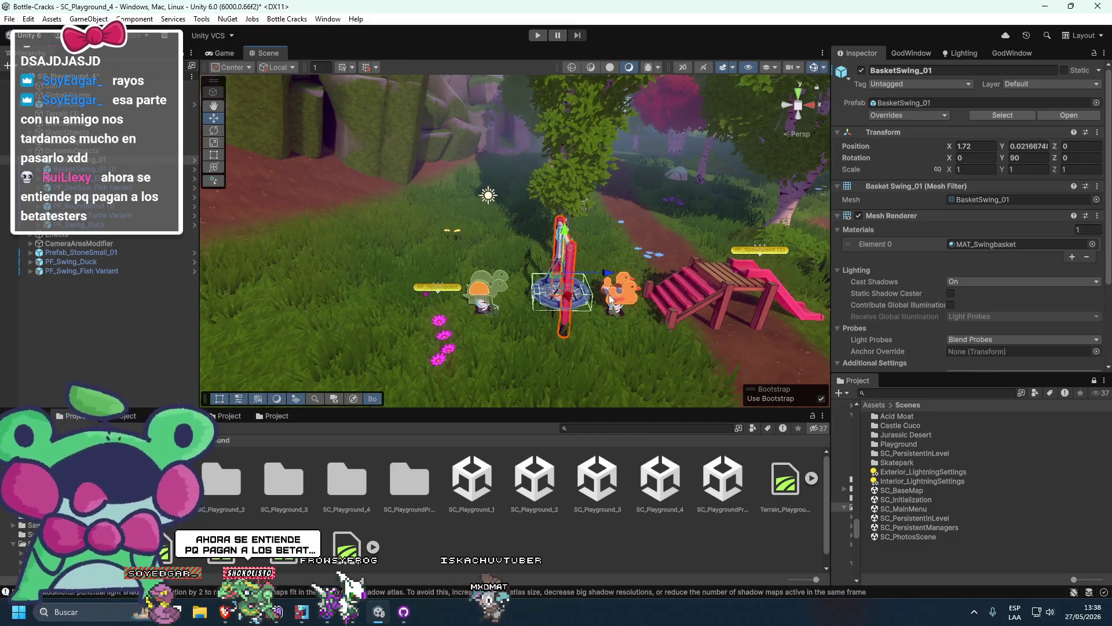
pyautogui.moveTo(609, 299)
pyautogui.mouseDown()
pyautogui.moveTo(654, 293)
pyautogui.moveTo(507, 283)
pyautogui.mouseUp()
pyautogui.moveTo(614, 301)
pyautogui.mouseDown()
pyautogui.moveTo(534, 293)
pyautogui.moveTo(530, 253)
pyautogui.moveTo(506, 300)
pyautogui.mouseUp()
pyautogui.moveTo(575, 298)
pyautogui.mouseDown()
pyautogui.moveTo(652, 310)
pyautogui.moveTo(572, 322)
pyautogui.moveTo(492, 293)
pyautogui.moveTo(478, 273)
pyautogui.moveTo(479, 291)
pyautogui.moveTo(652, 260)
pyautogui.moveTo(618, 284)
pyautogui.mouseUp()
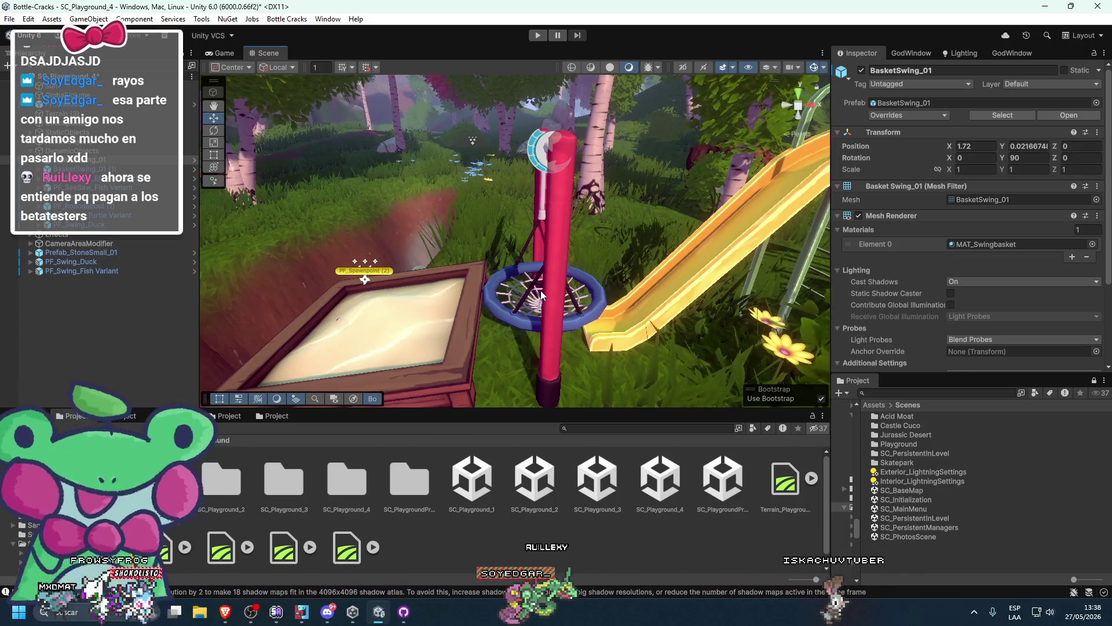
pyautogui.scroll(-5, 620, 317)
pyautogui.moveTo(620, 316)
pyautogui.mouseDown()
pyautogui.moveTo(556, 330)
pyautogui.moveTo(565, 313)
pyautogui.moveTo(542, 253)
pyautogui.moveTo(438, 262)
pyautogui.moveTo(580, 195)
pyautogui.moveTo(552, 232)
pyautogui.mouseUp()
pyautogui.scroll(-5, 552, 232)
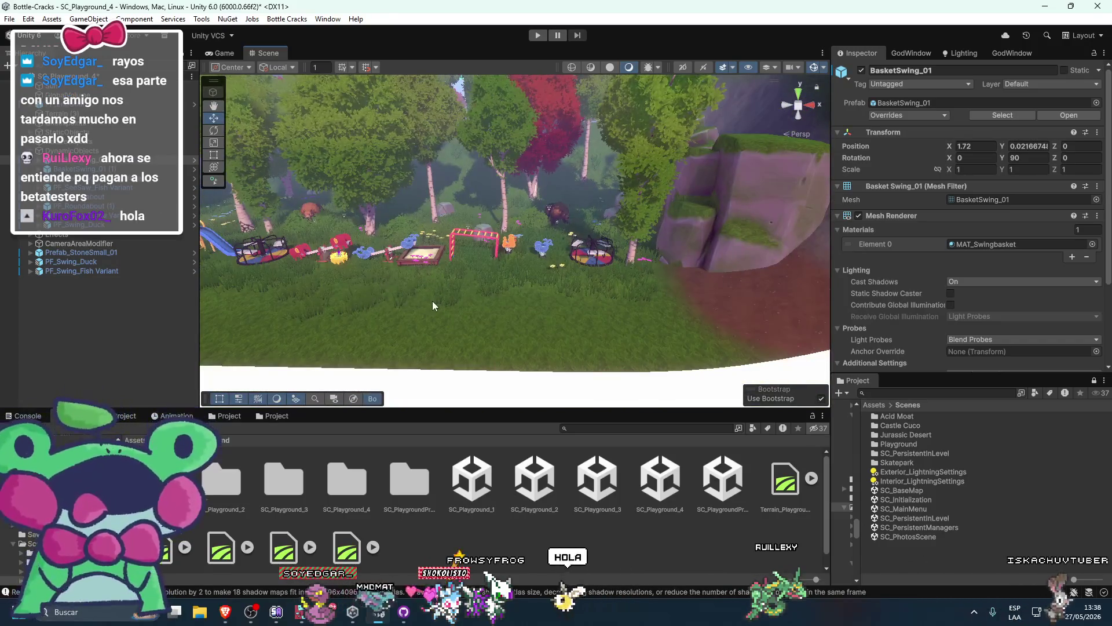
pyautogui.click(679, 397)
pyautogui.moveTo(679, 397)
pyautogui.mouseDown()
pyautogui.moveTo(420, 171)
pyautogui.moveTo(386, 156)
pyautogui.mouseUp()
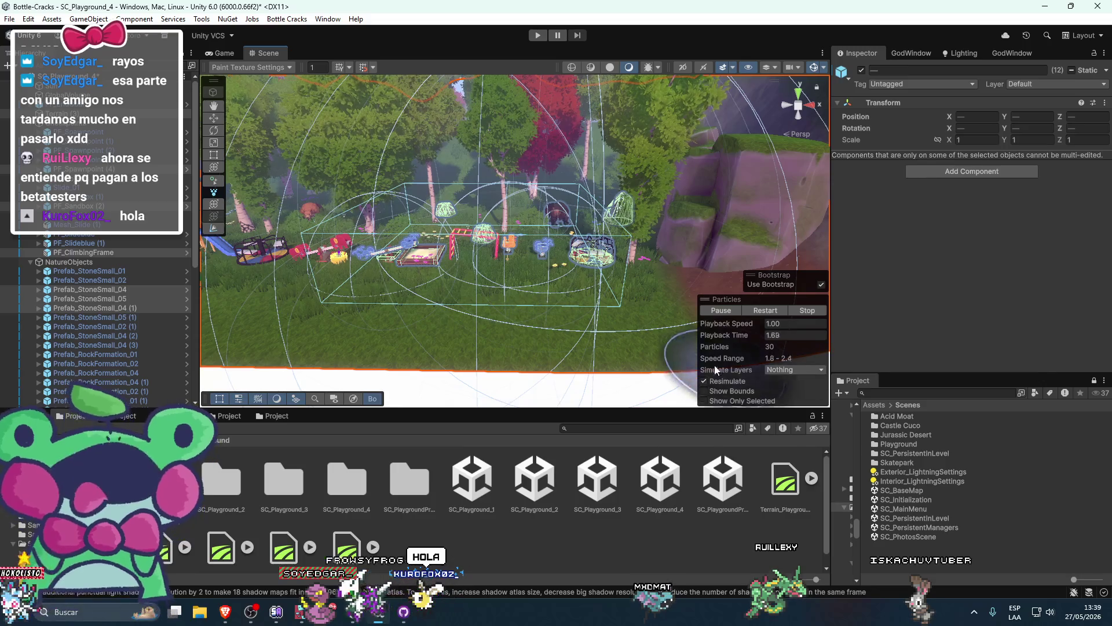
pyautogui.click(649, 392)
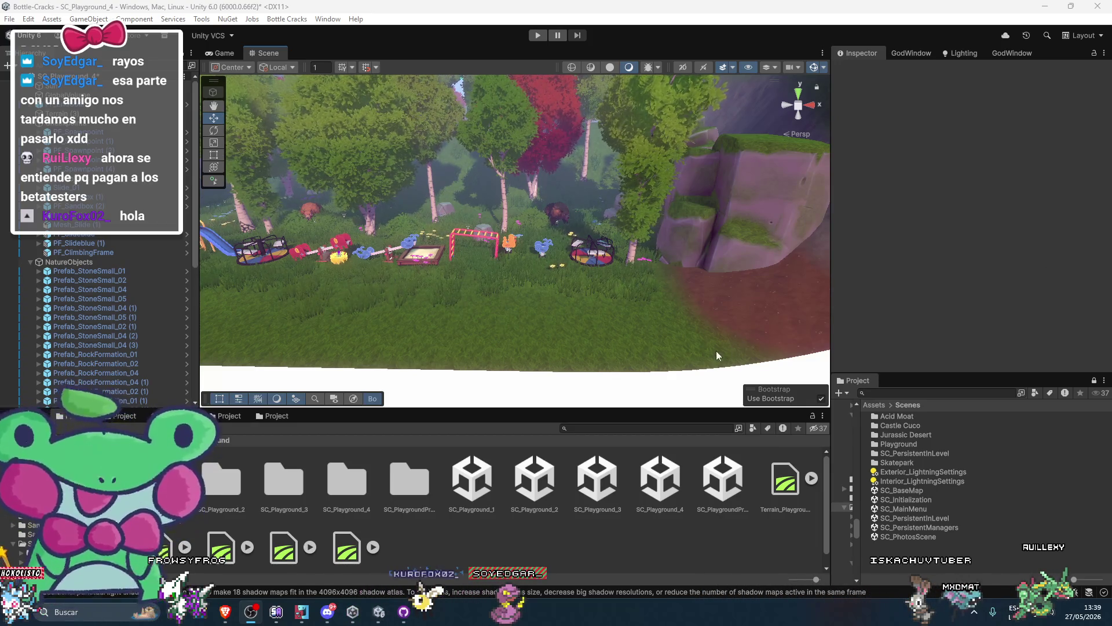
pyautogui.scroll(5, 640, 346)
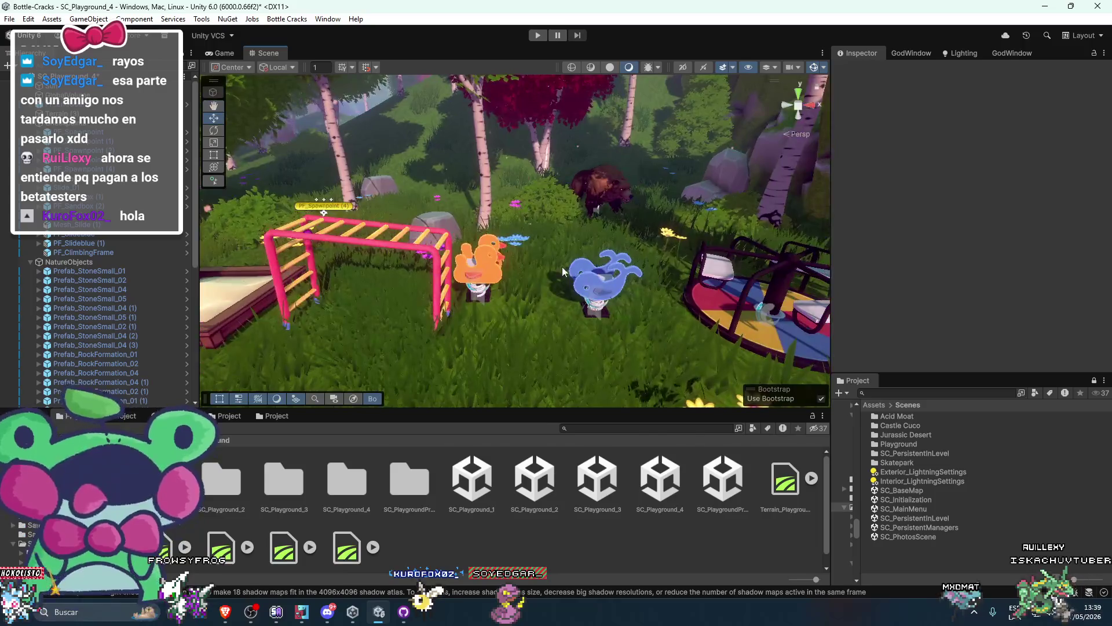
pyautogui.scroll(-5, 599, 277)
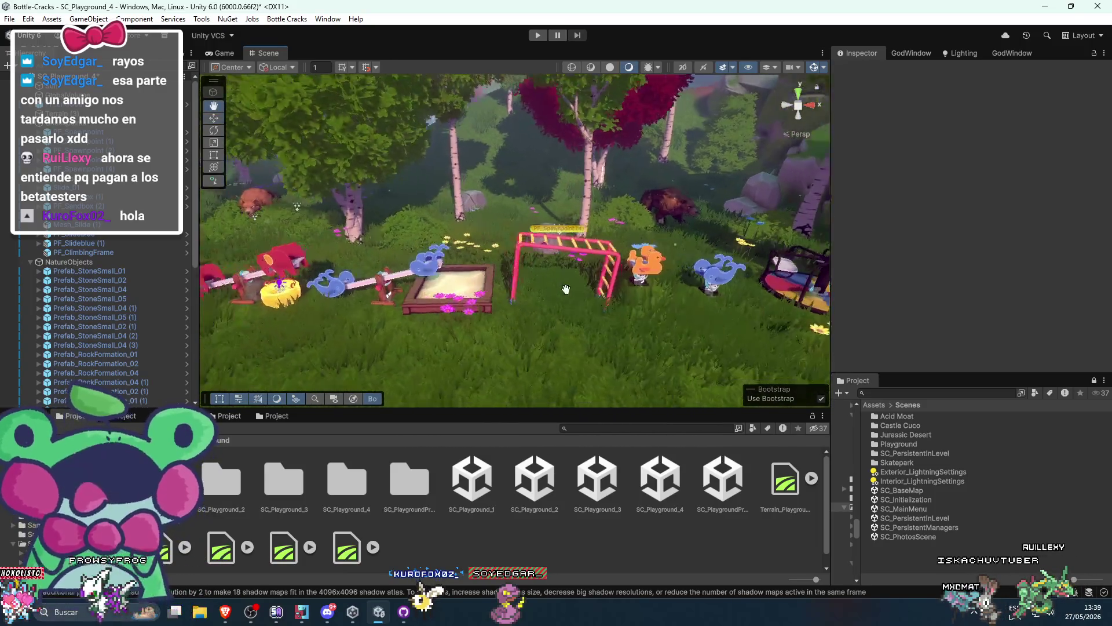
pyautogui.moveTo(566, 289)
pyautogui.mouseDown()
pyautogui.moveTo(502, 290)
pyautogui.moveTo(540, 253)
pyautogui.moveTo(530, 262)
pyautogui.moveTo(566, 263)
pyautogui.mouseUp()
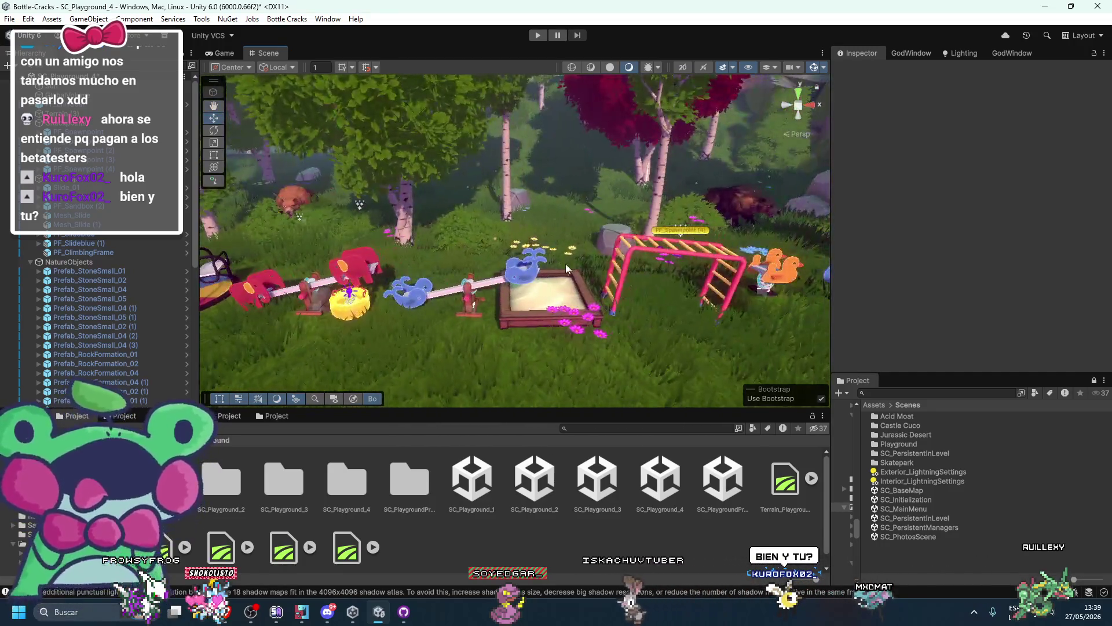
pyautogui.moveTo(591, 346)
pyautogui.mouseDown()
pyautogui.moveTo(662, 297)
pyautogui.moveTo(583, 305)
pyautogui.mouseUp()
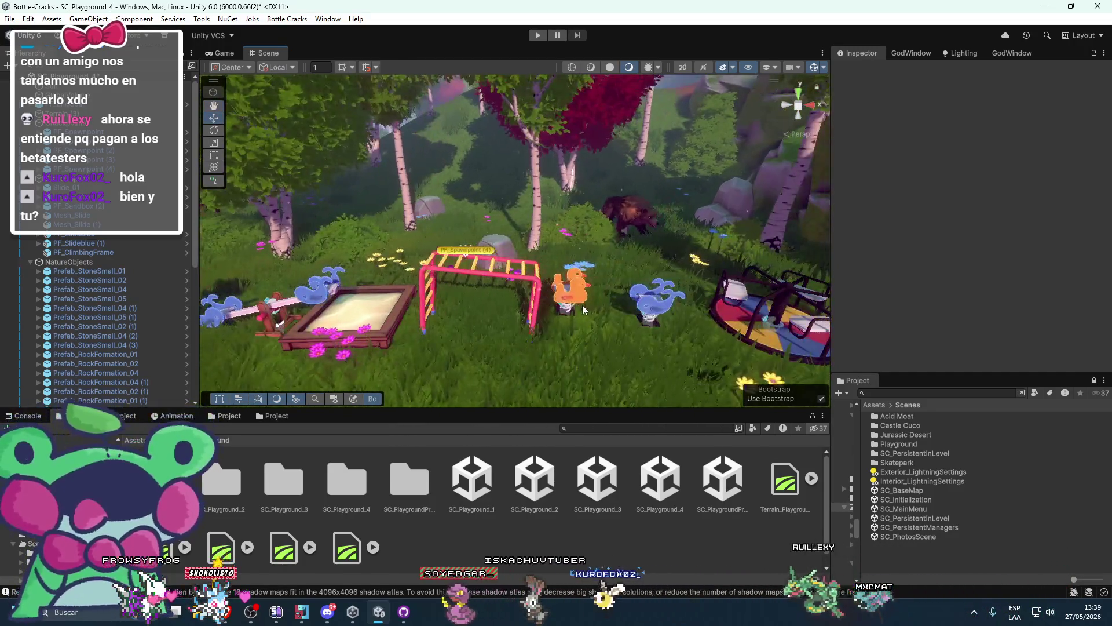
pyautogui.moveTo(412, 231)
pyautogui.mouseDown()
pyautogui.moveTo(491, 266)
pyautogui.moveTo(561, 269)
pyautogui.mouseUp()
pyautogui.click(561, 269)
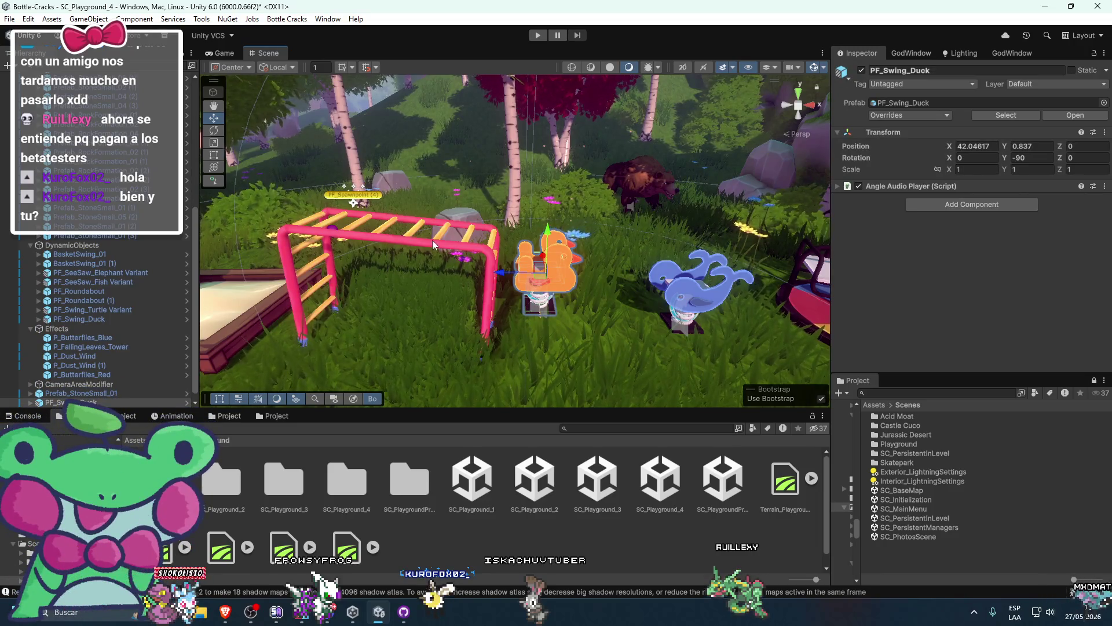
# Turn the view past the merry-go-round to the climbing frame and duck swing
pyautogui.moveTo(456, 240); pyautogui.dragTo(496, 243)
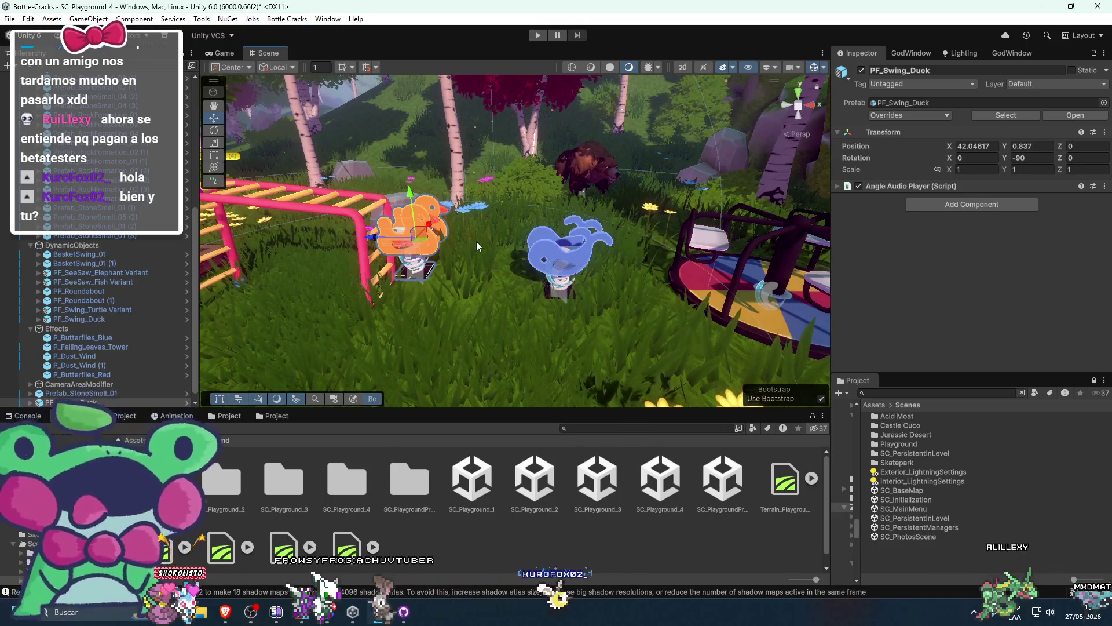
pyautogui.moveTo(478, 246); pyautogui.dragTo(659, 324)
pyautogui.moveTo(522, 254); pyautogui.dragTo(516, 256)
pyautogui.scroll(5, 516, 256)
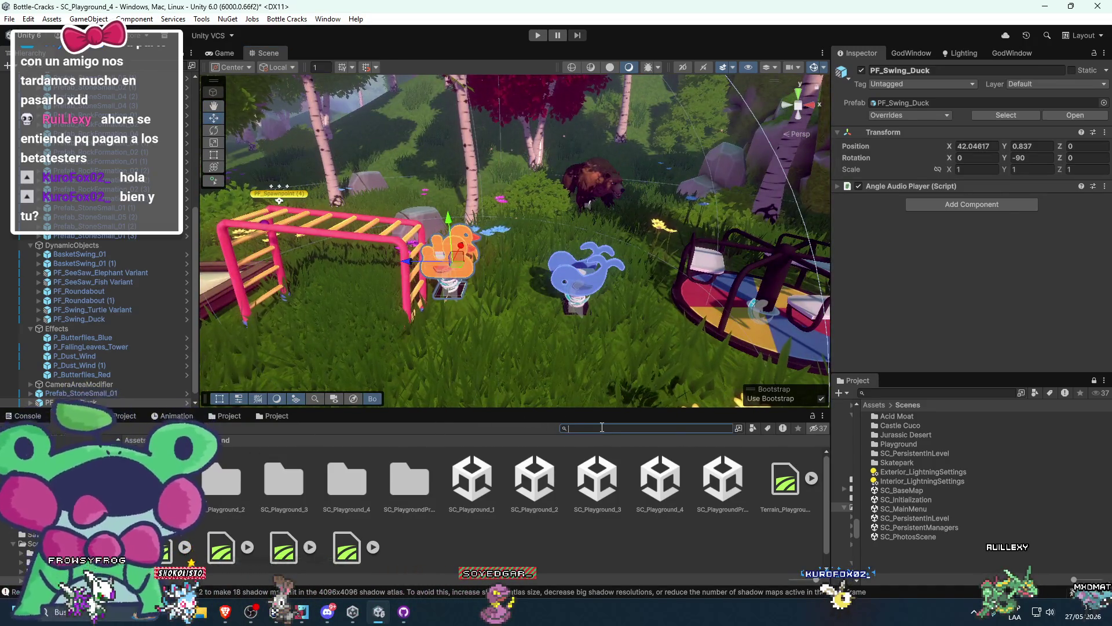
# Search 'pl' and drop a wooden plank beside the duck, tilting it into a slope
pyautogui.write('plank')
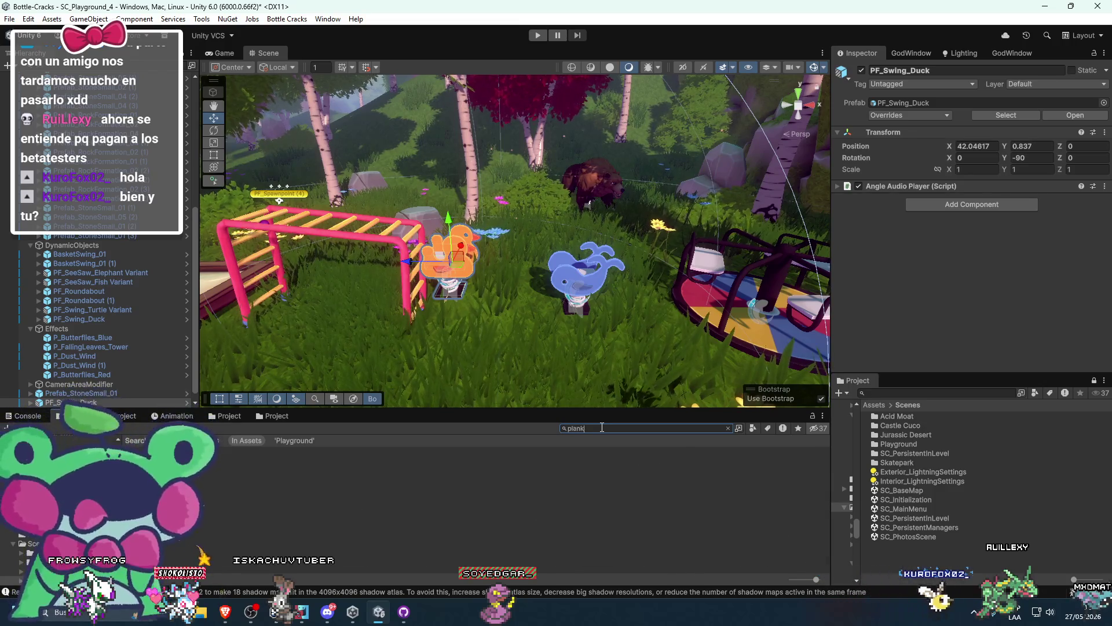
pyautogui.moveTo(577, 507)
pyautogui.mouseDown()
pyautogui.moveTo(452, 333)
pyautogui.moveTo(472, 319)
pyautogui.moveTo(464, 304)
pyautogui.mouseUp()
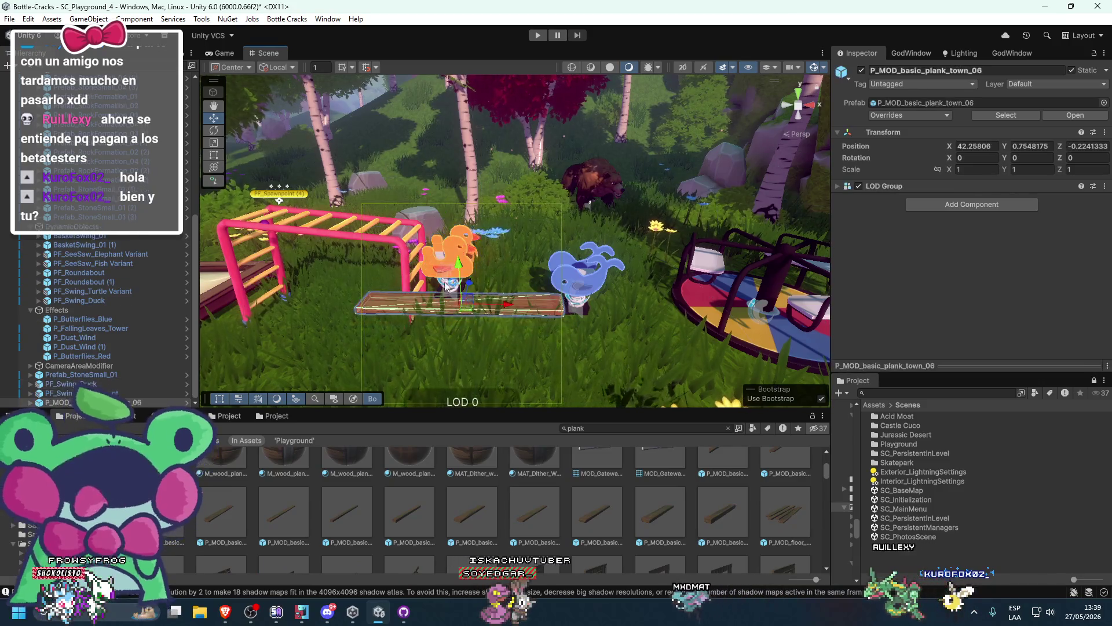
pyautogui.moveTo(466, 260)
pyautogui.mouseDown()
pyautogui.moveTo(467, 207)
pyautogui.moveTo(521, 231)
pyautogui.mouseUp()
pyautogui.press('y')
pyautogui.hotkey('ctrl', 'z')
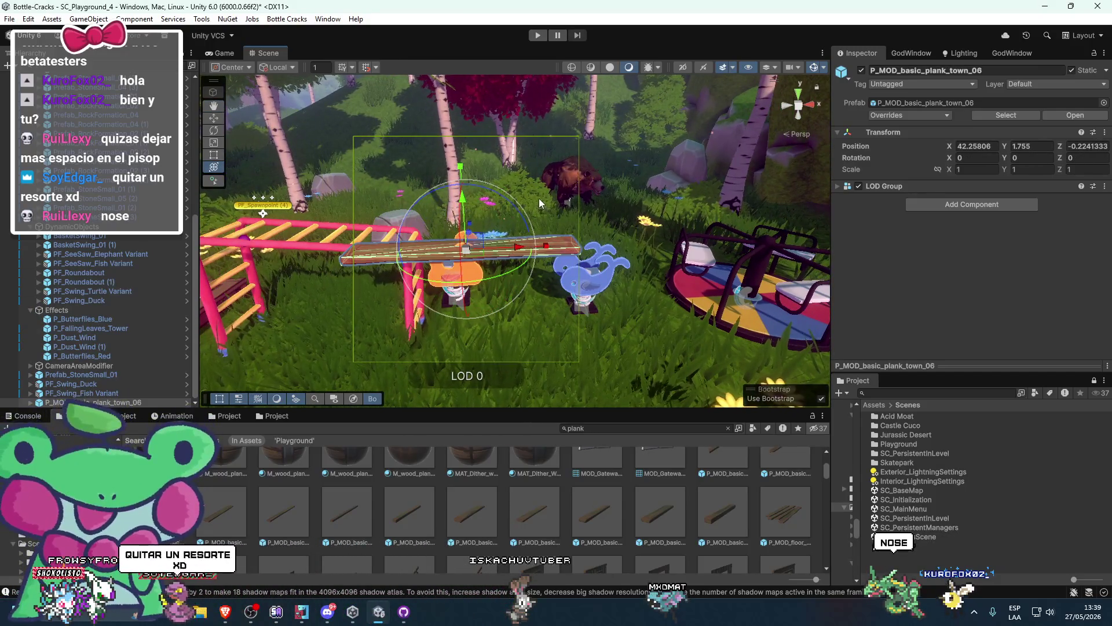
pyautogui.moveTo(499, 189)
pyautogui.mouseDown()
pyautogui.moveTo(546, 212)
pyautogui.moveTo(464, 267)
pyautogui.mouseUp()
pyautogui.press('w')
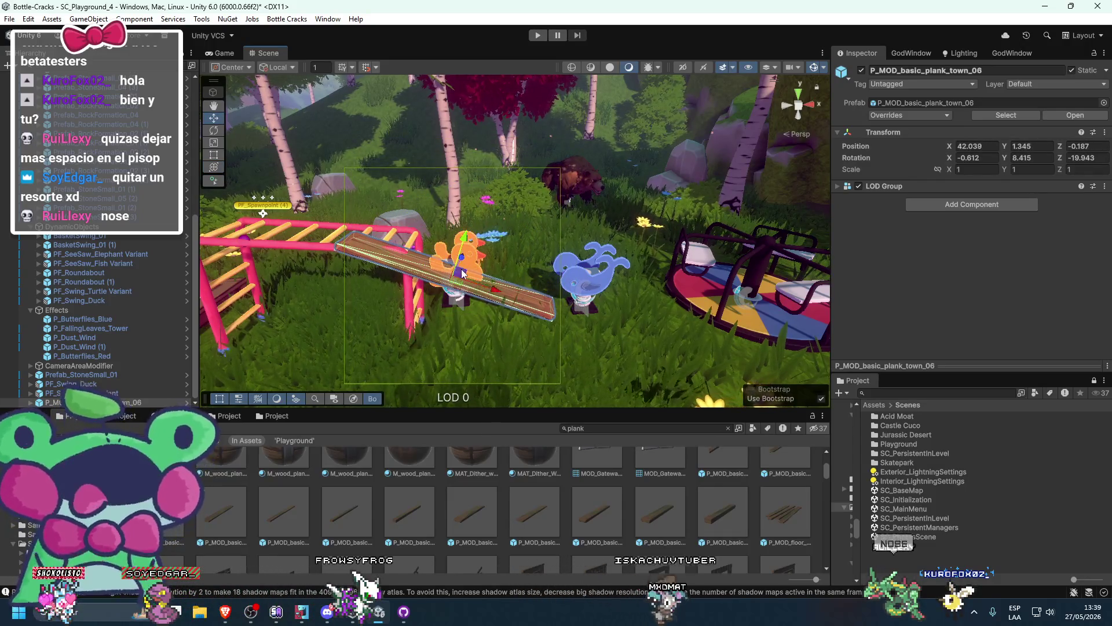
# Push the plank against the climbing frame, shrink it to about three quarters, and steepen its tilt
pyautogui.click(474, 263)
pyautogui.click(481, 259)
pyautogui.press('f')
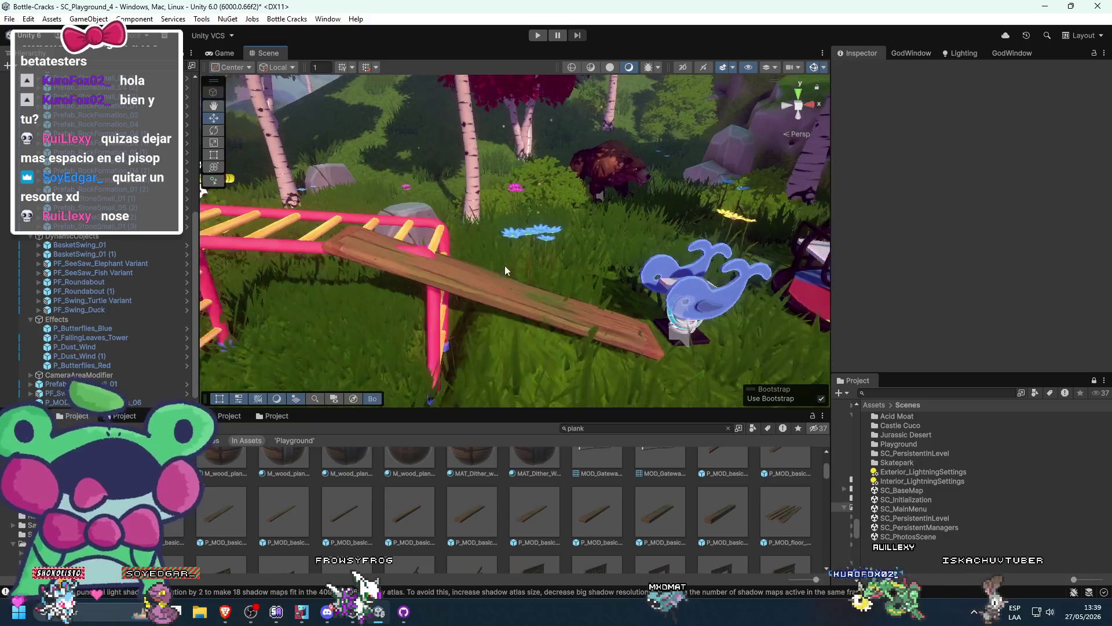
pyautogui.moveTo(506, 274)
pyautogui.mouseDown()
pyautogui.moveTo(519, 258)
pyautogui.moveTo(488, 277)
pyautogui.mouseUp()
pyautogui.press('r')
pyautogui.press('y')
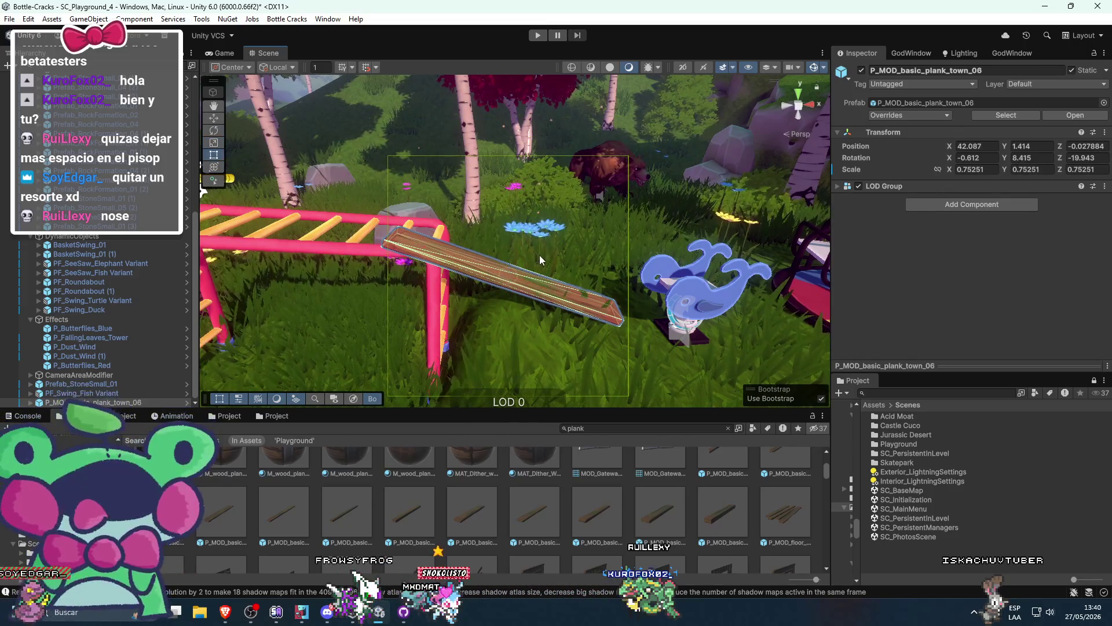
pyautogui.press('t')
pyautogui.press('e')
pyautogui.moveTo(544, 253)
pyautogui.mouseDown()
pyautogui.moveTo(560, 256)
pyautogui.moveTo(547, 266)
pyautogui.moveTo(527, 256)
pyautogui.moveTo(425, 344)
pyautogui.moveTo(556, 246)
pyautogui.moveTo(523, 268)
pyautogui.moveTo(456, 259)
pyautogui.moveTo(484, 260)
pyautogui.mouseUp()
pyautogui.press('w')
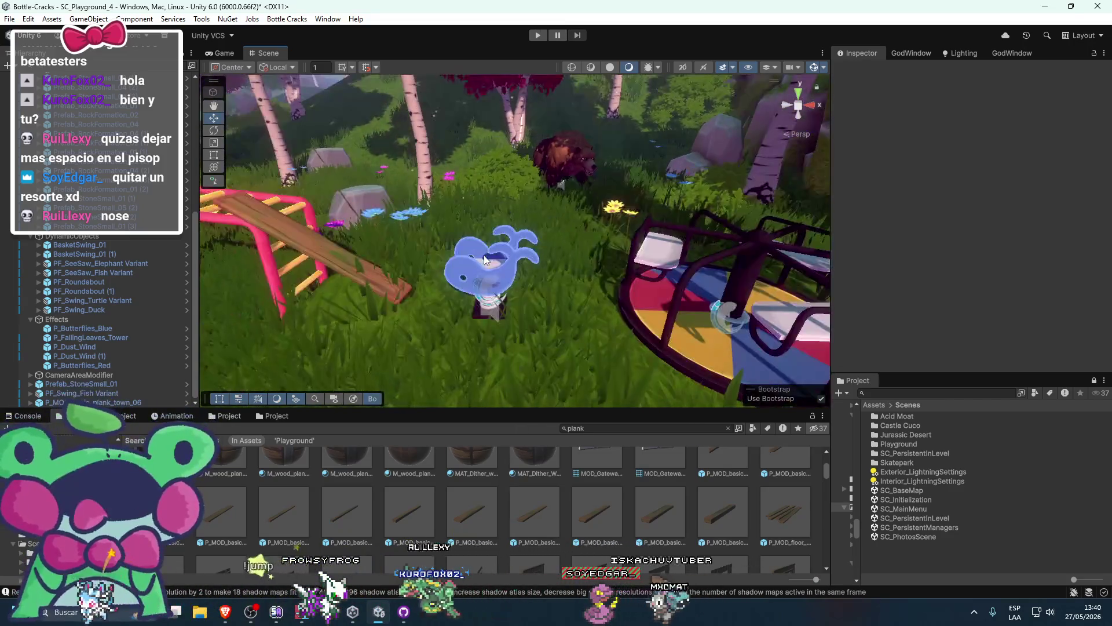
# Select the whale seesaw and orbit to view the climbing frame from the front
pyautogui.click(412, 342)
pyautogui.moveTo(412, 341)
pyautogui.mouseDown()
pyautogui.moveTo(465, 347)
pyautogui.moveTo(523, 302)
pyautogui.mouseUp()
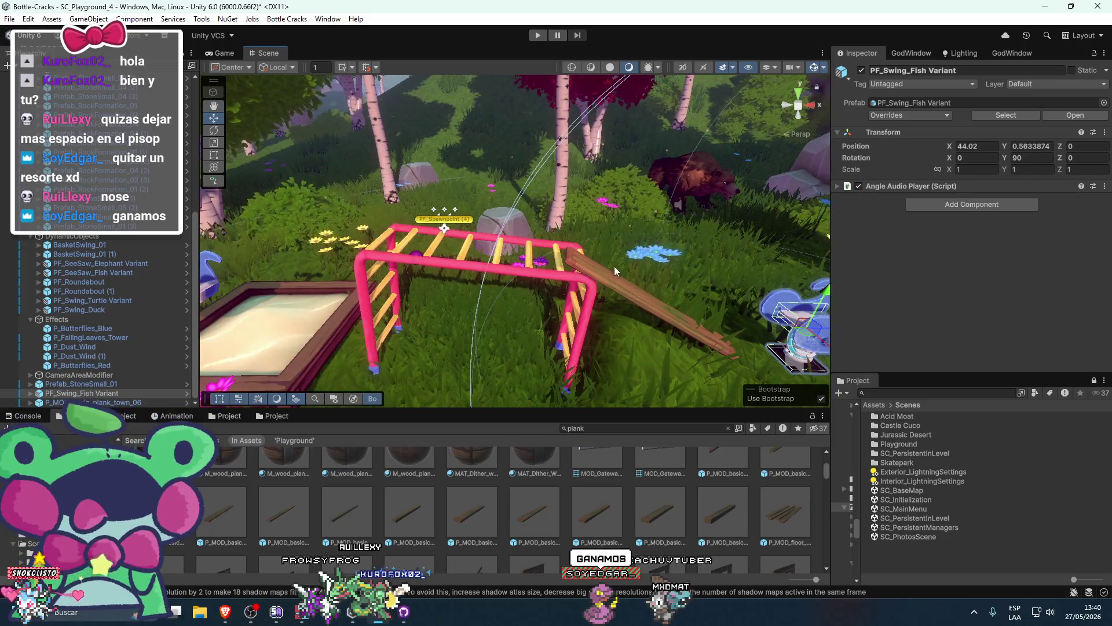
pyautogui.moveTo(543, 233)
pyautogui.mouseDown()
pyautogui.moveTo(288, 277)
pyautogui.moveTo(255, 301)
pyautogui.mouseUp()
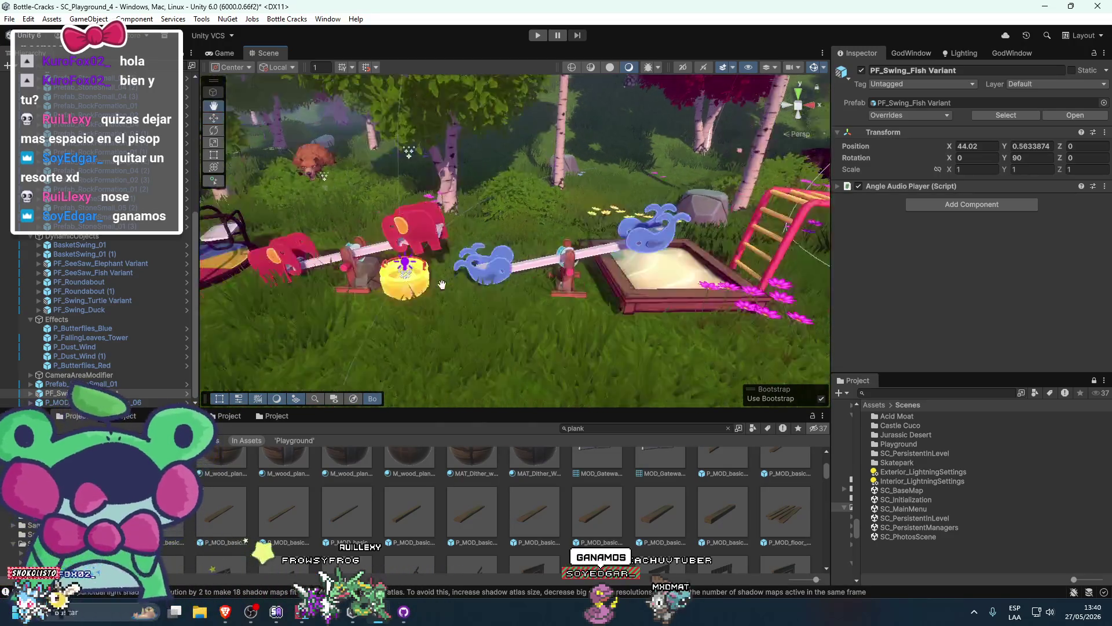
pyautogui.scroll(5, 318, 257)
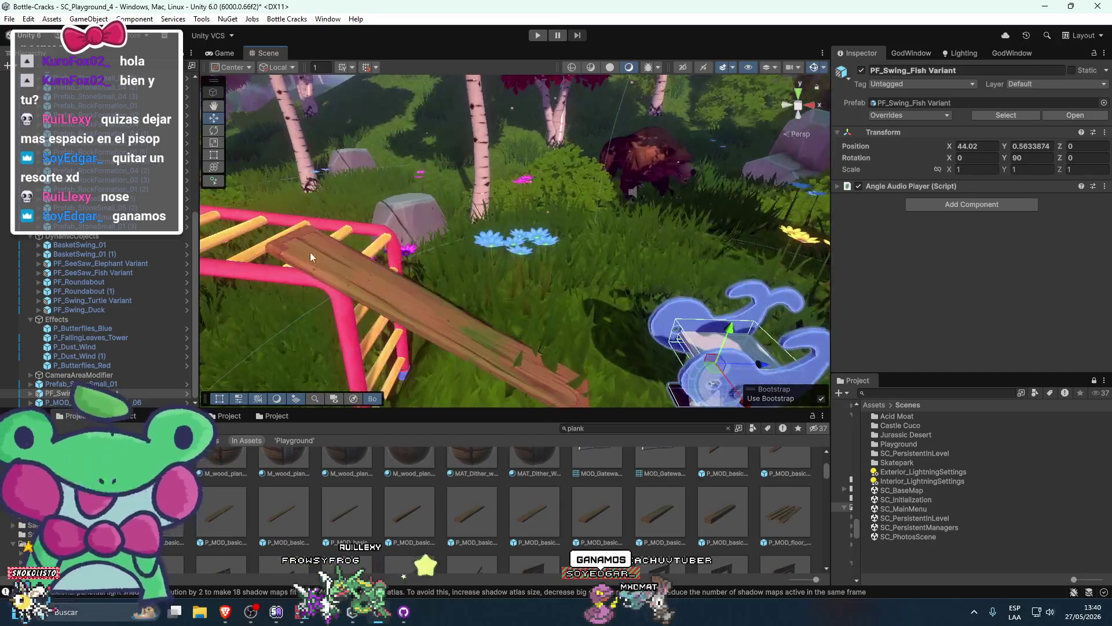
pyautogui.moveTo(328, 258); pyautogui.dragTo(446, 270)
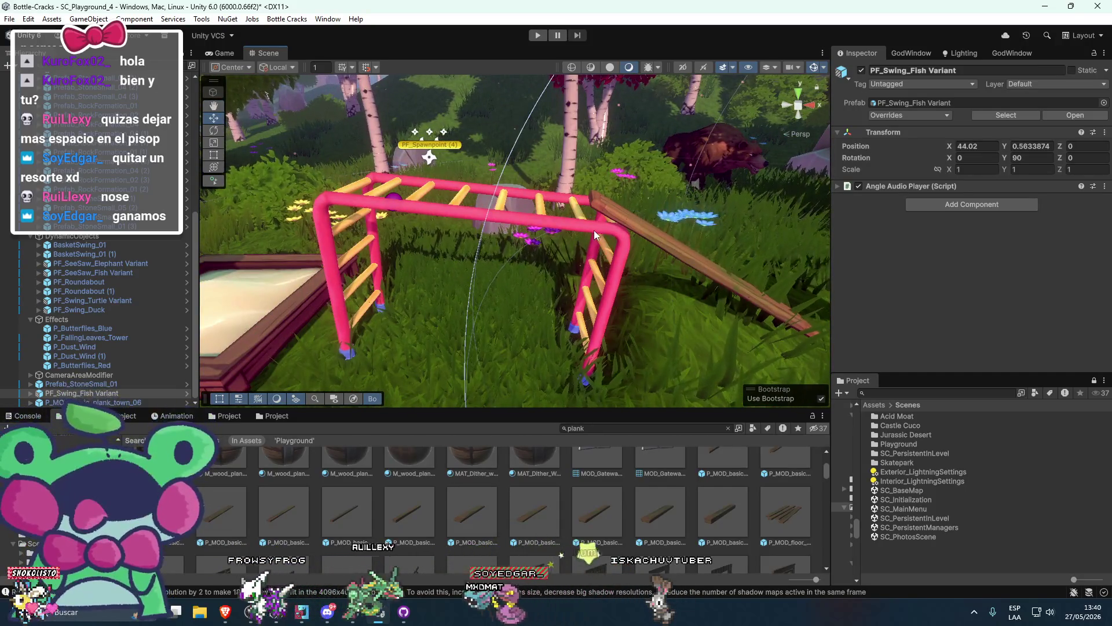
# Rest the plank on the climbing frame's top bar, then undo until the plank is removed
pyautogui.click(655, 271)
pyautogui.moveTo(655, 269); pyautogui.dragTo(628, 255)
pyautogui.hotkey('ctrl', 'z')
pyautogui.hotkey('ctrl', 'z')
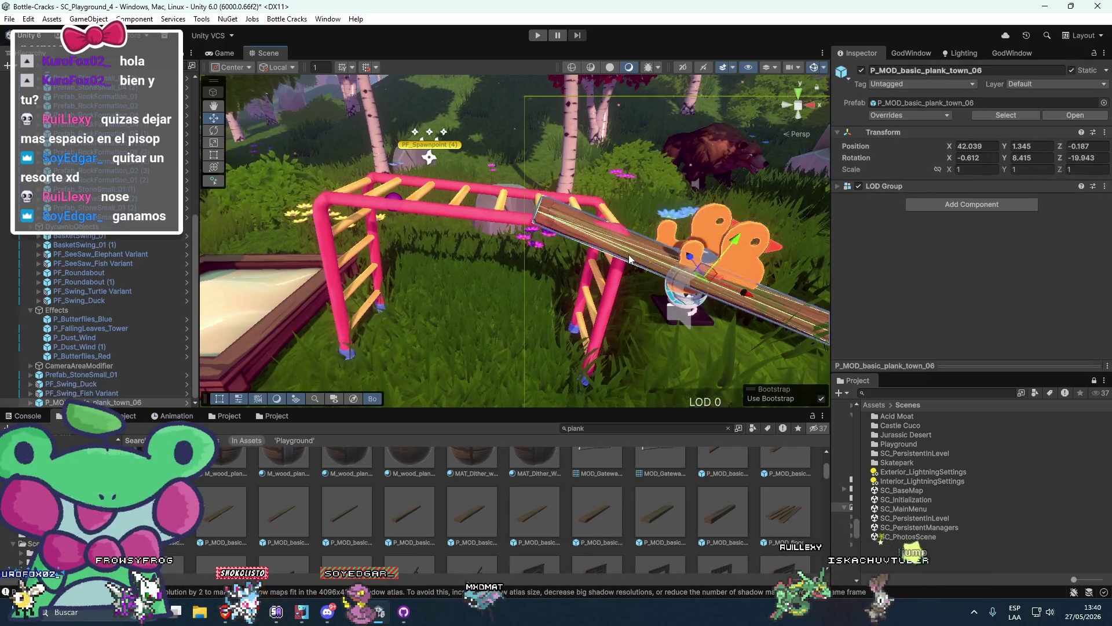
pyautogui.hotkey('ctrl', 'z')
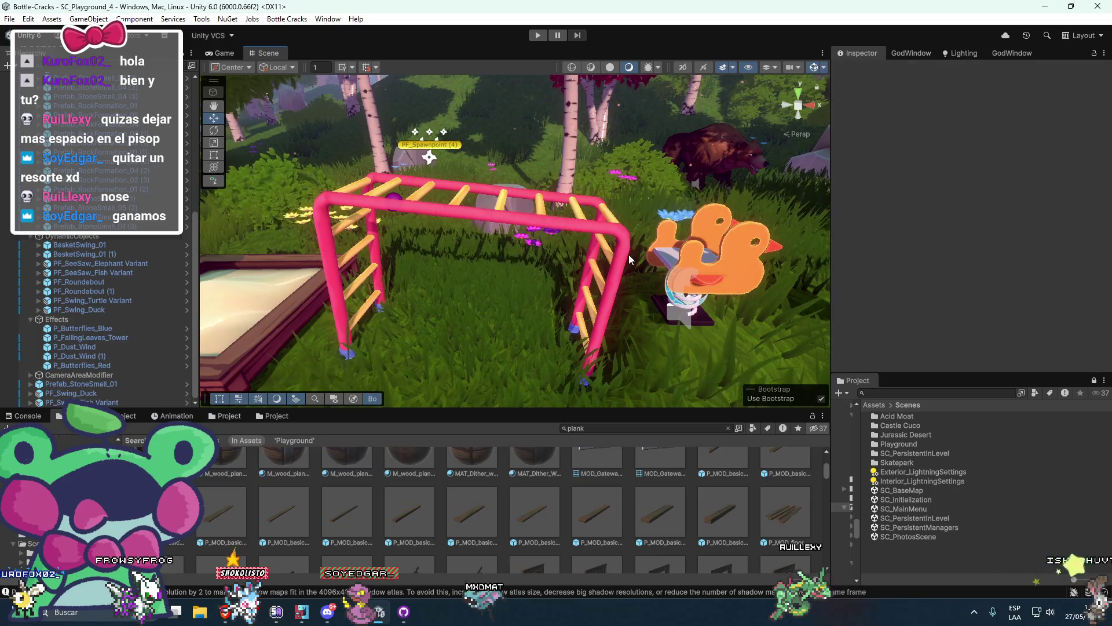
pyautogui.scroll(-5, 756, 306)
# Load SC_Initialization, show the Console, switch to the browser and close the Google Translate tab
pyautogui.moveTo(756, 306)
pyautogui.mouseDown()
pyautogui.moveTo(578, 315)
pyautogui.moveTo(658, 311)
pyautogui.moveTo(593, 336)
pyautogui.moveTo(645, 336)
pyautogui.moveTo(581, 348)
pyautogui.moveTo(506, 334)
pyautogui.moveTo(516, 315)
pyautogui.mouseUp()
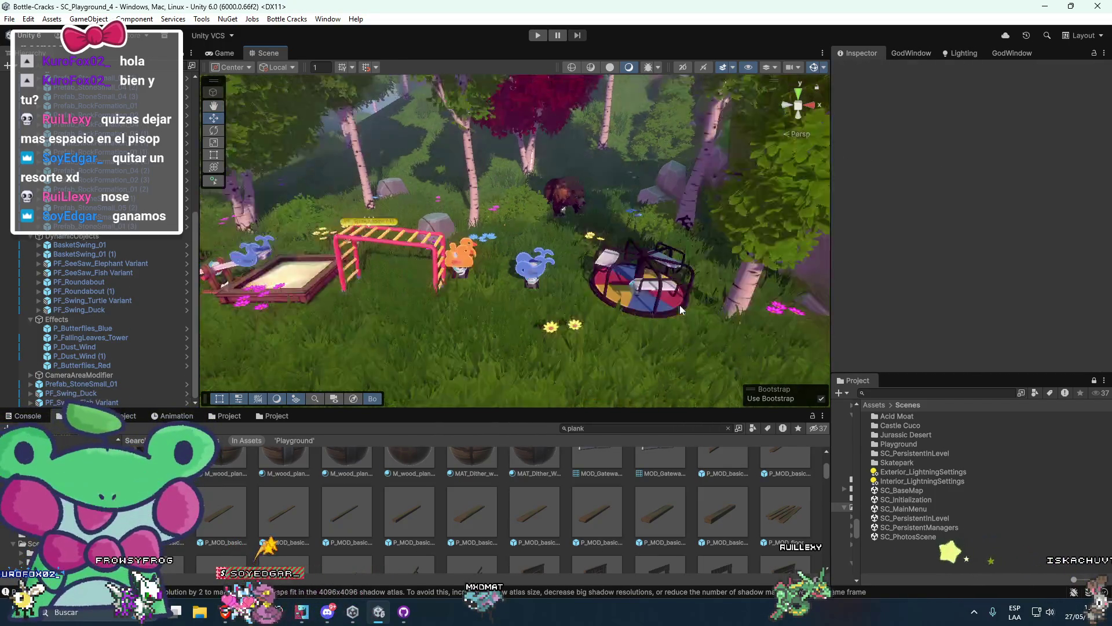
pyautogui.doubleClick(906, 500)
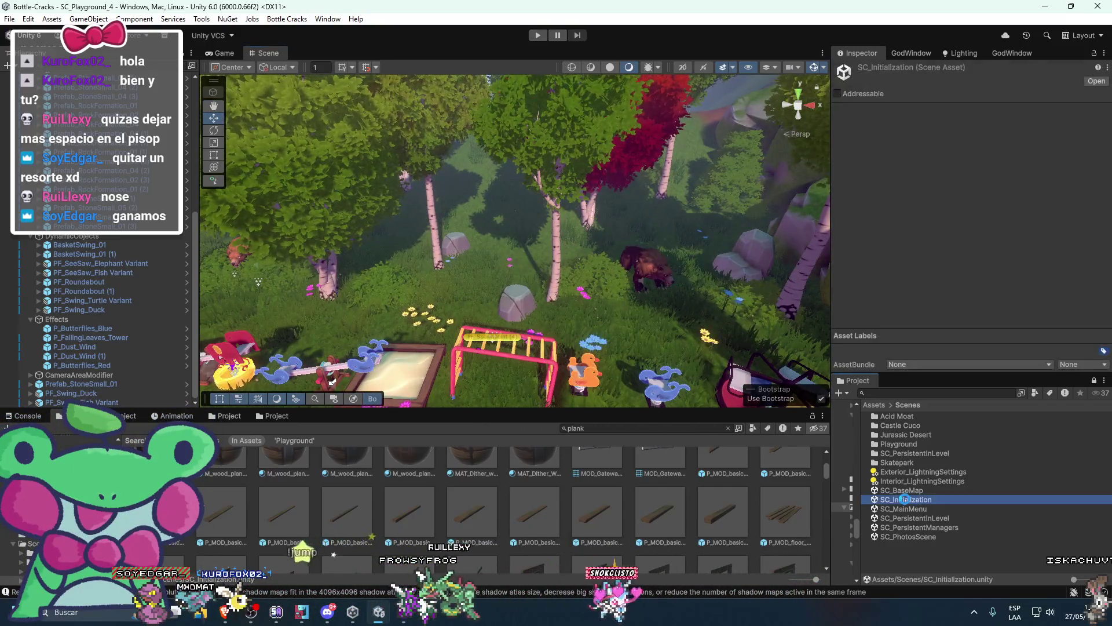
pyautogui.hotkey('ctrl', 'shift', 'c')
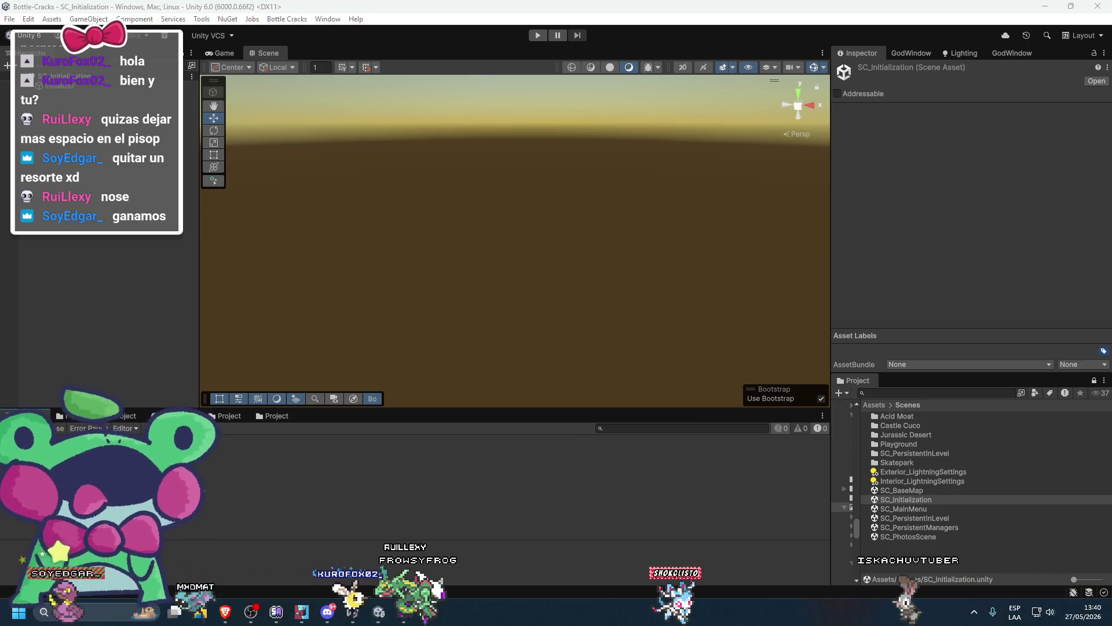
pyautogui.hotkey('alt', 'Tab')
pyautogui.click(979, 12)
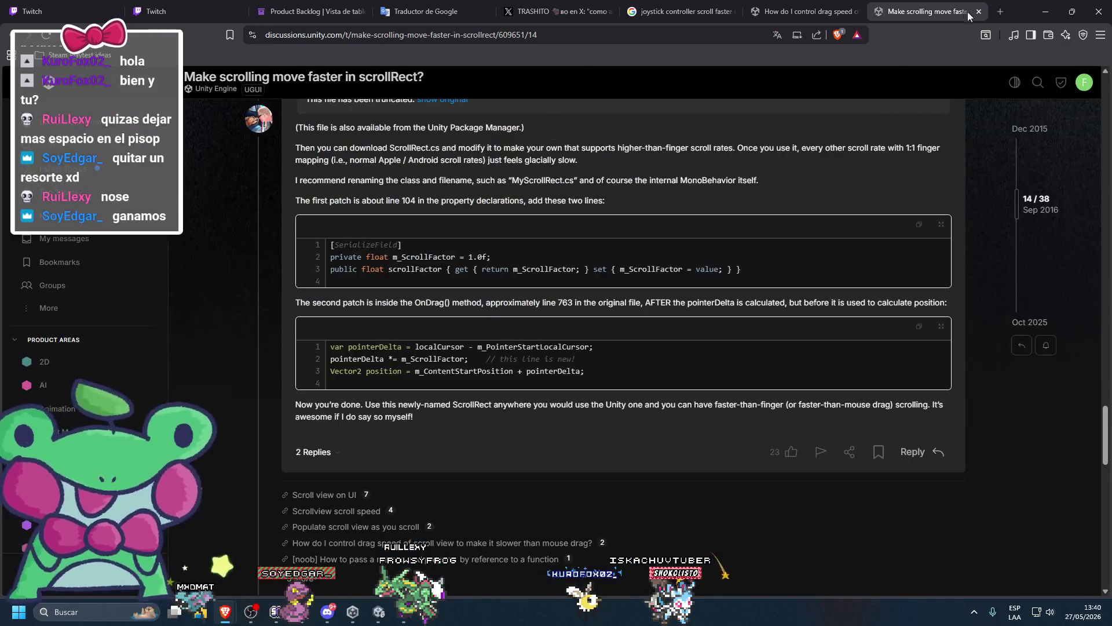
# Go to the Twitch home page and search for 'bottle cracks'
pyautogui.click(182, 5)
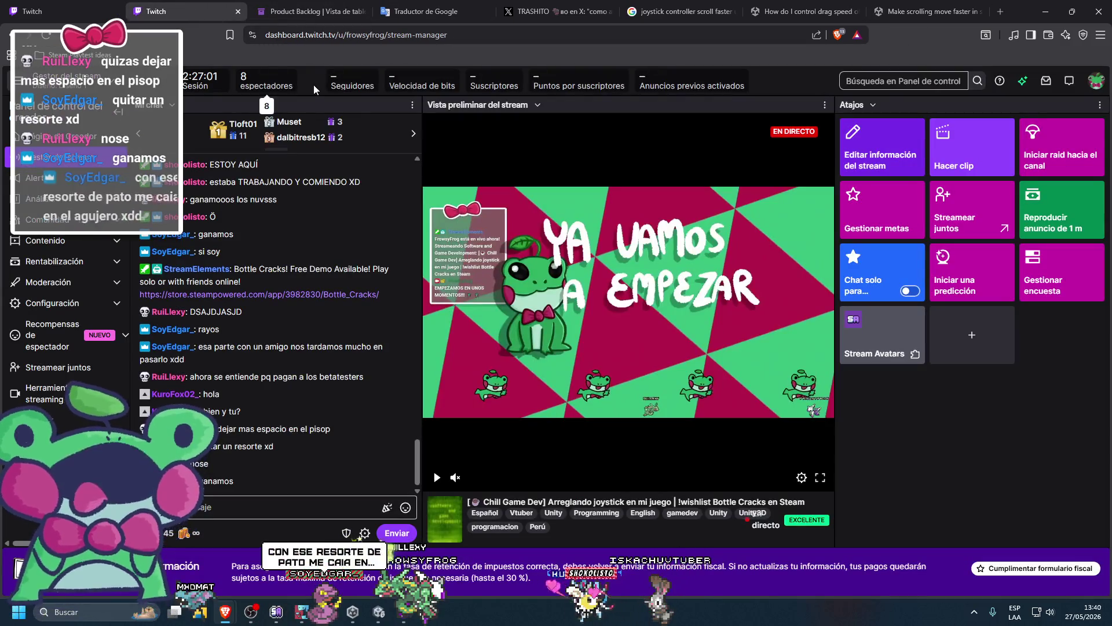
pyautogui.click(42, 6)
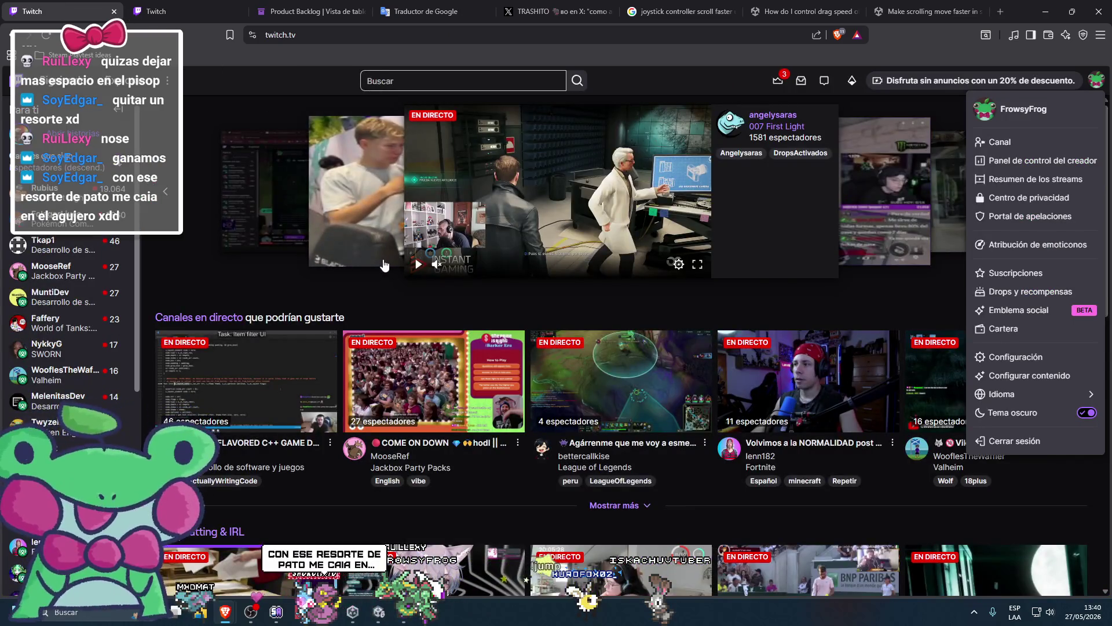
pyautogui.click(422, 313)
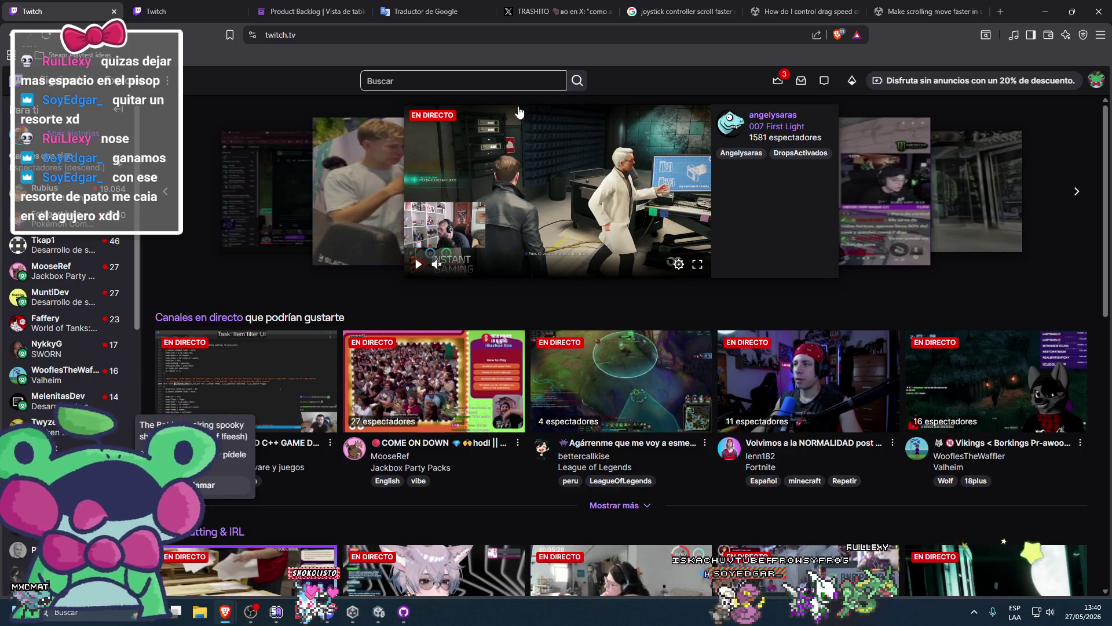
pyautogui.click(429, 80)
pyautogui.click(427, 114)
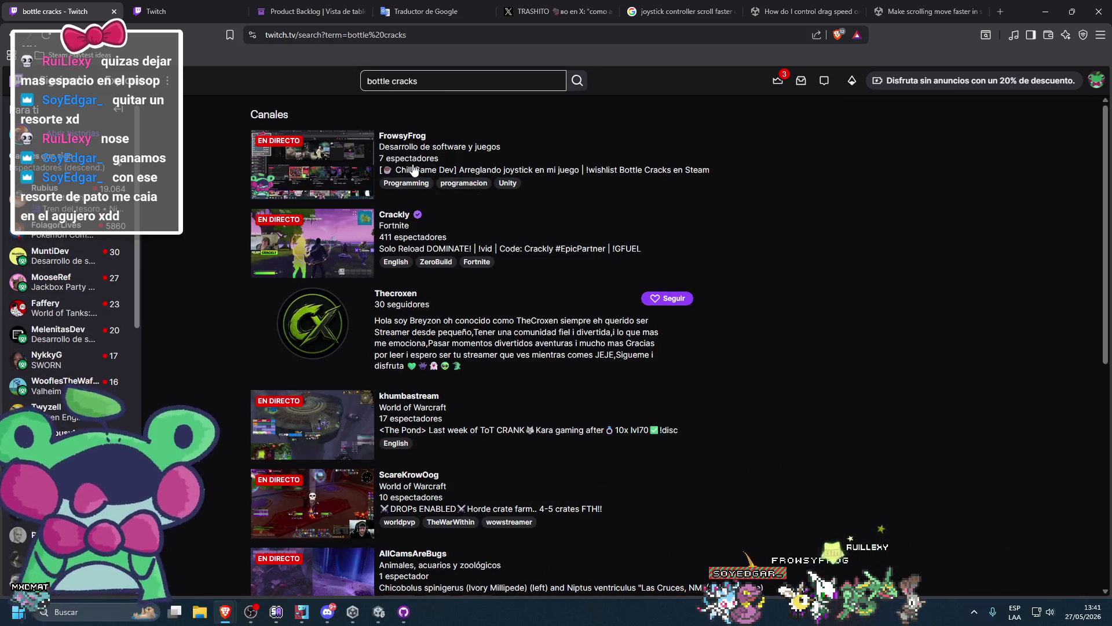
pyautogui.scroll(-5, 418, 172)
pyautogui.scroll(5, 415, 175)
pyautogui.scroll(-7, 415, 176)
# Open the Bottle Cracks category, then the Software and Game Development category
pyautogui.click(321, 325)
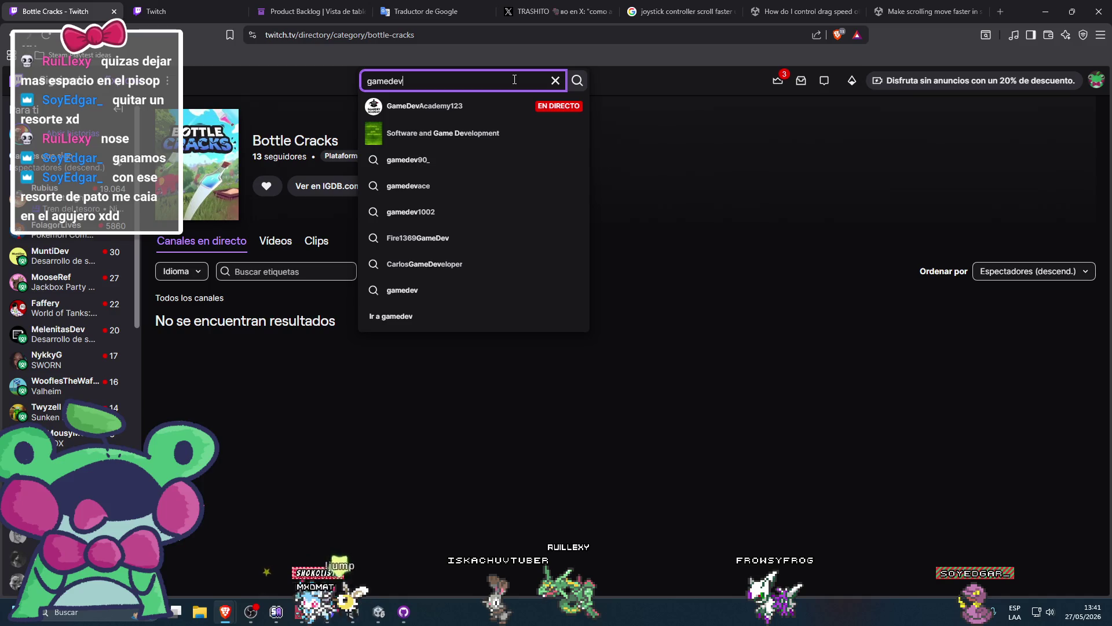
pyautogui.click(468, 134)
pyautogui.scroll(-10, 385, 215)
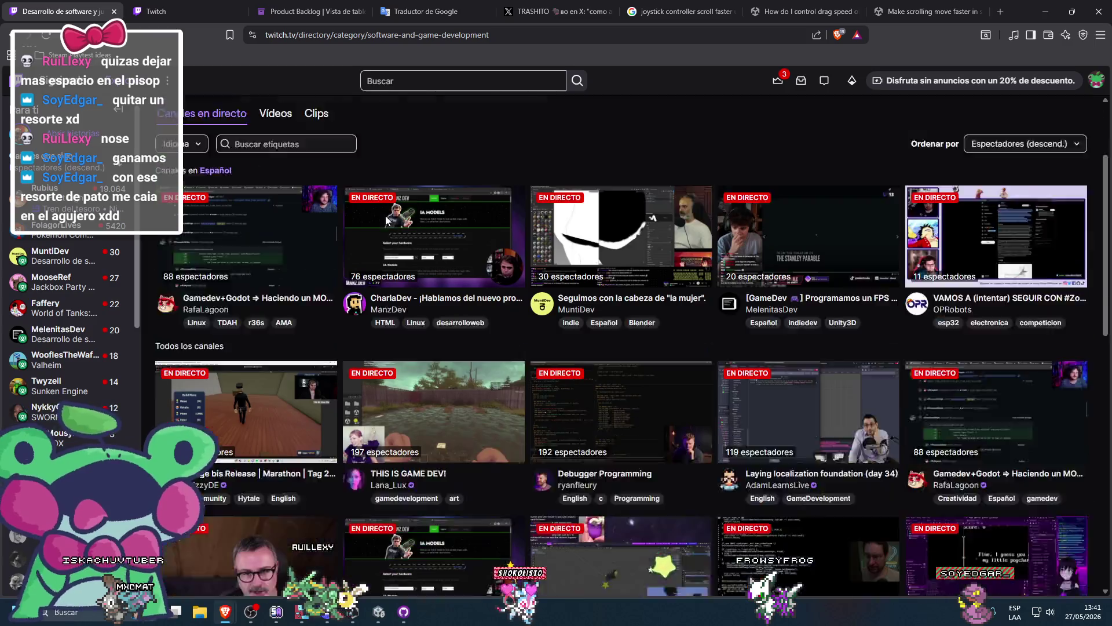
pyautogui.scroll(10, 387, 212)
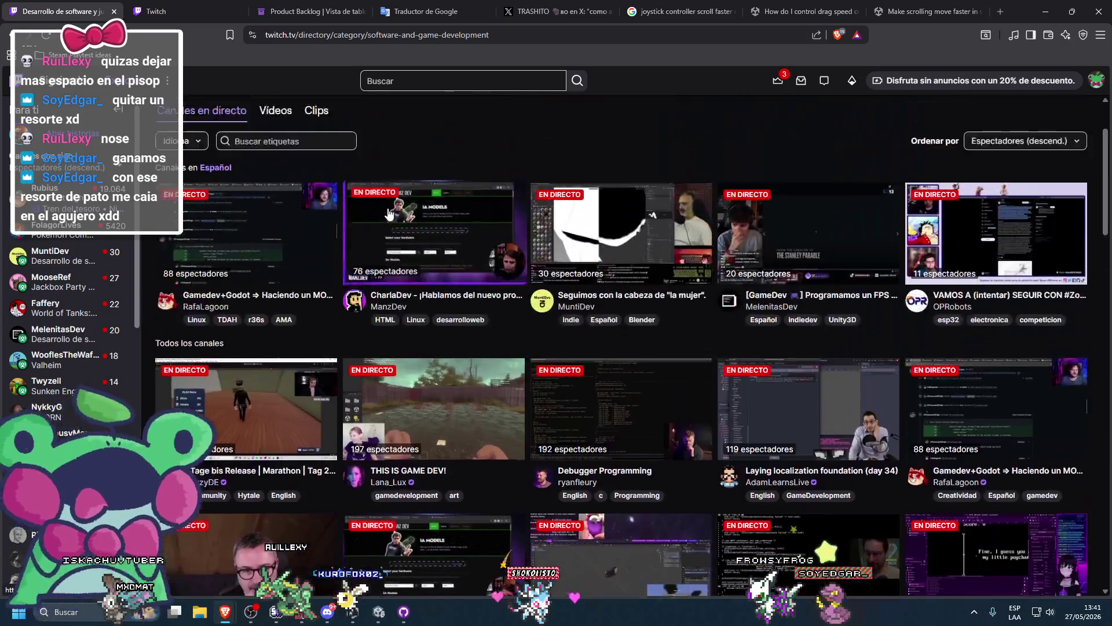